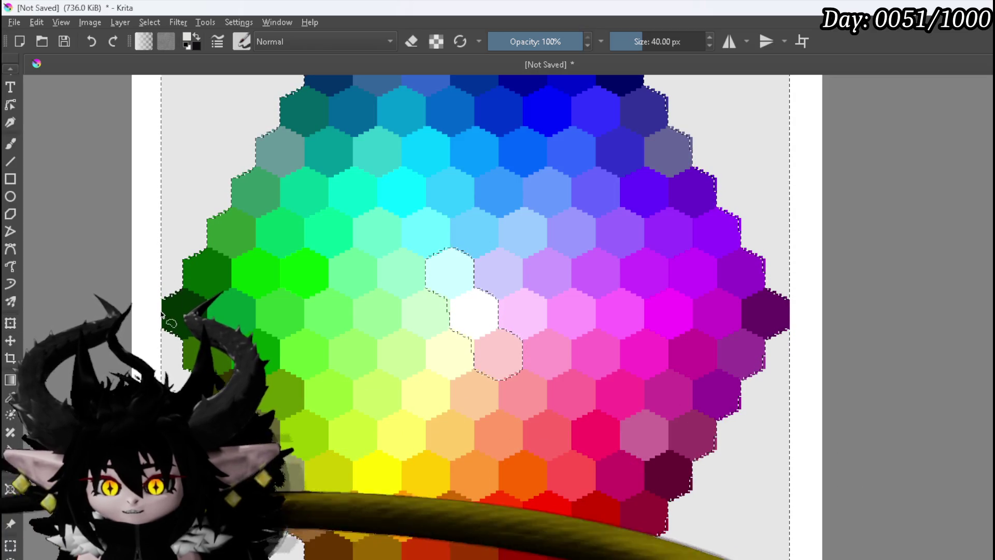
- Select the whole hexagon colour grid with lasso and rectangle selections, extending along the bottom edge
drag(583, 404, 550, 387)
drag(389, 498, 632, 496)
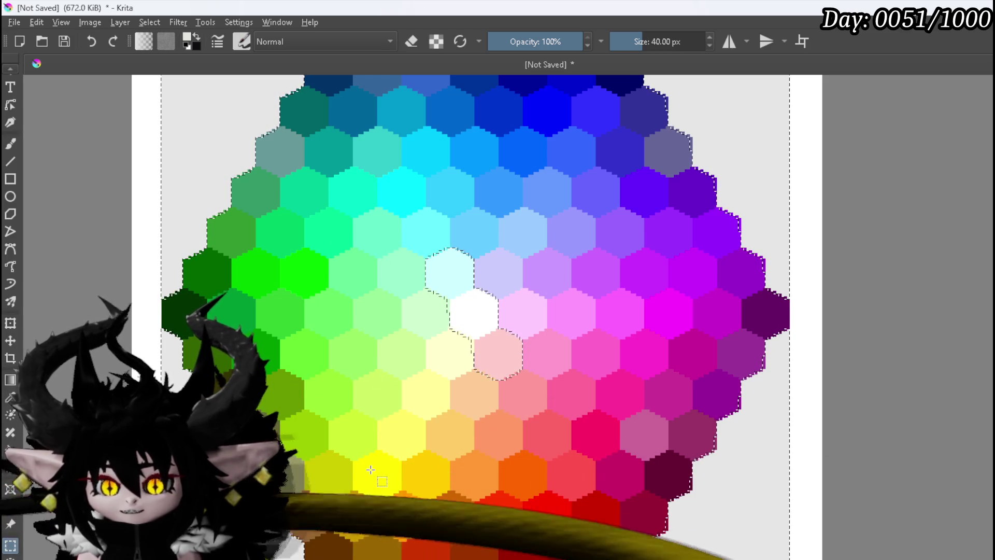
drag(596, 463, 609, 477)
scroll(440, 392, down, 3)
scroll(440, 392, up, 2)
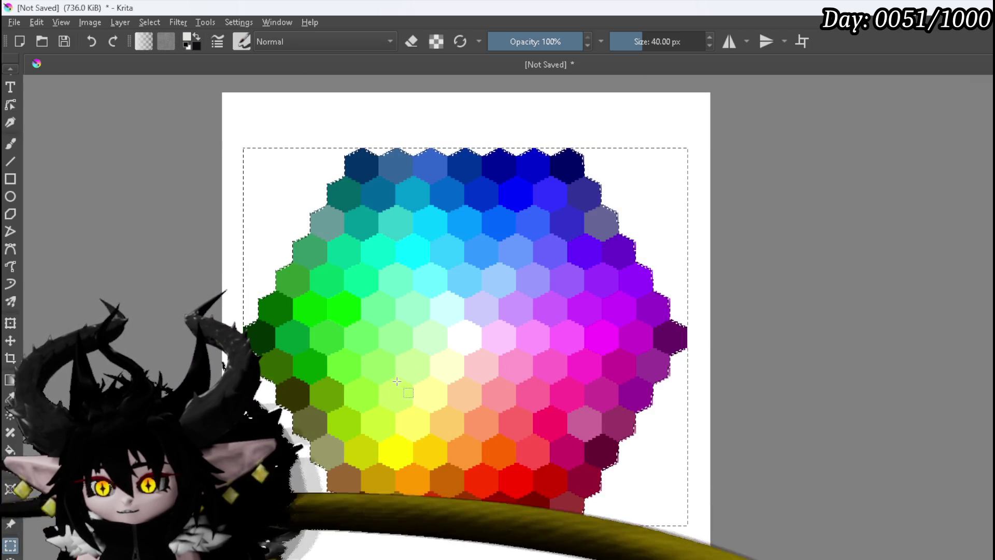
scroll(611, 311, up, 8)
scroll(527, 352, down, 8)
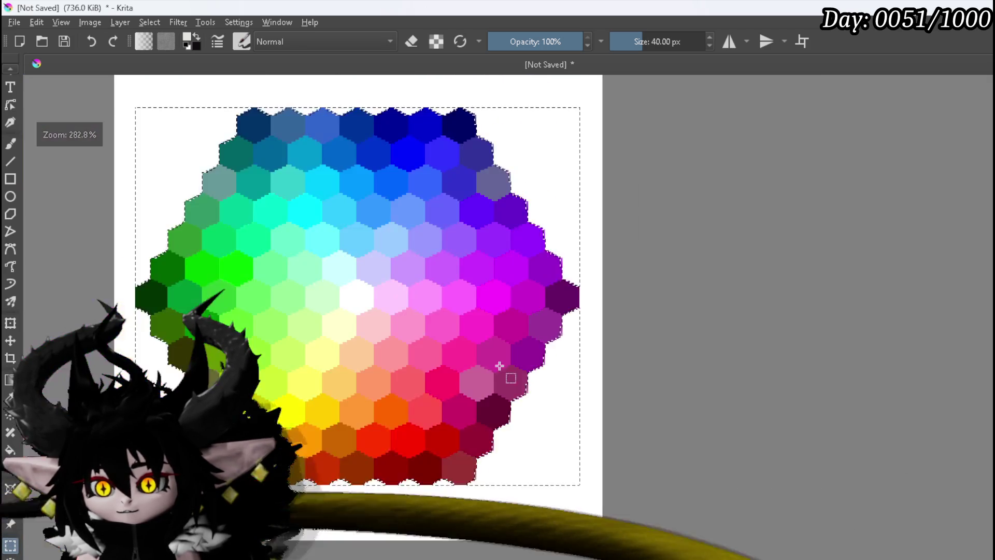
scroll(528, 351, down, 1)
scroll(507, 333, up, 1)
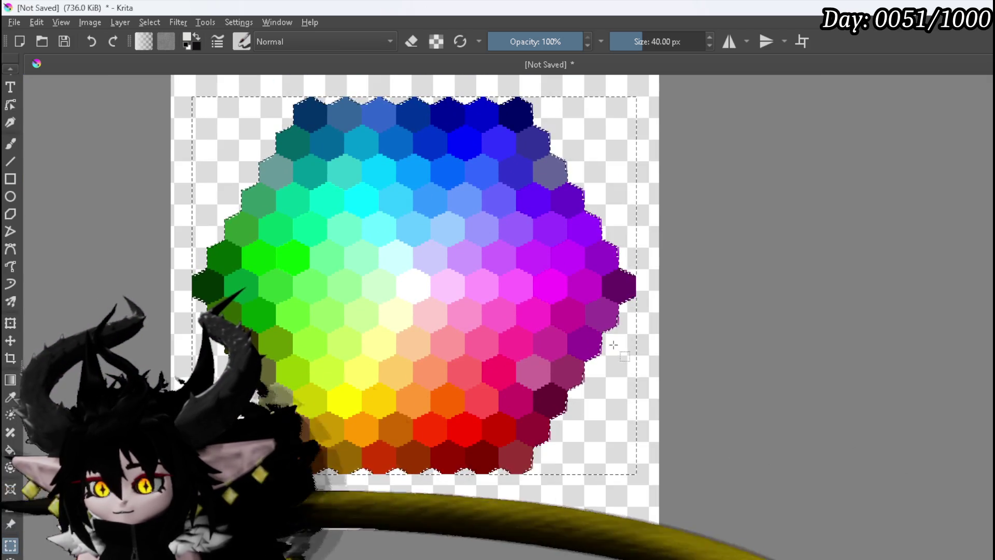
drag(681, 329, 684, 411)
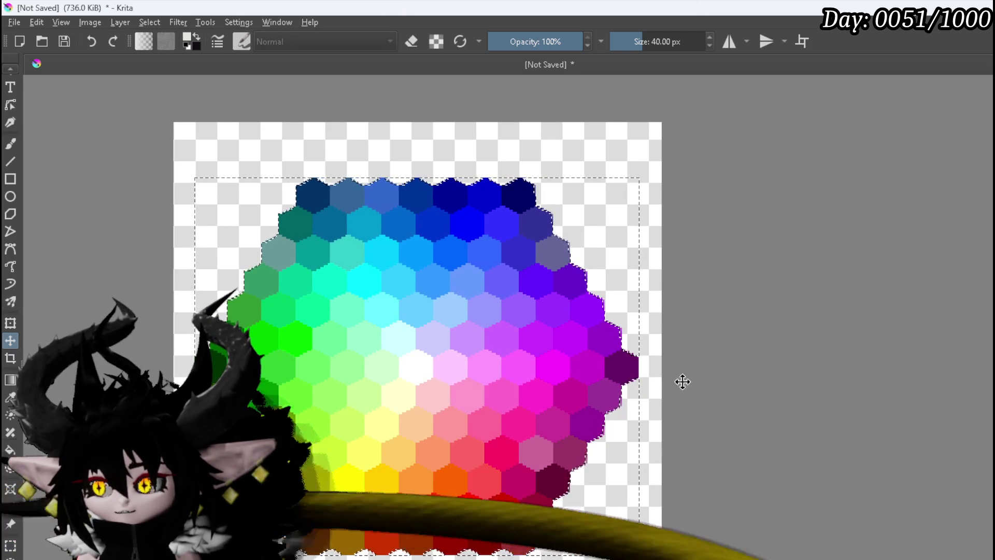
- Scale the hexagon grid up to fill the canvas, shift it slightly left and down, and apply
key(ctrl+r)
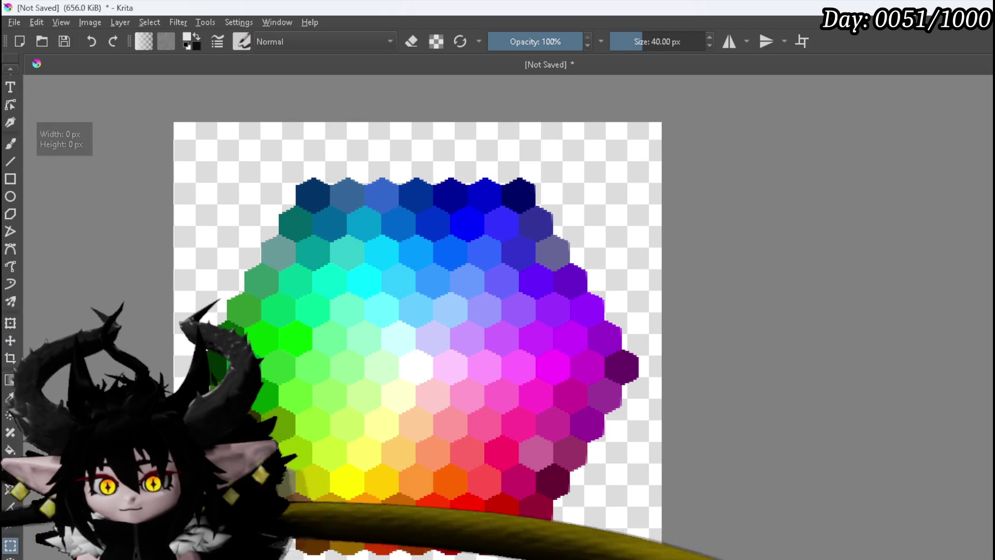
mouse_move(640, 176)
mouse_down()
mouse_move(666, 143)
mouse_move(659, 160)
mouse_up()
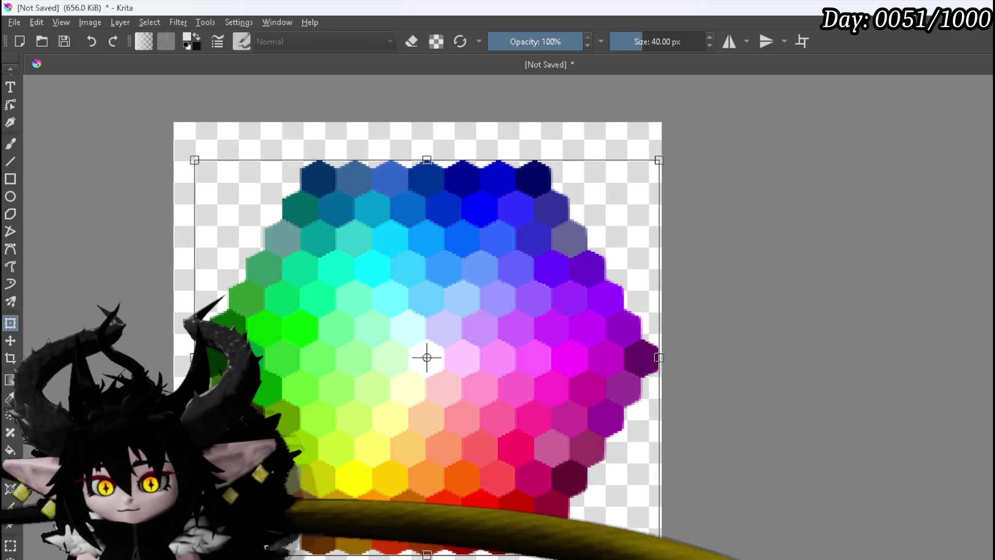
drag(426, 357, 416, 366)
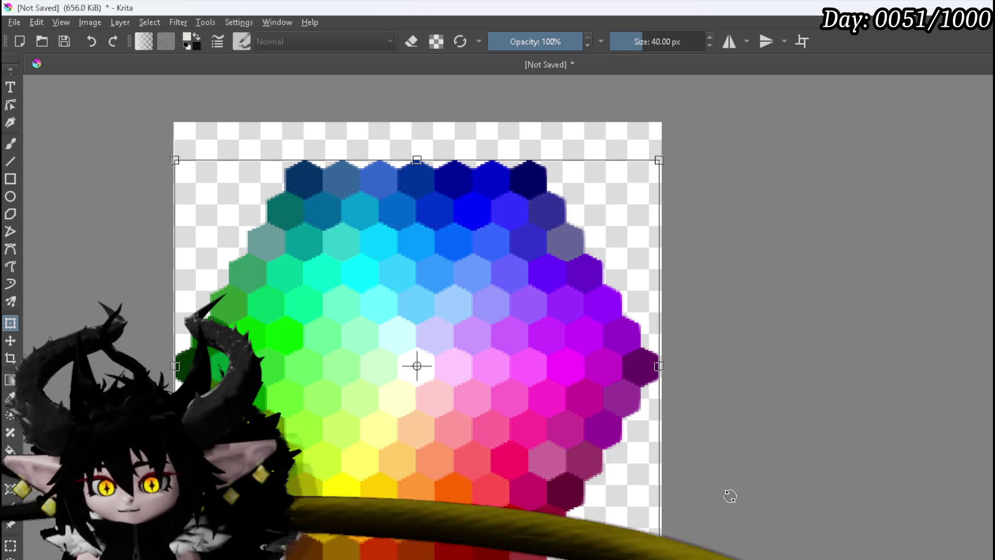
key(Return)
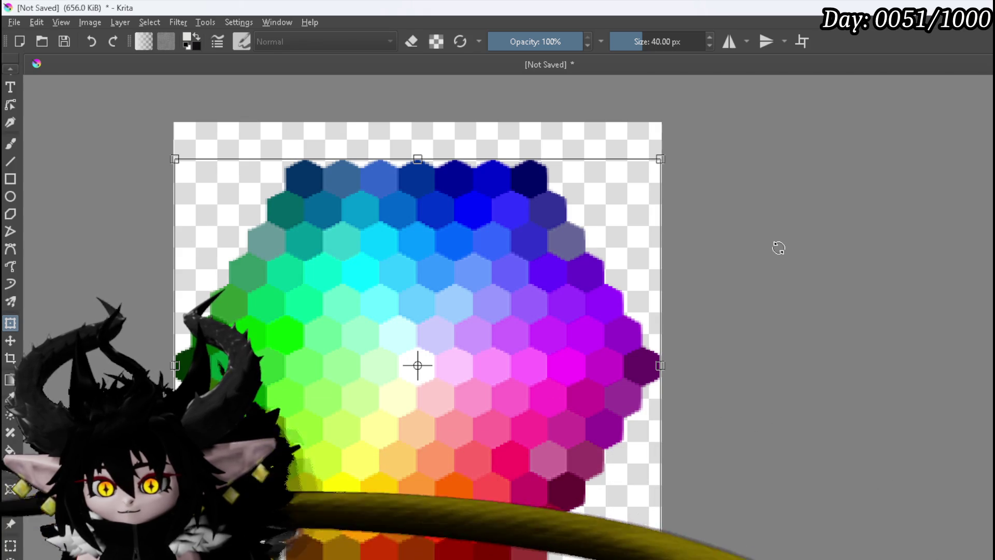
scroll(778, 247, down, 6)
scroll(782, 258, up, 3)
drag(844, 293, 903, 394)
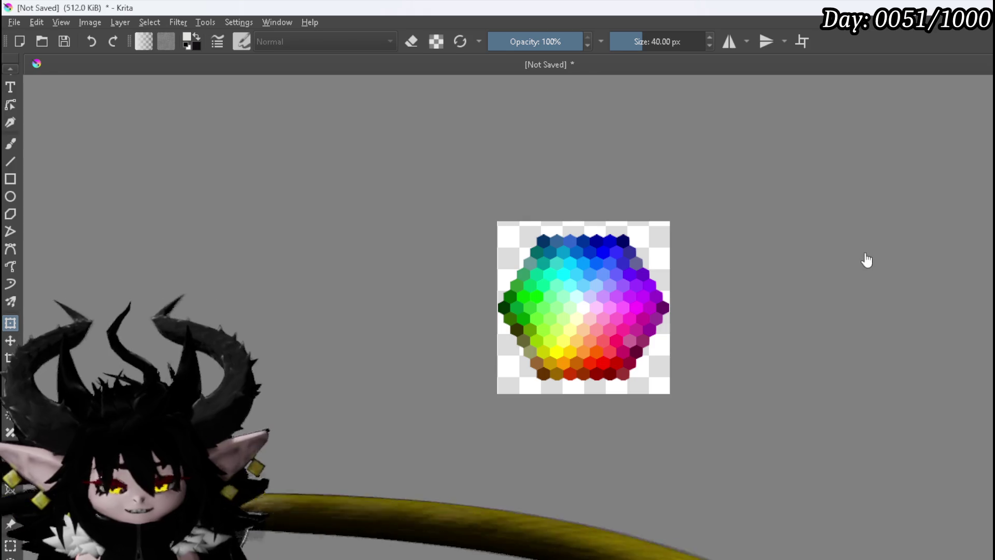
click(17, 27)
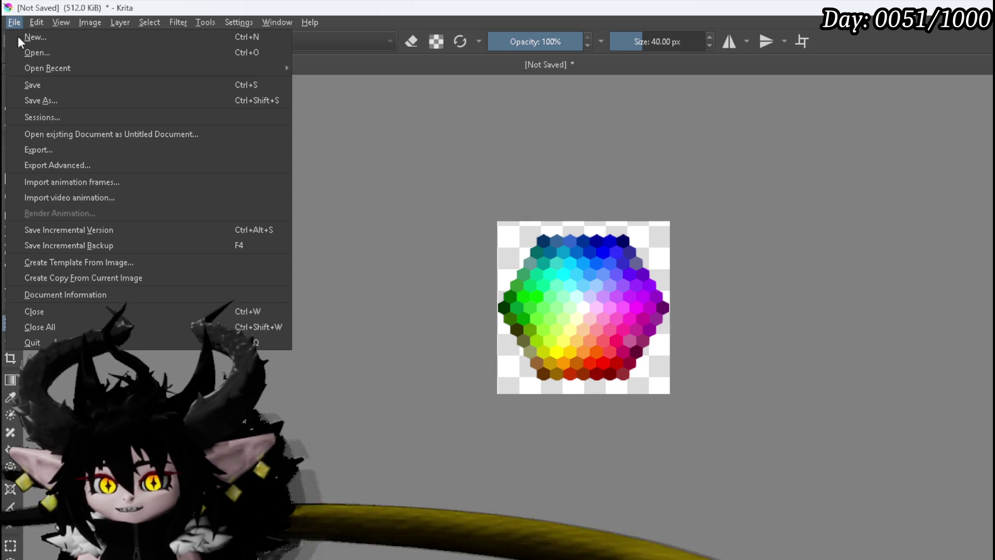
- Export the hexagon grid image as a PNG, accepting the PNG export options
click(61, 158)
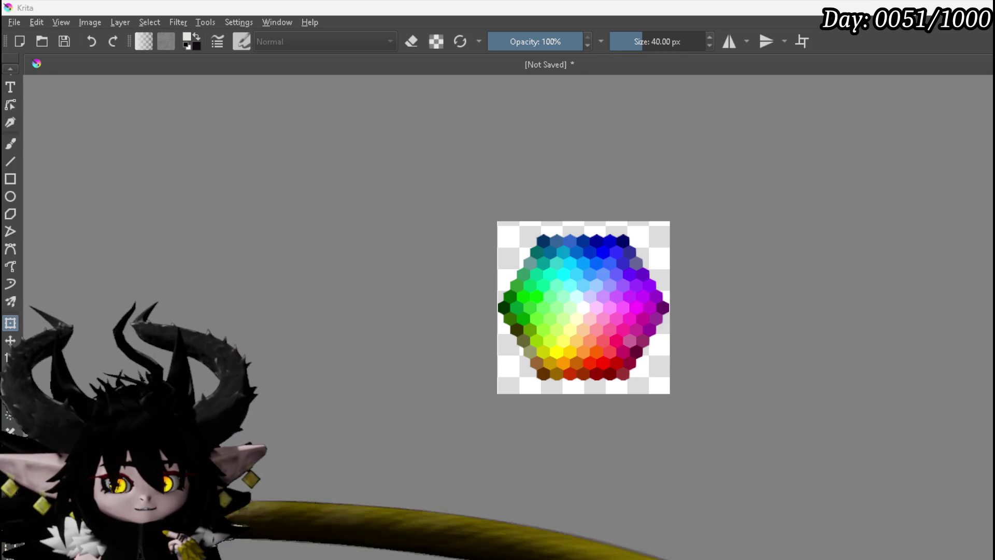
click(709, 459)
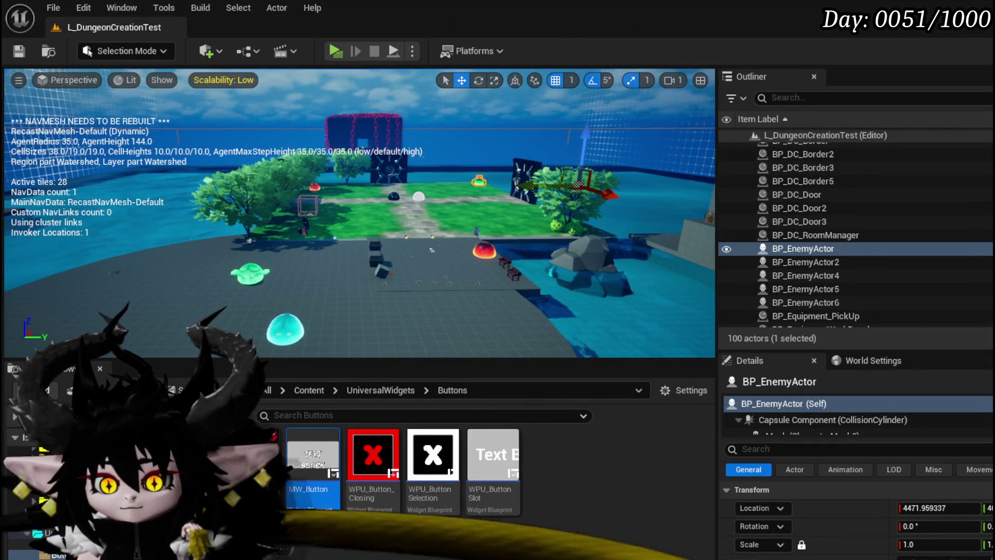
- Create a new folder named ColorPicker inside UniversalWidgets
key(alt+Left)
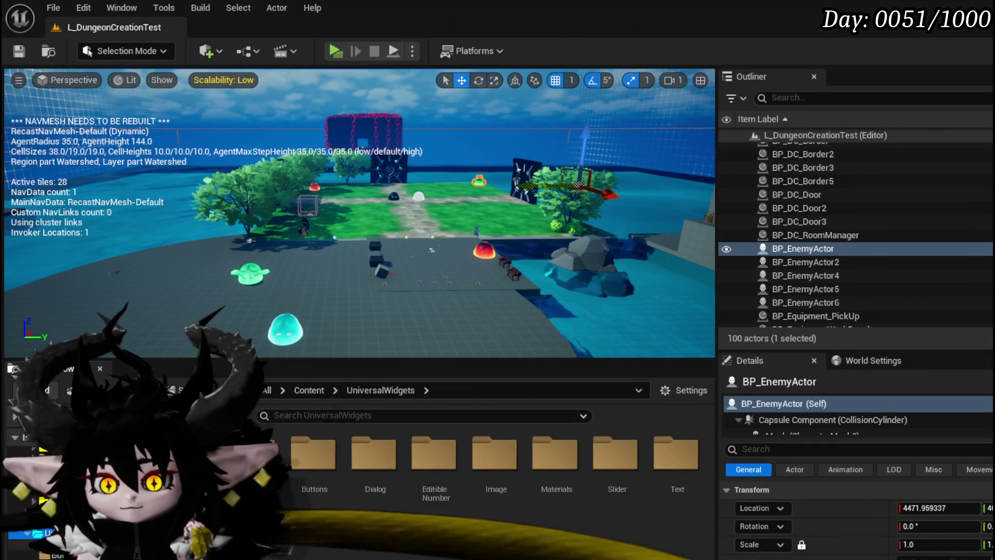
right_click(334, 523)
click(391, 255)
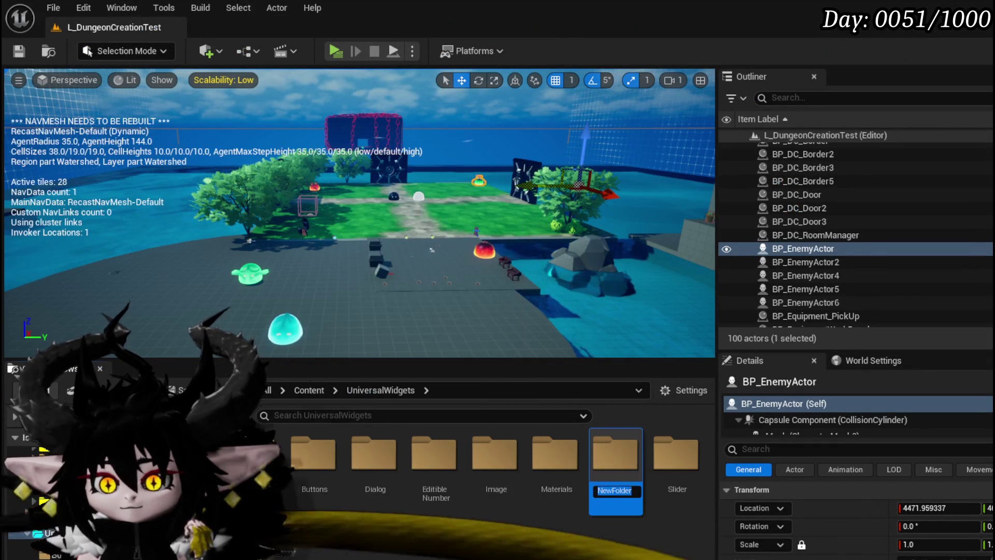
text(Color)
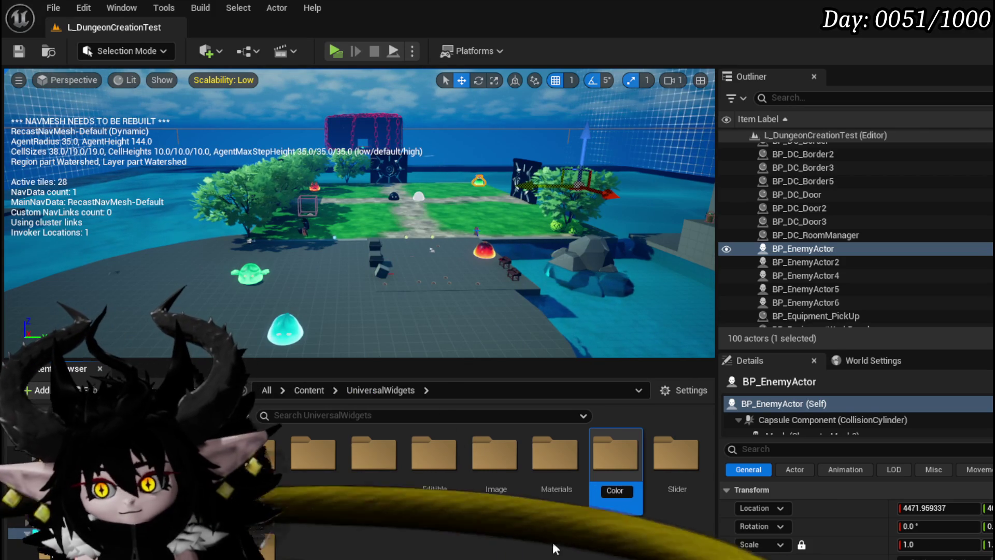
text(Picker)
key(Return)
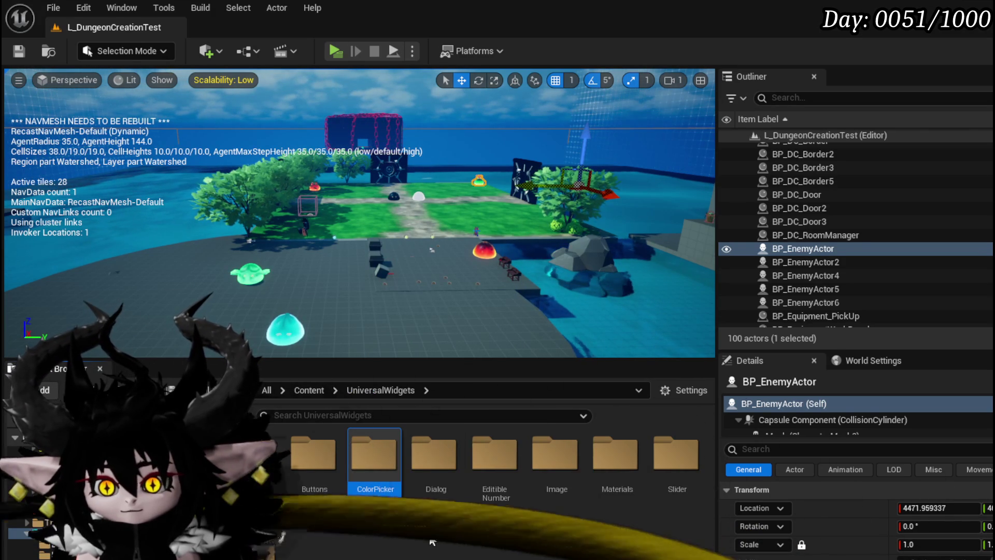
- Open the ColorPicker folder and bring up its new-asset menu
double_click(376, 466)
right_click(299, 482)
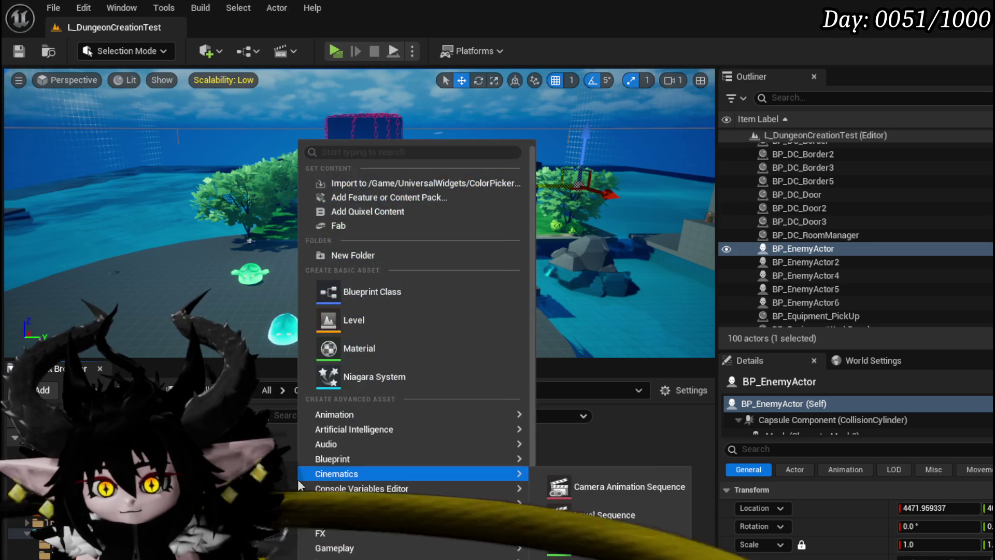
mouse_move(299, 481)
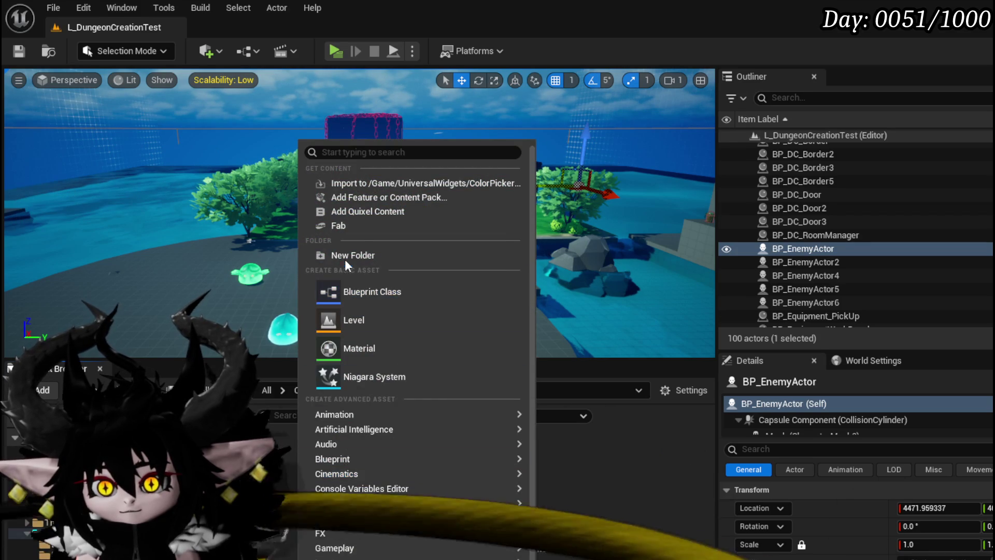
mouse_move(344, 412)
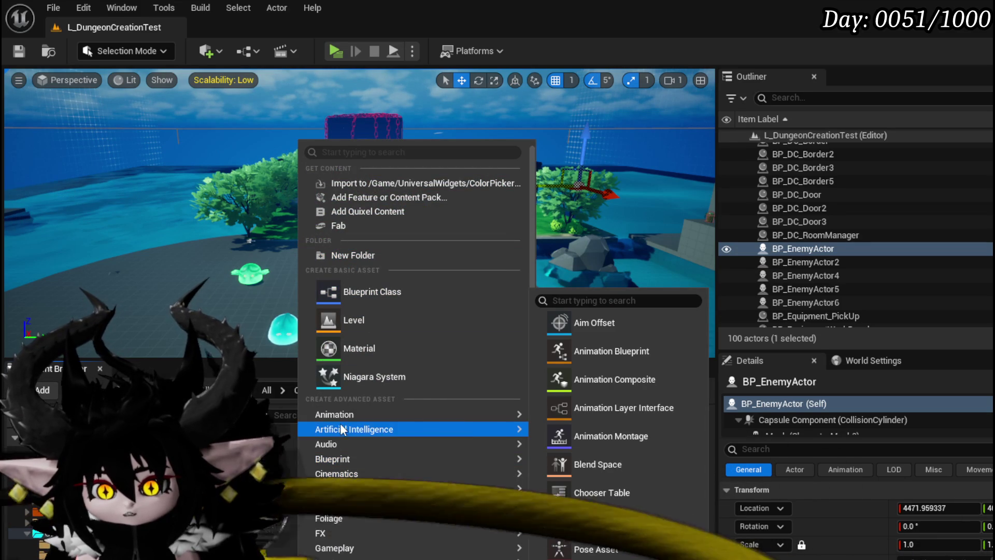
mouse_move(342, 443)
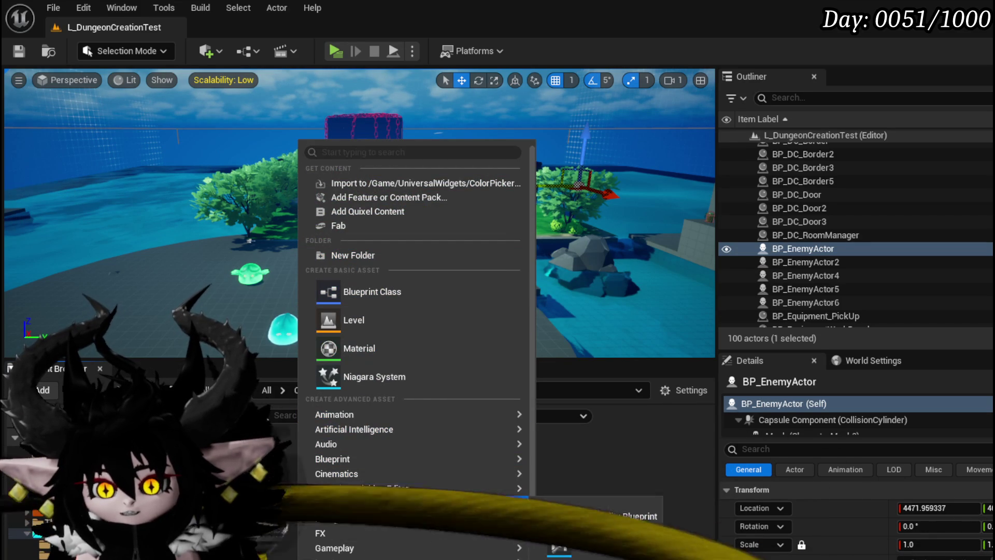
scroll(375, 537, down, 2)
mouse_move(375, 526)
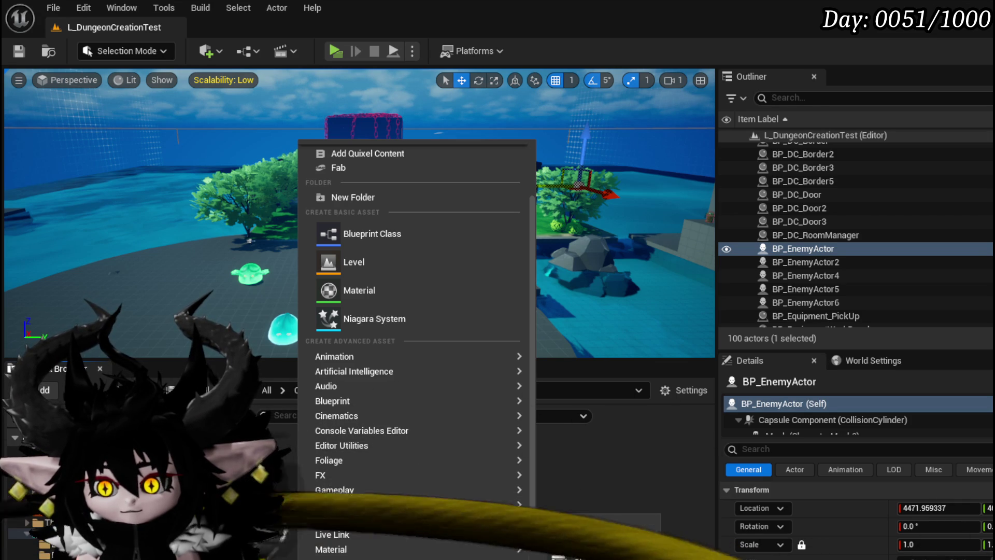
- Create the MW_ColorPicker widget blueprint with CommonUserWidget as parent and save it
click(596, 552)
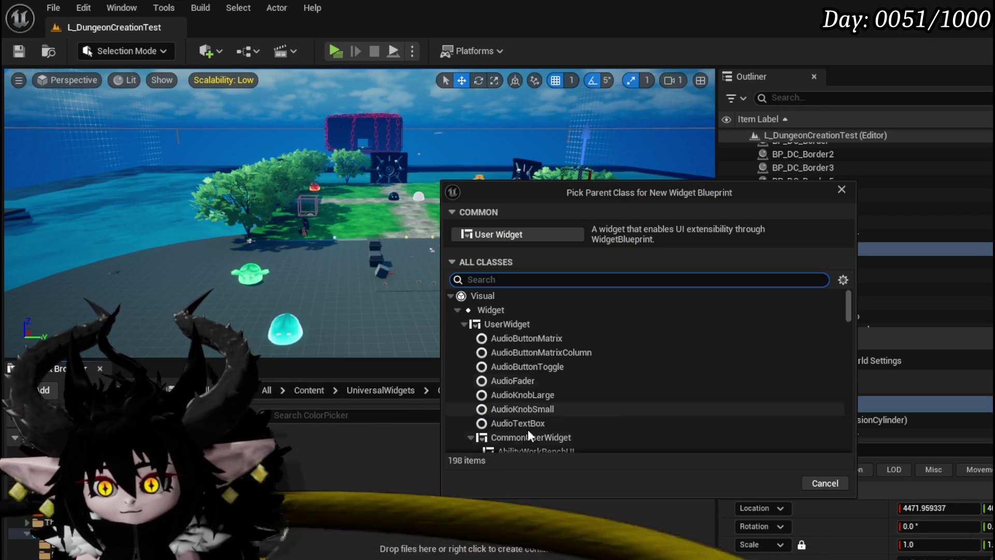
click(526, 439)
click(792, 484)
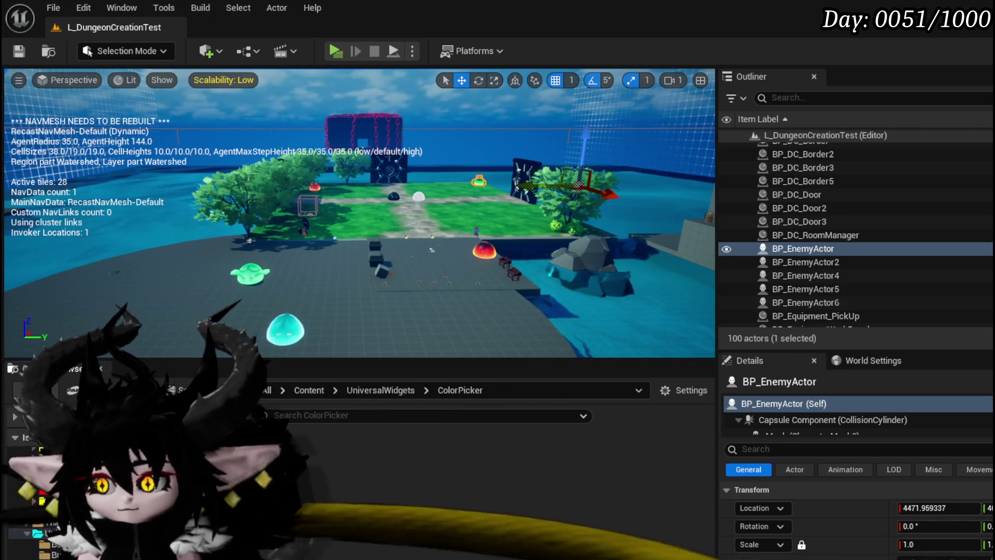
key(ctrl+shift+s)
click(757, 506)
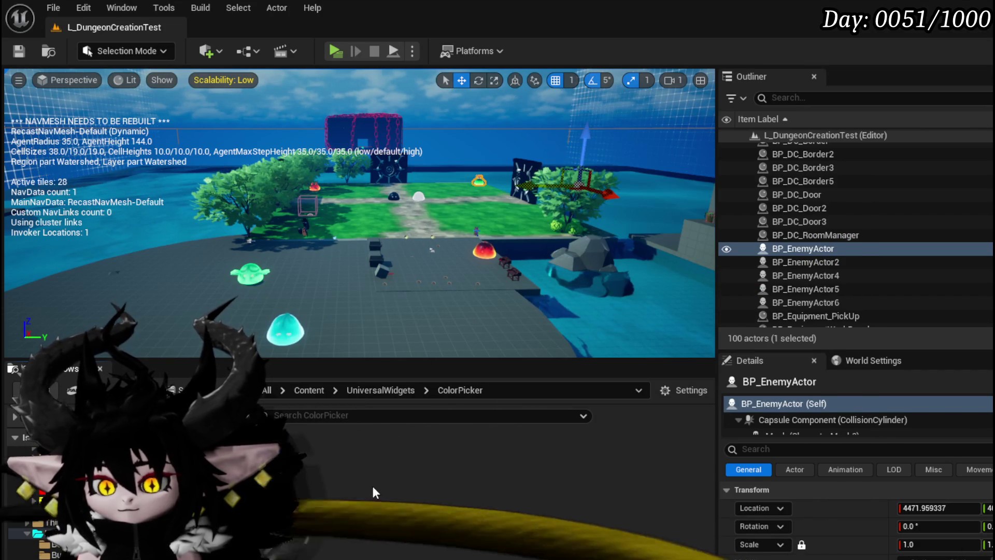
- Save all assets including ColorPickerHex_Tex, then reopen MW_ColorPicker in the designer
double_click(264, 456)
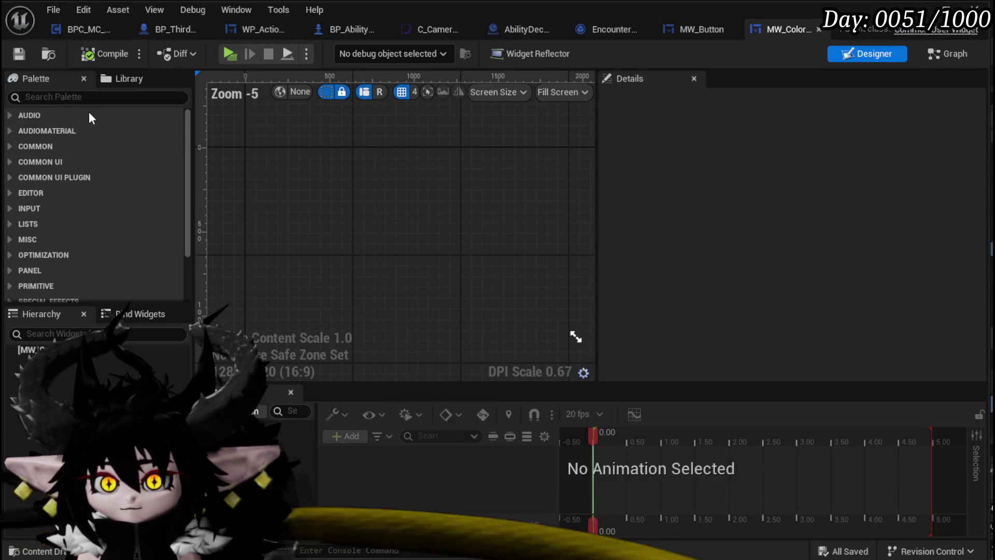
click(927, 13)
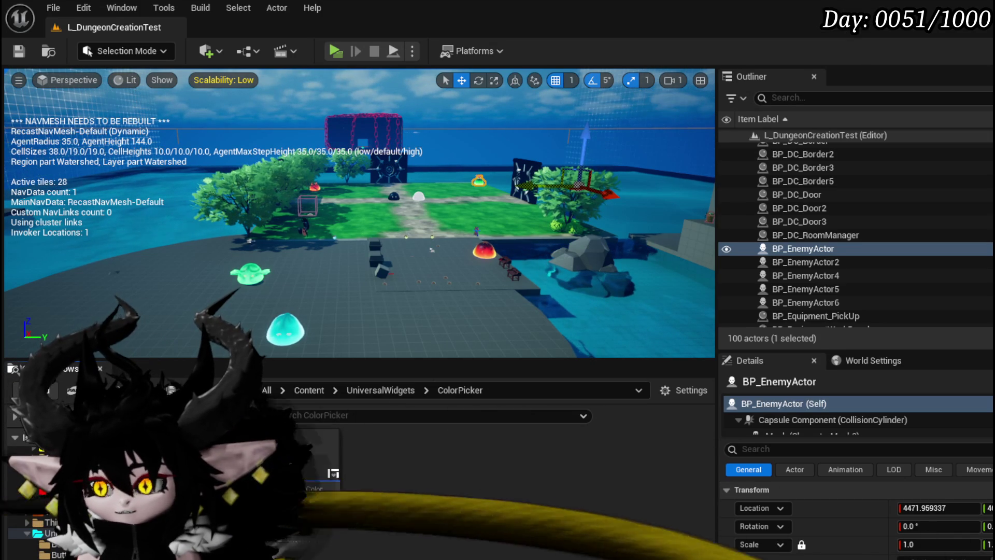
key(ctrl+shift+s)
click(762, 508)
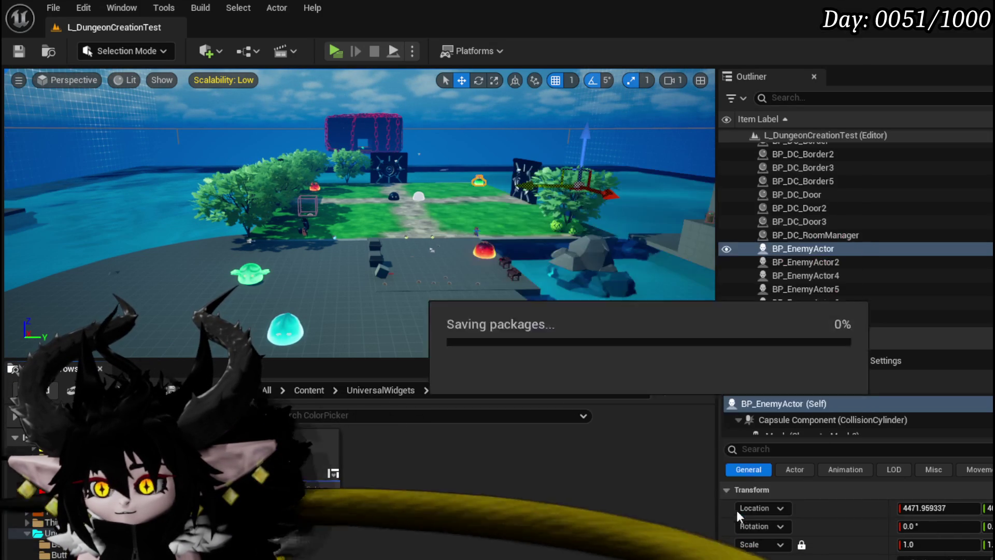
double_click(306, 456)
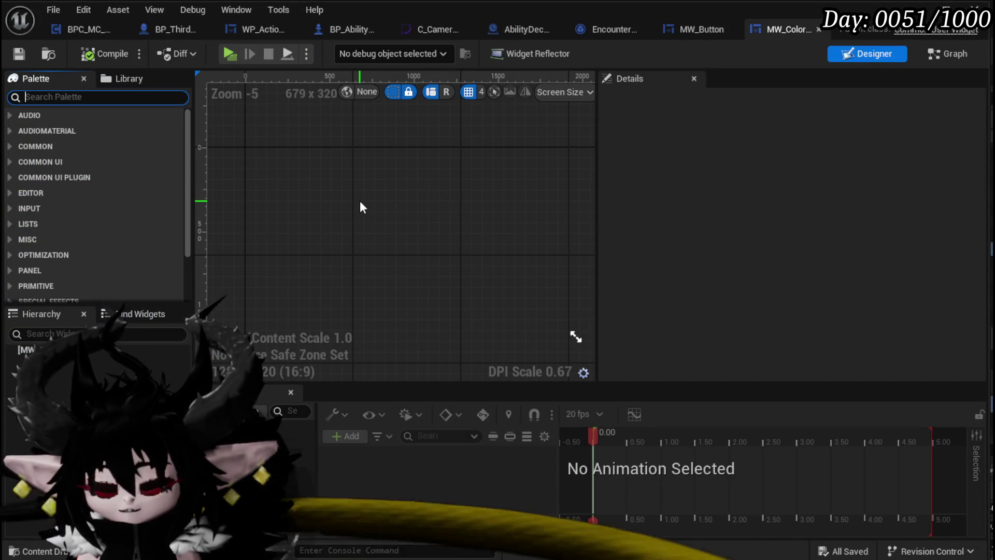
- Add a Border from the Palette to the widget canvas and save the blueprint
text(Border)
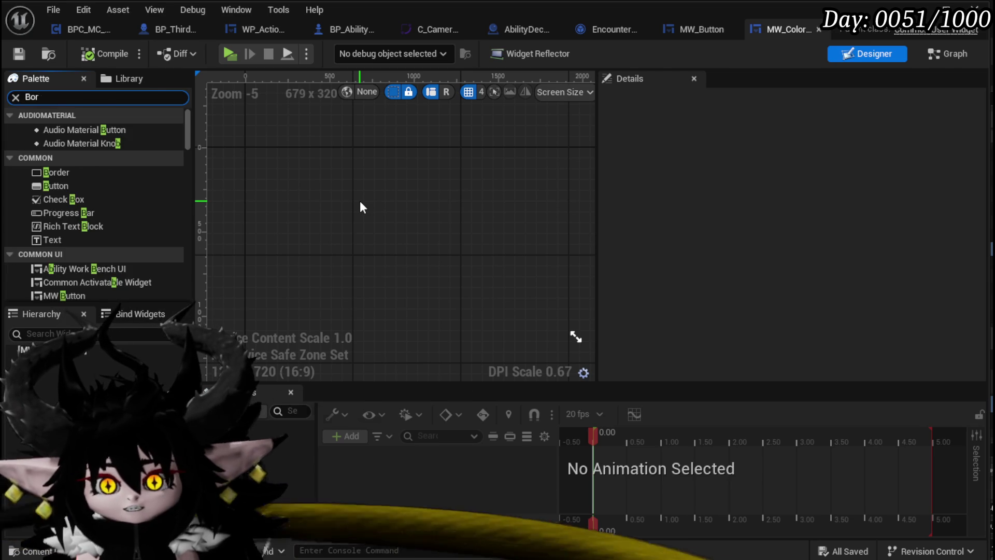
drag(60, 130, 31, 350)
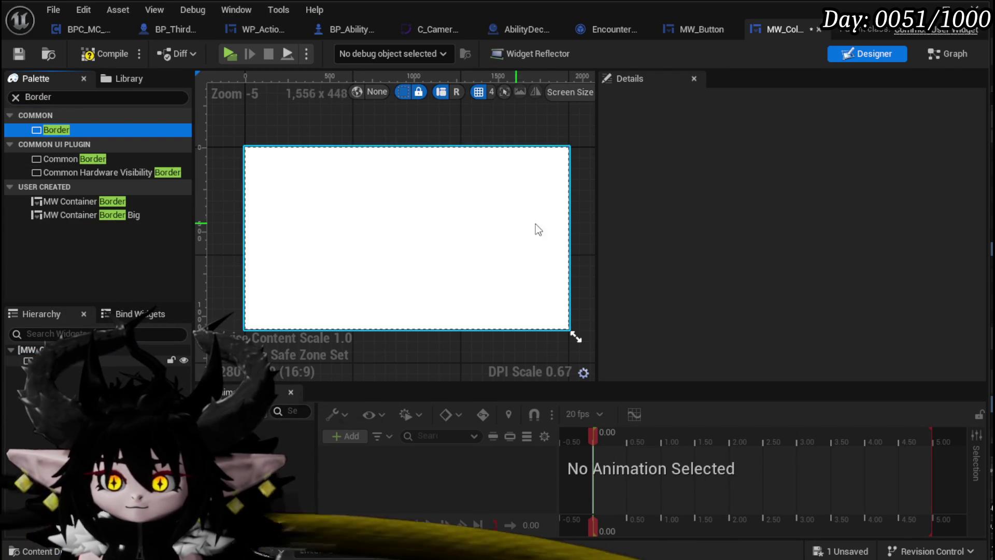
click(19, 54)
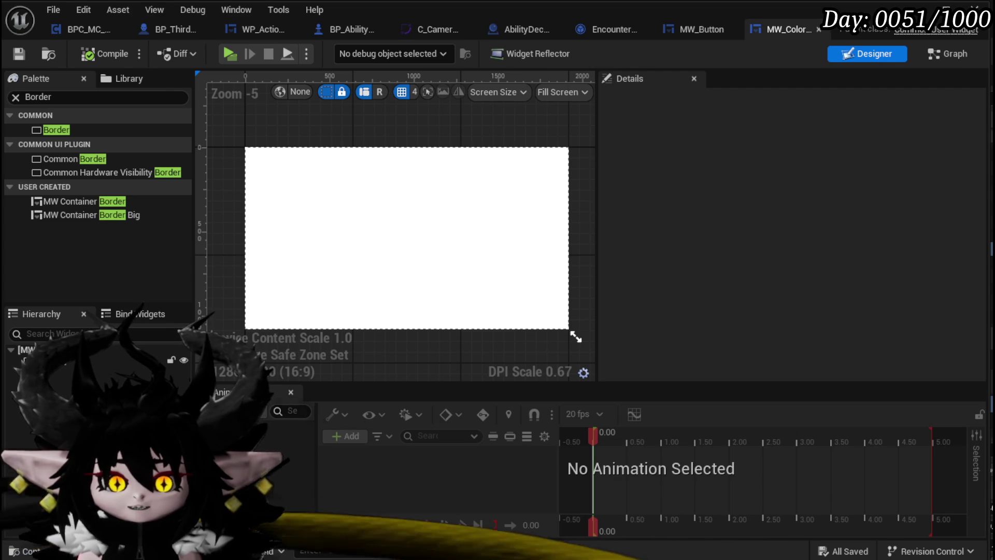
click(401, 255)
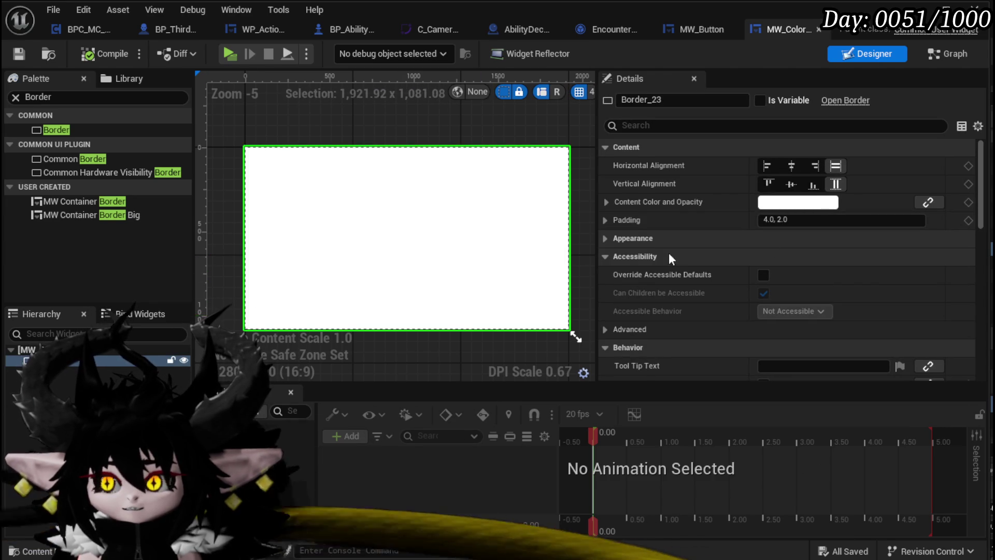
scroll(758, 250, down, 10)
scroll(758, 247, down, 4)
scroll(758, 247, up, 7)
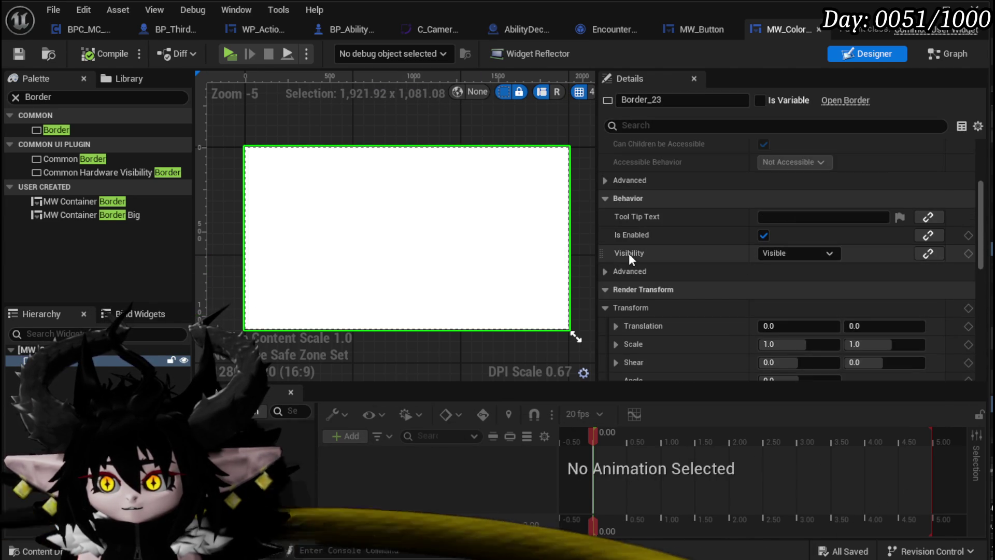
scroll(629, 252, up, 4)
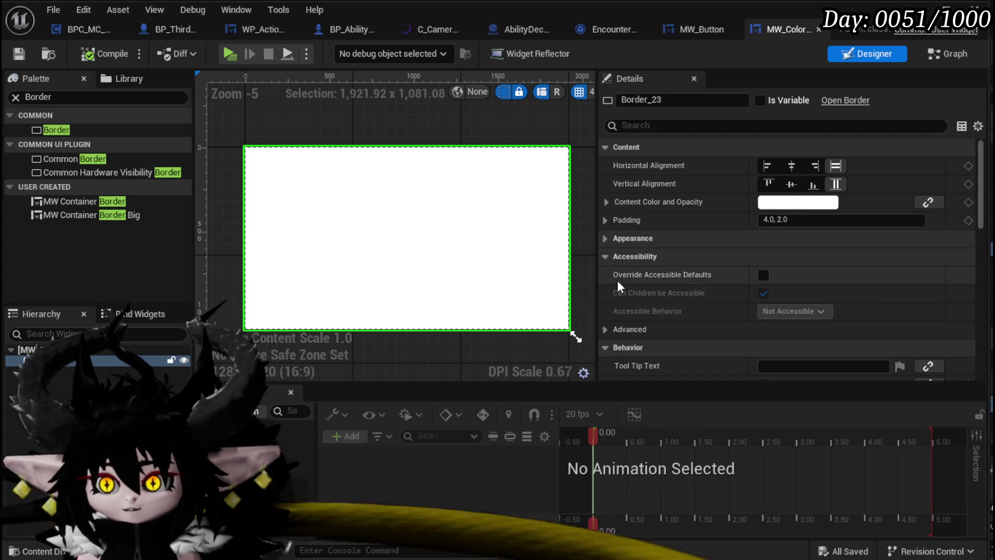
- Expand the Border's Appearance and Brush settings to reach the Image field
click(607, 201)
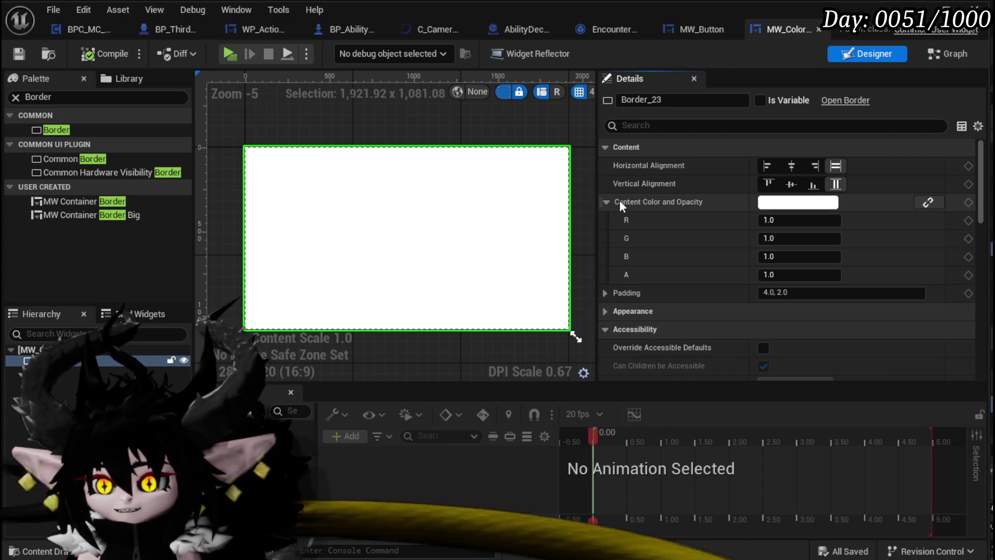
scroll(665, 240, down, 2)
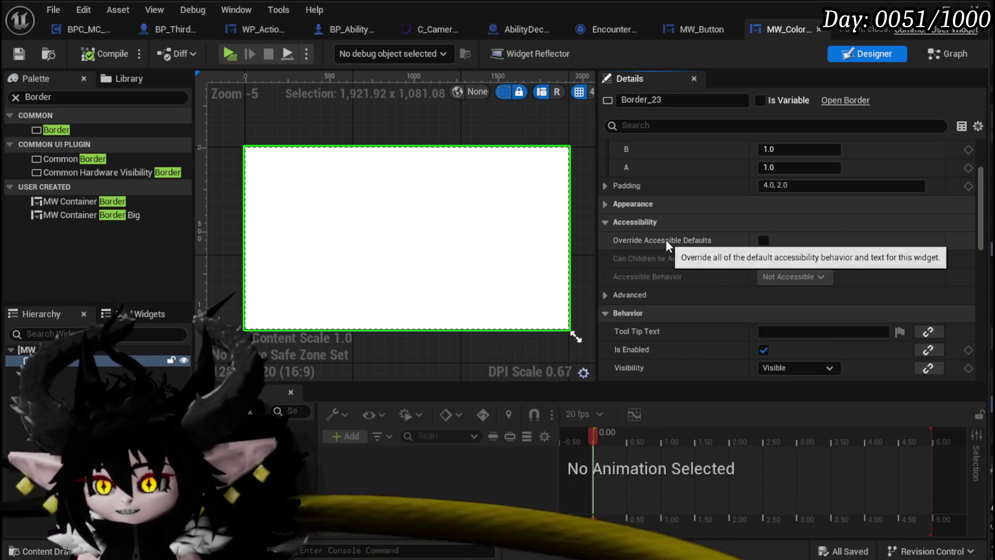
scroll(696, 303, down, 2)
scroll(604, 220, up, 2)
click(605, 206)
click(605, 206)
click(605, 225)
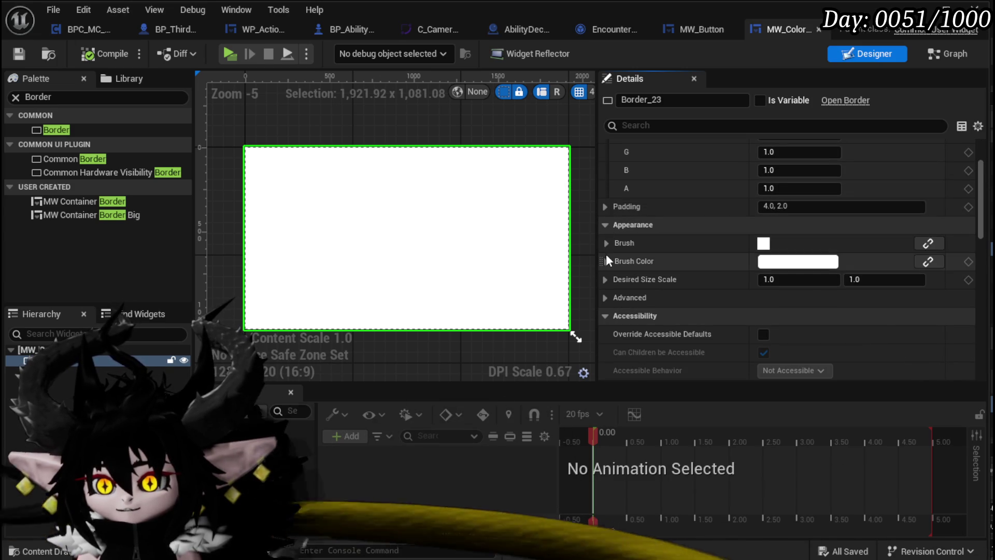
click(607, 241)
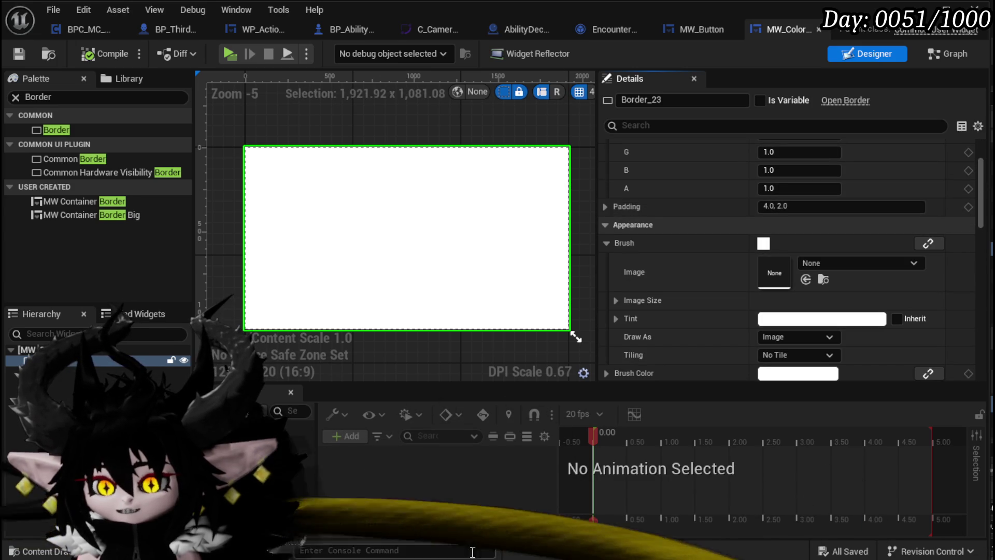
- Assign ColorPickerHex_Tex as the Border's brush image to show the hexagon wheel
drag(474, 558, 475, 478)
mouse_move(350, 507)
mouse_down()
mouse_move(557, 461)
mouse_move(775, 277)
mouse_up()
mouse_move(321, 511)
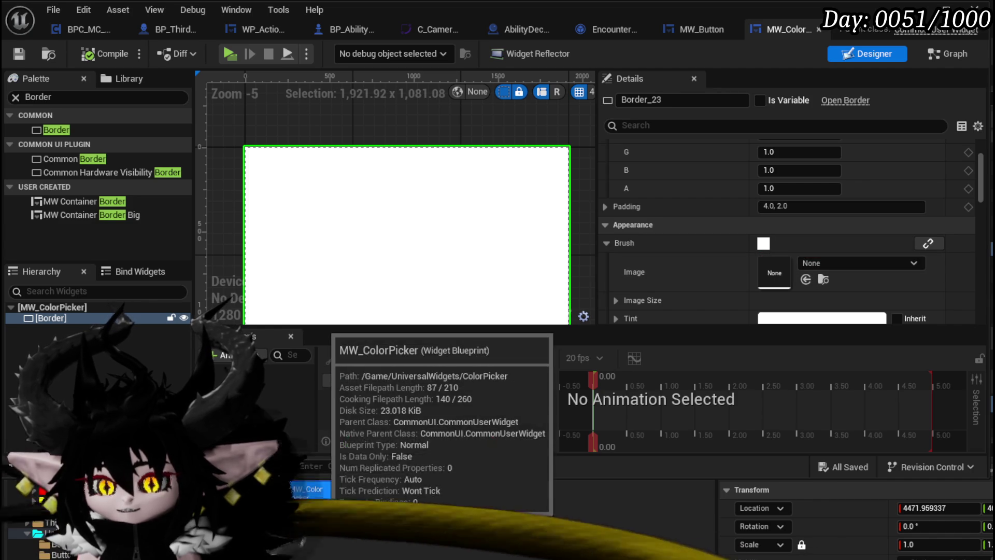
drag(265, 497, 774, 273)
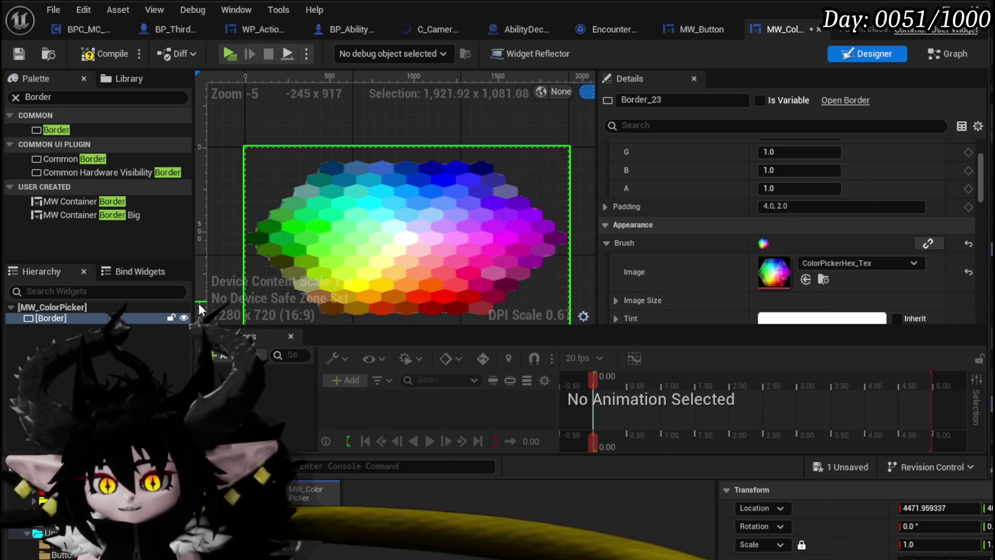
right_click(40, 318)
mouse_move(598, 129)
mouse_down()
mouse_move(668, 104)
mouse_move(766, 88)
mouse_move(796, 102)
mouse_move(839, 100)
mouse_up()
- Switch the design preview size mode to Desired
click(835, 95)
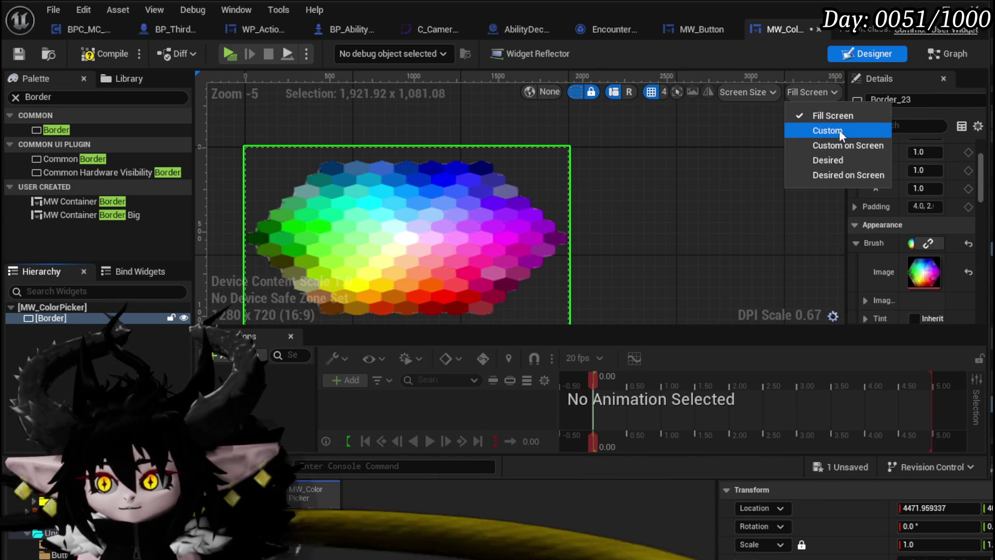
click(834, 160)
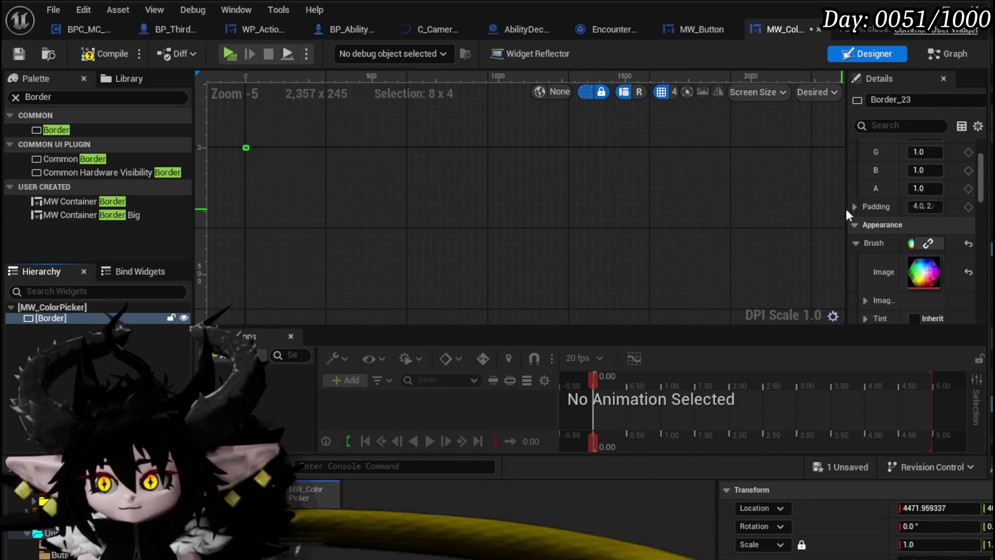
mouse_move(846, 204)
mouse_down()
mouse_move(600, 226)
mouse_move(588, 241)
mouse_up()
scroll(588, 242, up, 3)
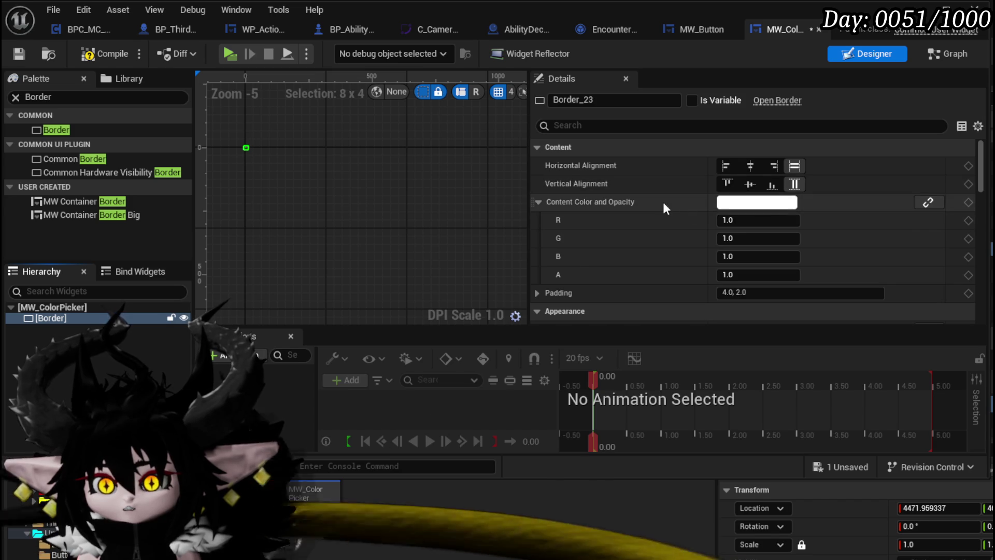
- Wrap the colour-wheel Border in a Size Box
right_click(32, 317)
mouse_move(103, 454)
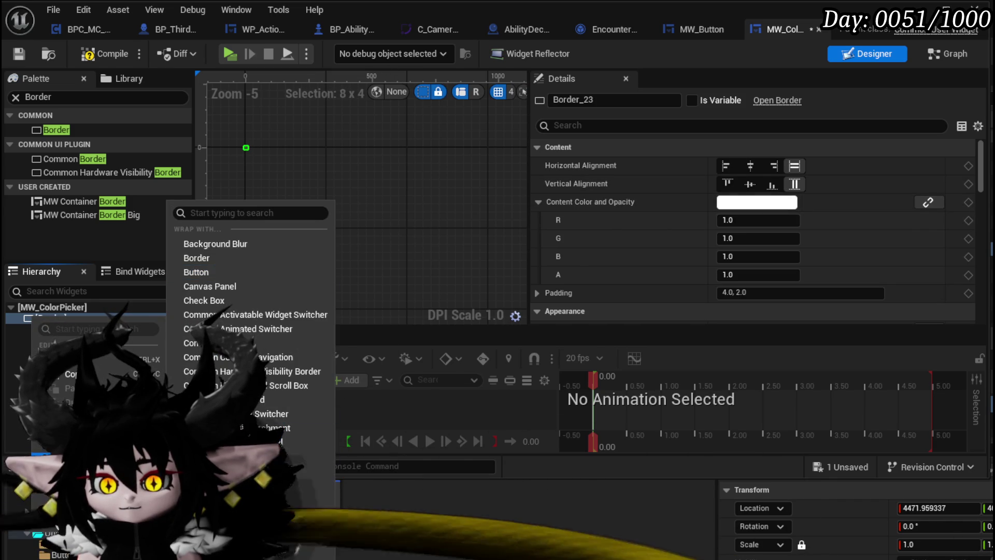
click(308, 527)
- Enable the Size Box width and height overrides and set both to 256
click(100, 318)
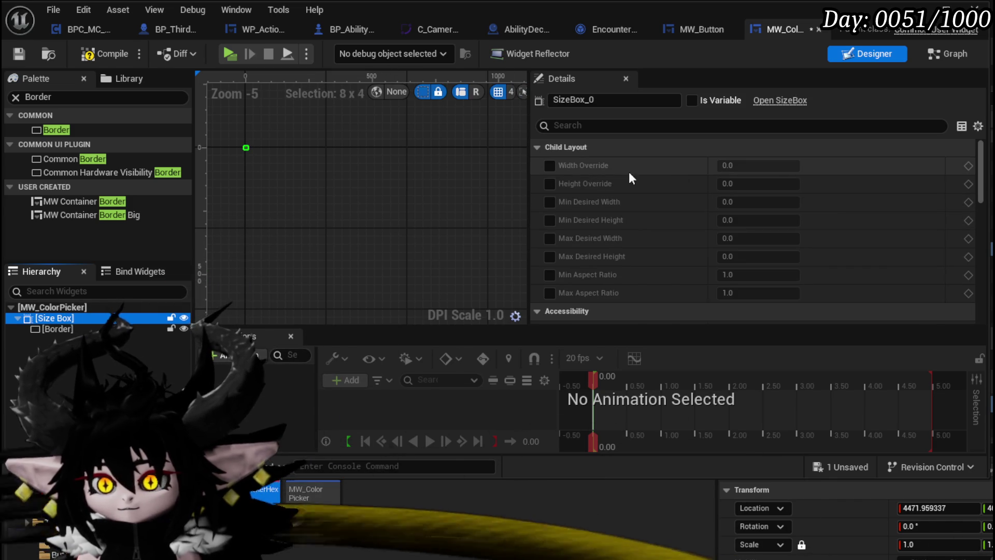
click(549, 166)
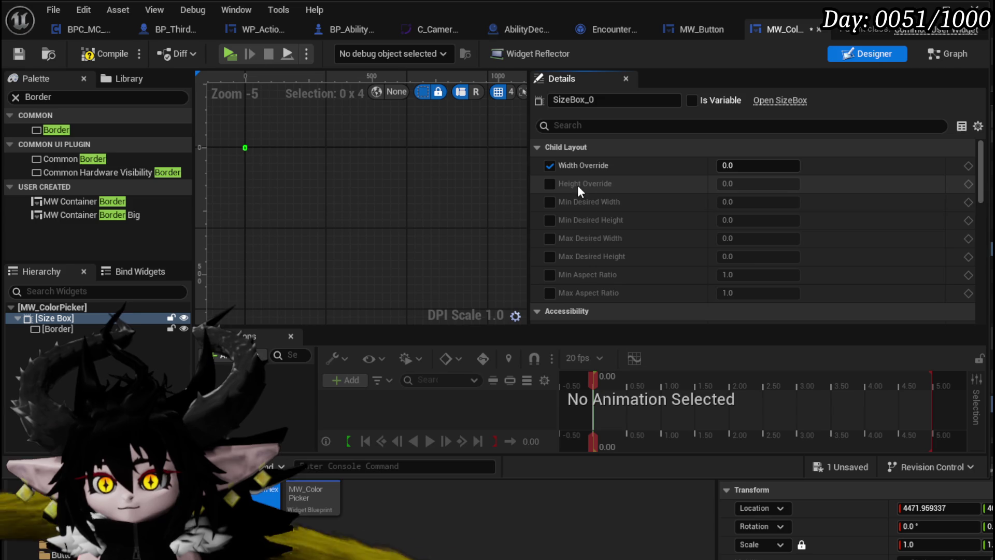
click(551, 184)
text(56)
key(Return)
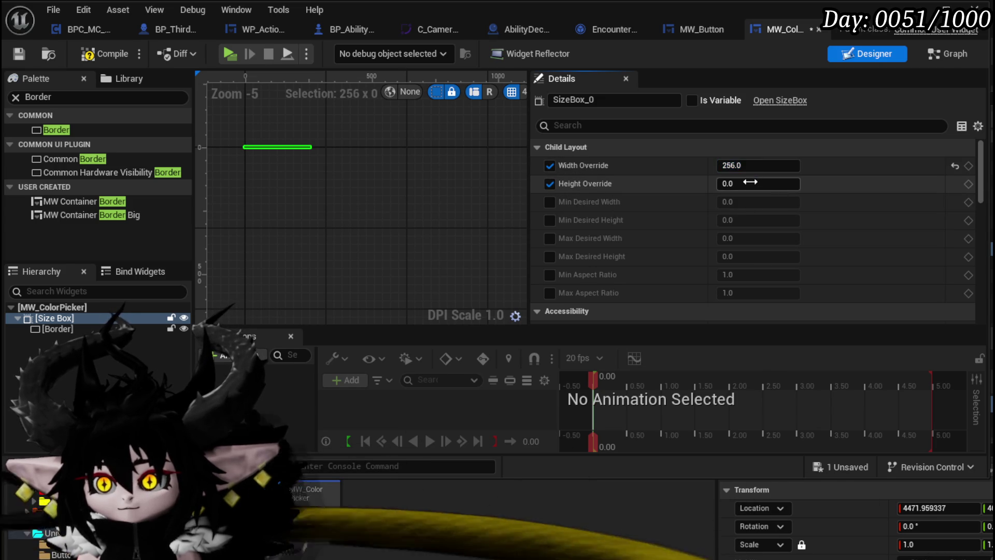
click(757, 184)
text(256)
key(Return)
scroll(254, 194, up, 7)
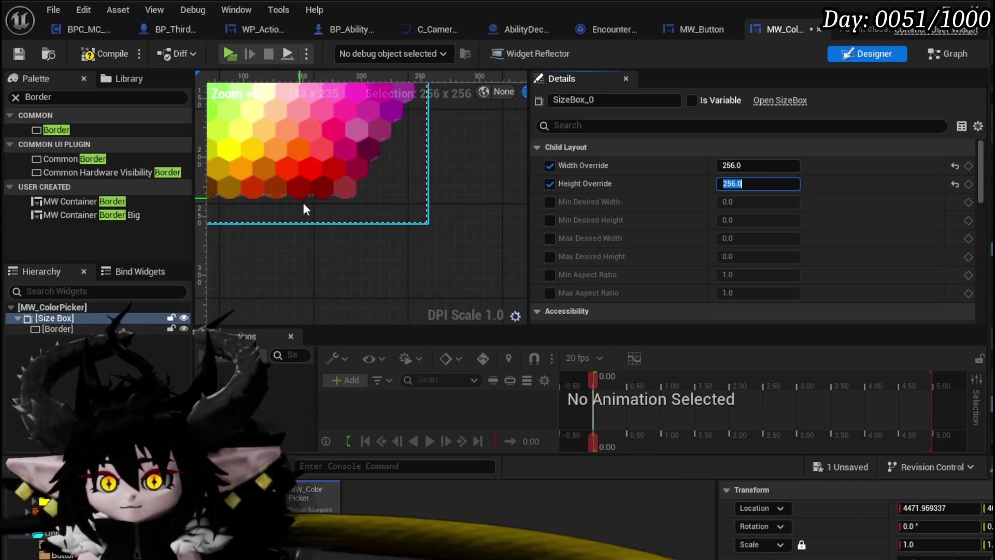
drag(333, 249, 304, 249)
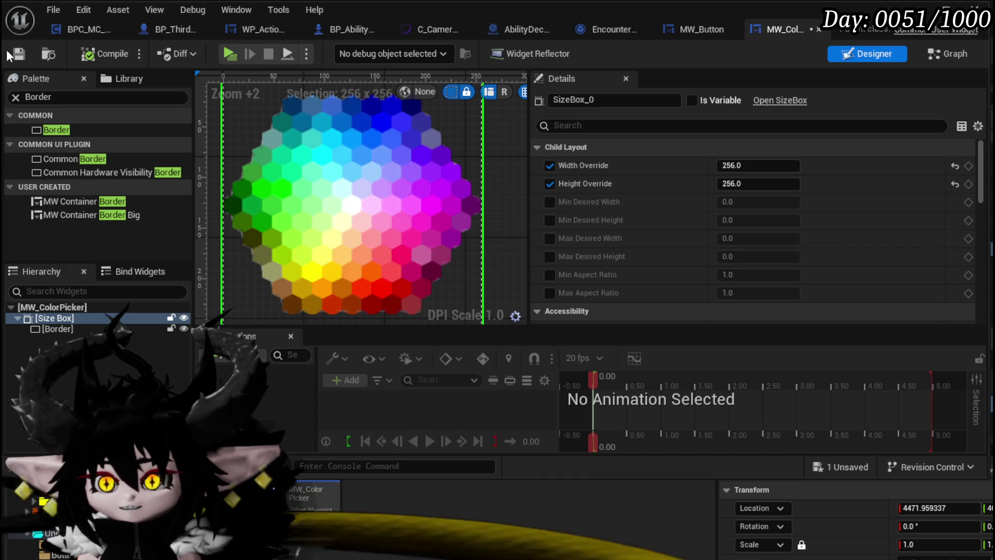
scroll(342, 141, down, 1)
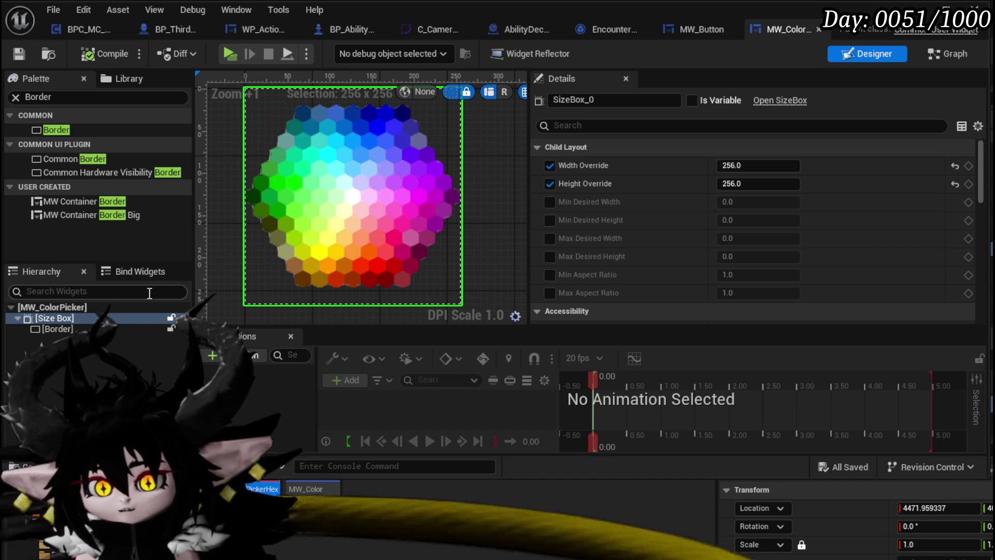
- Wrap the Border in an Overlay, fill it horizontally and vertically, then compile and save
click(50, 318)
click(50, 329)
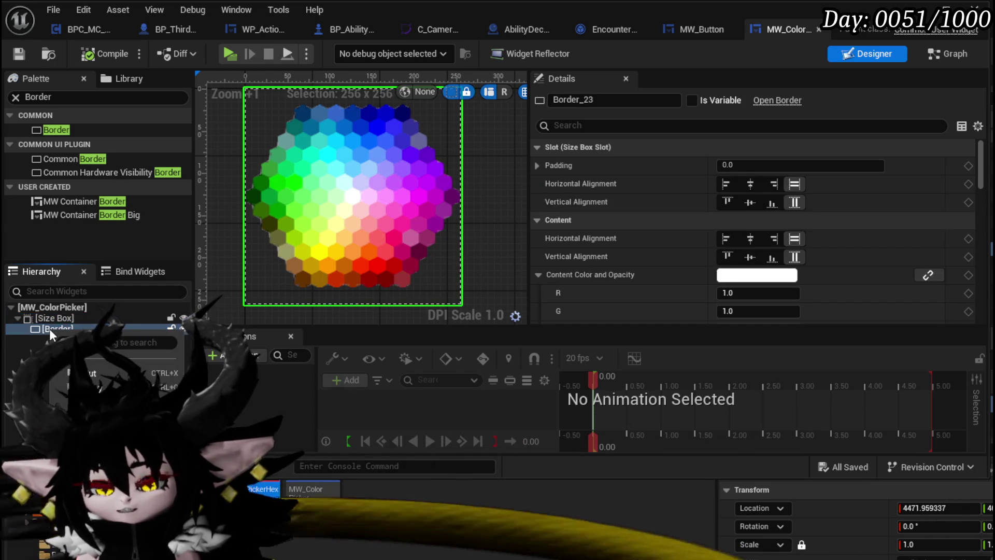
right_click(50, 329)
mouse_move(104, 456)
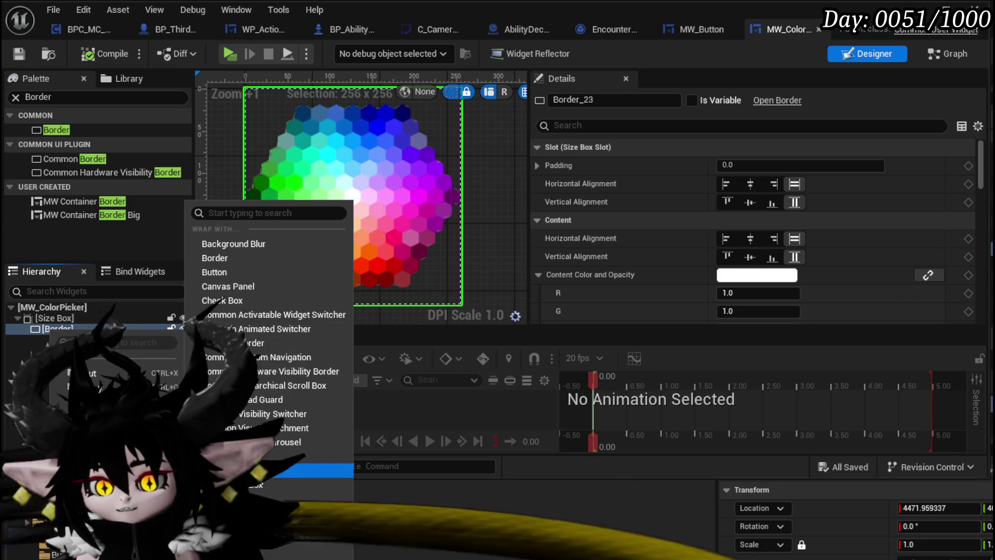
click(218, 527)
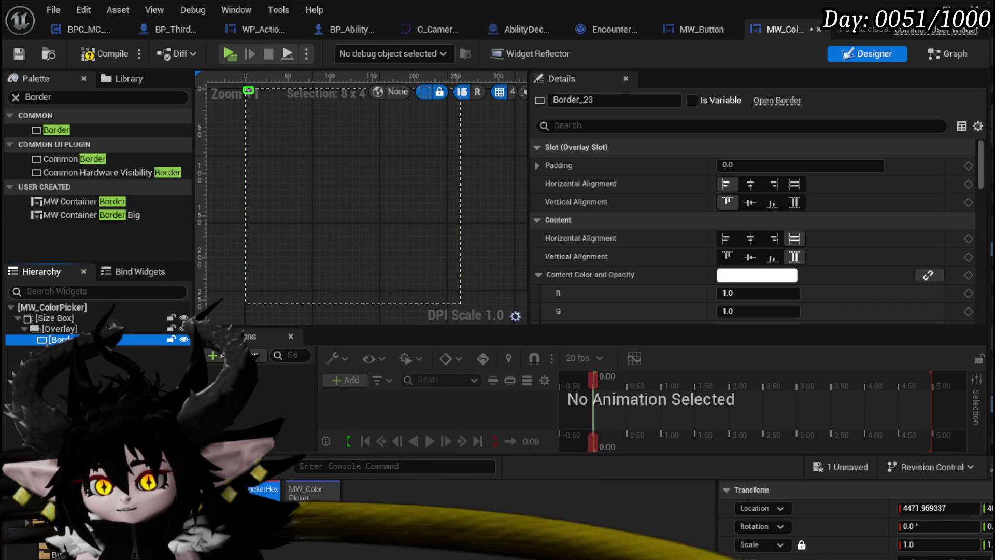
click(57, 328)
click(78, 340)
click(795, 184)
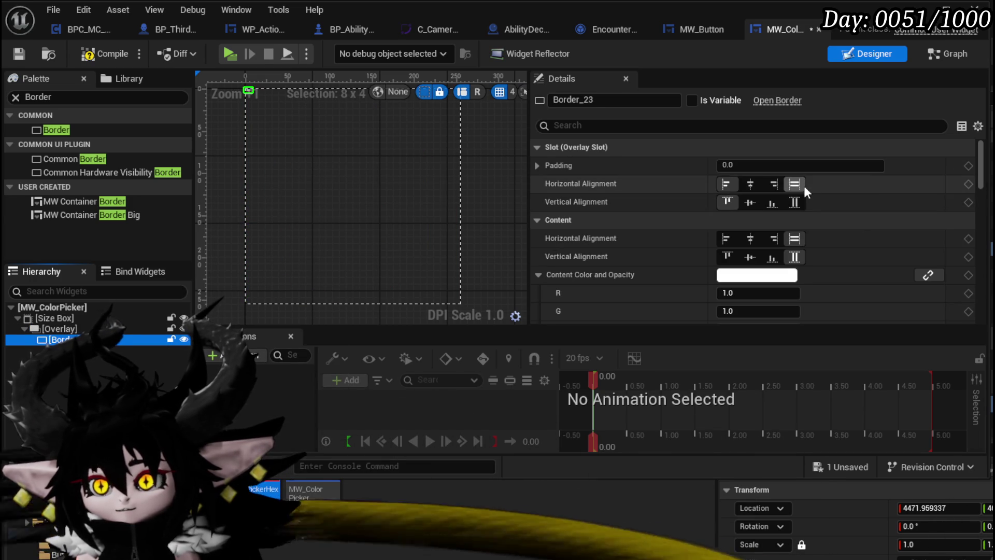
click(795, 202)
click(85, 58)
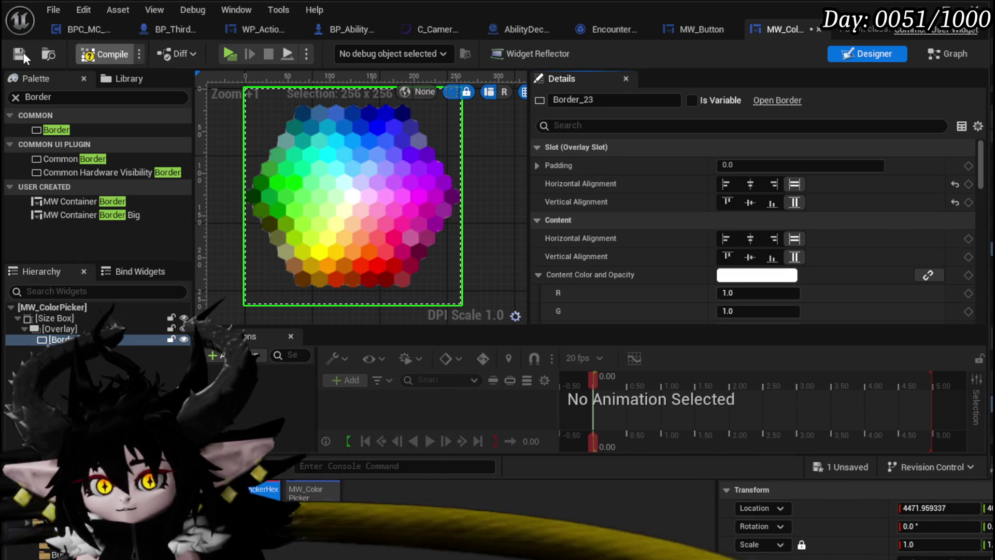
click(21, 53)
- Delete the Overlay, then undo to restore the hexagon Border
click(45, 328)
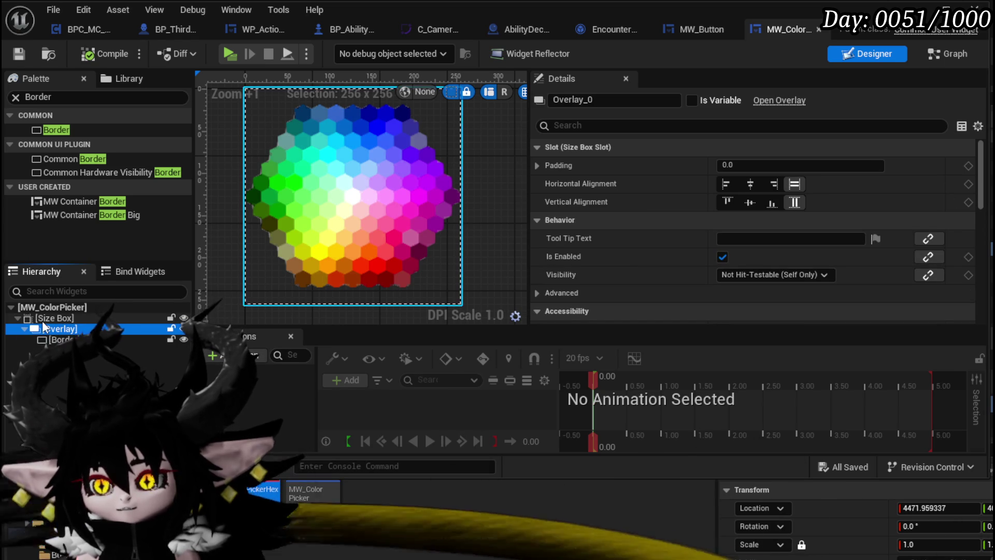
key(Delete)
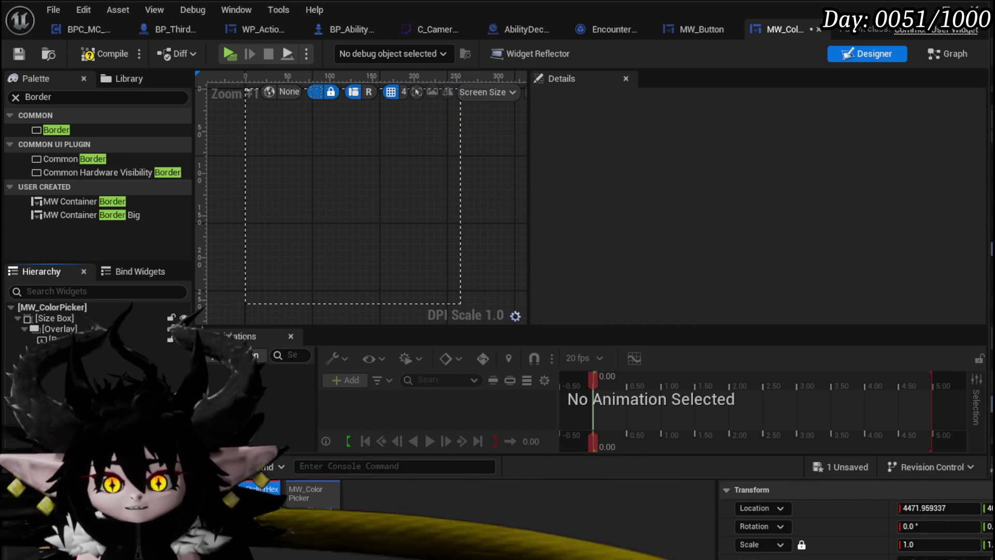
key(ctrl+z)
- Wrap the Border in a Canvas Panel and set its anchors to full stretch
right_click(52, 328)
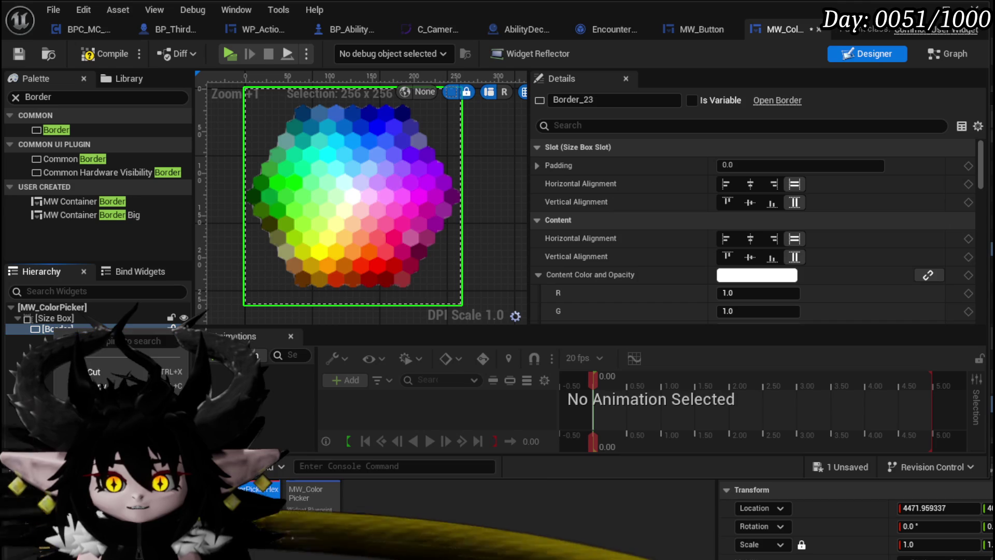
mouse_move(130, 456)
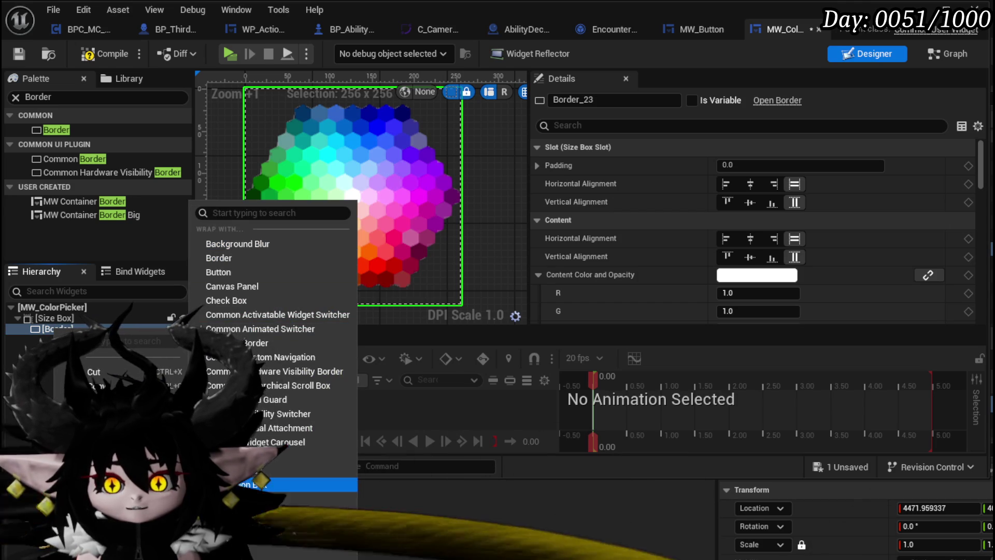
click(225, 285)
click(46, 389)
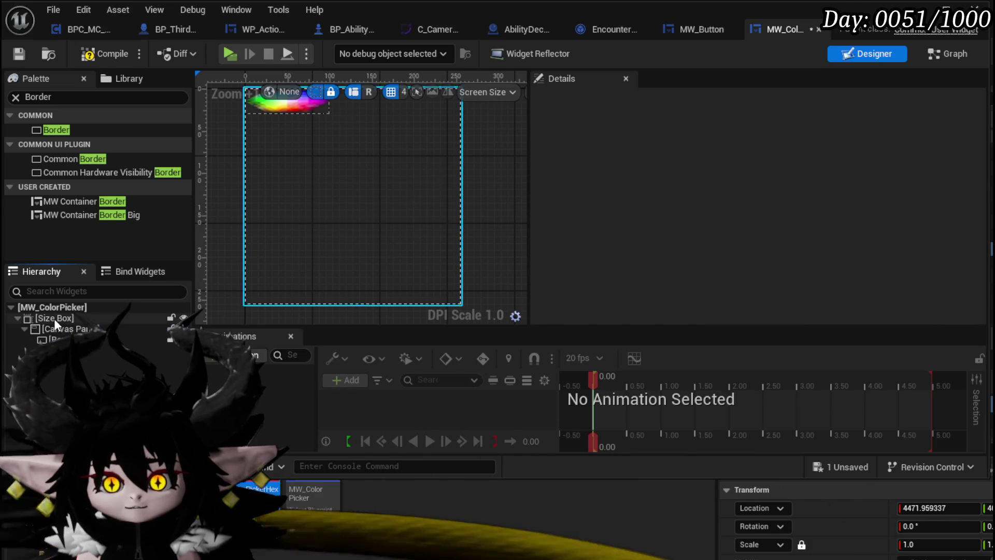
click(93, 340)
click(67, 328)
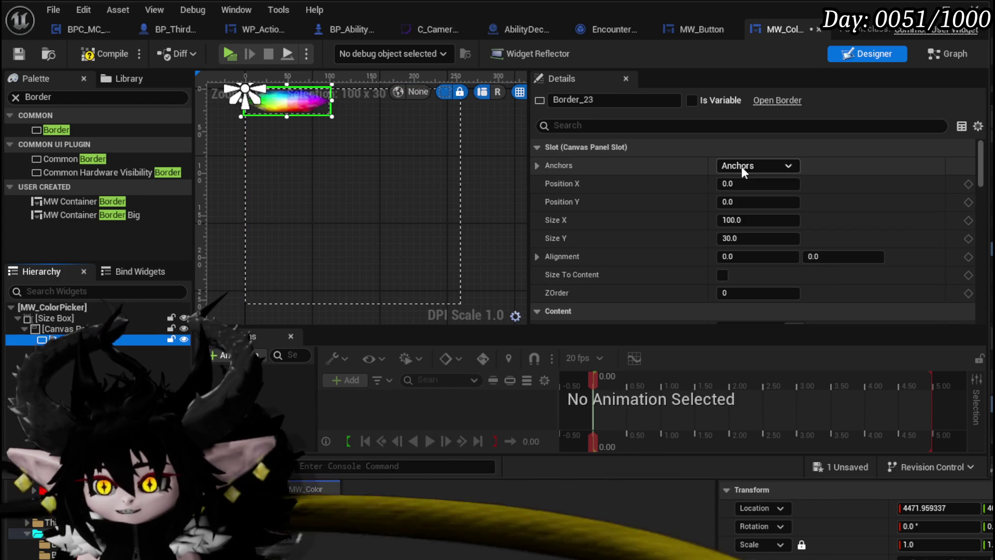
click(741, 166)
click(869, 341)
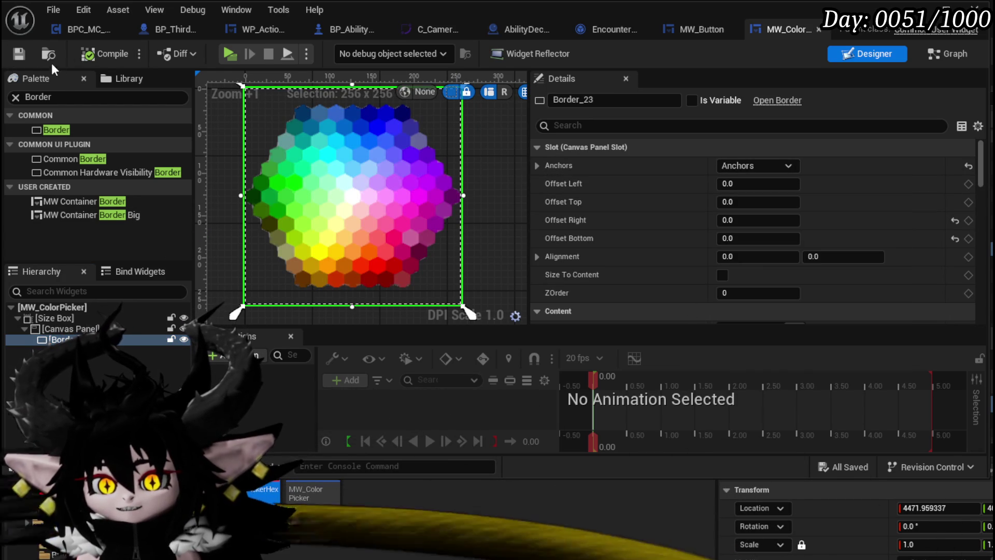
click(67, 329)
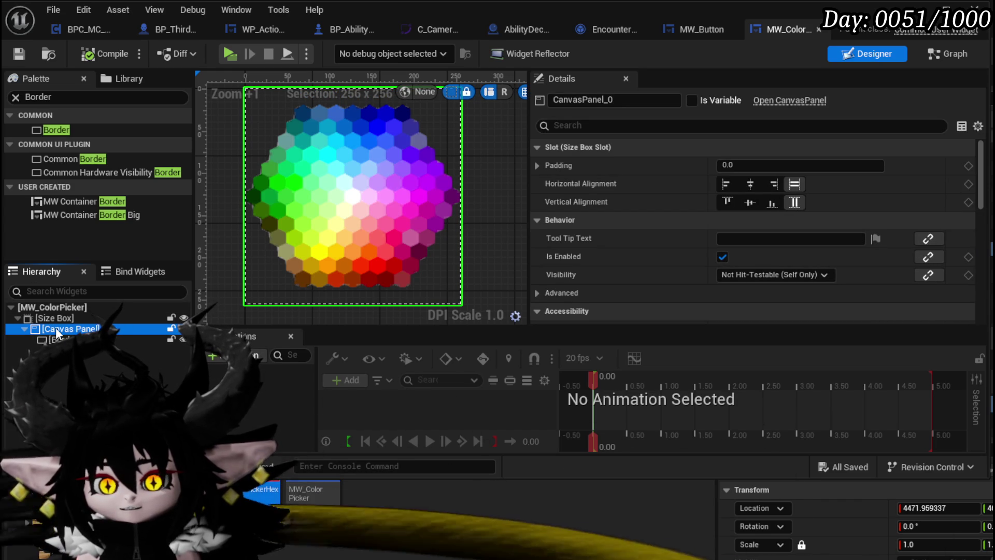
right_click(55, 327)
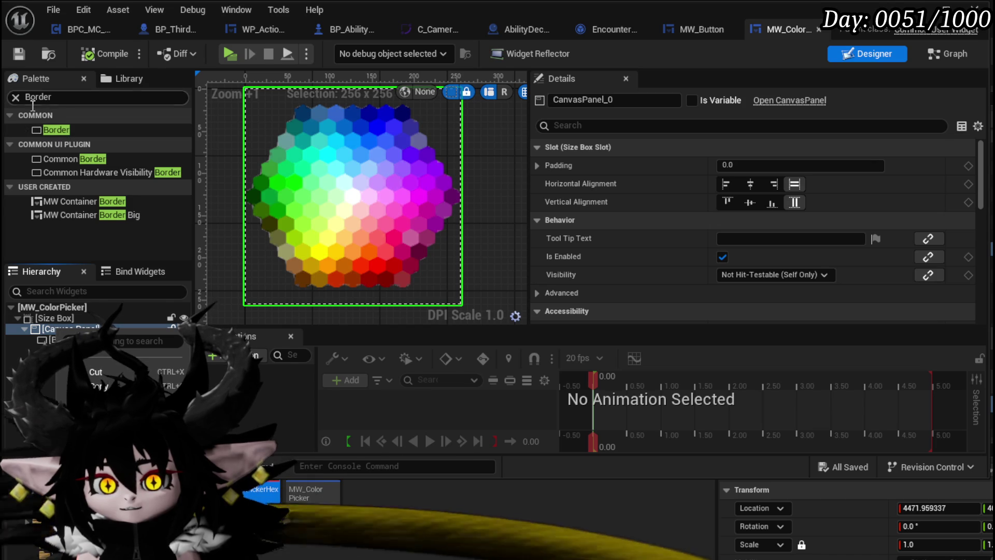
- Add a new 5 by 5 Border inside the Canvas Panel and compile
mouse_move(40, 127)
mouse_down()
mouse_move(98, 358)
mouse_move(75, 330)
mouse_move(70, 337)
mouse_up()
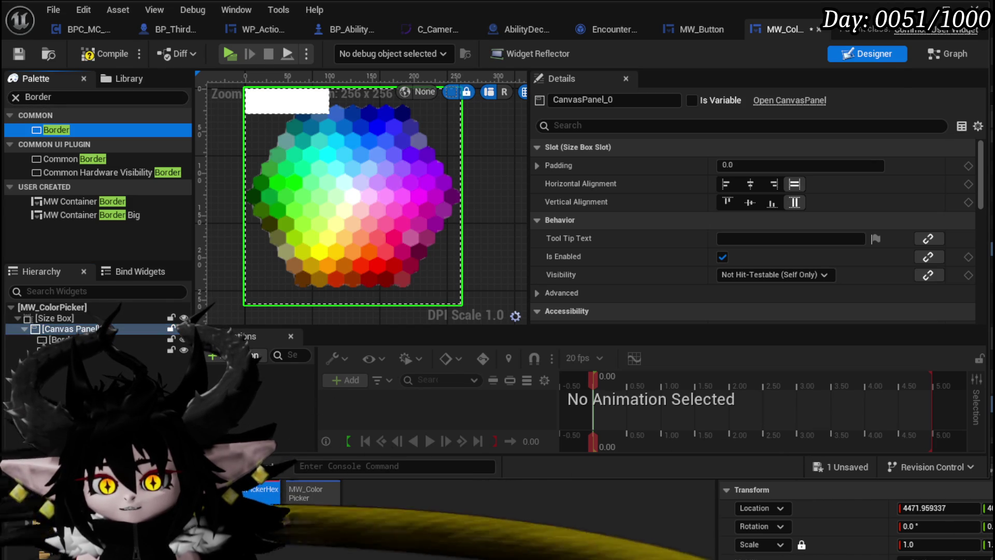
click(768, 219)
click(768, 236)
text(5)
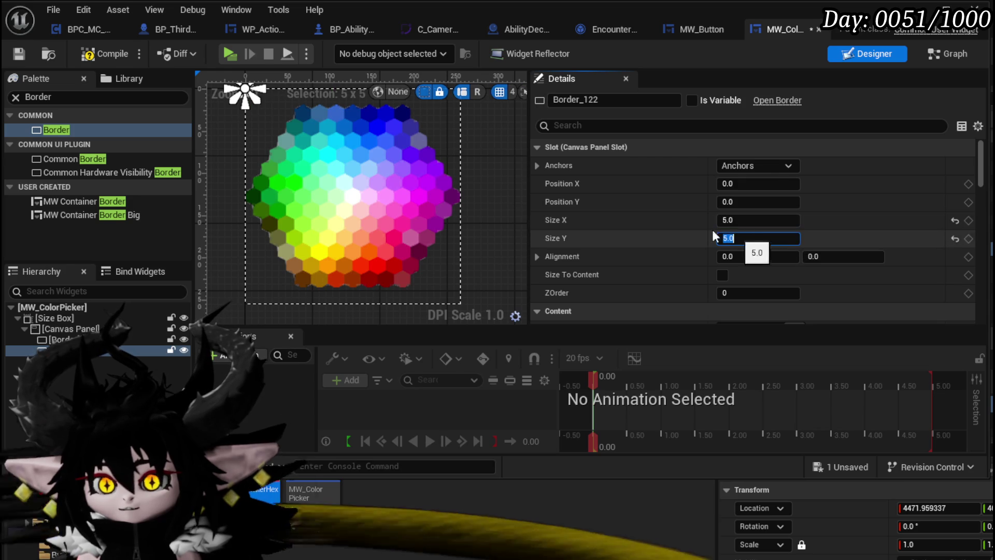
key(Return)
scroll(339, 300, up, 4)
scroll(255, 214, up, 12)
scroll(331, 249, down, 7)
scroll(382, 226, down, 11)
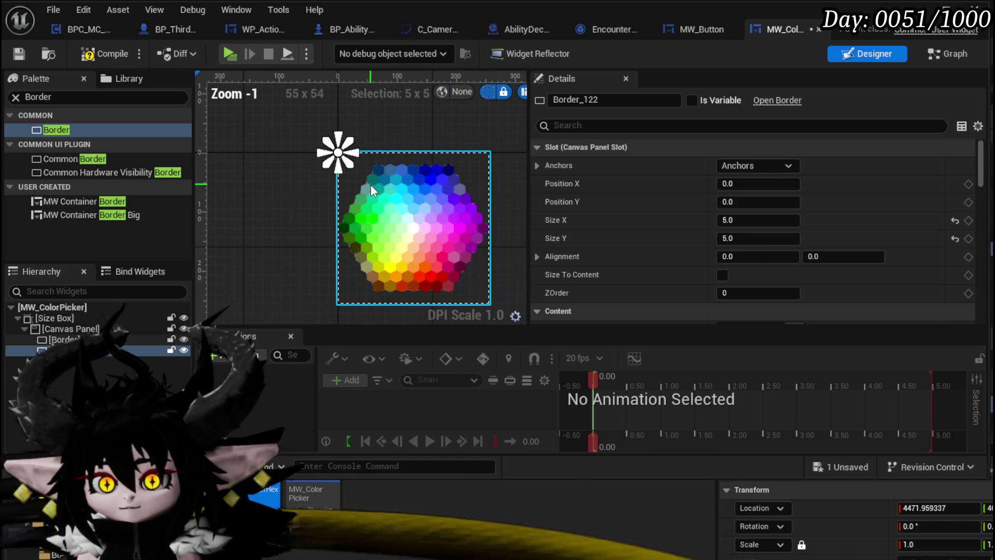
click(122, 50)
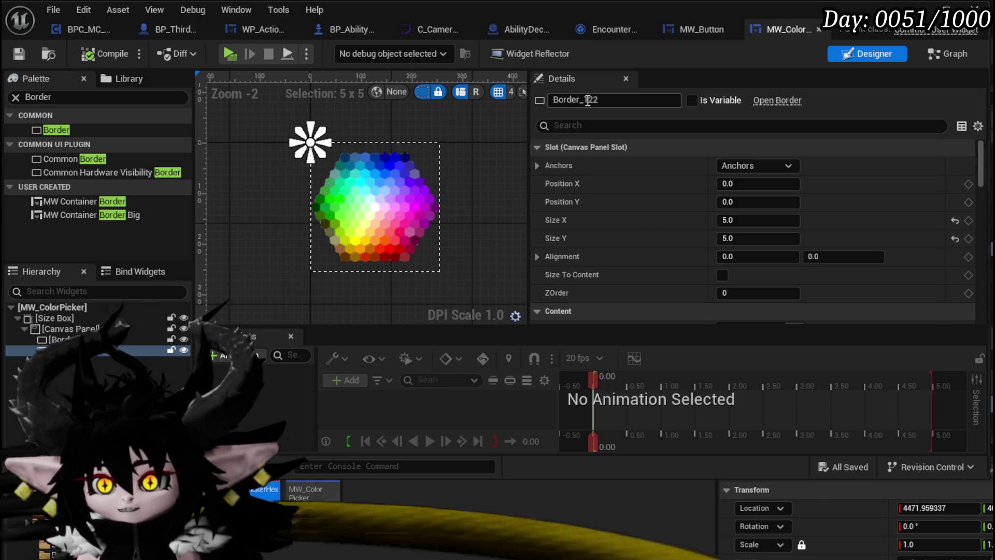
- Rename the borders Border_Selection and Border_ColorPicker, then compile
text(Selection)
key(Return)
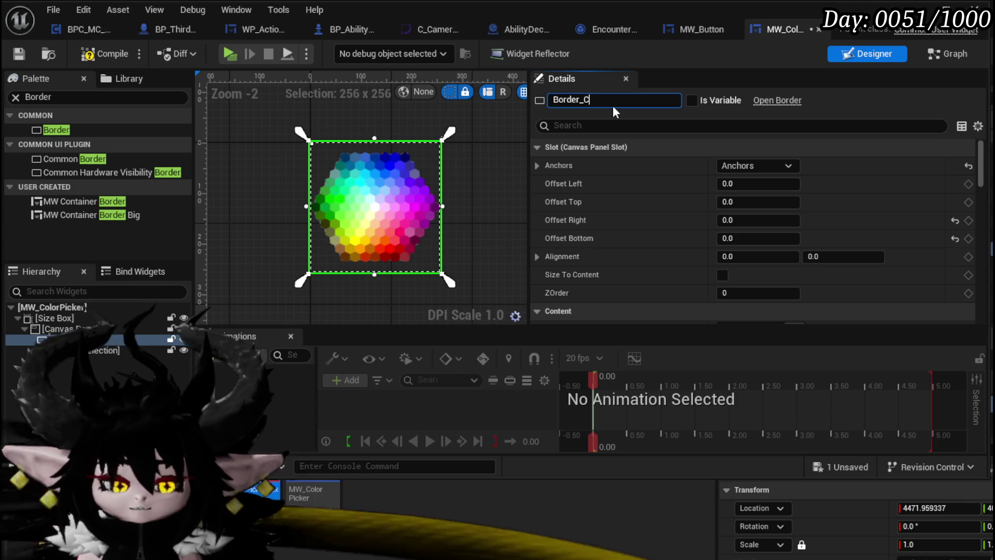
text(olorPicker)
key(Return)
click(163, 350)
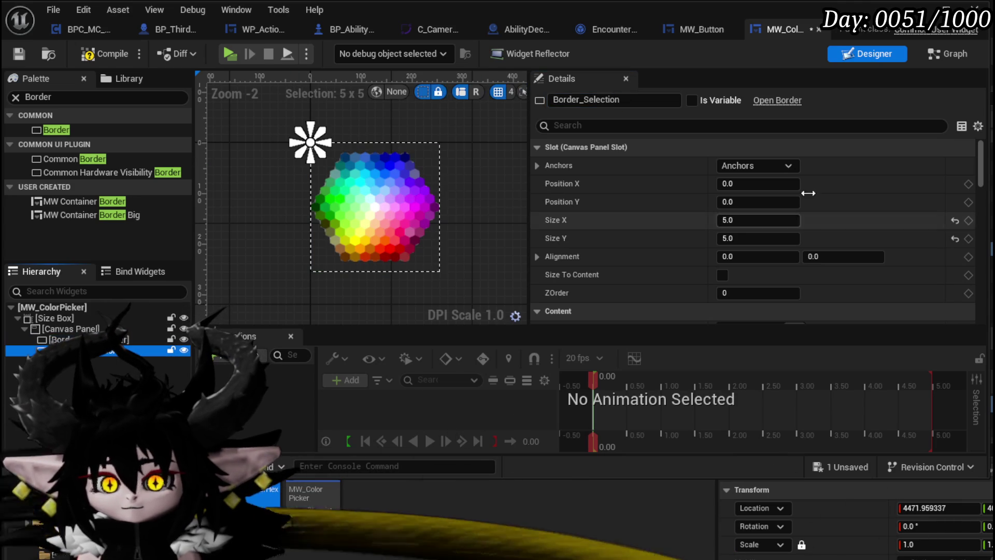
click(99, 53)
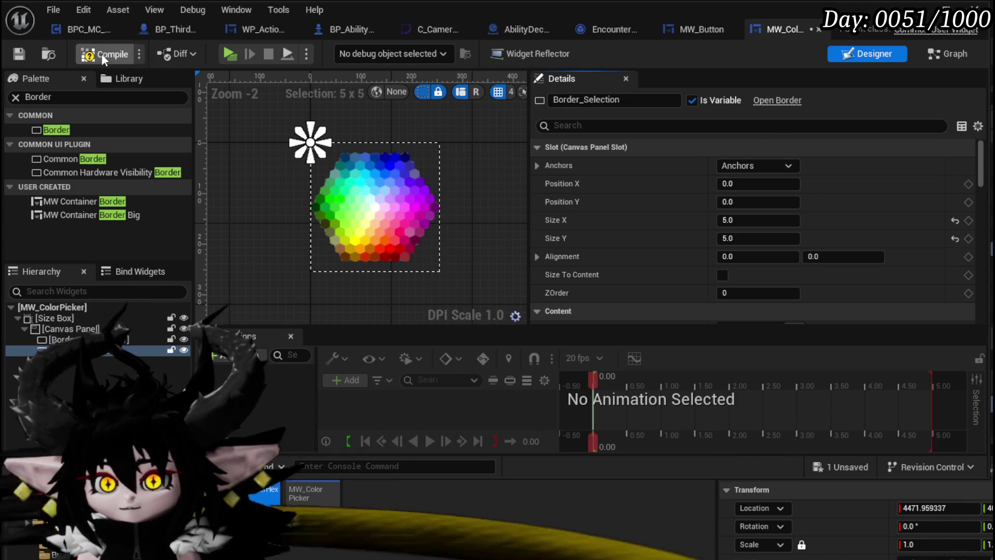
- Switch to the widget's event graph and pan across it
click(938, 53)
mouse_move(339, 254)
mouse_down()
mouse_move(297, 225)
mouse_move(317, 232)
mouse_move(496, 129)
mouse_up()
scroll(185, 161, up, 5)
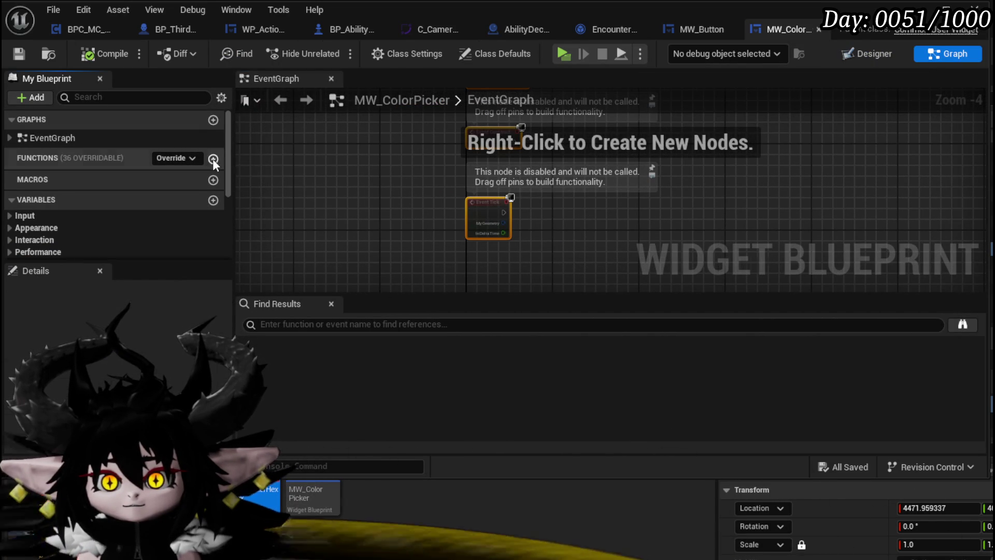
- Add a new function to MW_ColorPicker and name it MoveCourser
click(213, 158)
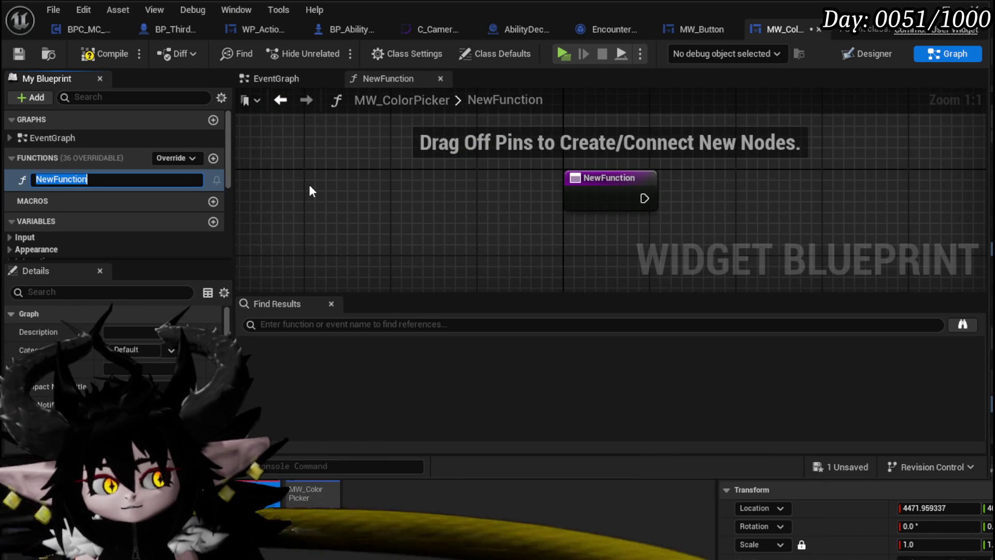
text(M)
text(C)
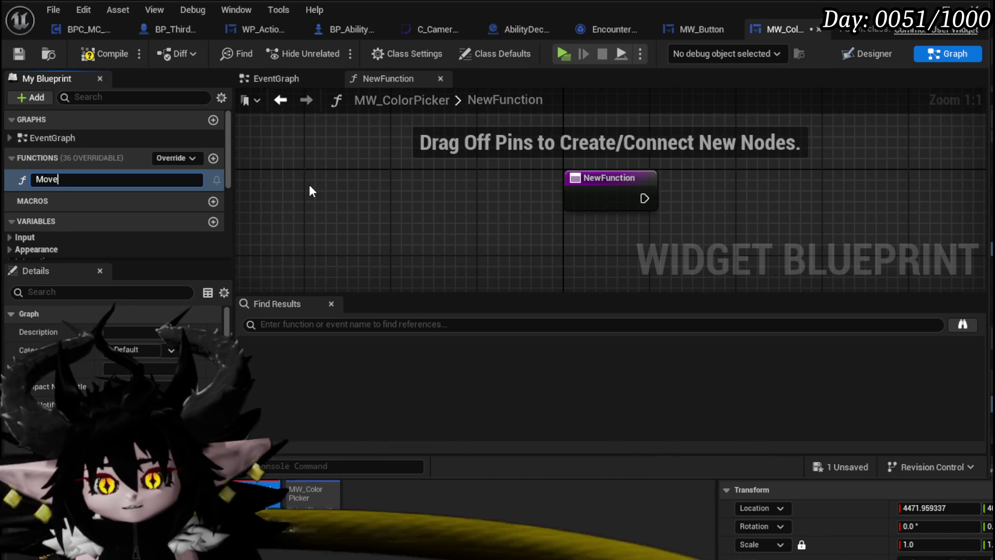
text(ser)
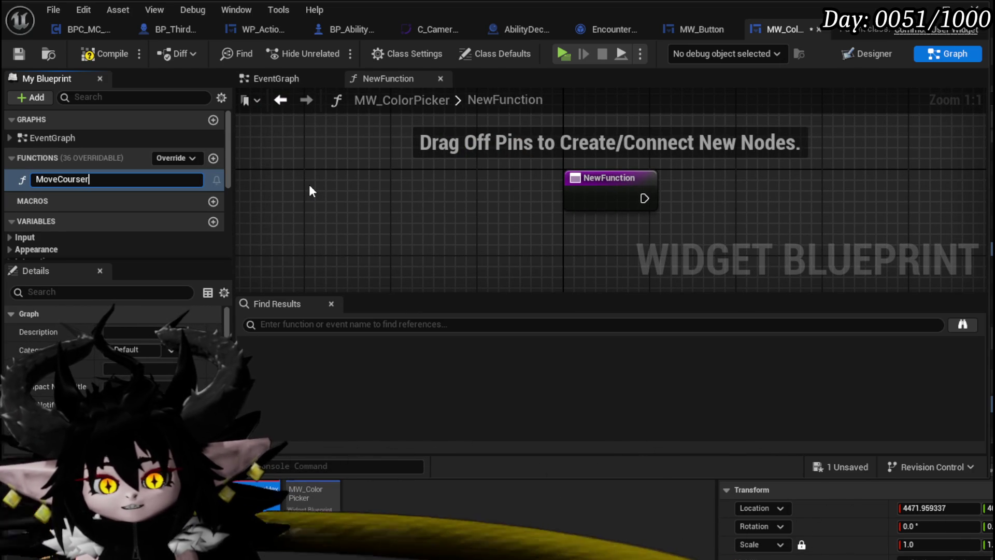
key(Return)
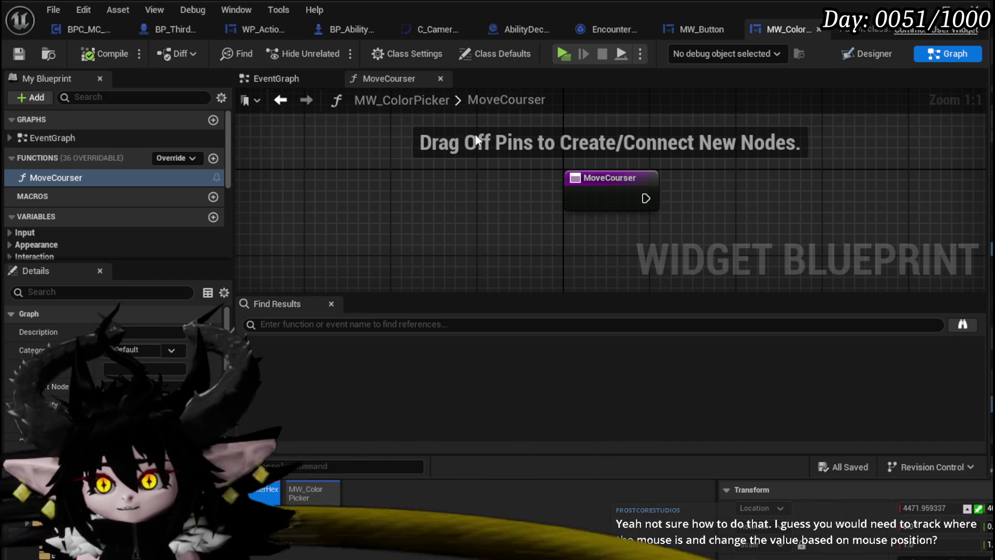
- Close the widget editor and launch a standalone preview showing the Equipment helmet list
click(907, 5)
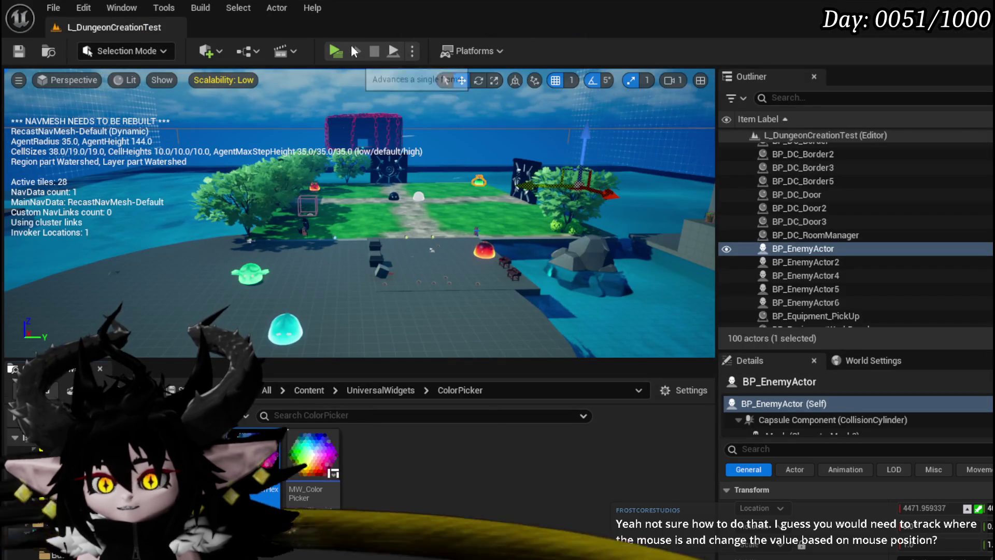
key(alt+p)
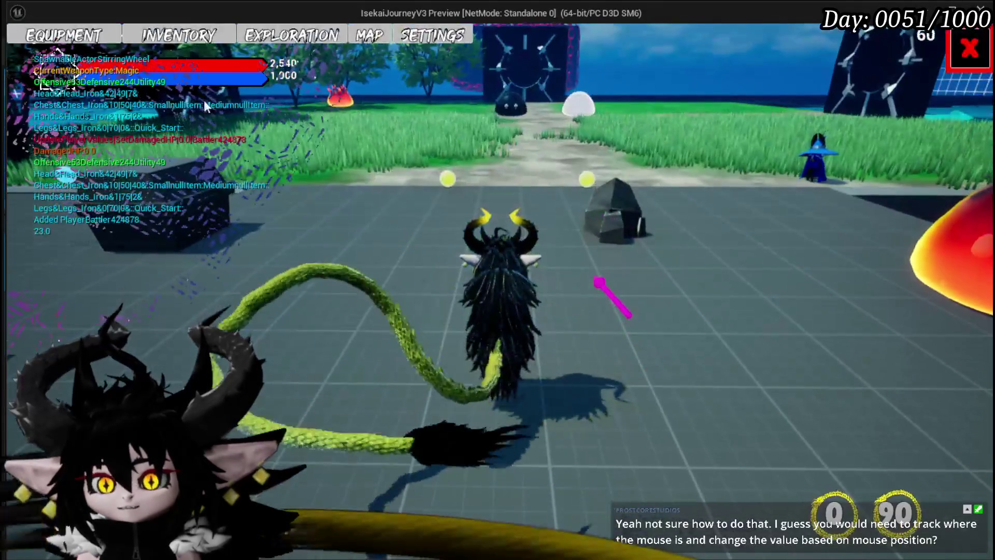
click(81, 35)
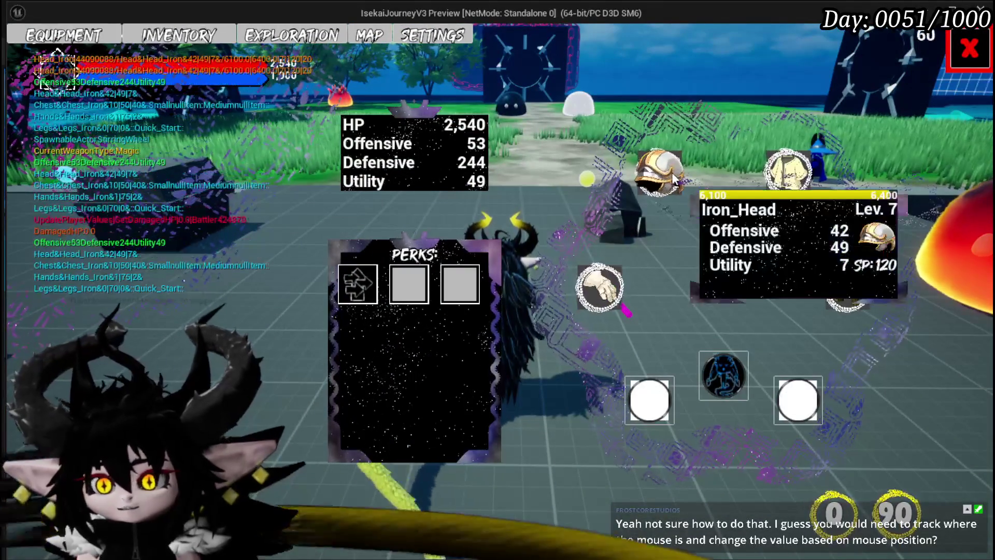
click(658, 174)
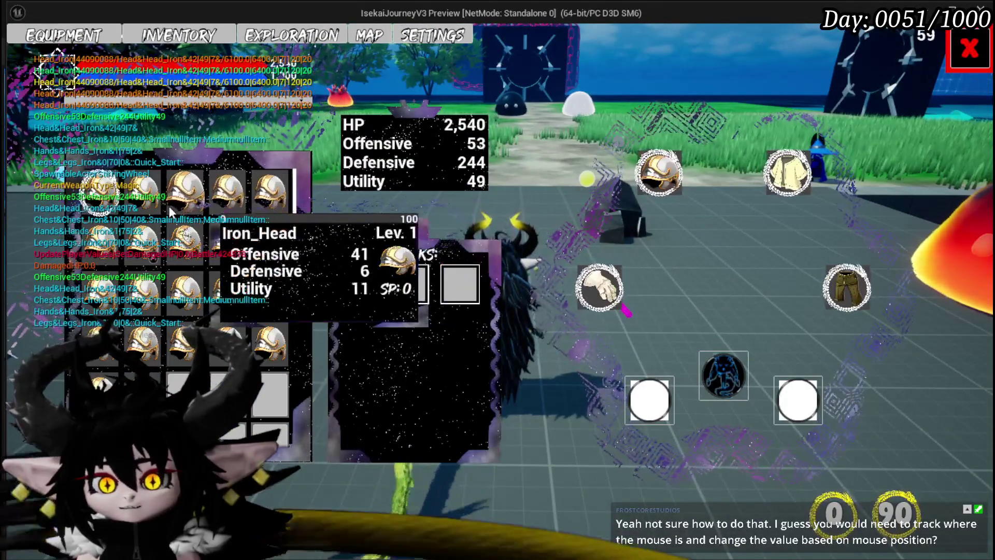
- Inspect a helmet in the inventory grid, then end the preview and save the level
mouse_move(134, 274)
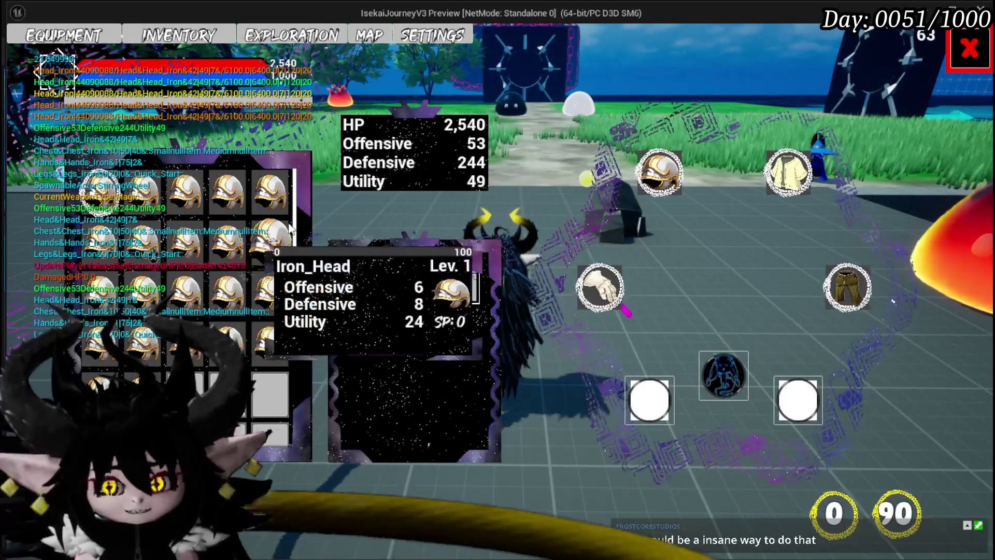
click(132, 218)
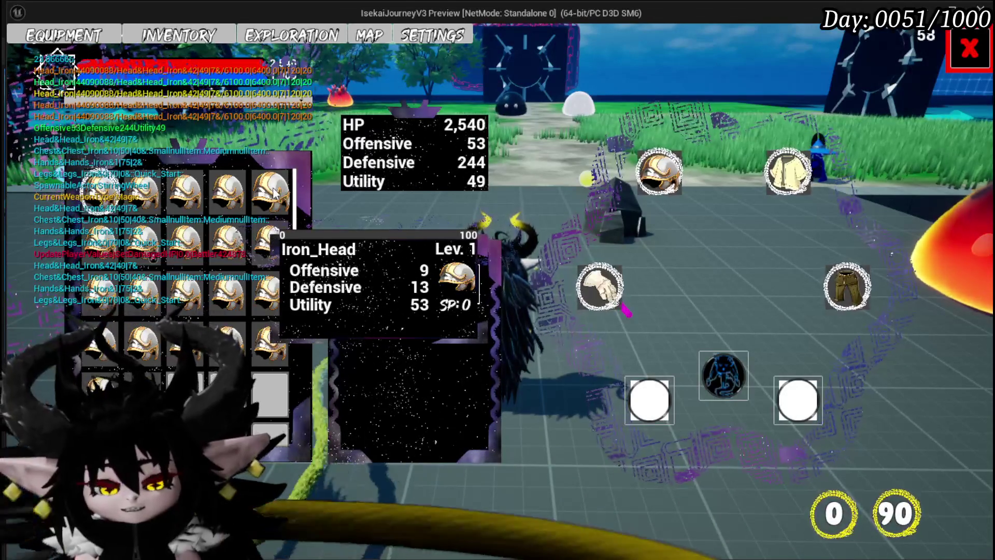
key(Escape)
click(18, 51)
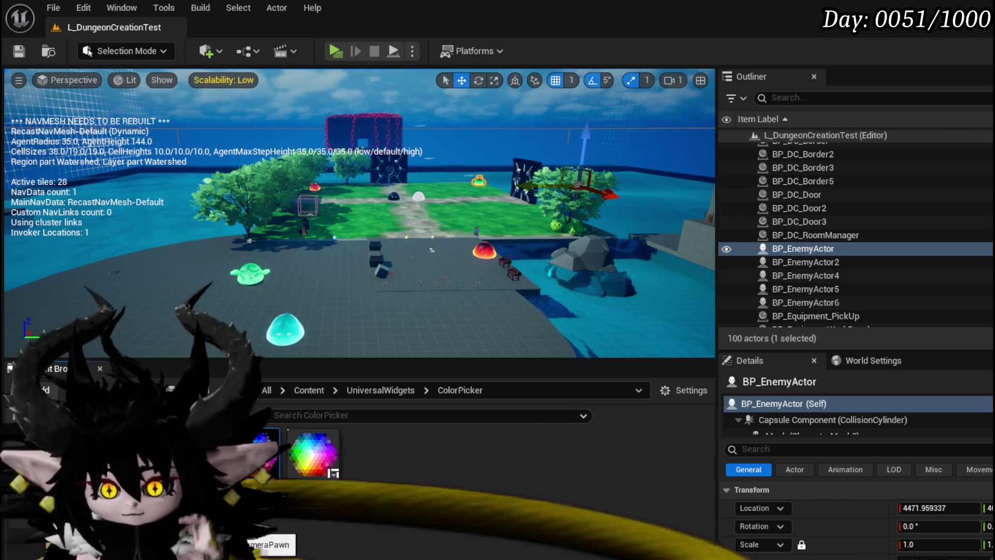
- Browse the Content Browser to UniversalWidgets > ColorPicker and open the MW_ColorPicker widget blueprint
mouse_move(279, 477)
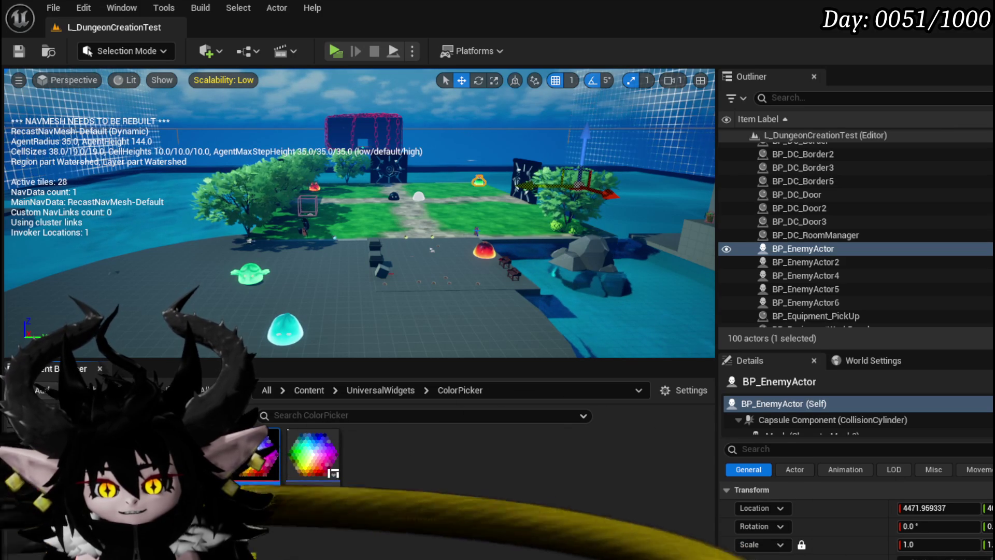
key(alt+Left)
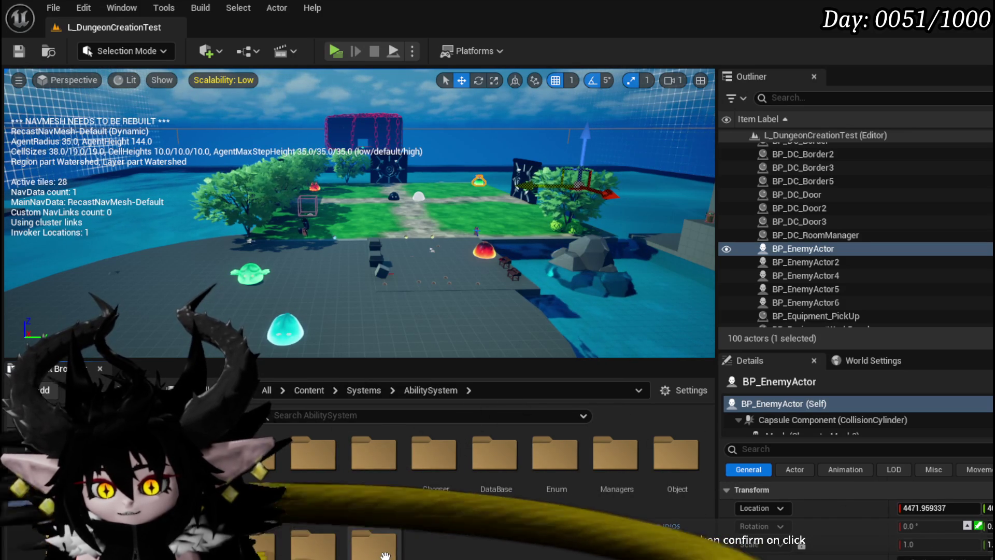
double_click(492, 537)
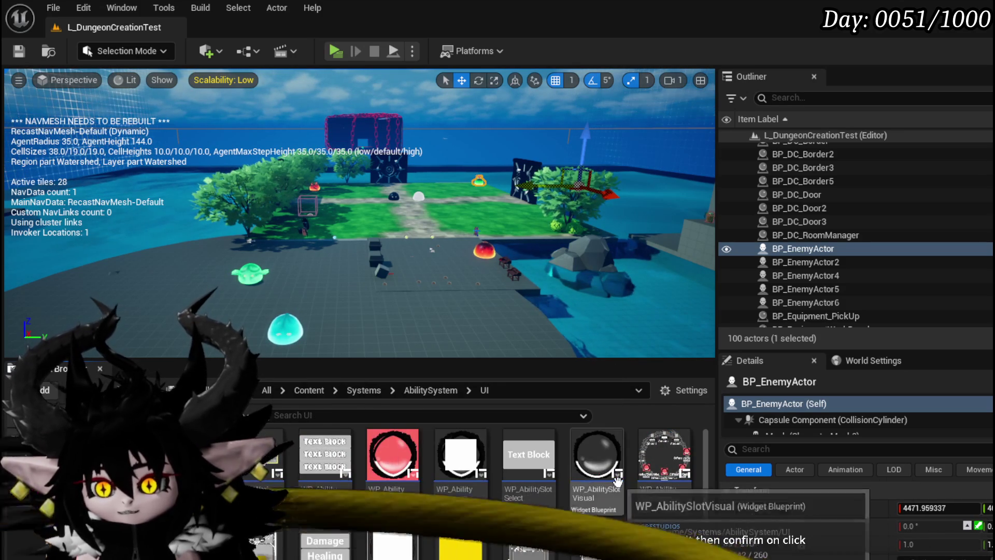
scroll(336, 486, down, 2)
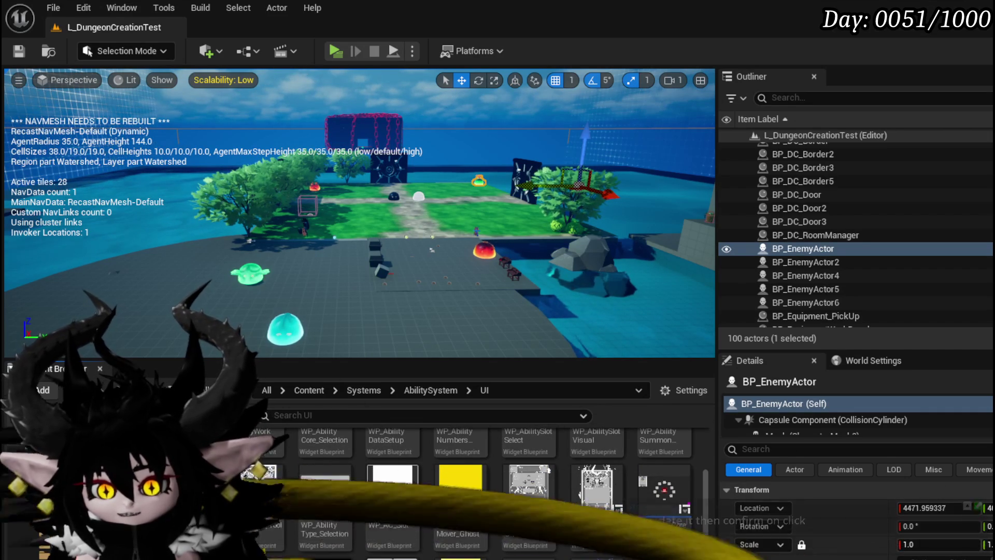
click(31, 511)
double_click(312, 456)
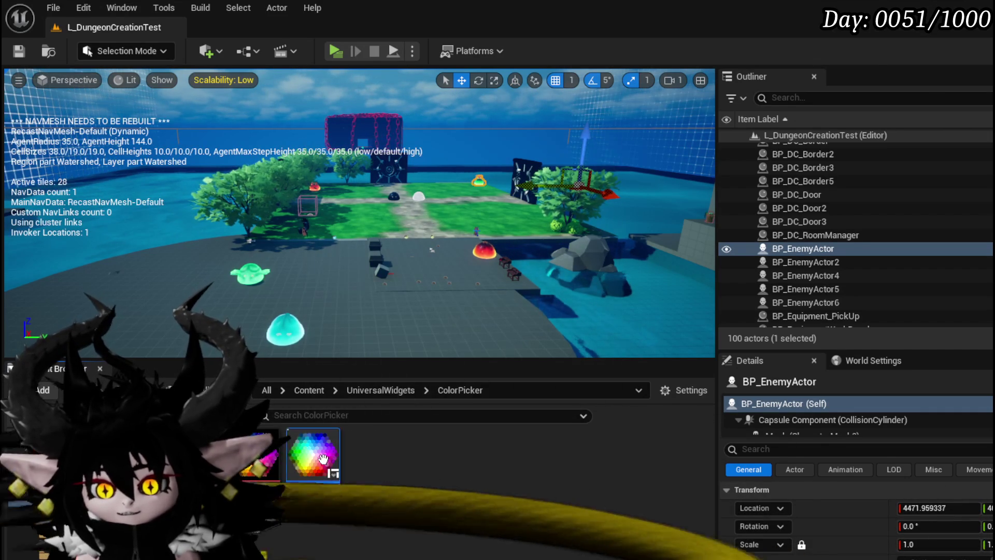
- Place a Get Border_Selection node in the MoveCourser graph
right_click(484, 148)
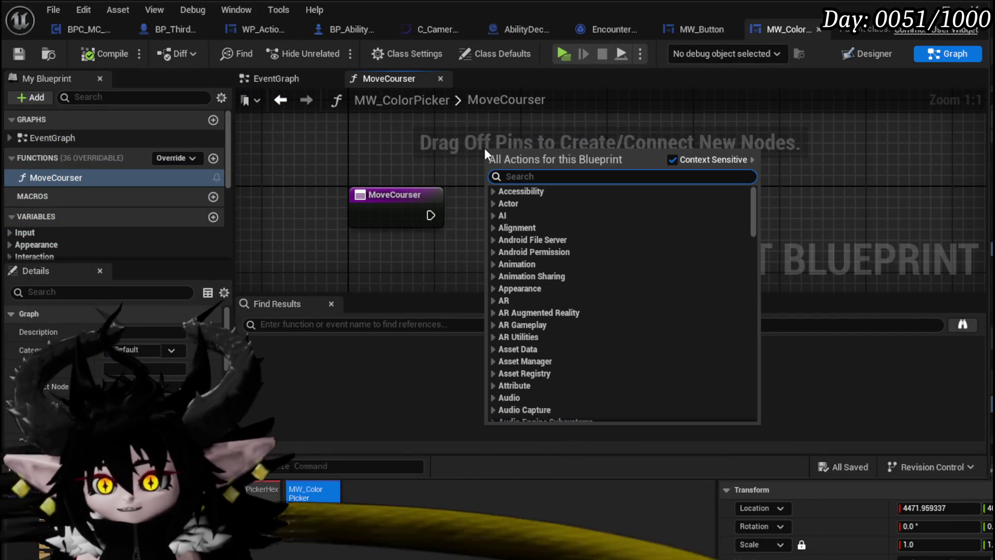
scroll(238, 189, down, 4)
scroll(182, 206, down, 5)
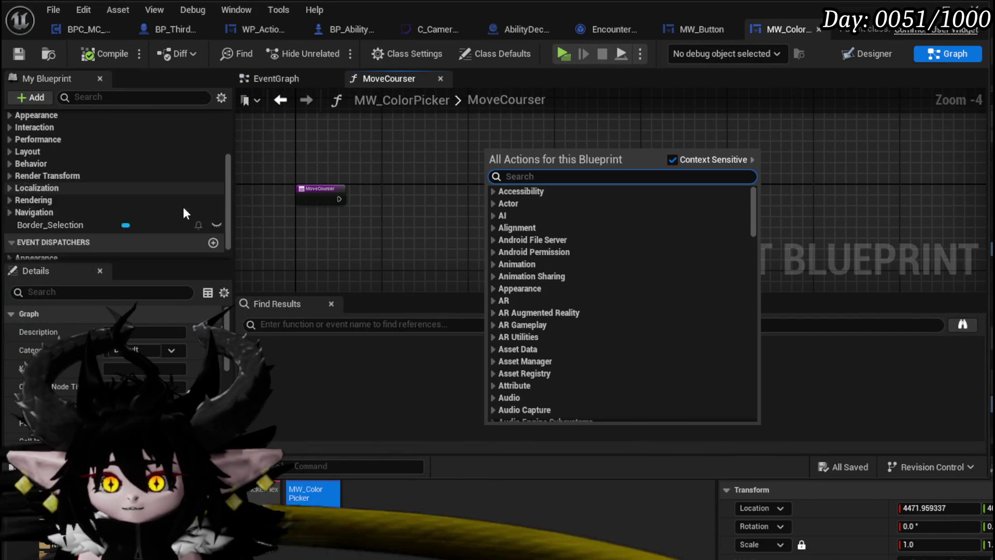
mouse_move(145, 202)
mouse_down()
mouse_move(322, 136)
mouse_move(360, 142)
mouse_move(406, 183)
mouse_up()
click(361, 151)
- Add a Slot as Canvas Slot node for Border_Selection
scroll(367, 163, up, 3)
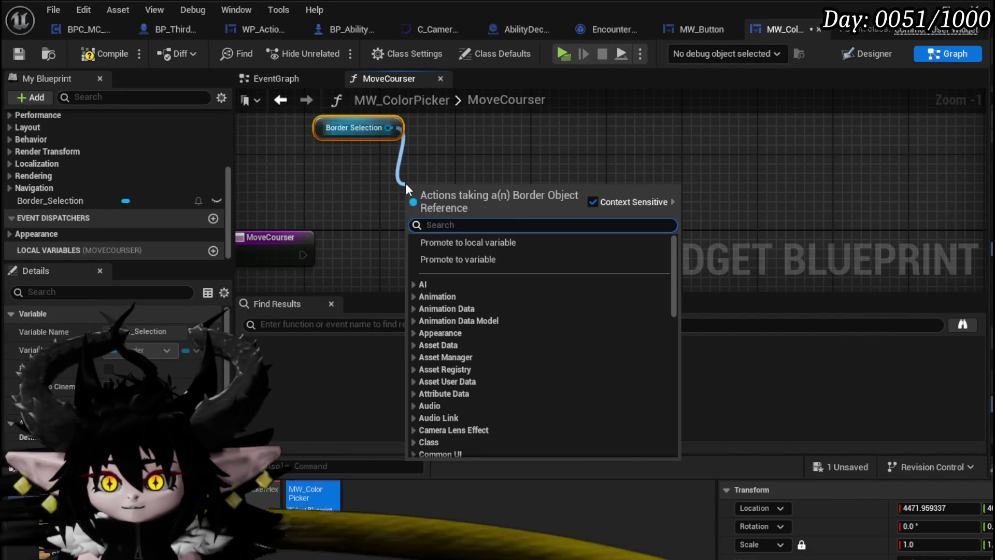
text(get slot)
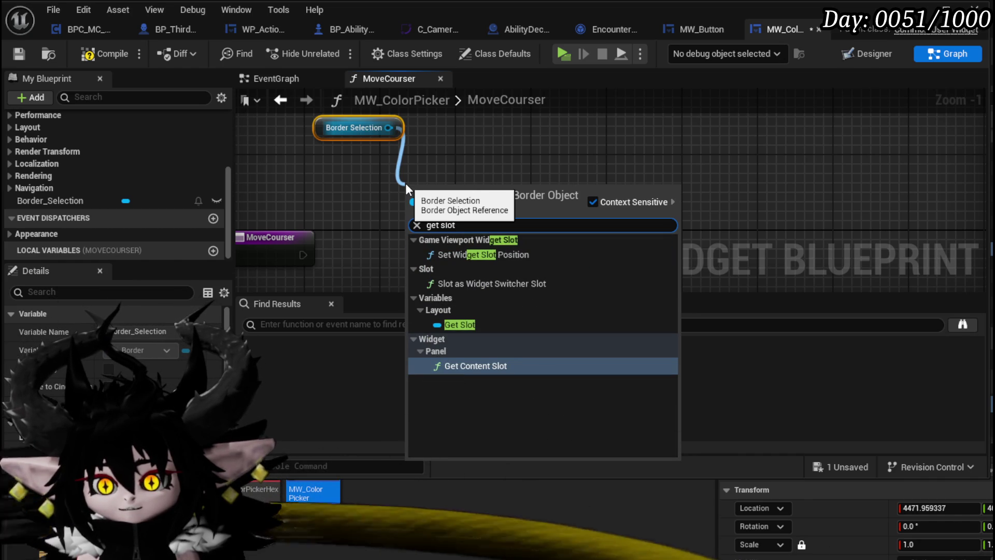
key(BackSpace)
key(BackSpace)
key(BackSpace)
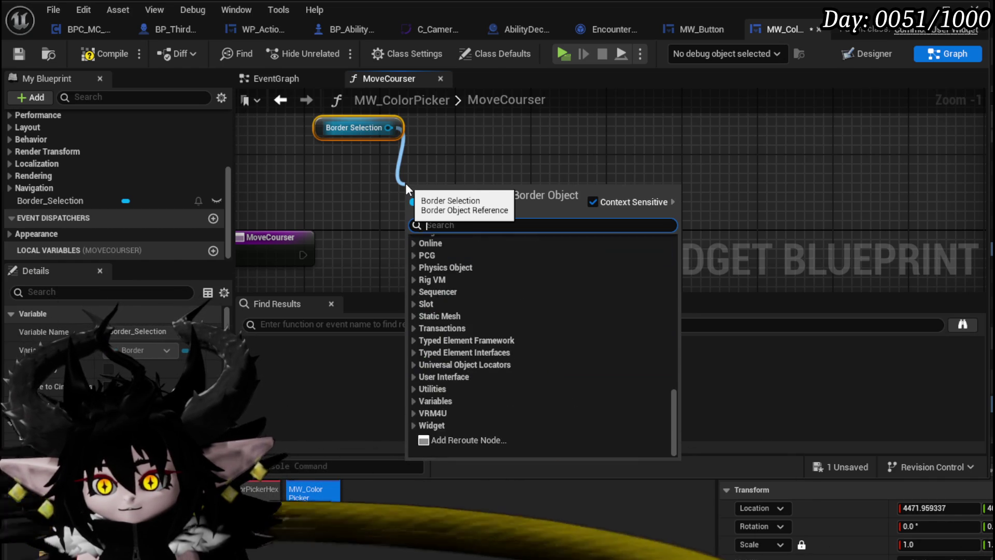
text(as can)
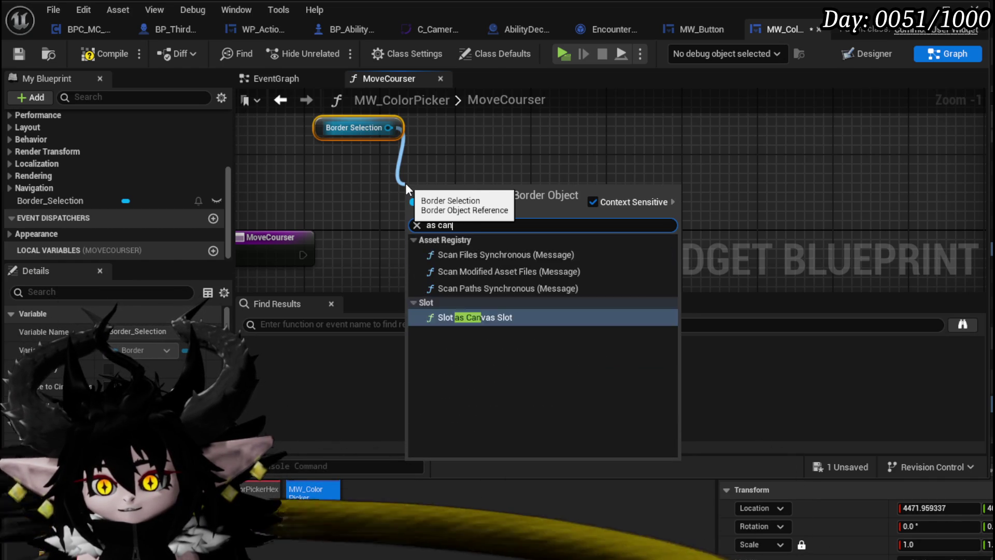
text(v)
key(Return)
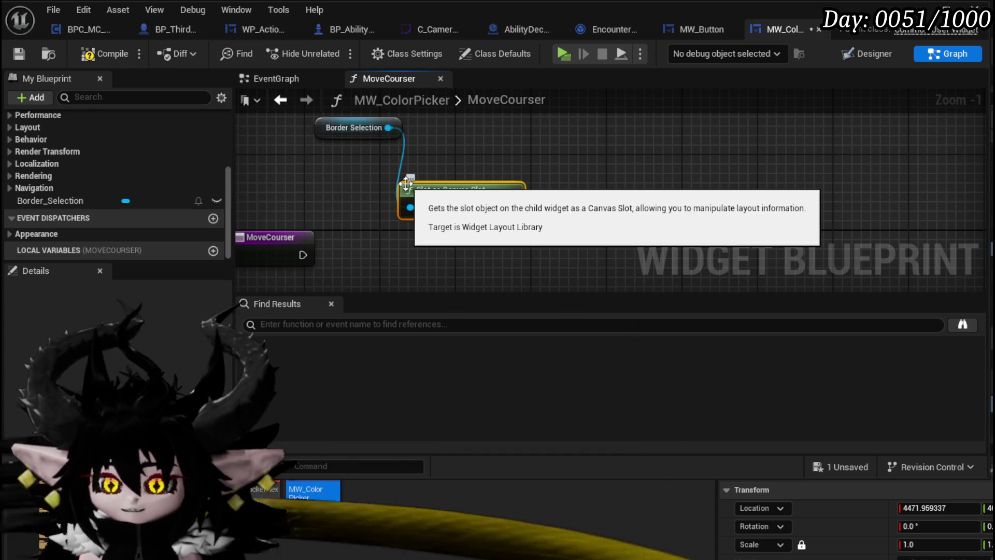
drag(406, 184, 273, 166)
- Add a Set Position node targeting the canvas slot's Return Value
drag(449, 206, 492, 218)
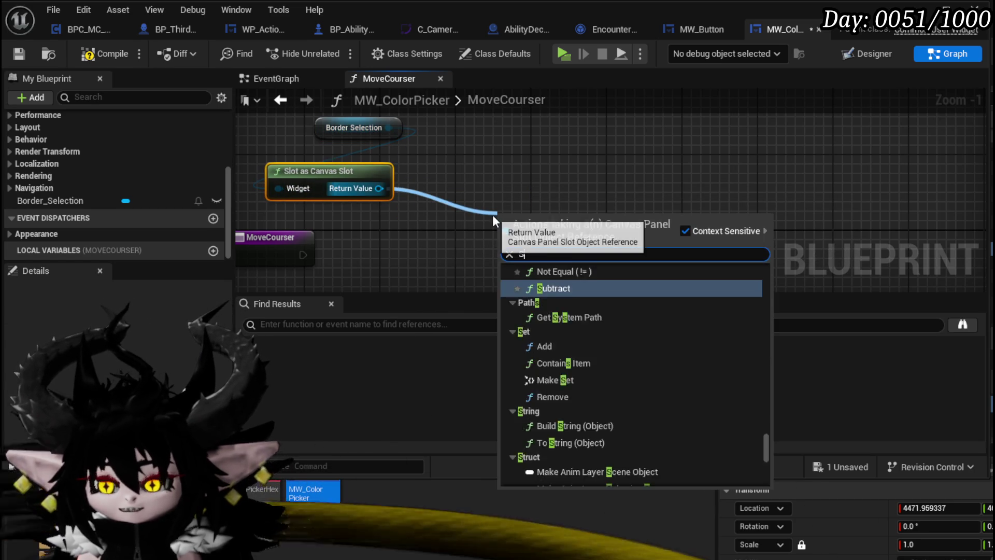
text(set position)
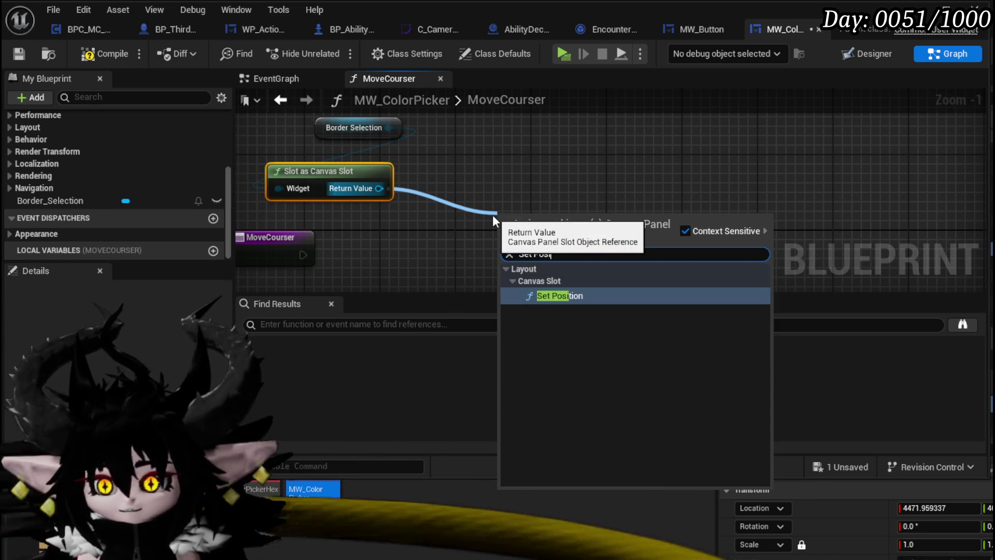
click(568, 295)
drag(551, 249, 629, 248)
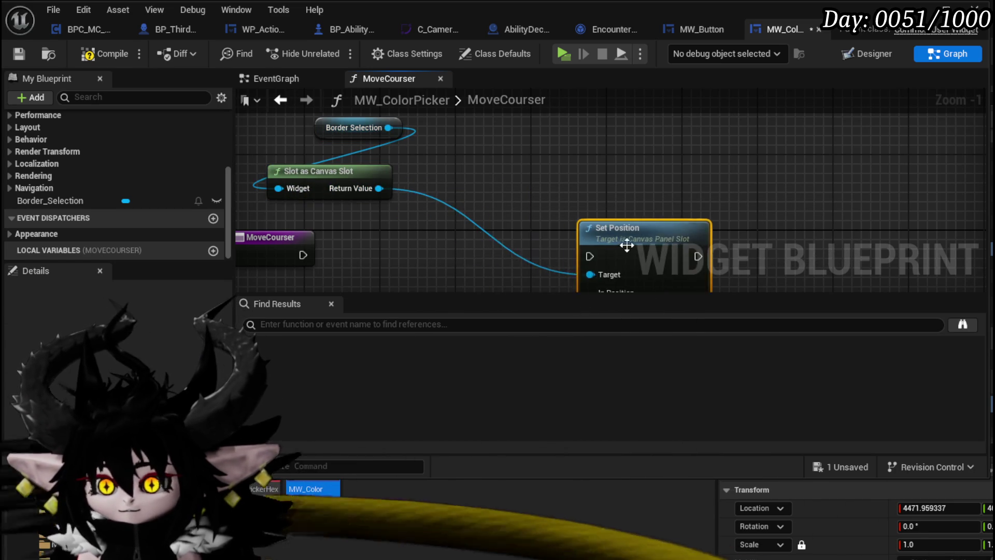
- Try a Get Mouse Position on Viewport node into In Position, then delete it
right_click(389, 222)
text(get mouse)
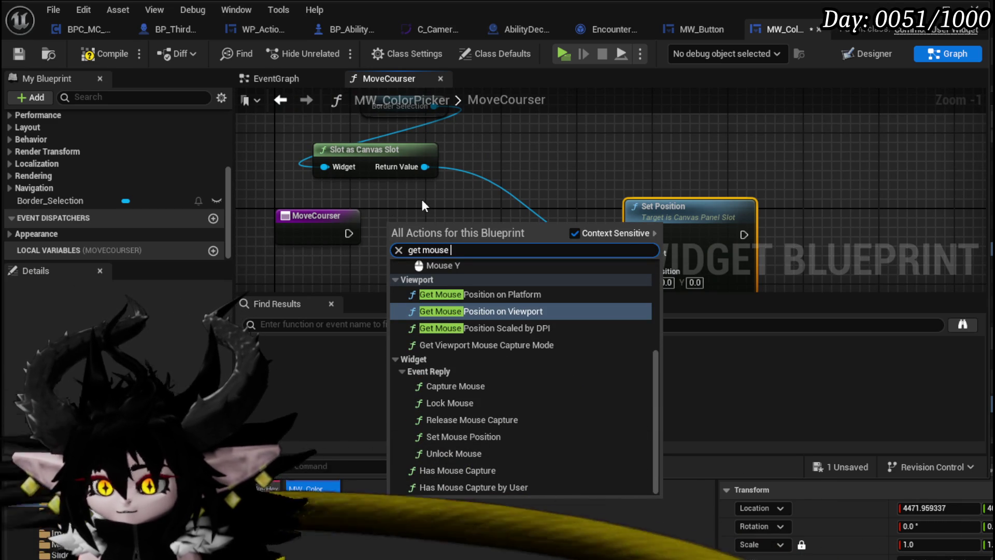
click(530, 311)
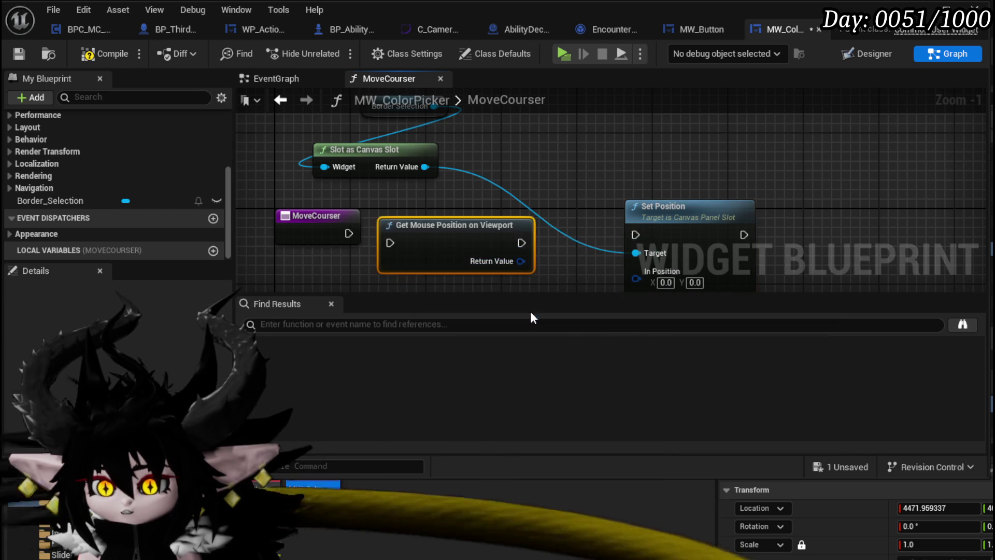
drag(480, 239, 509, 230)
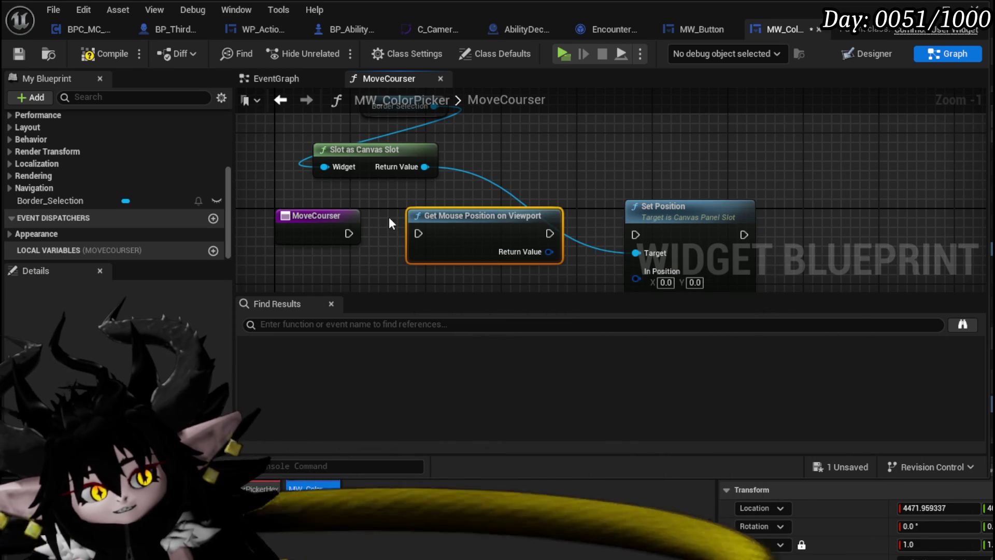
mouse_move(549, 252)
mouse_down()
mouse_move(605, 273)
mouse_move(647, 178)
mouse_up()
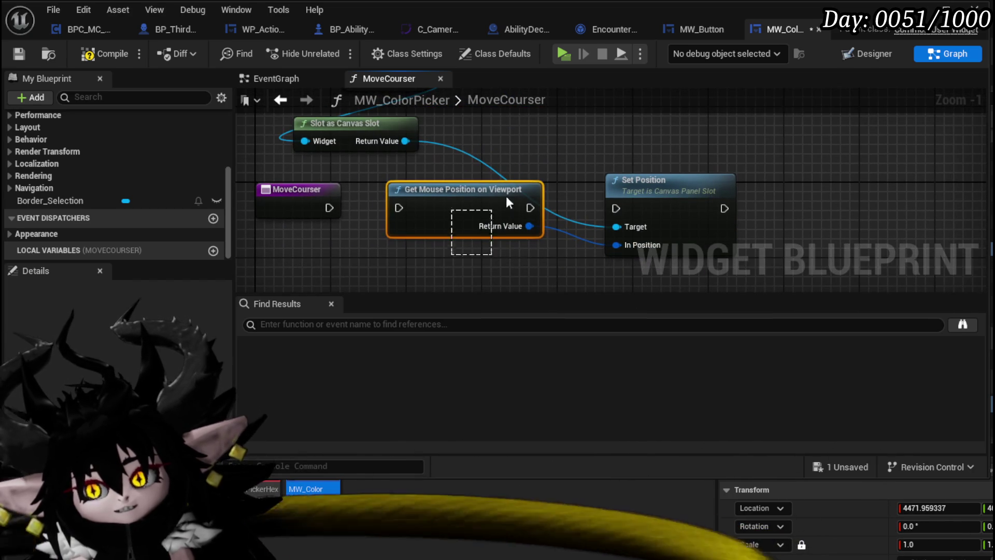
key(Delete)
right_click(418, 231)
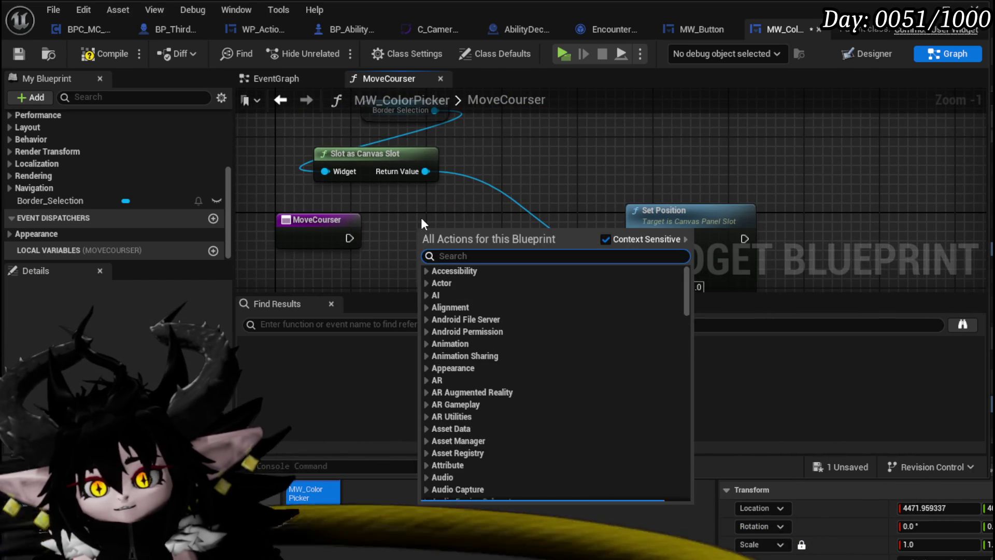
- Add Get Mouse Position on Viewport between MoveCourser and Set Position, feeding In Position
text(ge)
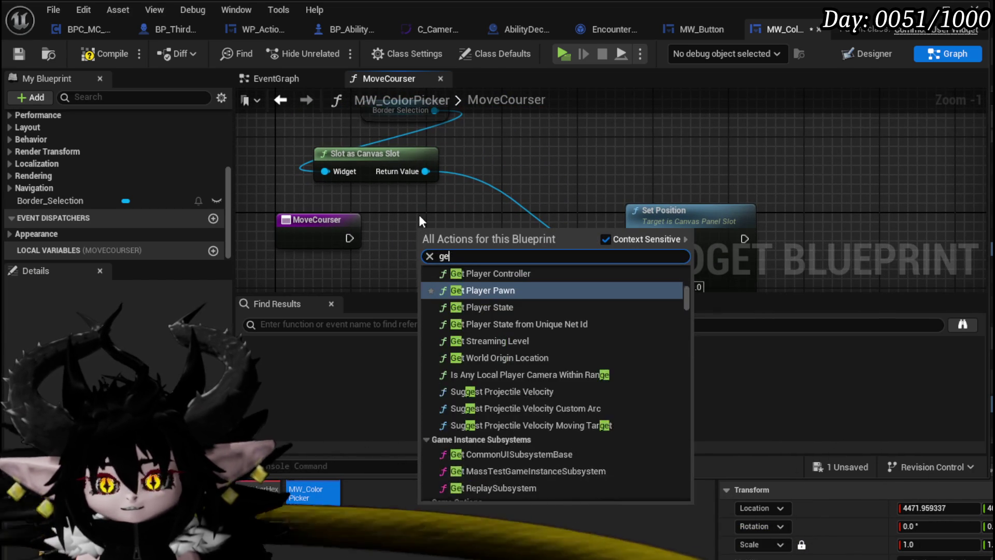
text(t position)
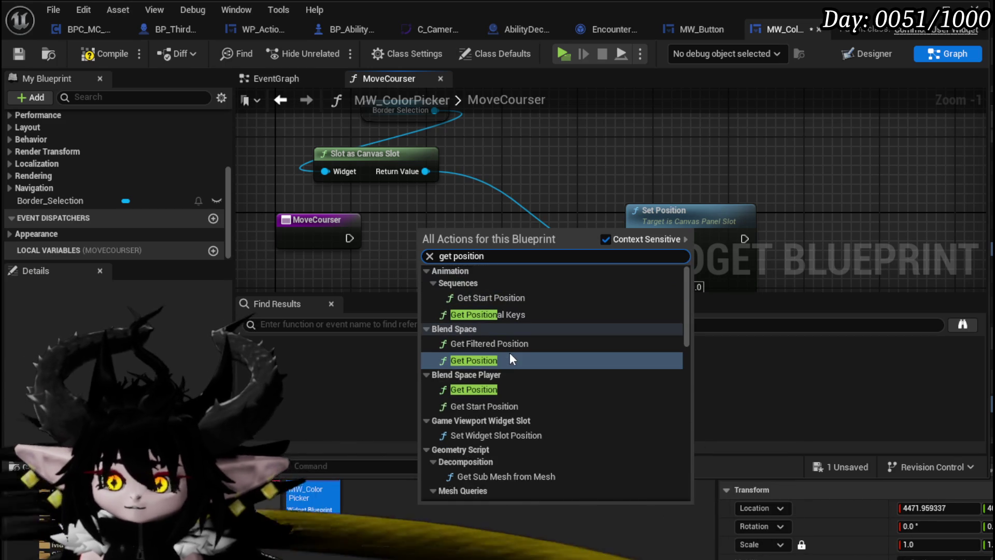
scroll(510, 353, down, 8)
scroll(510, 352, down, 10)
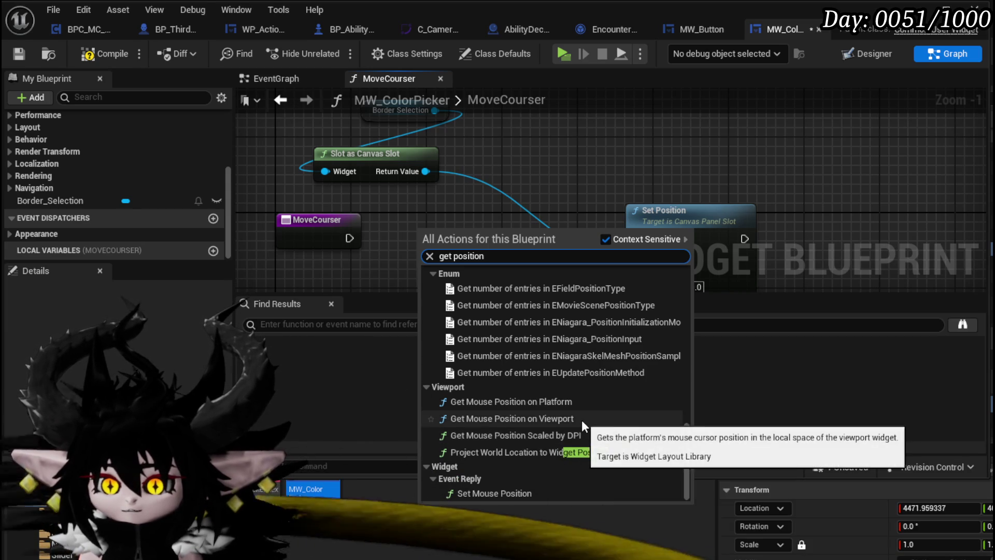
click(581, 418)
mouse_move(380, 243)
mouse_down()
mouse_move(428, 247)
mouse_move(449, 223)
mouse_move(440, 222)
mouse_up()
drag(531, 238, 637, 238)
mouse_move(531, 256)
mouse_down()
mouse_move(563, 263)
mouse_move(646, 358)
mouse_move(637, 209)
mouse_up()
click(620, 198)
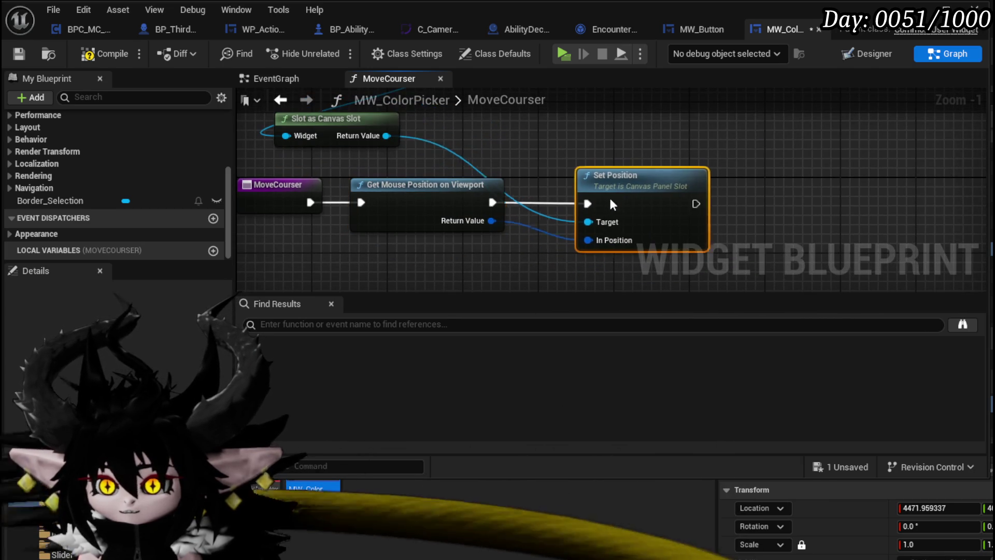
- Compile and save the widget blueprint, then go to the EventGraph
click(120, 52)
click(19, 53)
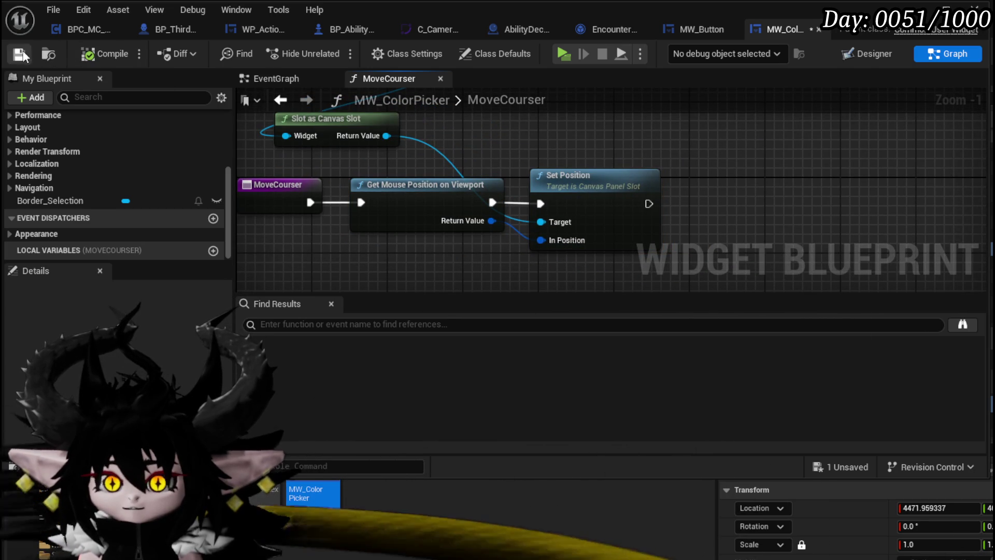
click(280, 78)
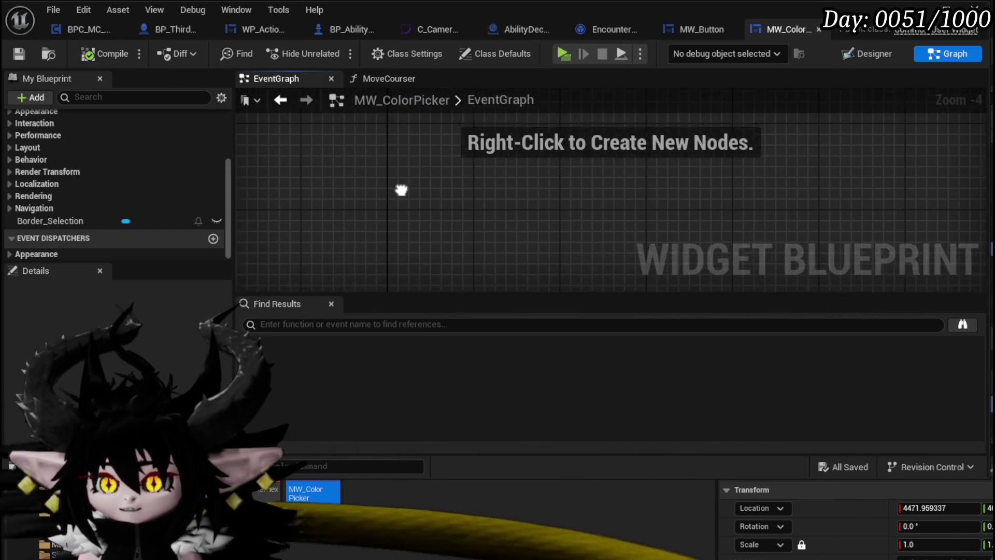
- Add a Left Mouse Button event node to the EventGraph
right_click(393, 174)
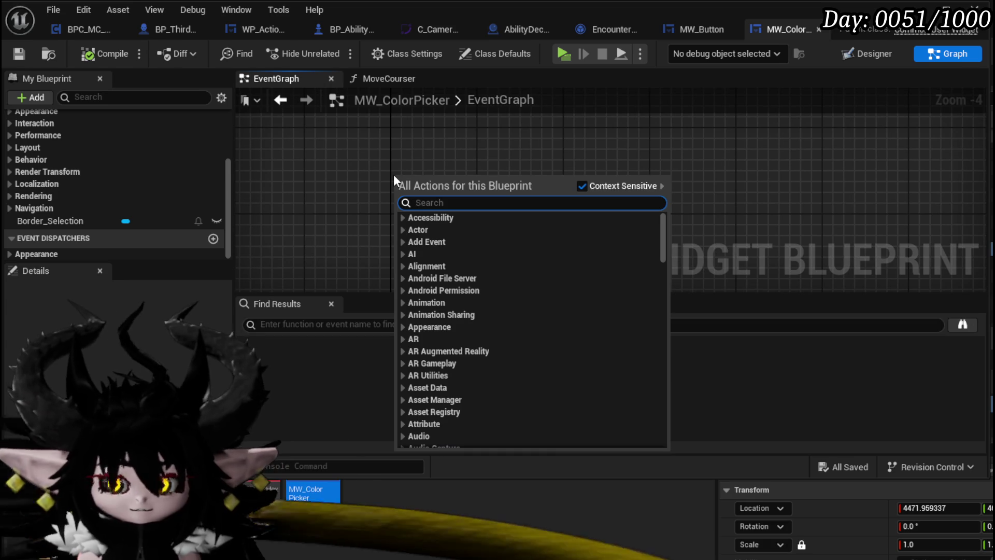
text(m)
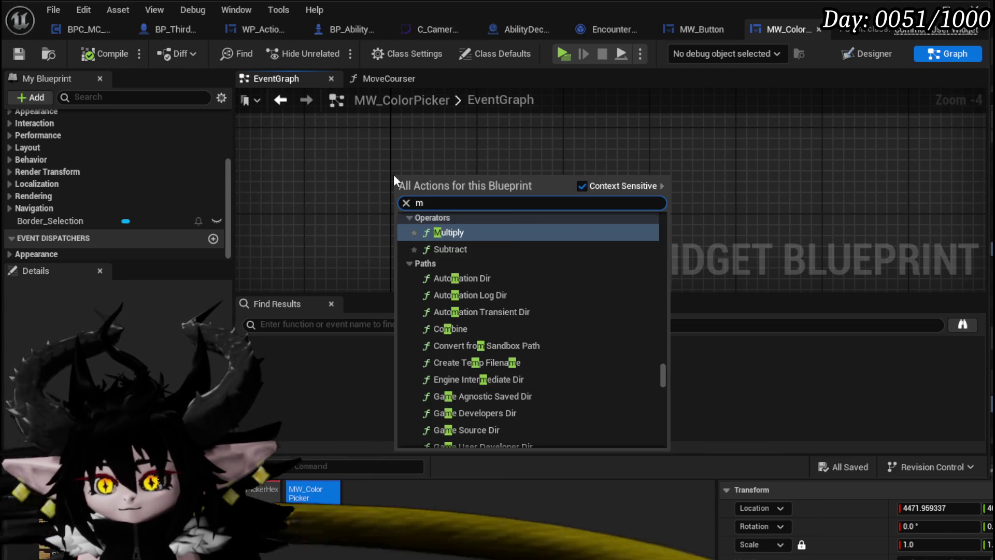
text(ouse butt)
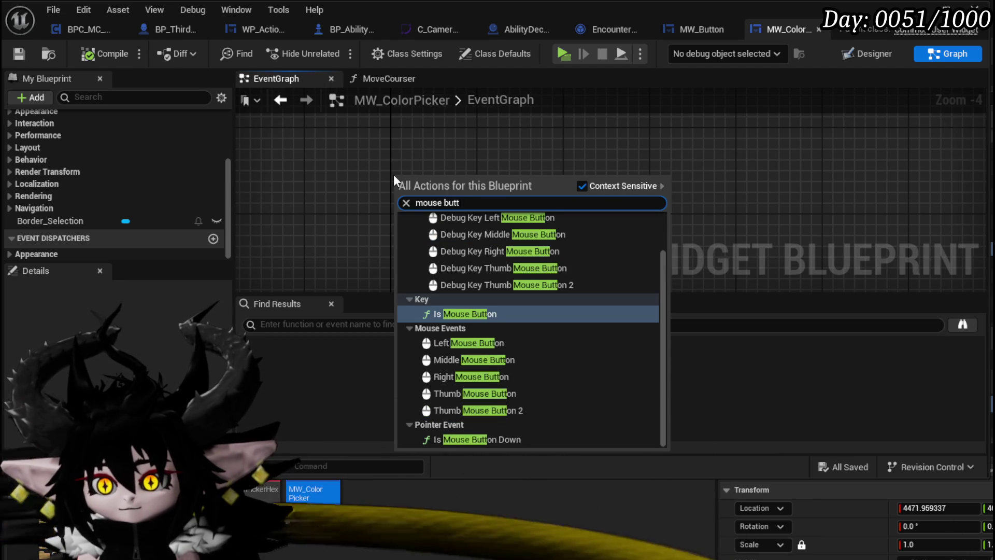
text(on down)
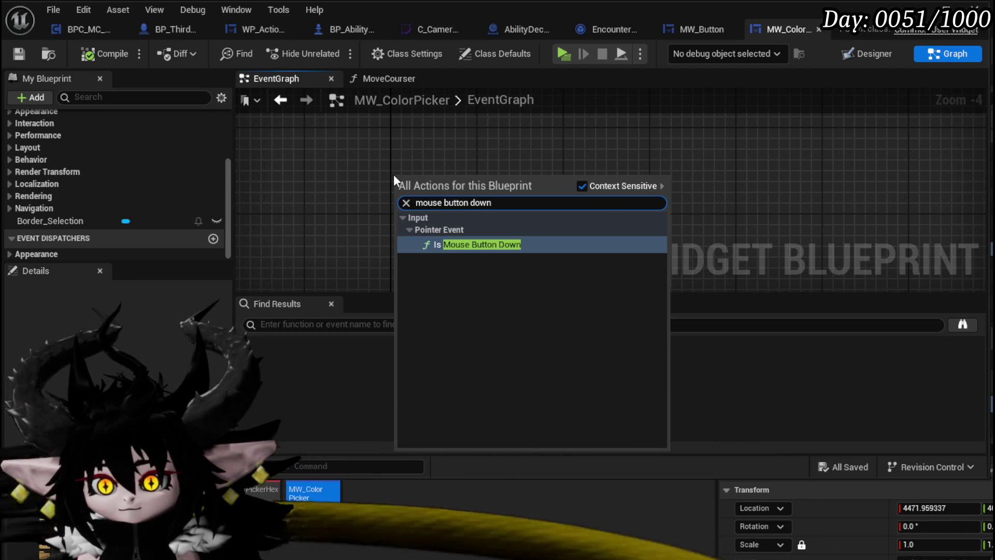
key(BackSpace)
key(BackSpace)
key(BackSpace)
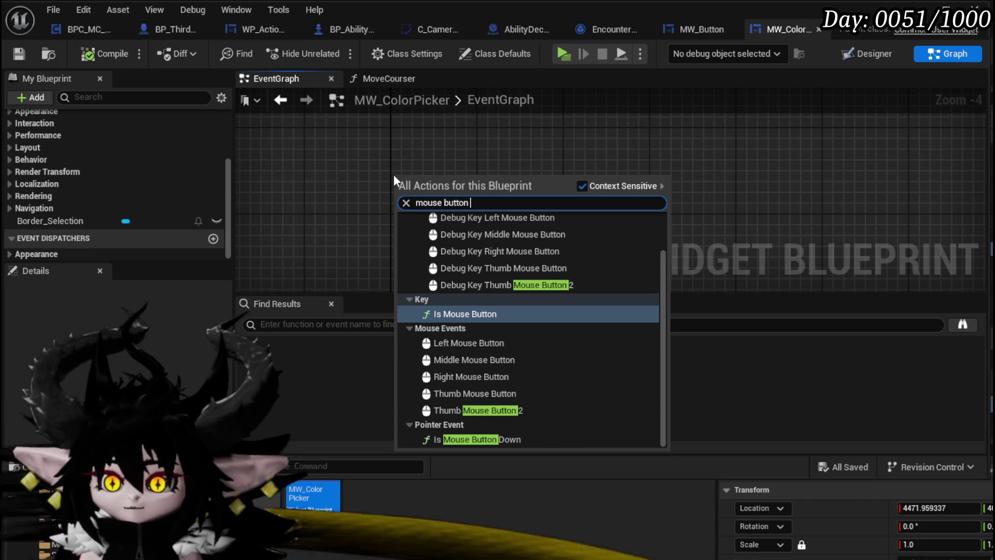
click(501, 342)
- Place a Move Courser call beside it, wiring then unwiring Pressed, and move it aside
scroll(448, 250, up, 4)
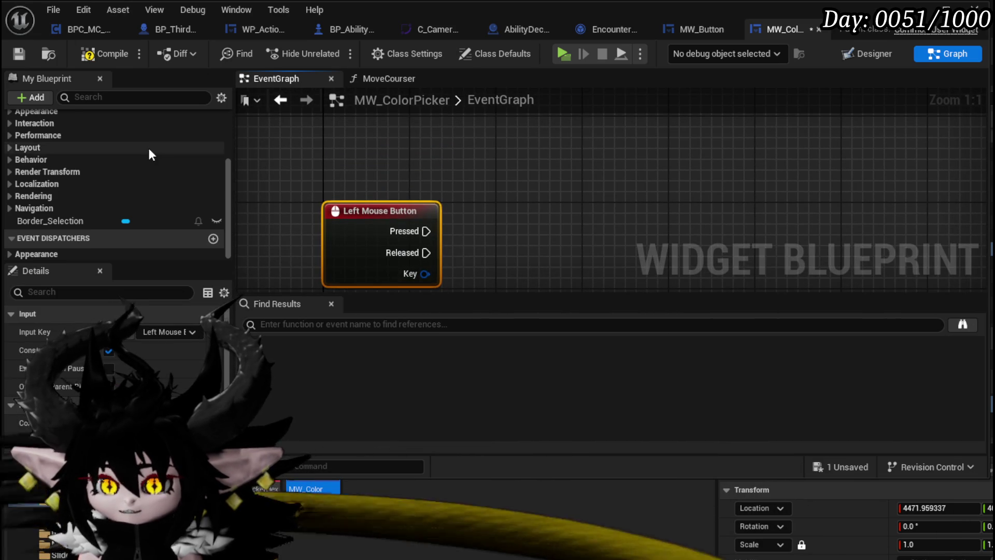
scroll(158, 166, up, 4)
mouse_move(83, 150)
mouse_down()
mouse_move(342, 133)
mouse_move(522, 142)
mouse_move(511, 155)
mouse_up()
click(396, 162)
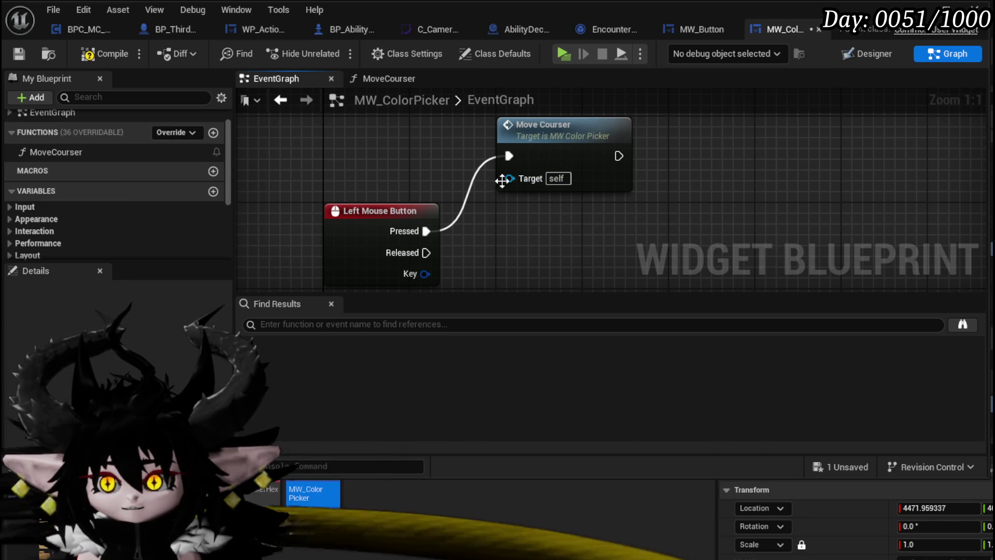
alt+click(517, 154)
drag(584, 145, 681, 145)
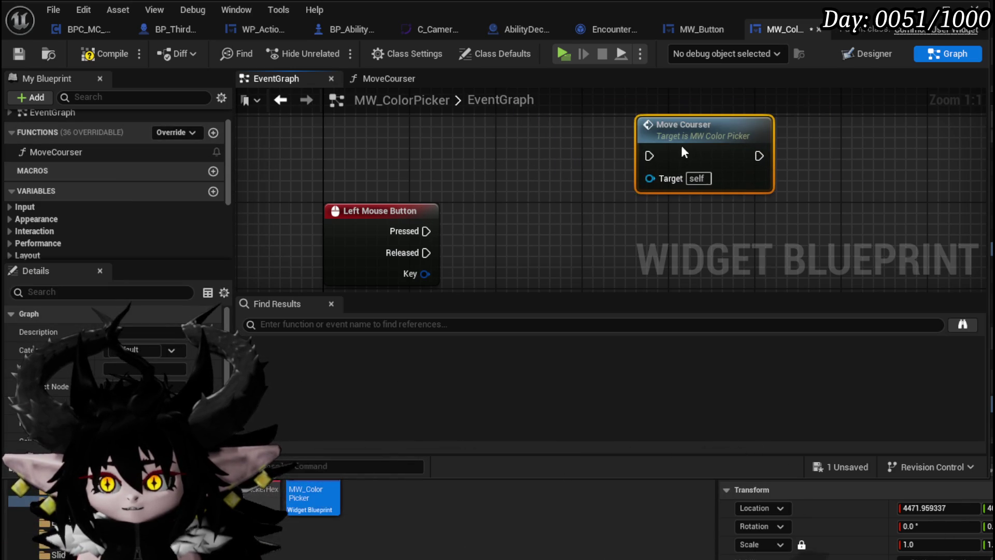
click(213, 132)
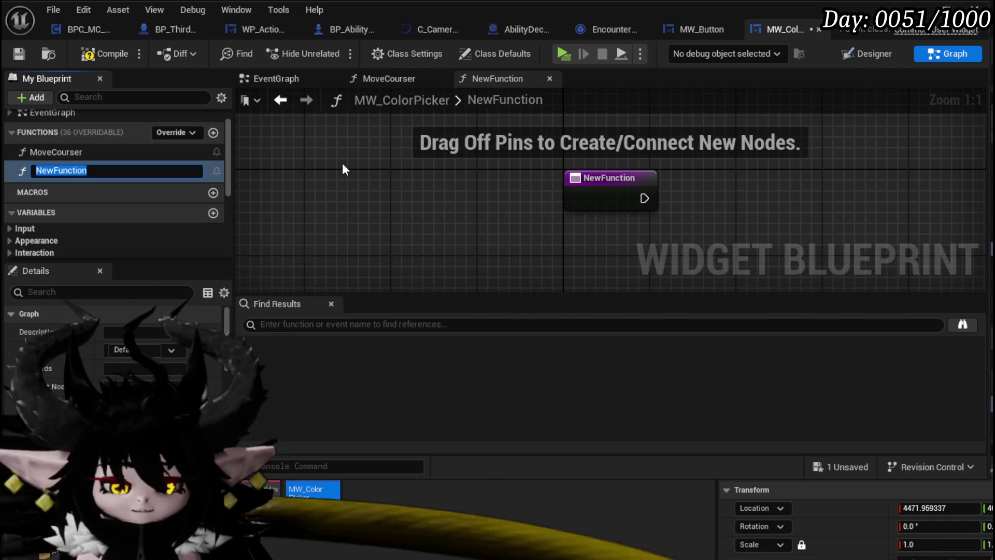
- Name the new function UpdateCourserLocation and add a Set Timer by Function Name node
text(UpdateM)
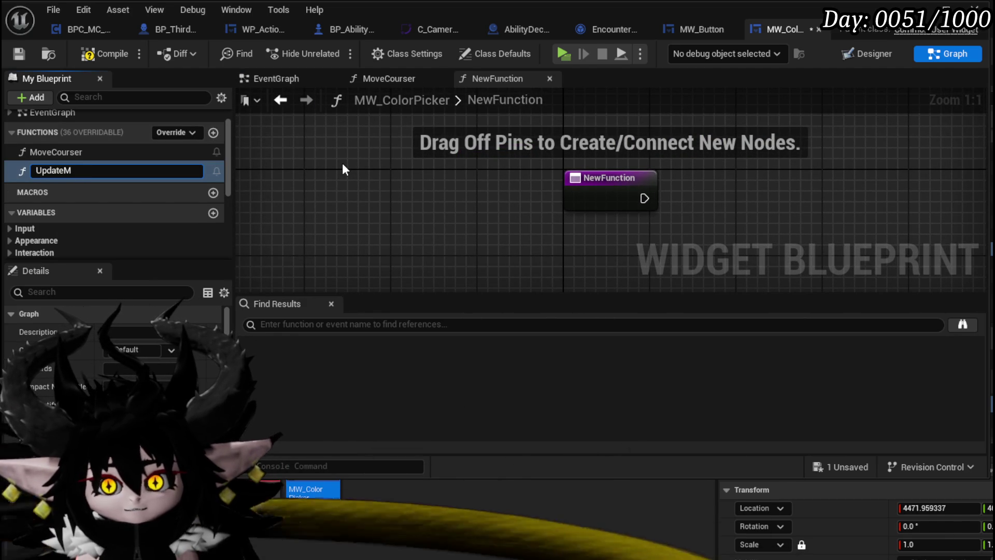
key(BackSpace)
text(Courser)
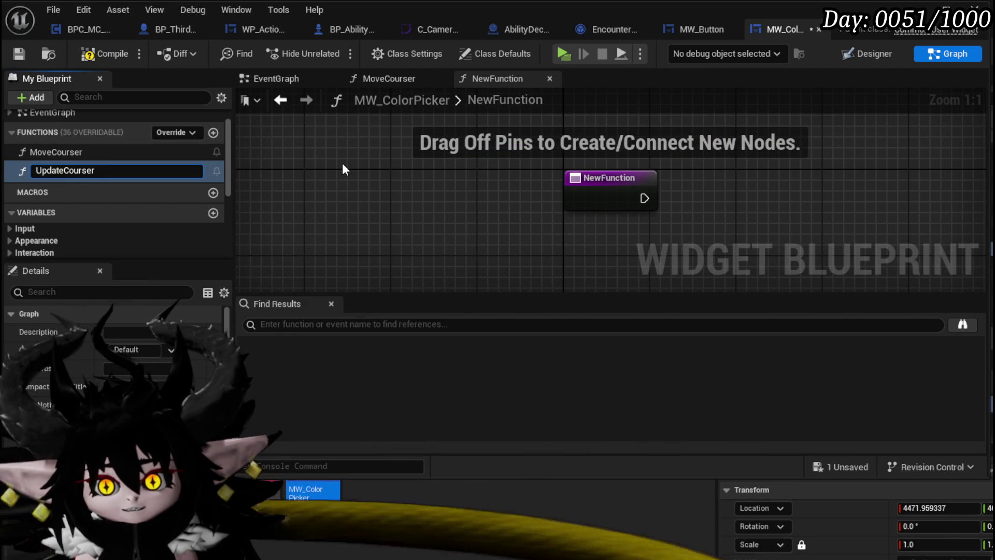
text(Locn)
key(Return)
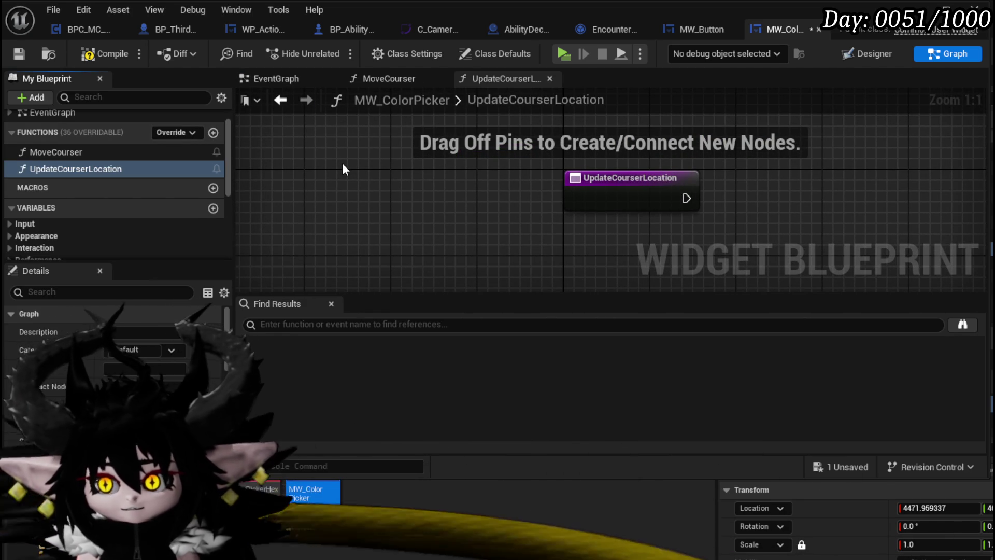
drag(512, 166, 534, 163)
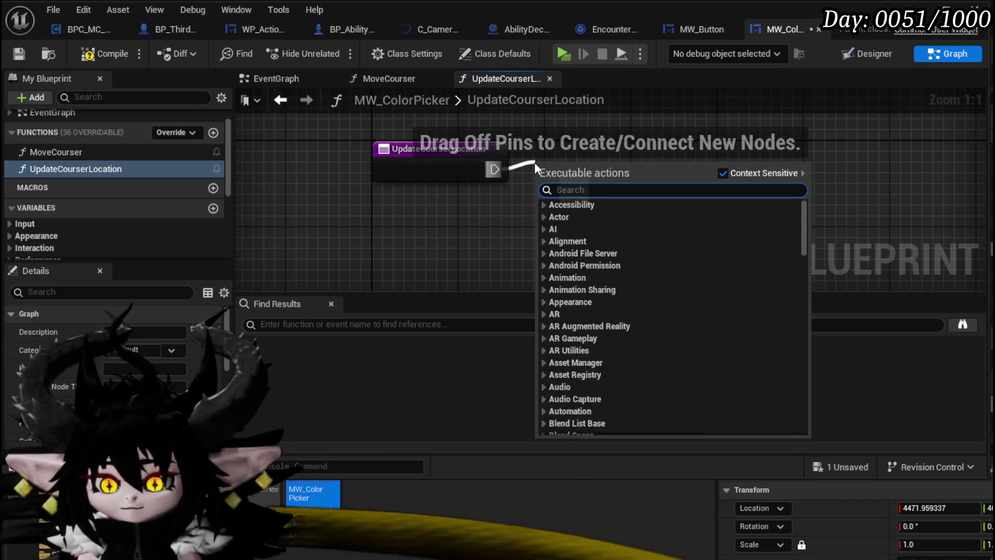
text(Tiner by)
key(Home)
text(Set)
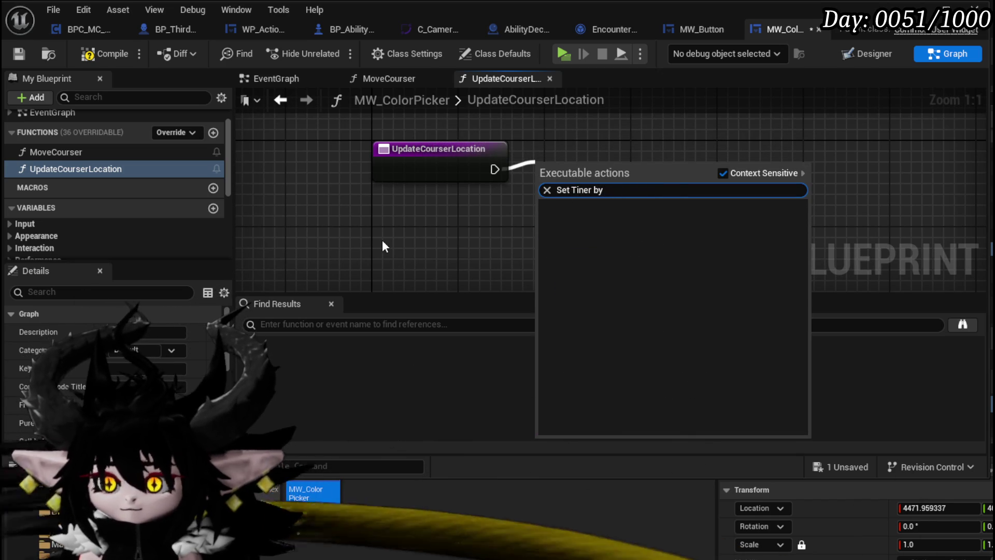
key(End)
key(BackSpace)
key(BackSpace)
key(BackSpace)
key(BackSpace)
key(BackSpace)
text(nme)
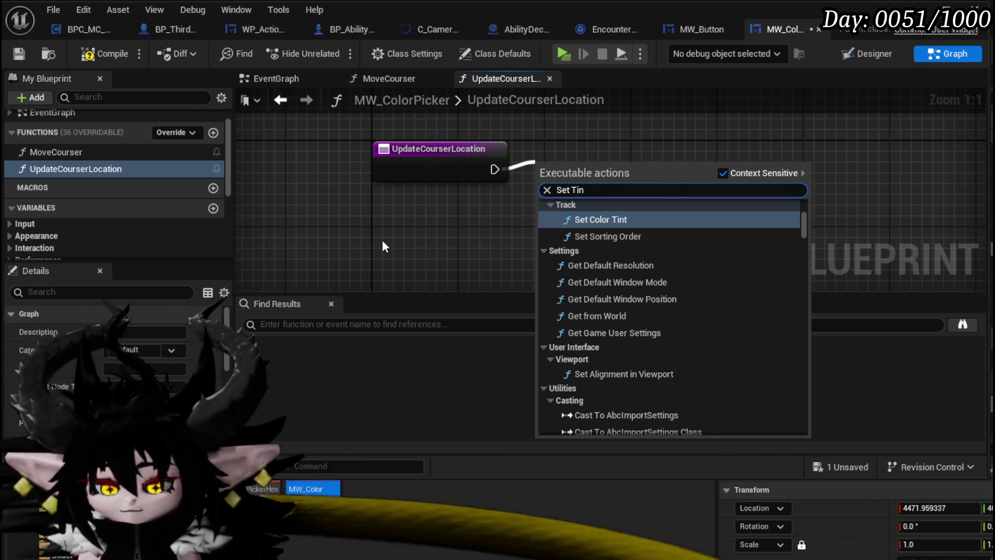
key(BackSpace)
key(BackSpace)
key(BackSpace)
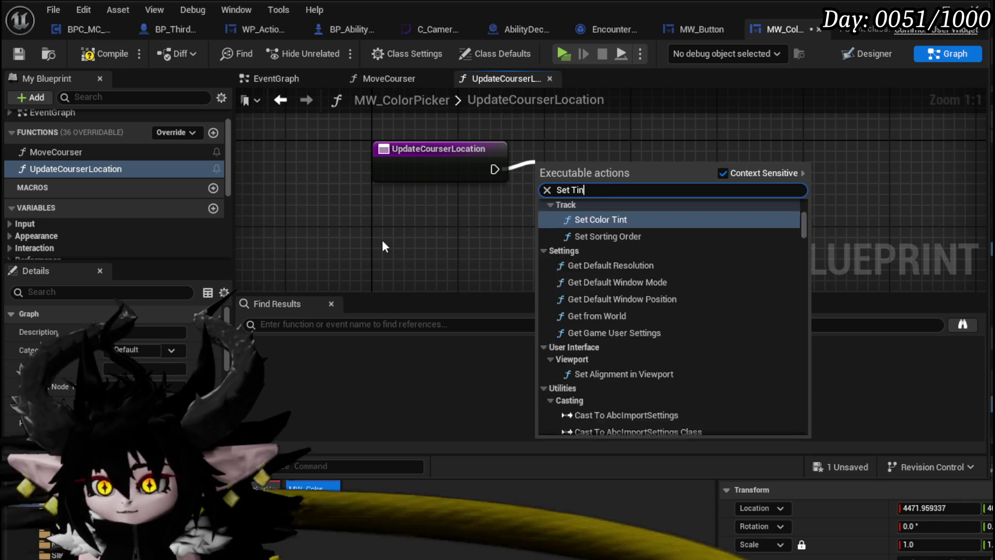
text(mer by)
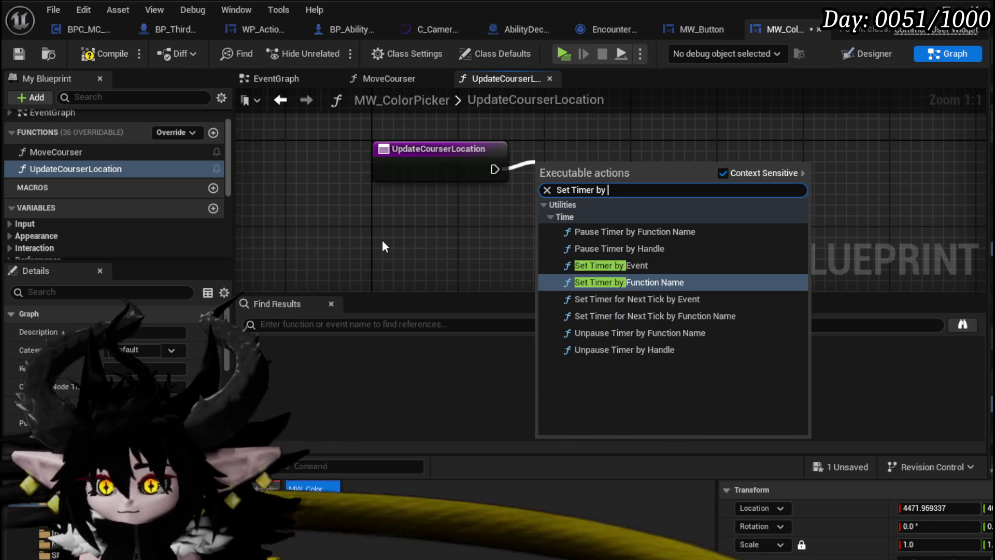
click(598, 282)
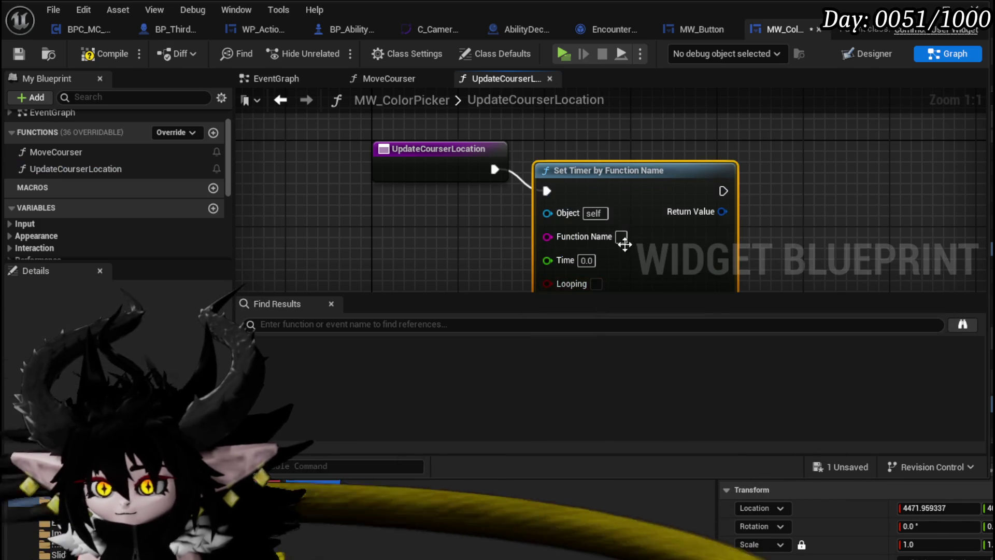
- Set the timer to call MoveCourser every 0.01 seconds with Looping enabled
right_click(69, 154)
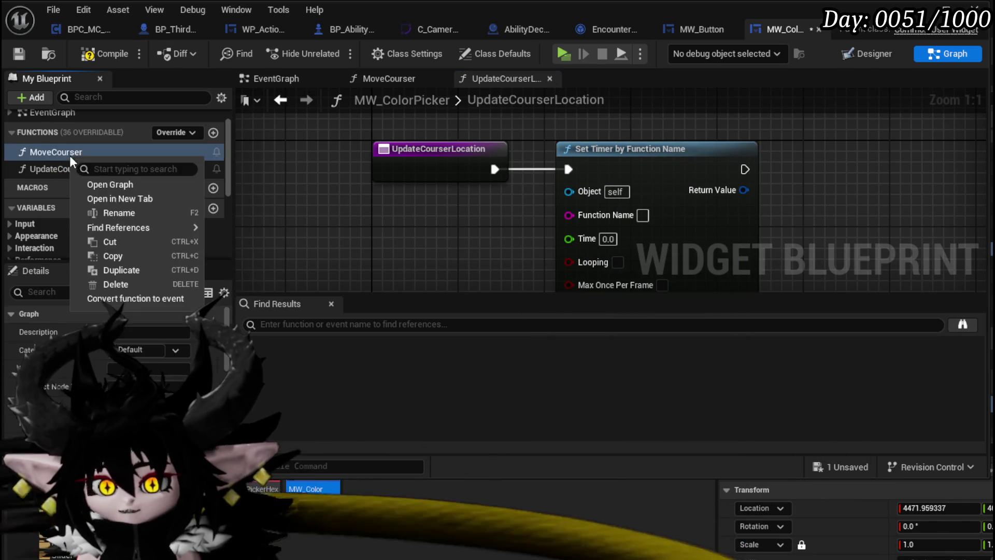
click(126, 216)
key(ctrl+c)
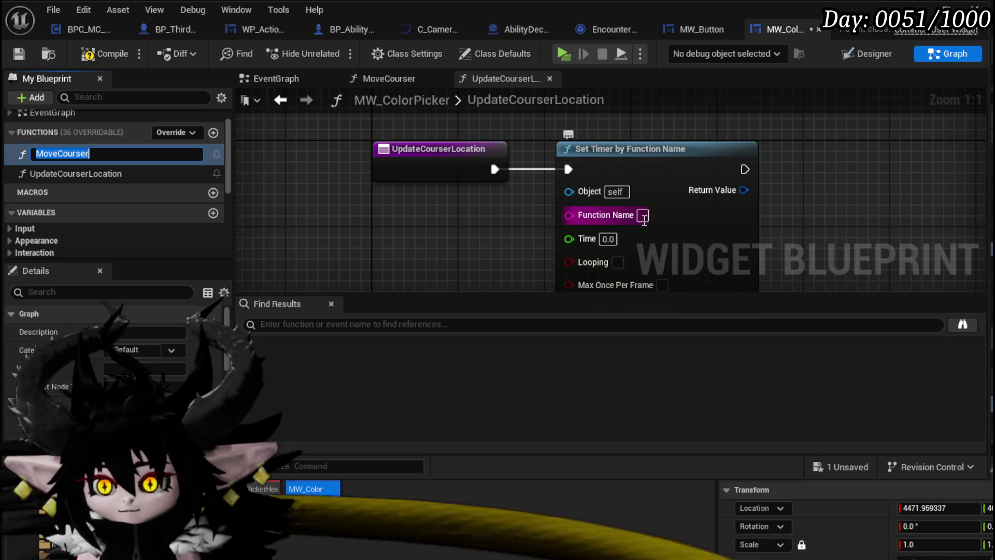
click(642, 215)
key(ctrl+v)
text(1)
key(Return)
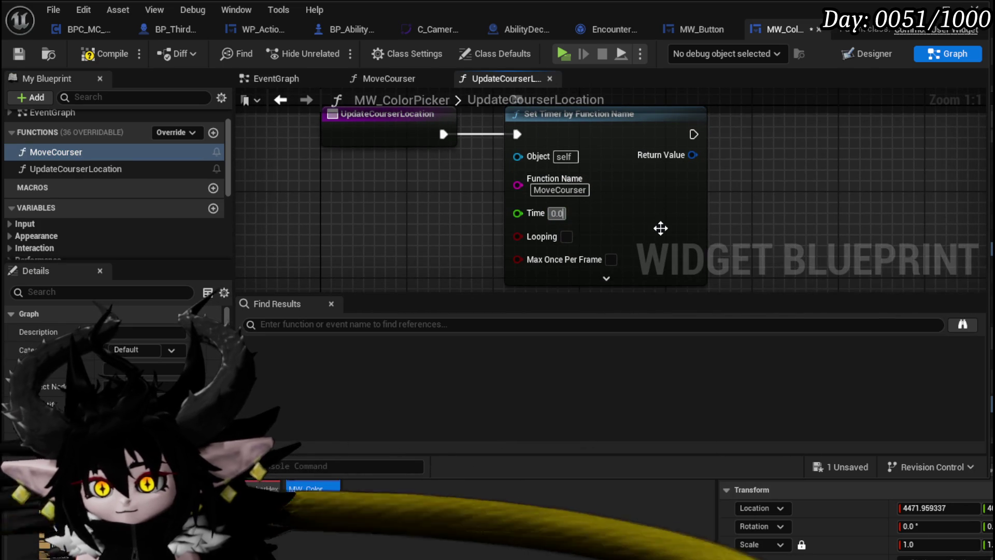
click(566, 236)
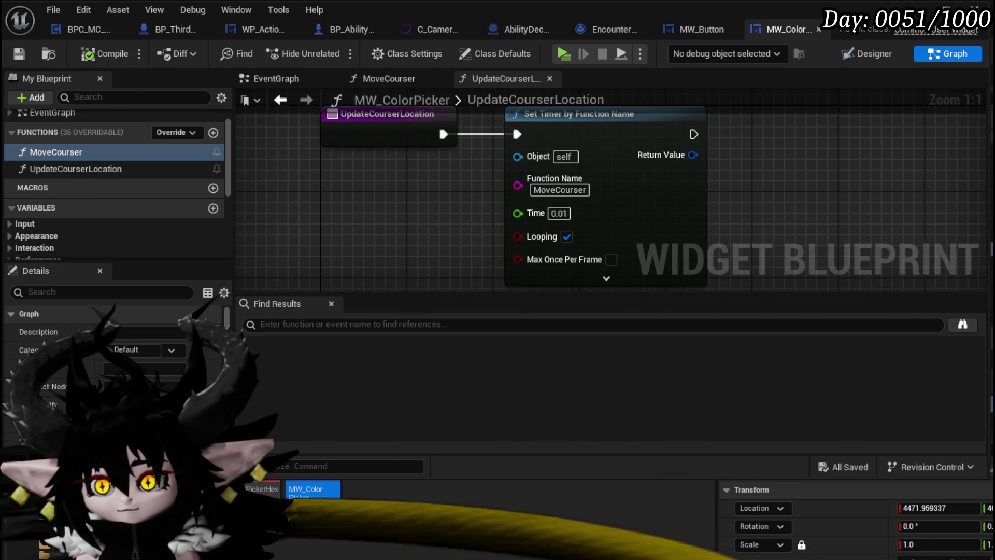
right_click(578, 187)
- Promote the timer's Return Value to a variable named CourserMoveHandler
click(654, 223)
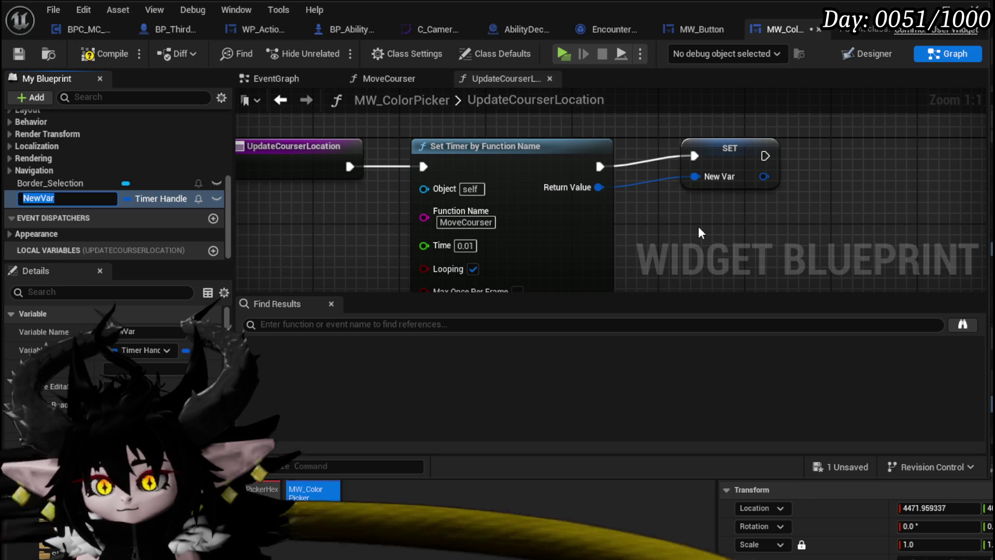
text(ouse)
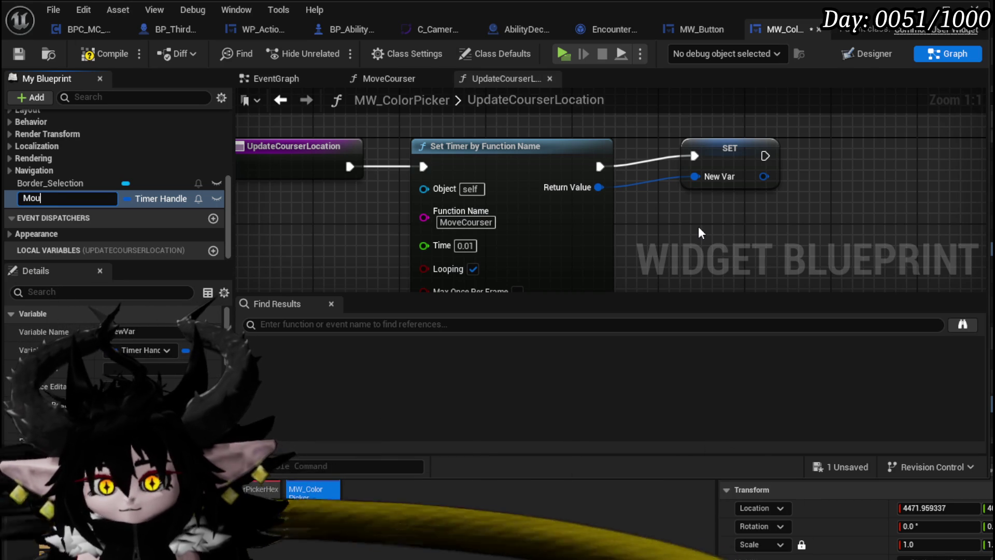
key(BackSpace)
key(BackSpace)
key(BackSpace)
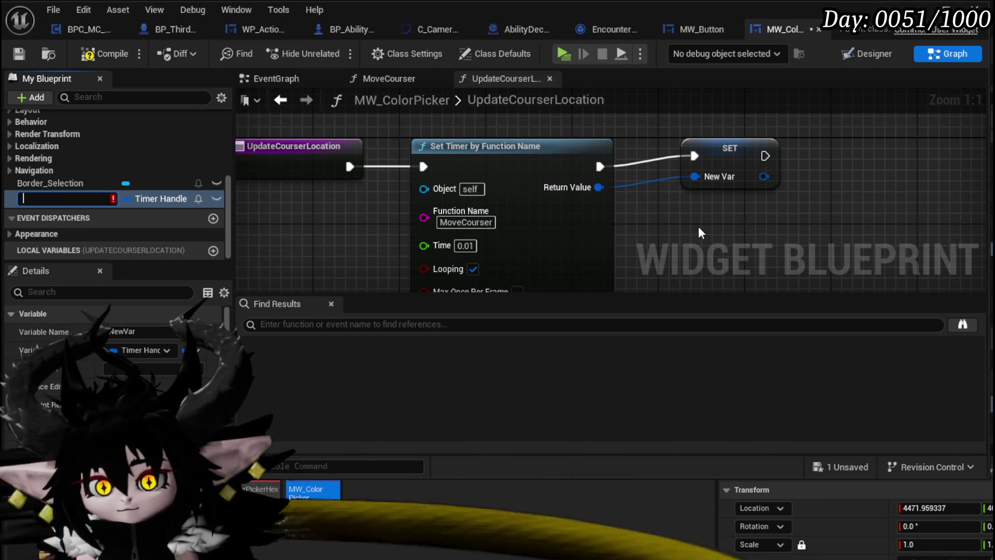
text(CourserMove)
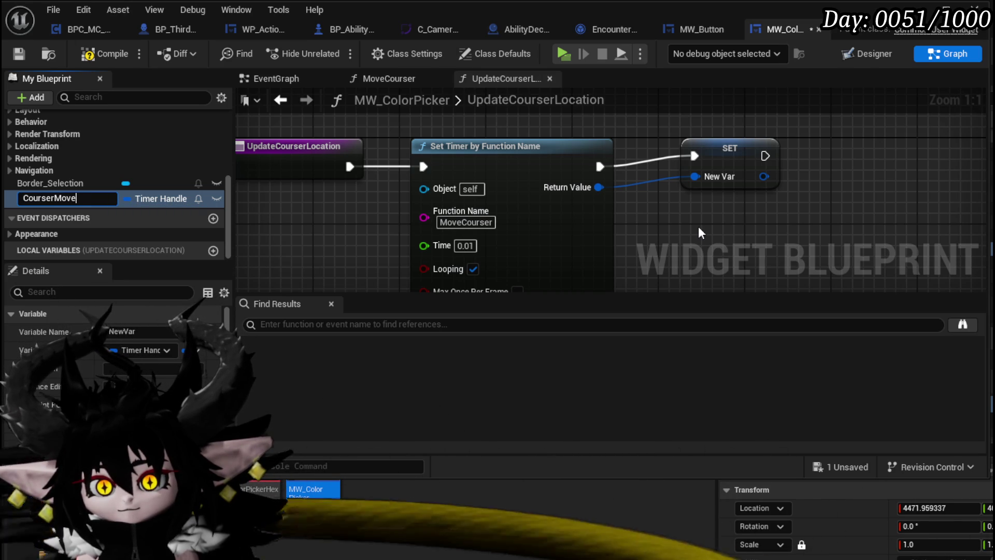
text(Handler)
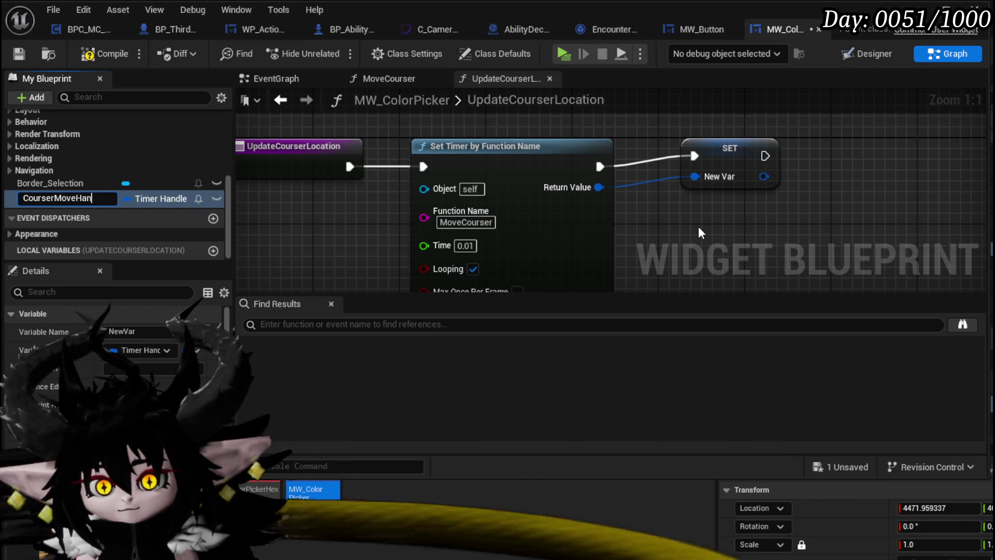
key(Return)
drag(750, 156, 706, 166)
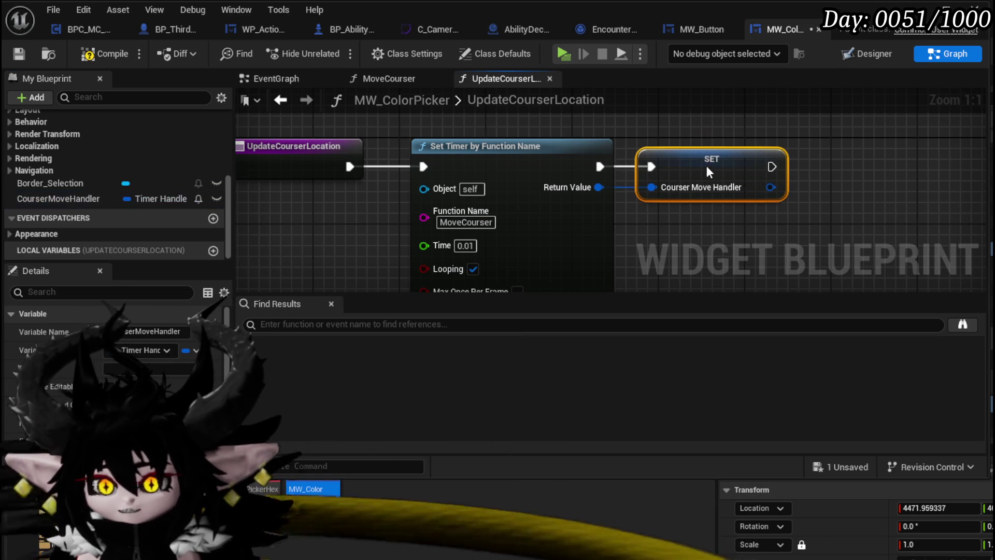
- Compile, then delete the Move Courser call from the EventGraph
click(99, 55)
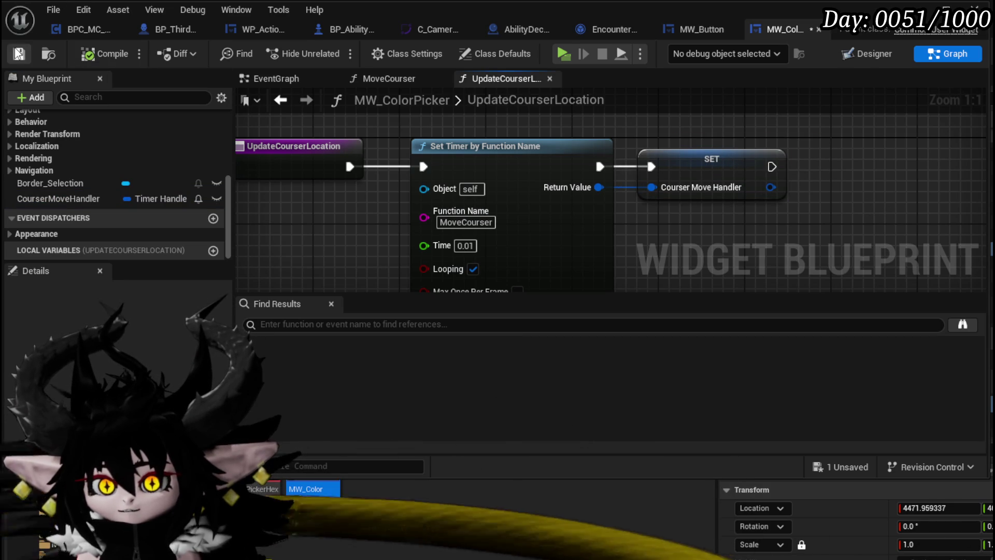
click(280, 100)
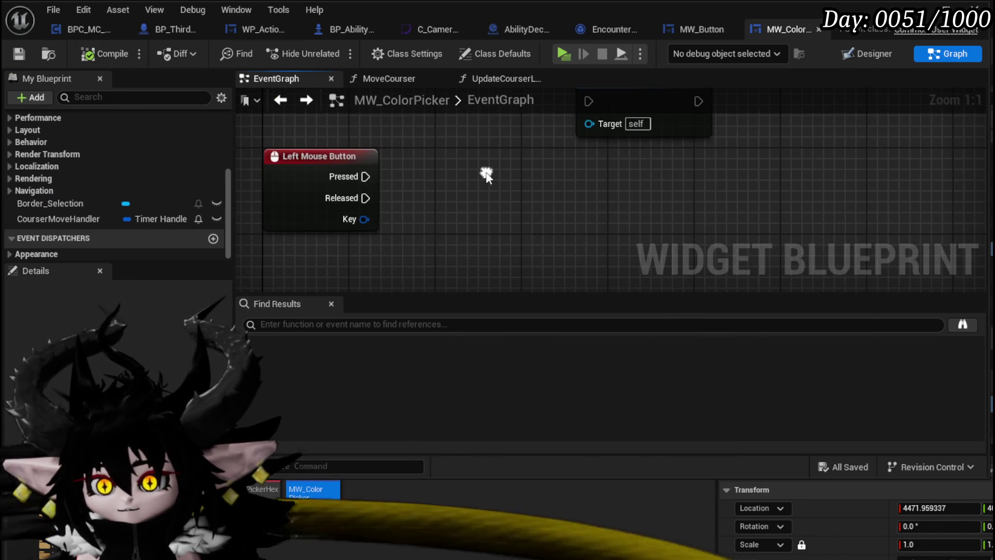
key(Delete)
scroll(82, 143, up, 5)
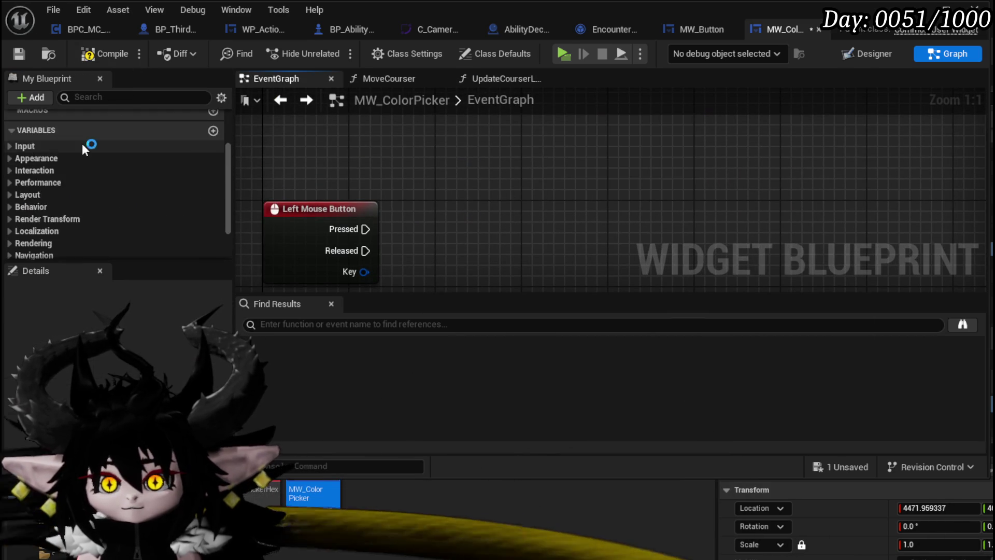
- Call Update Courser Location from the Left Mouse Button Pressed pin
drag(70, 156, 448, 186)
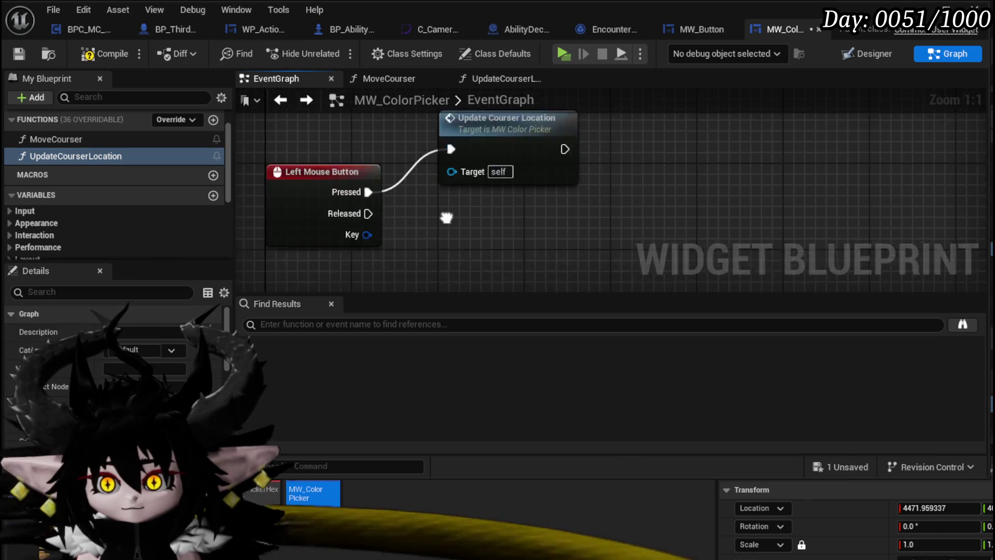
drag(371, 169, 452, 228)
scroll(115, 228, down, 5)
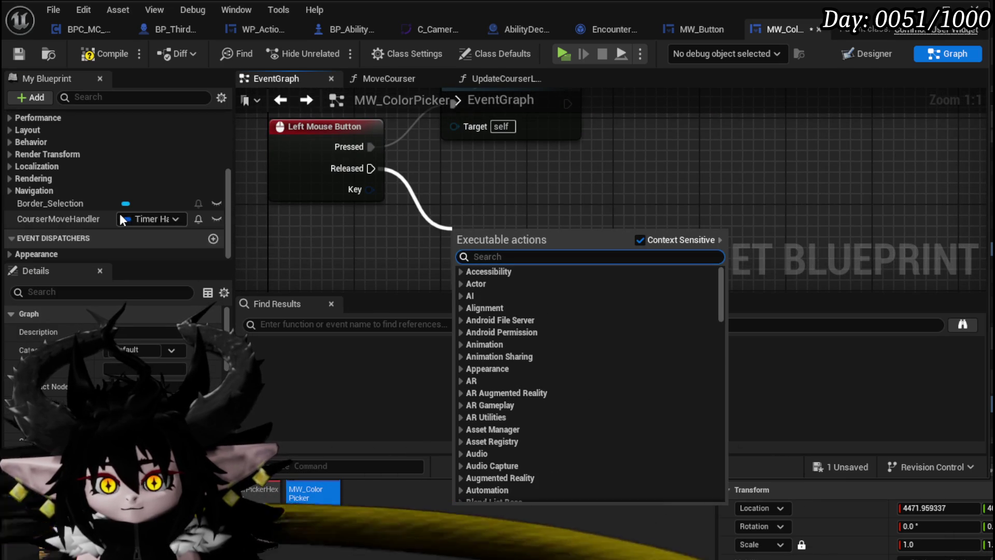
- On Released, clear CourserMoveHandler with Clear and Invalidate Timer by Handle, then save
drag(86, 219, 454, 171)
click(507, 194)
drag(555, 174, 509, 228)
text(clear)
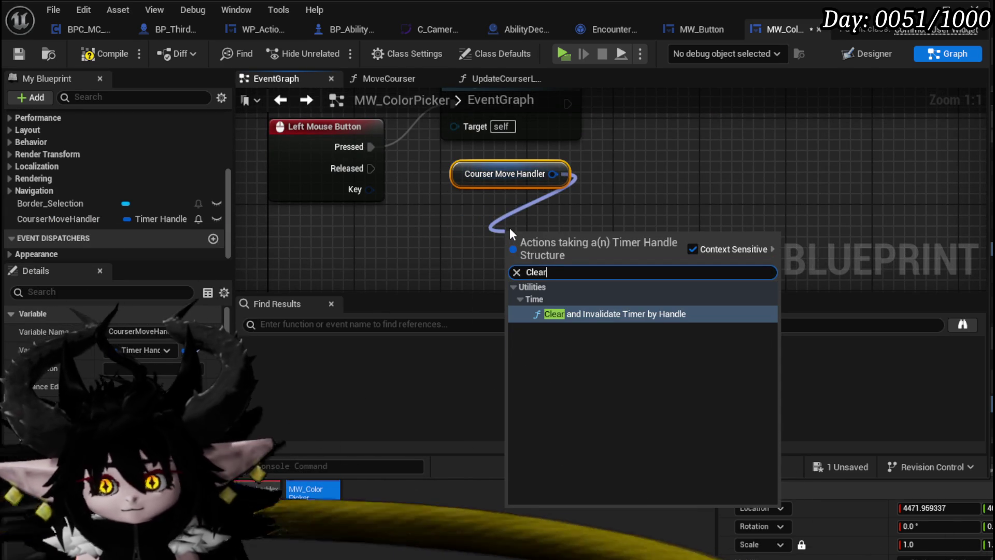
click(598, 314)
drag(570, 233, 514, 213)
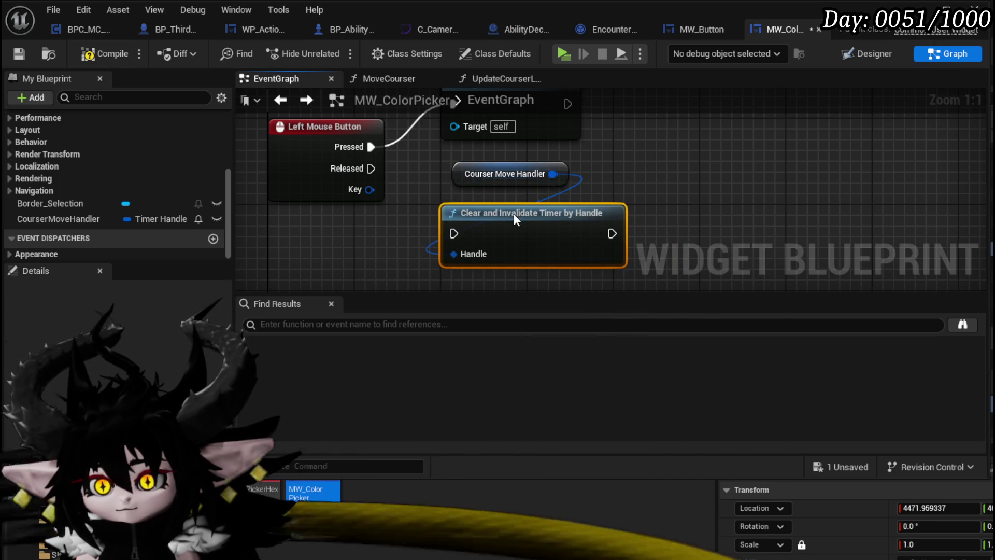
scroll(540, 219, down, 3)
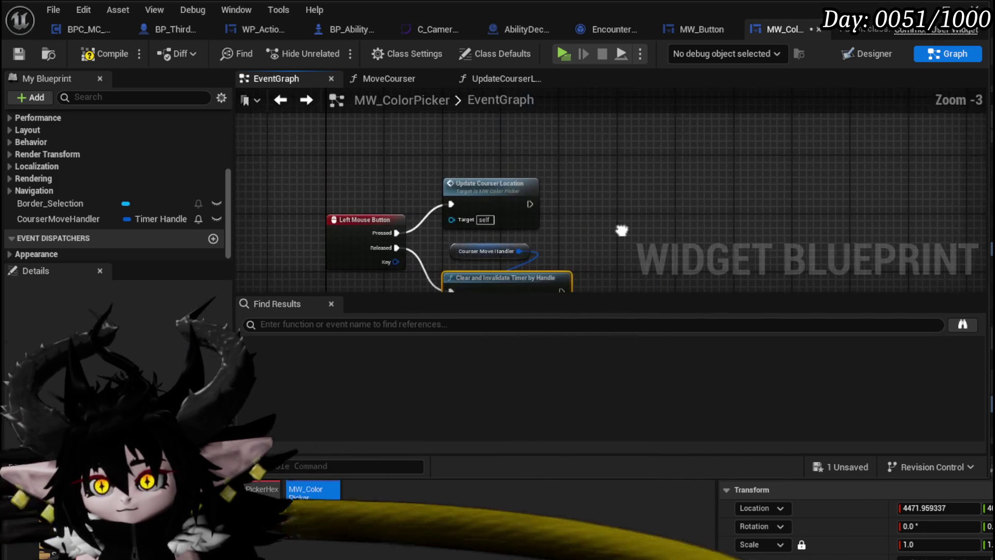
click(23, 51)
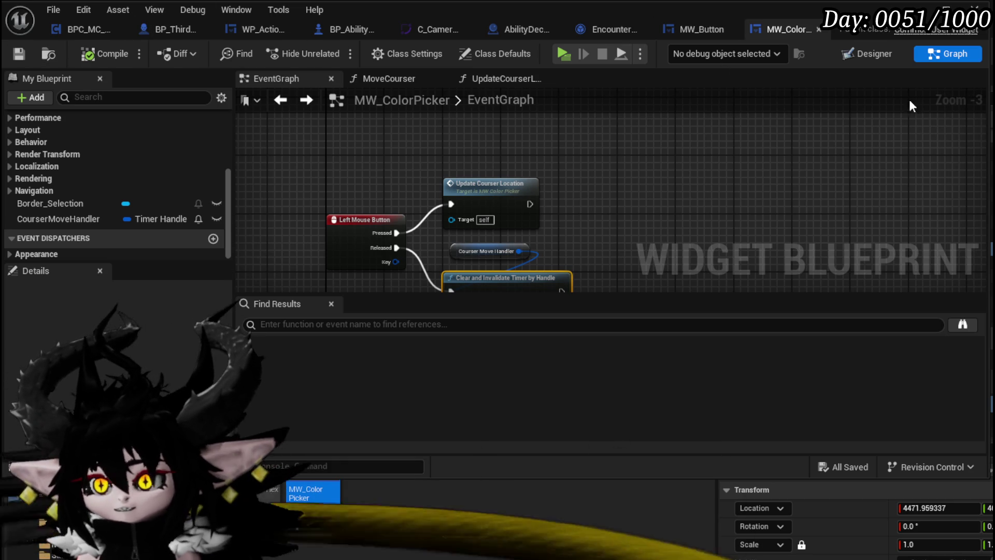
- Open the W_Settings widget blueprint from Systems/Settings/Widget
click(928, 8)
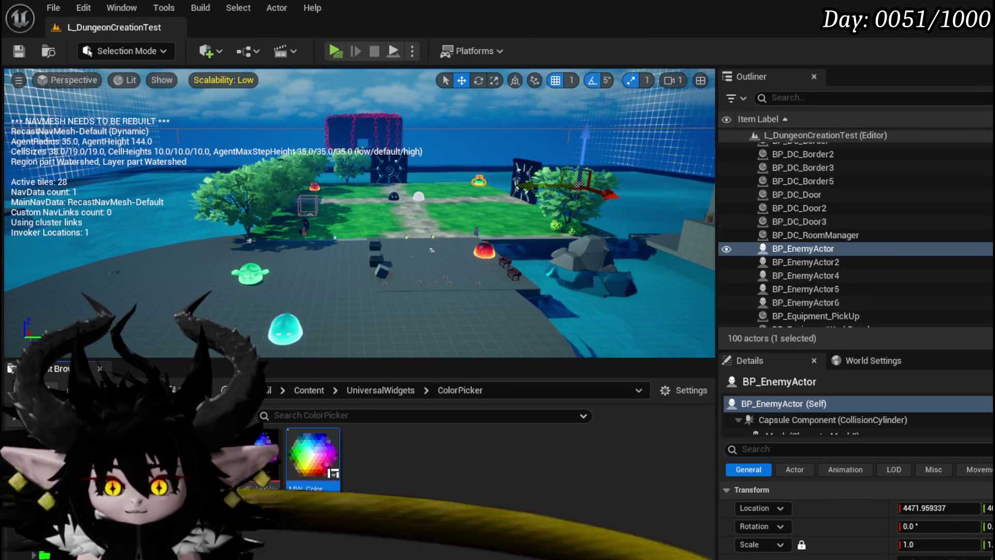
click(49, 533)
click(54, 544)
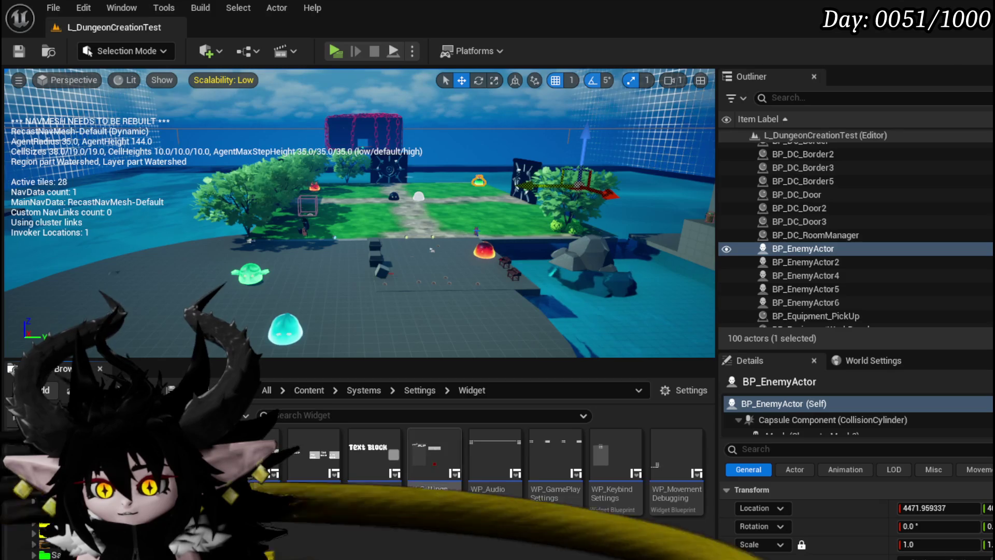
double_click(434, 456)
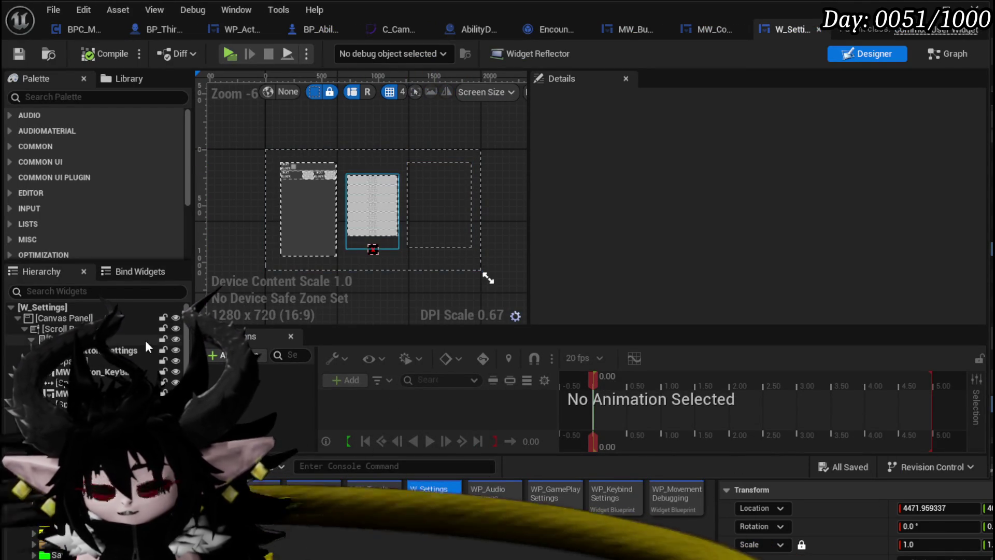
- Drag an MW Color Picker from the Palette onto the W_Settings canvas
click(55, 93)
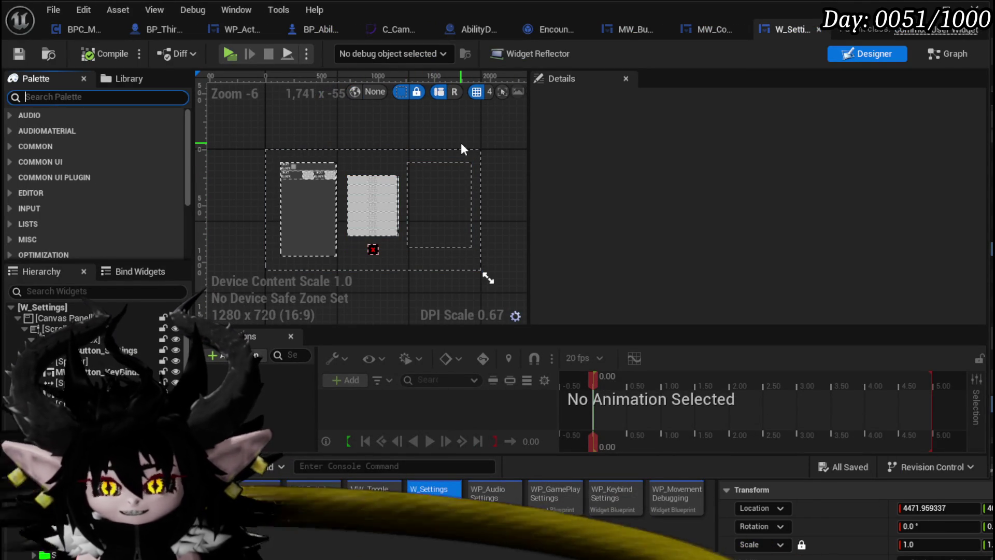
text(MW)
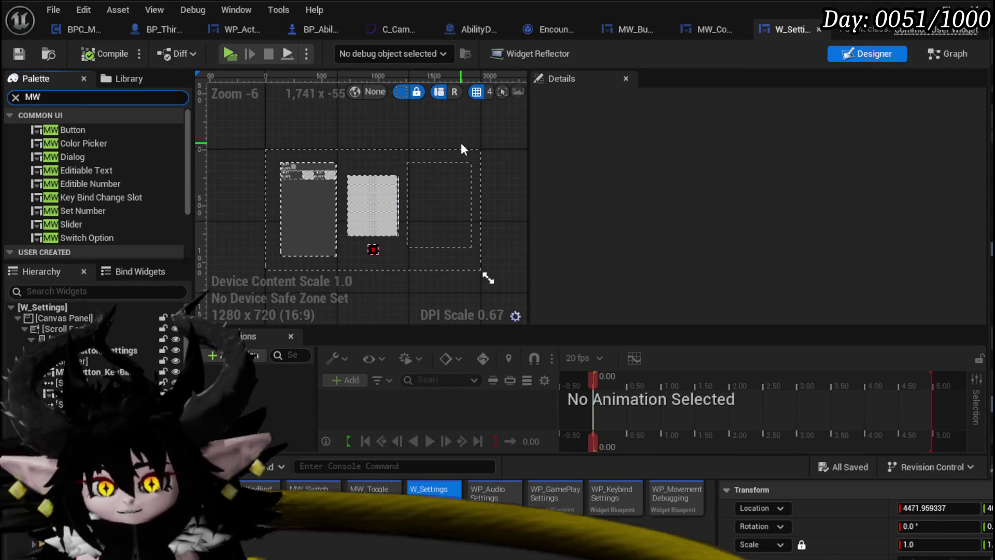
mouse_move(83, 143)
mouse_down()
mouse_move(406, 166)
mouse_move(390, 256)
mouse_up()
scroll(391, 256, up, 5)
drag(404, 207, 411, 216)
scroll(412, 217, down, 3)
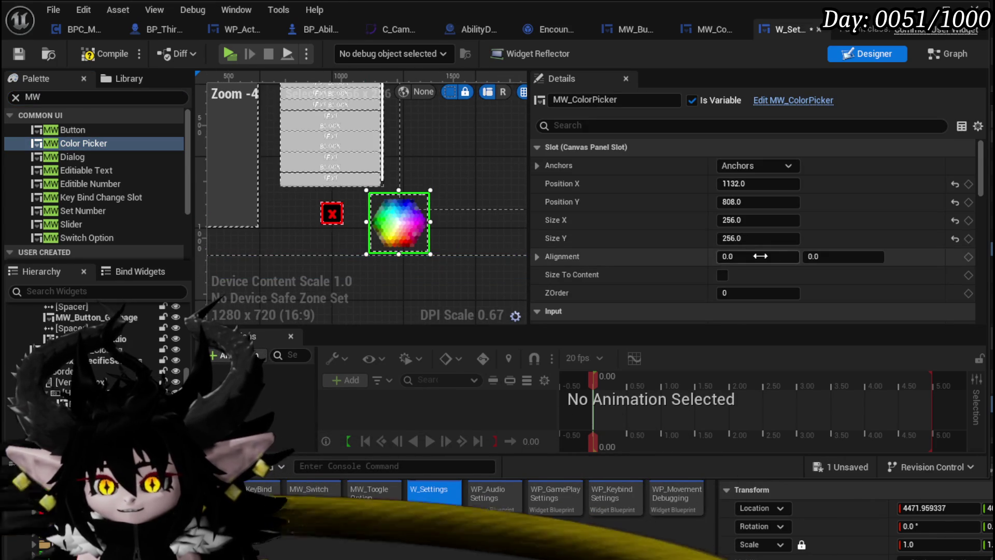
click(761, 167)
- Compile and save W_Settings, returning to MW_ColorPicker
click(113, 53)
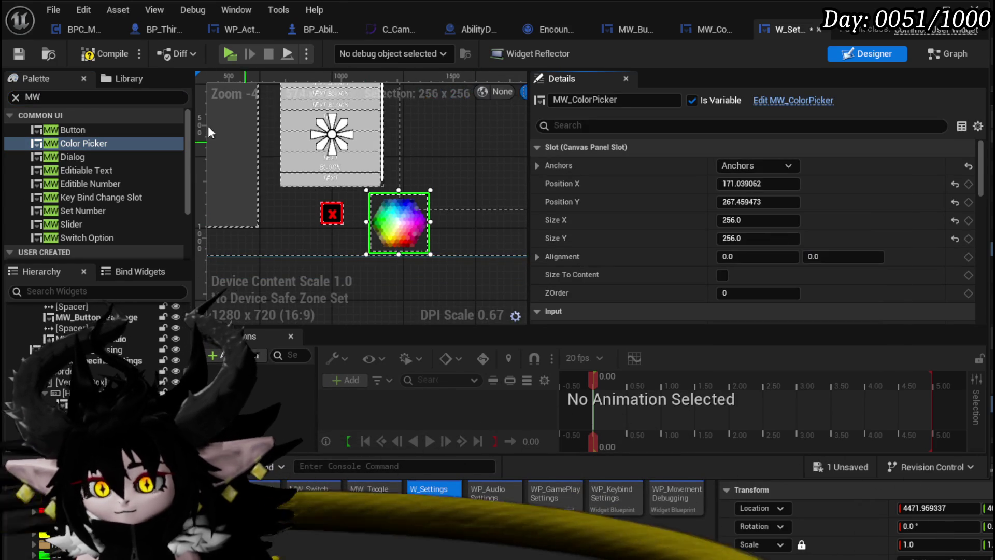
click(23, 55)
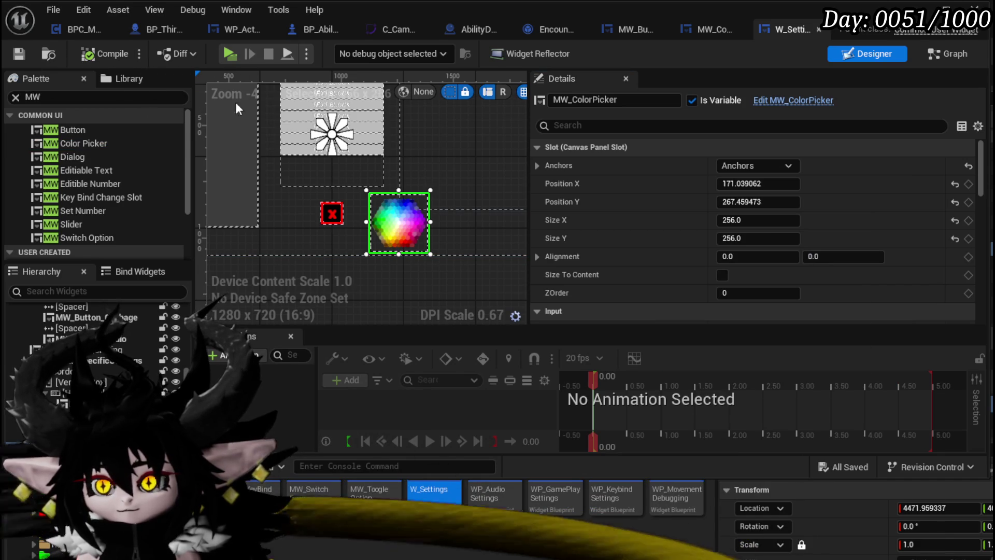
click(714, 27)
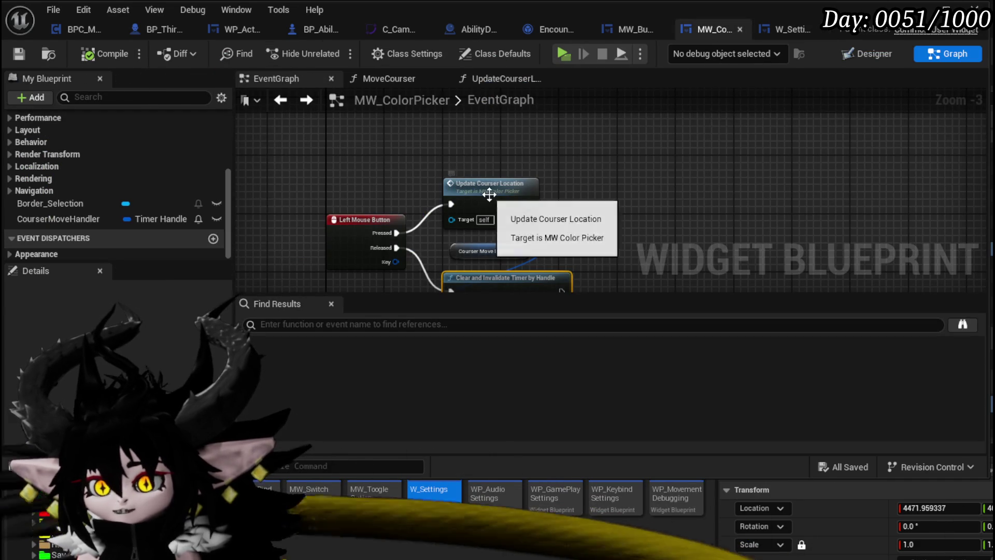
- In MoveCourser, add a Print String node after Set Position
double_click(471, 188)
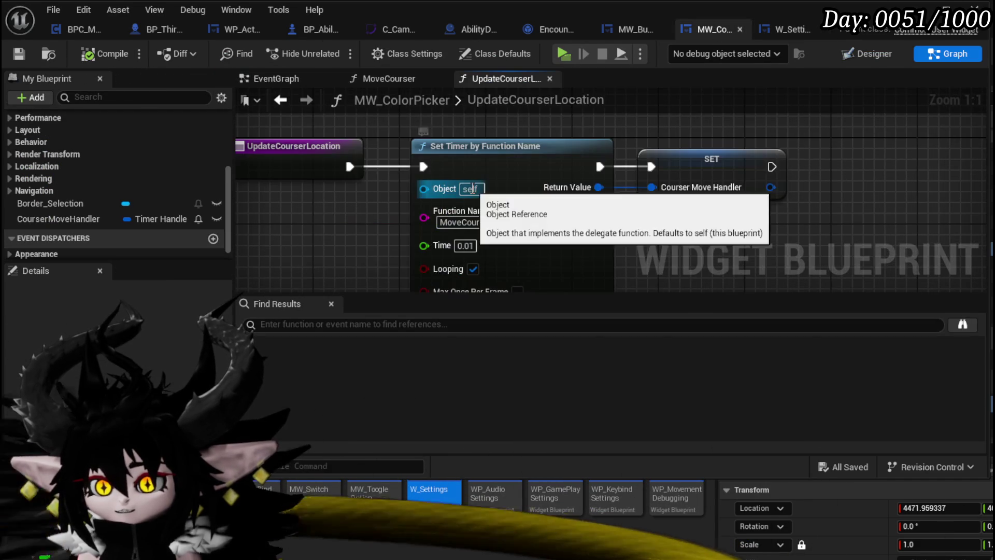
scroll(98, 143, up, 3)
scroll(100, 152, up, 2)
double_click(56, 181)
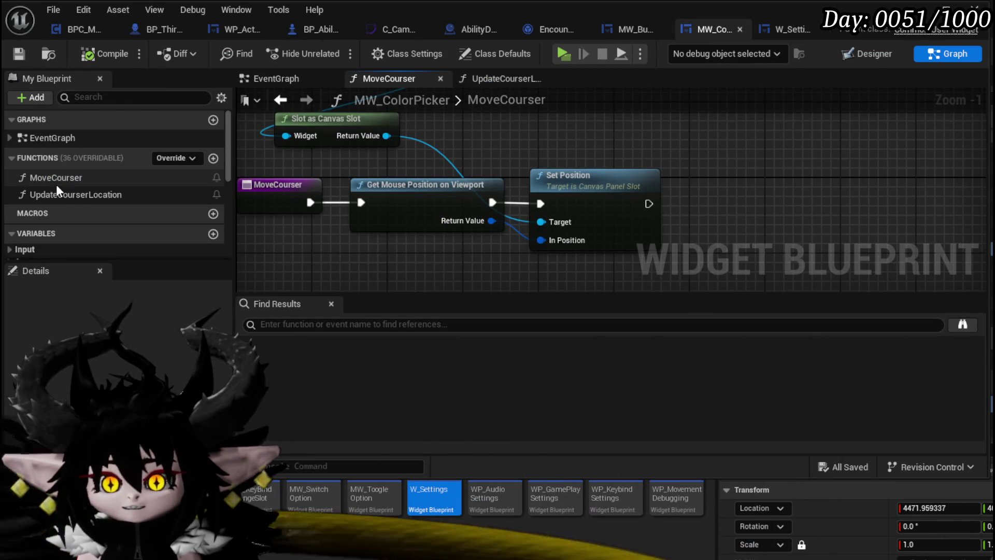
drag(790, 216, 790, 216)
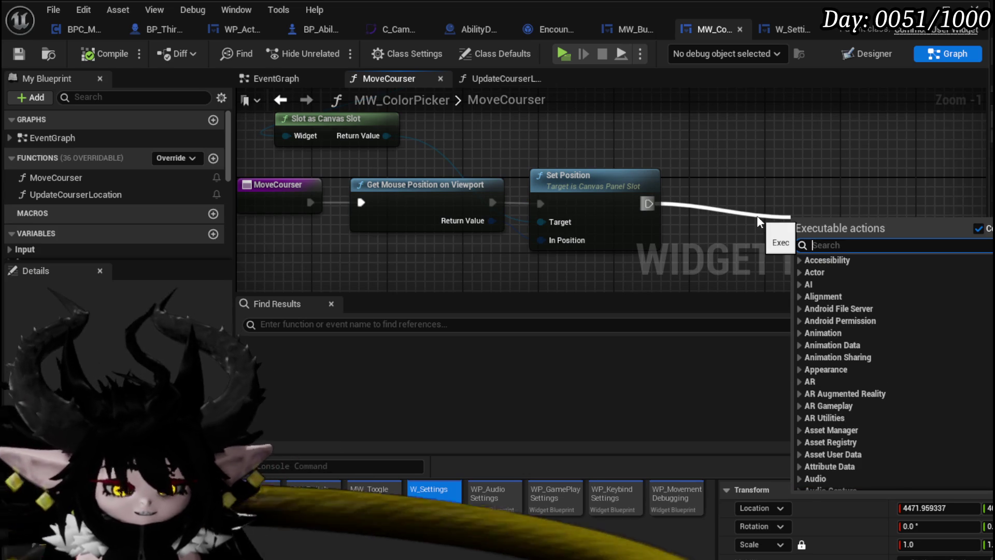
text(Print String)
key(Return)
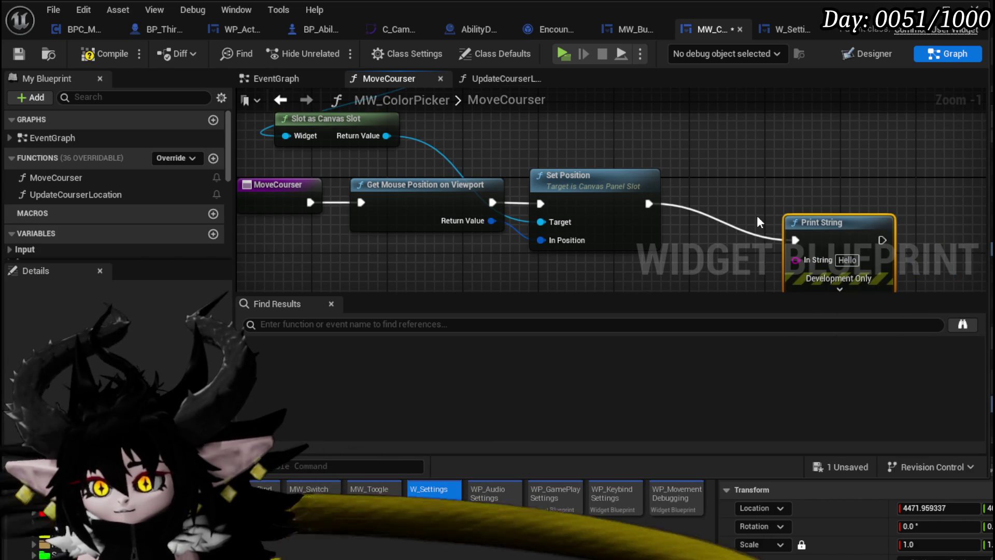
- Rearrange the MoveCourser nodes and save the blueprint
drag(743, 172, 697, 207)
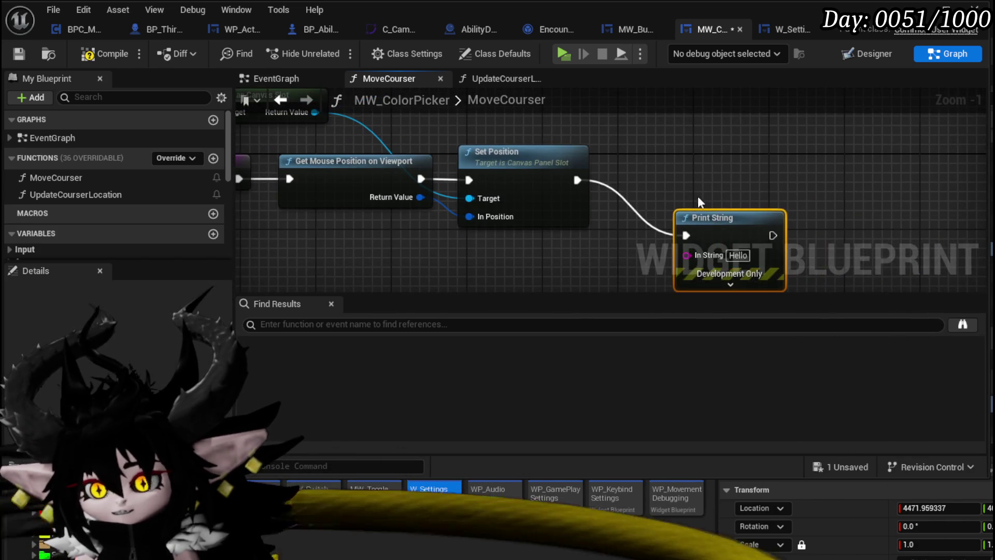
scroll(739, 245, down, 1)
drag(362, 163, 435, 164)
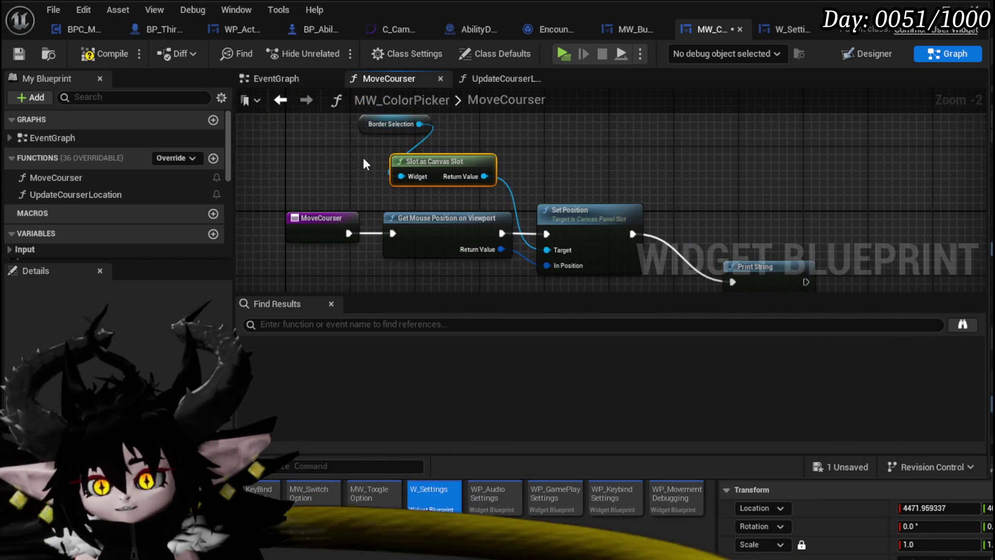
key(ctrl+s)
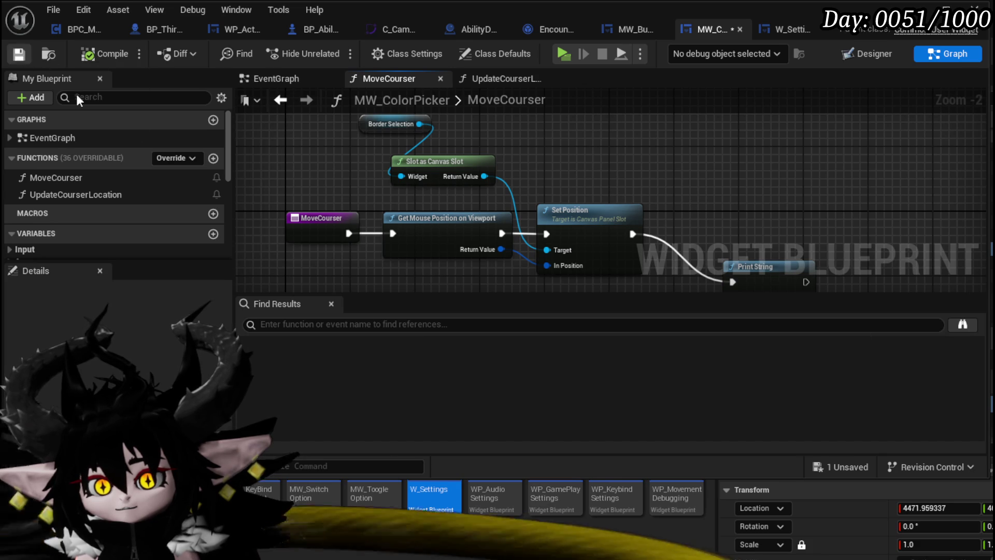
mouse_move(349, 155)
mouse_down()
mouse_move(313, 181)
mouse_move(309, 163)
mouse_up()
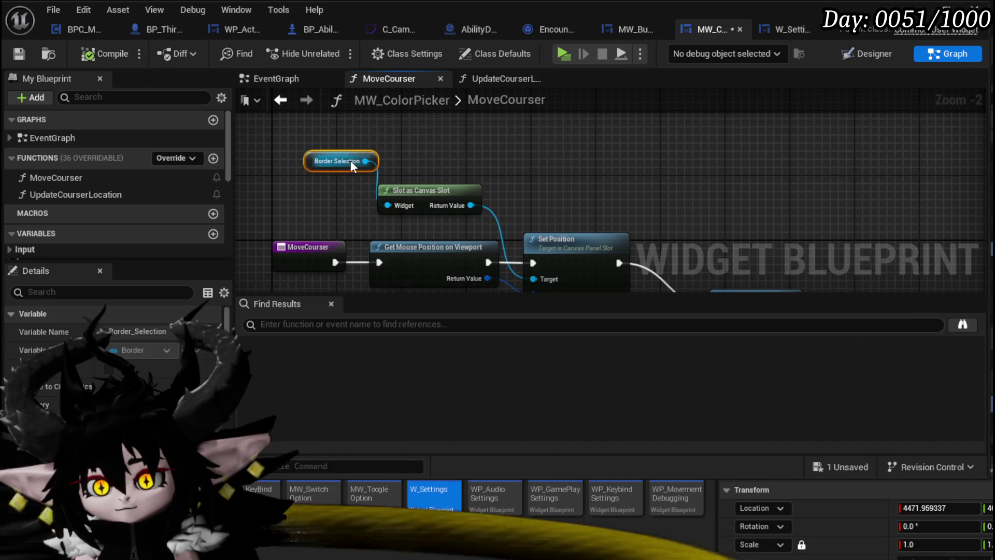
drag(441, 165, 439, 133)
mouse_move(287, 275)
mouse_down()
mouse_move(424, 205)
mouse_move(344, 210)
mouse_up()
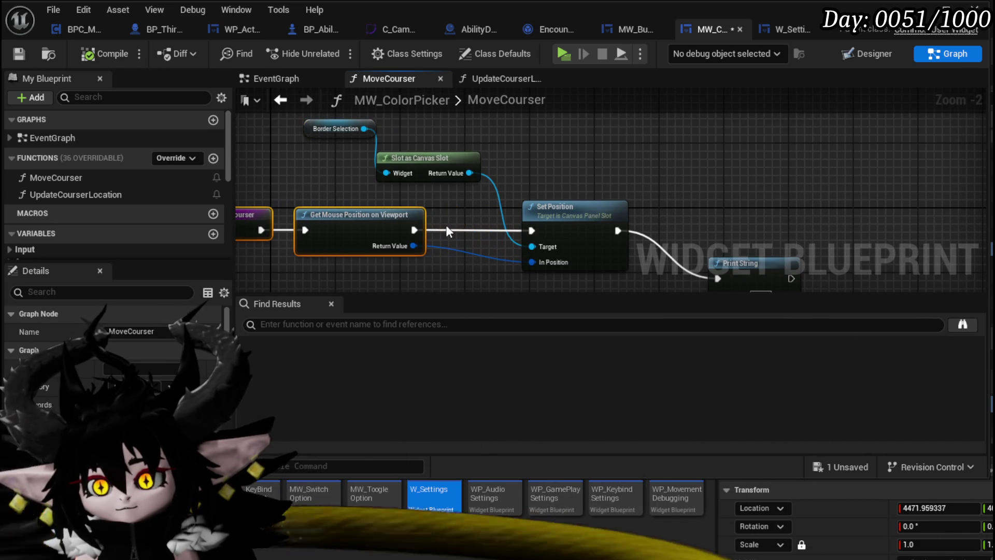
- Feed the canvas slot's Get Position into Print String's In String, save, and play
drag(364, 129, 523, 133)
text(get pos)
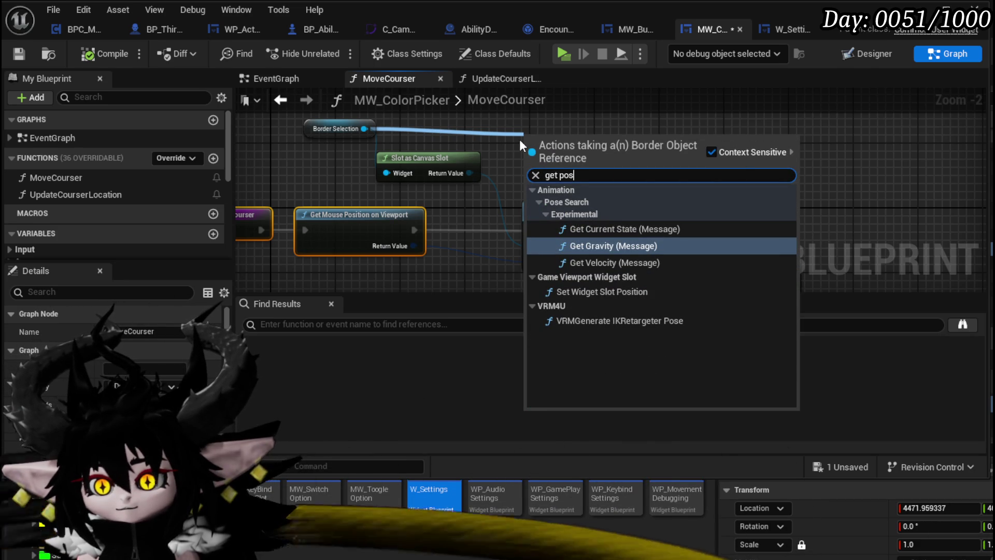
drag(469, 173, 567, 147)
text(get)
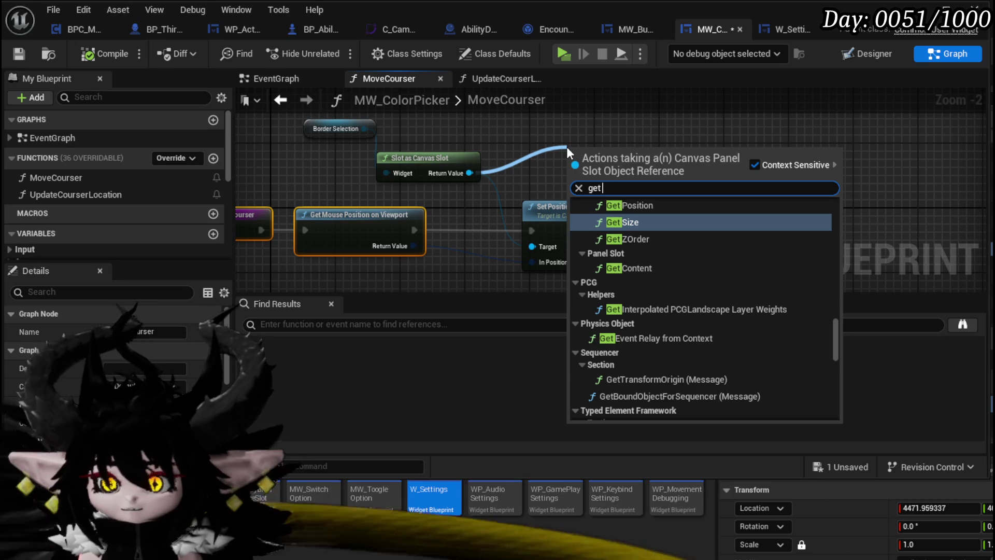
click(633, 206)
mouse_move(620, 162)
mouse_down()
mouse_move(579, 232)
mouse_move(714, 232)
mouse_up()
click(490, 259)
drag(490, 273, 497, 273)
click(17, 55)
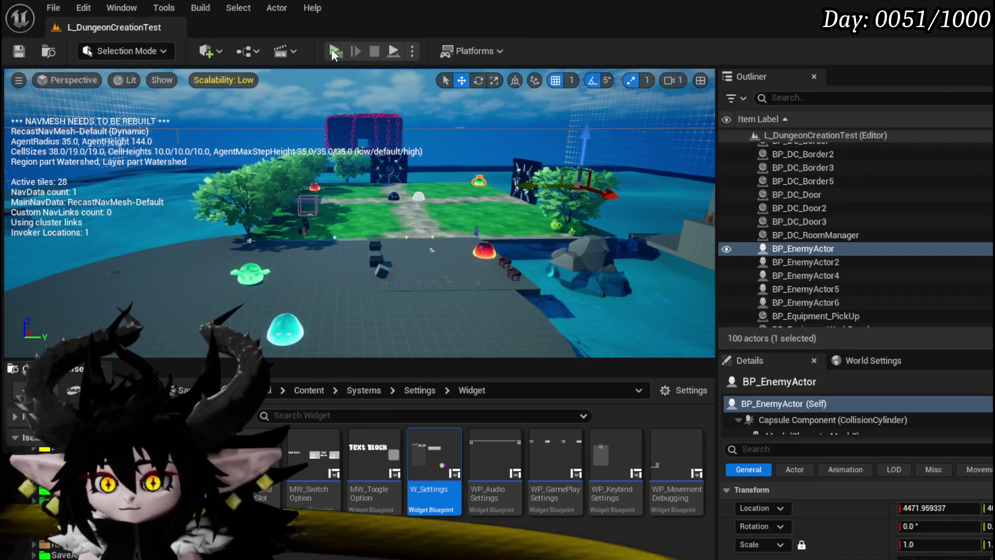
click(333, 50)
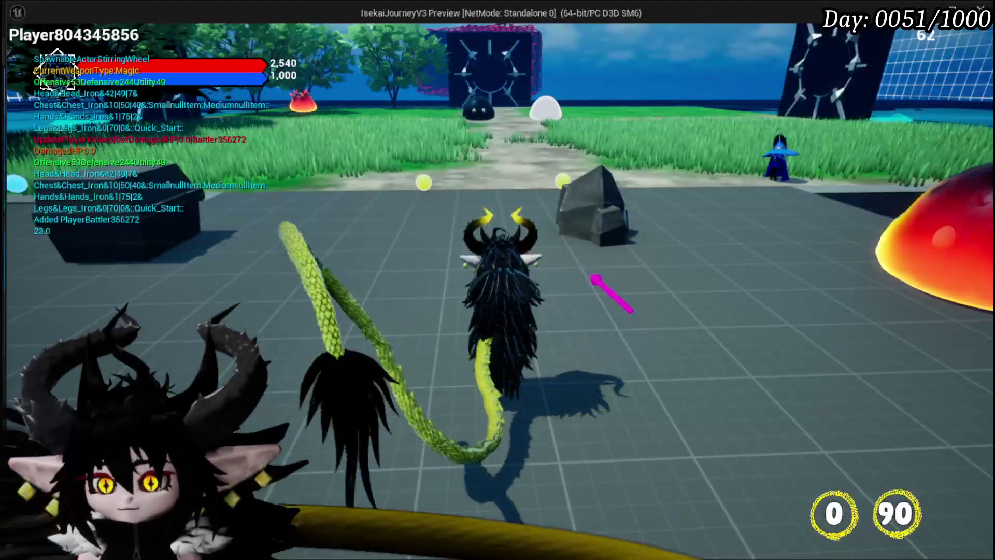
- Check the hex colour wheel in the in-game settings menu, stop the preview, and save all
key(Tab)
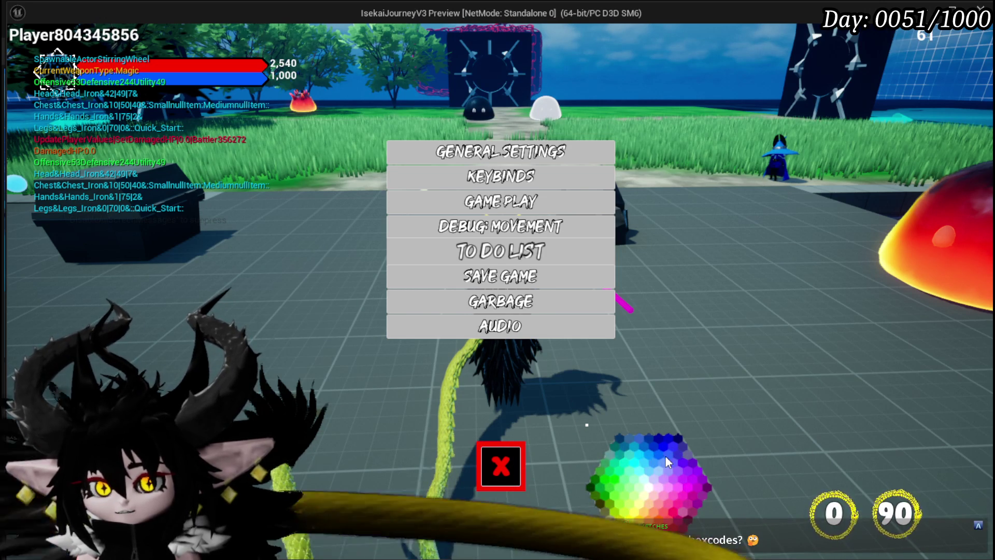
key(Escape)
click(19, 50)
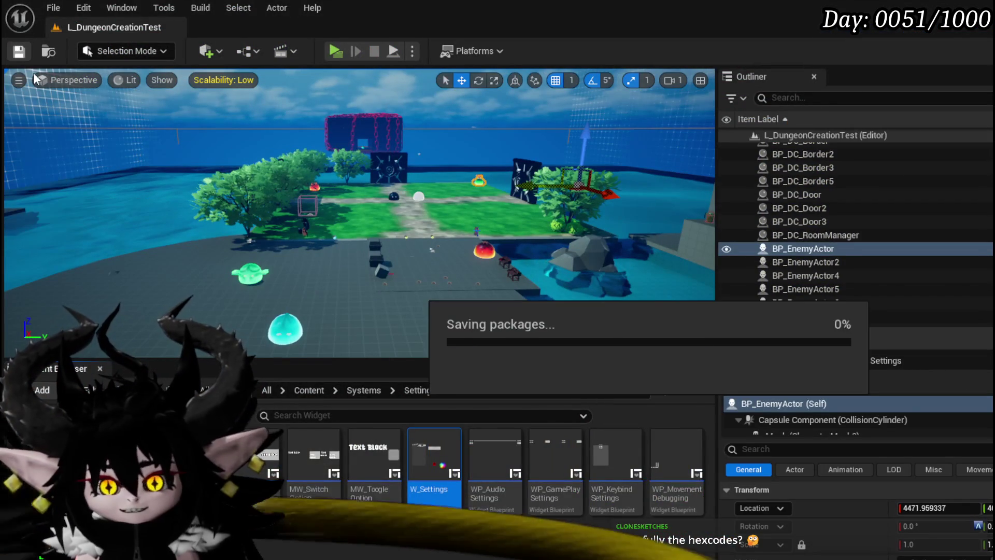
- Return to MW_ColorPicker's event graph and select the Left Mouse Button event nodes
key(alt+Tab)
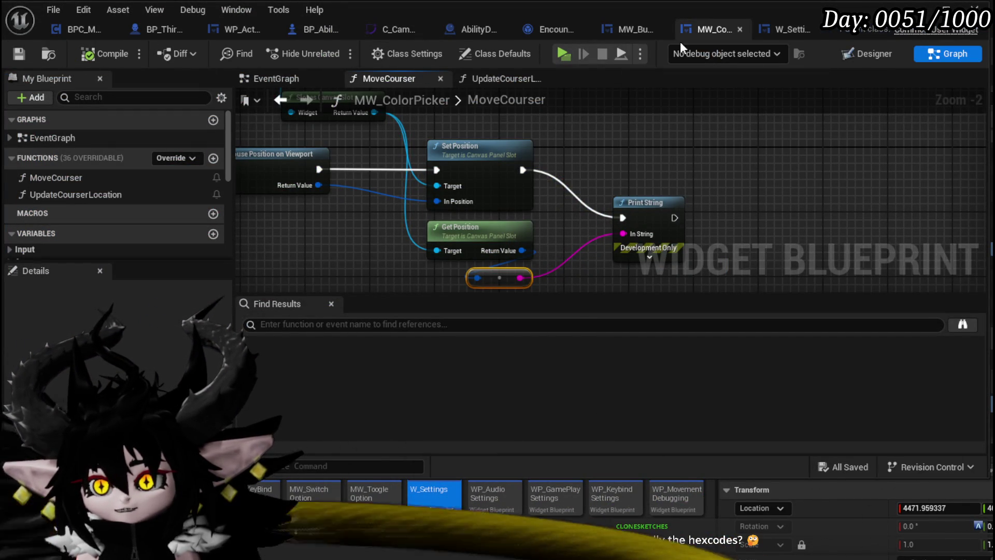
click(643, 27)
click(718, 29)
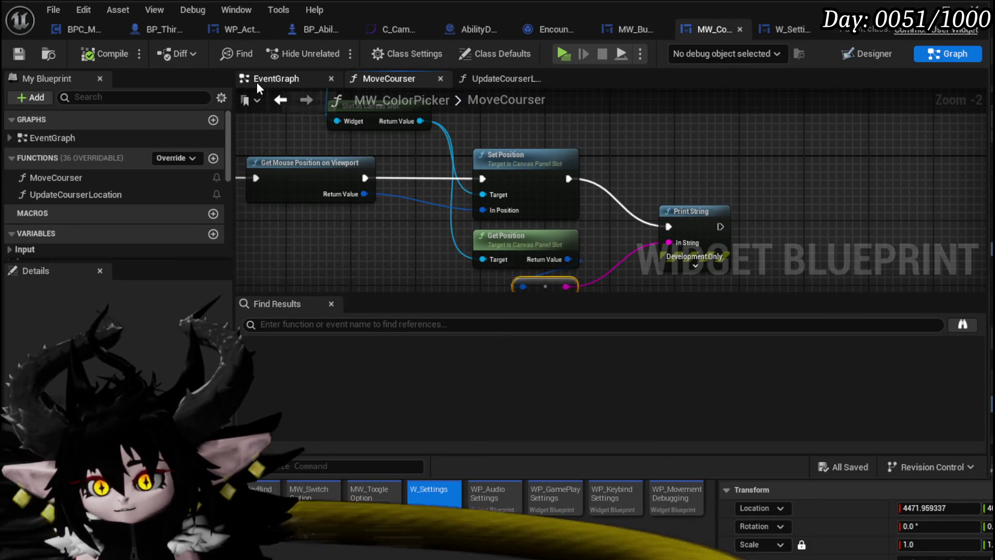
click(257, 80)
drag(566, 122, 566, 123)
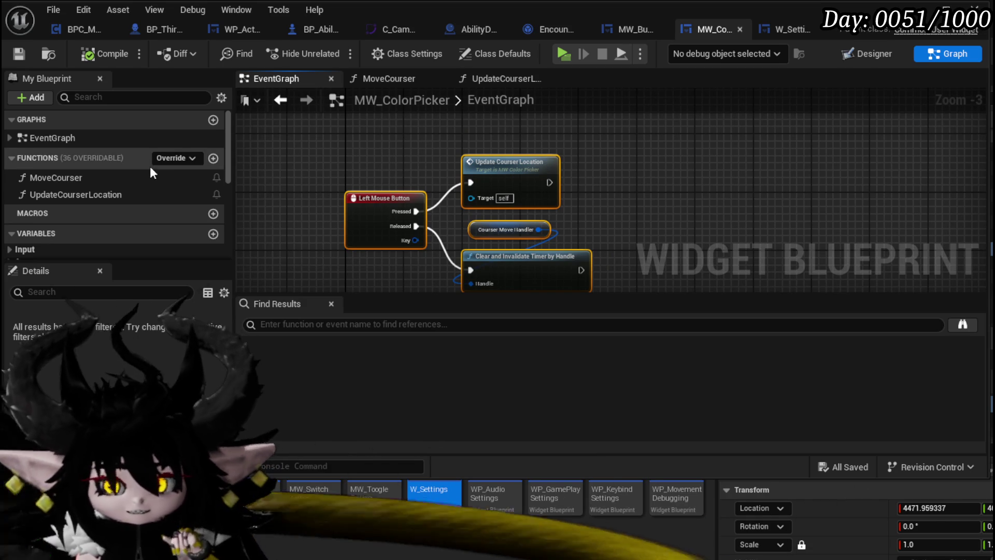
click(169, 157)
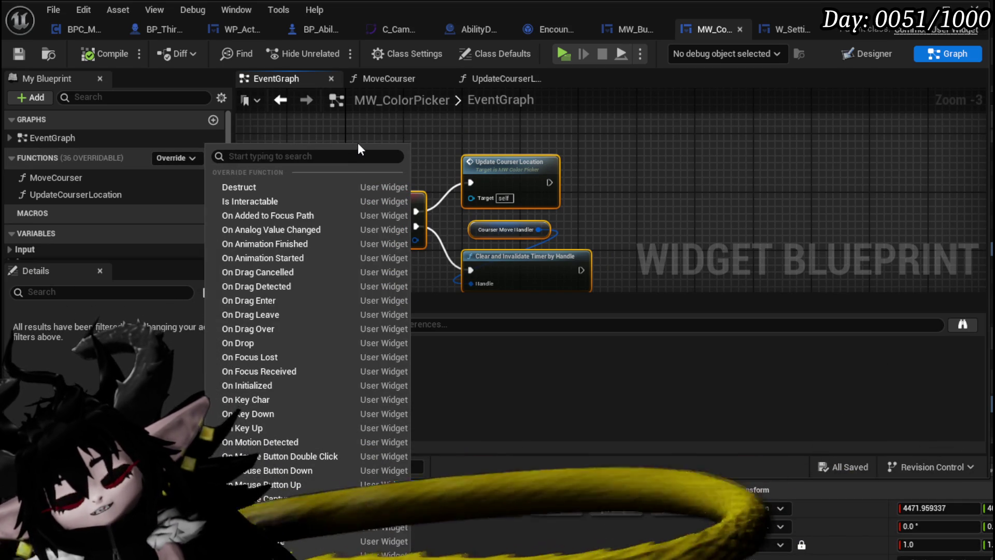
click(358, 144)
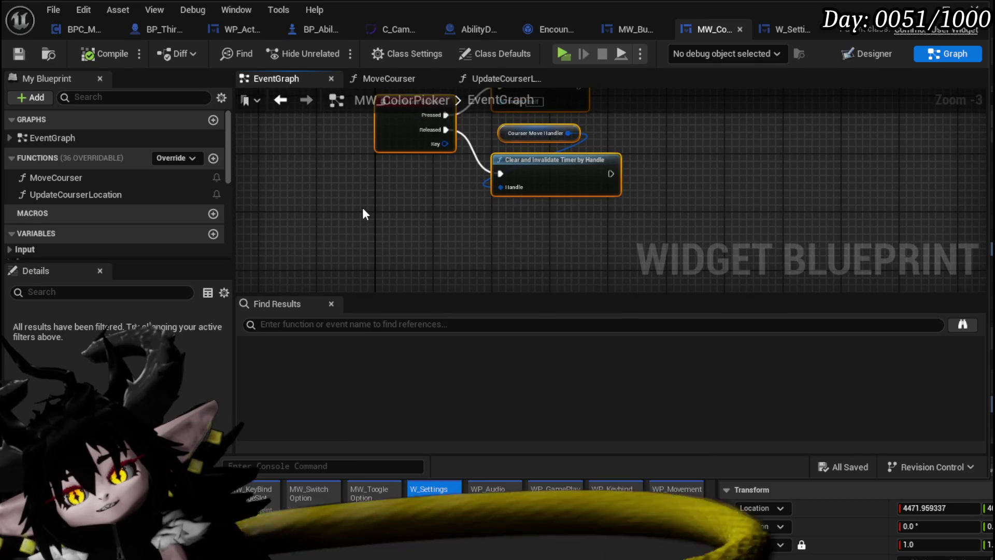
- Add a Debug Key V event: Pressed to Update Courser Location, Released to timer clear; save and play
right_click(363, 207)
text(Debug)
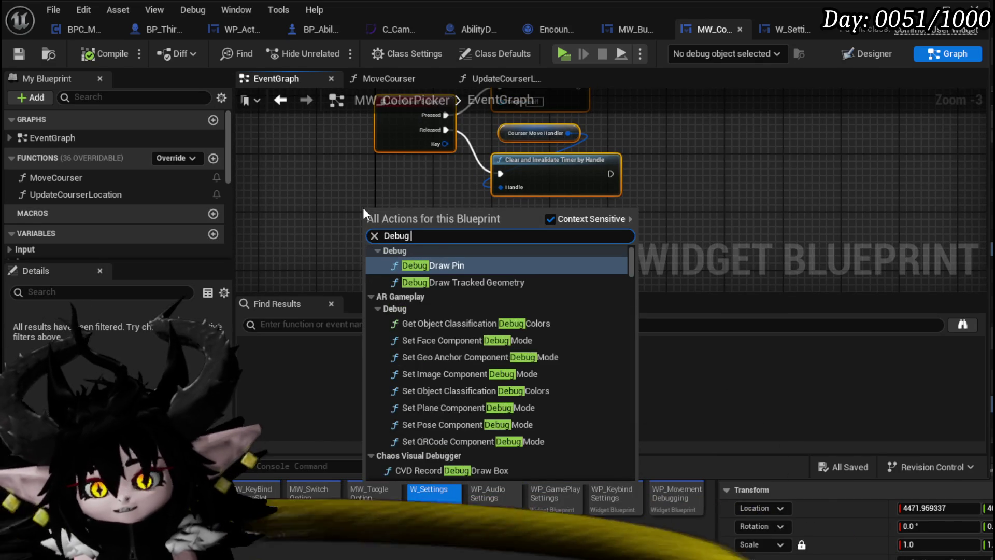
text( Key V)
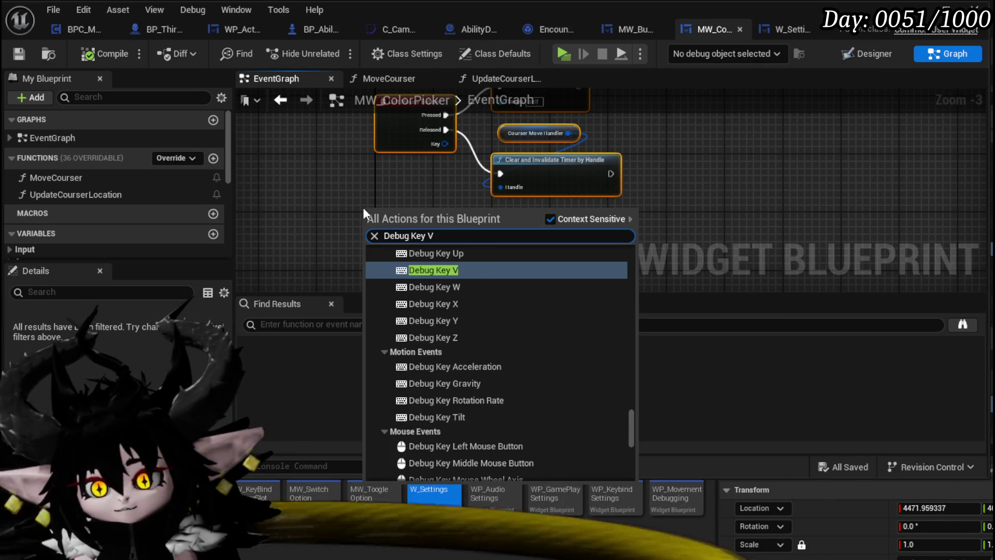
key(Return)
drag(433, 209, 353, 277)
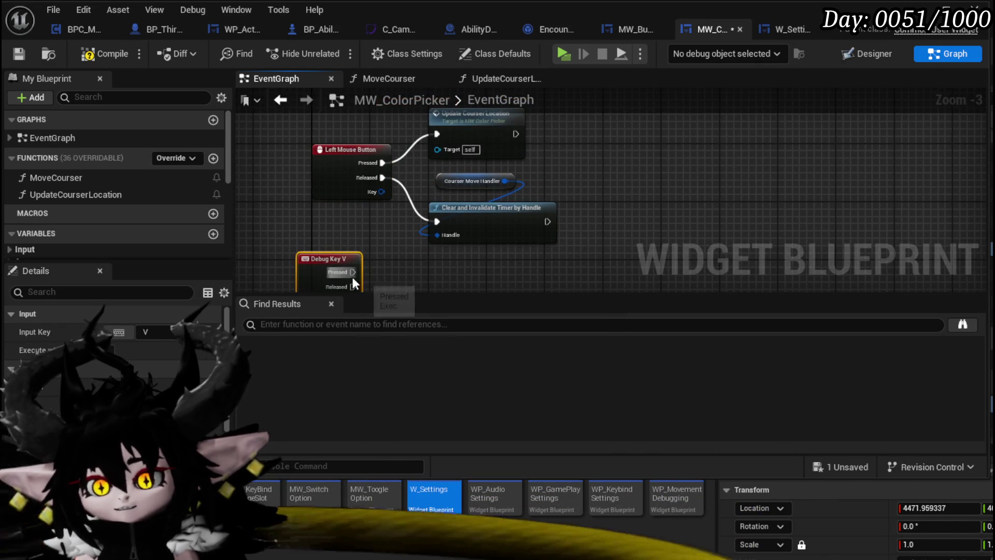
drag(441, 132, 441, 133)
mouse_move(327, 216)
mouse_down()
mouse_move(336, 194)
mouse_move(364, 181)
mouse_move(452, 219)
mouse_move(431, 181)
mouse_up()
drag(376, 203, 432, 182)
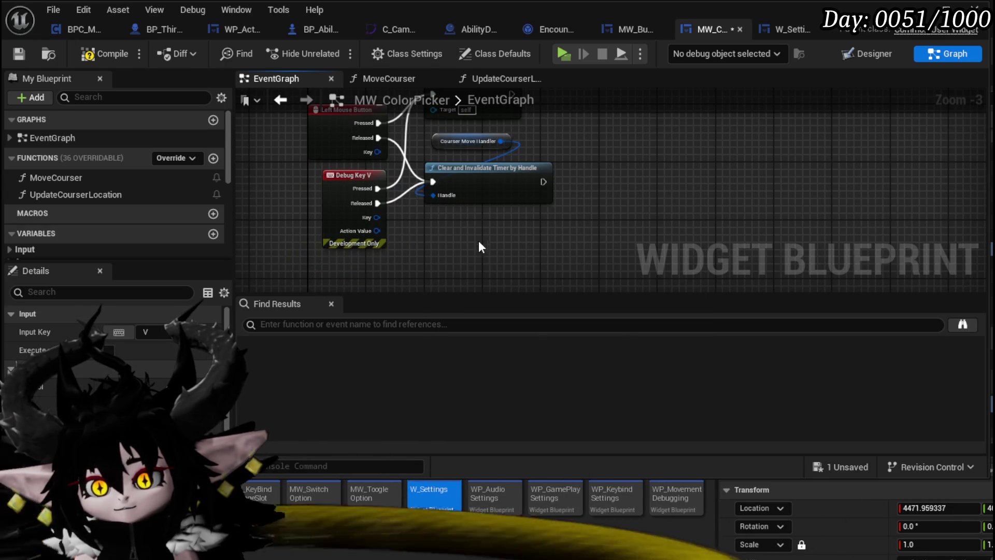
click(482, 253)
click(23, 54)
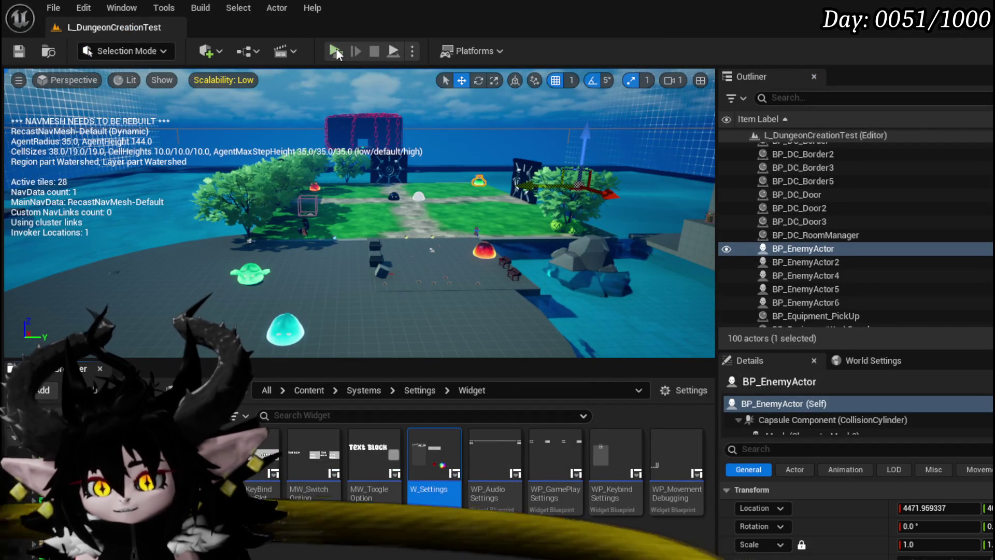
click(336, 50)
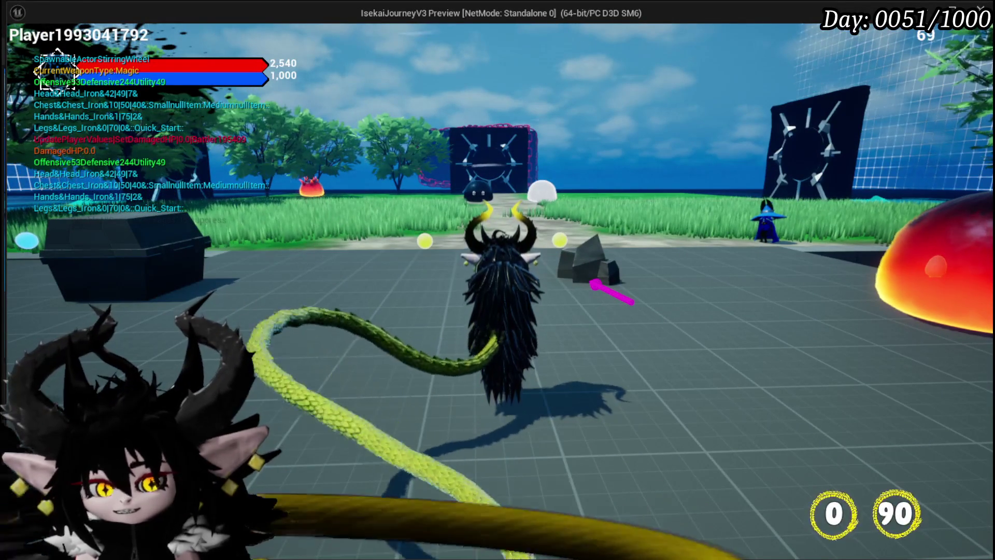
- Open the in-game Settings menu to view the colour wheel, then stop the preview
key(Tab)
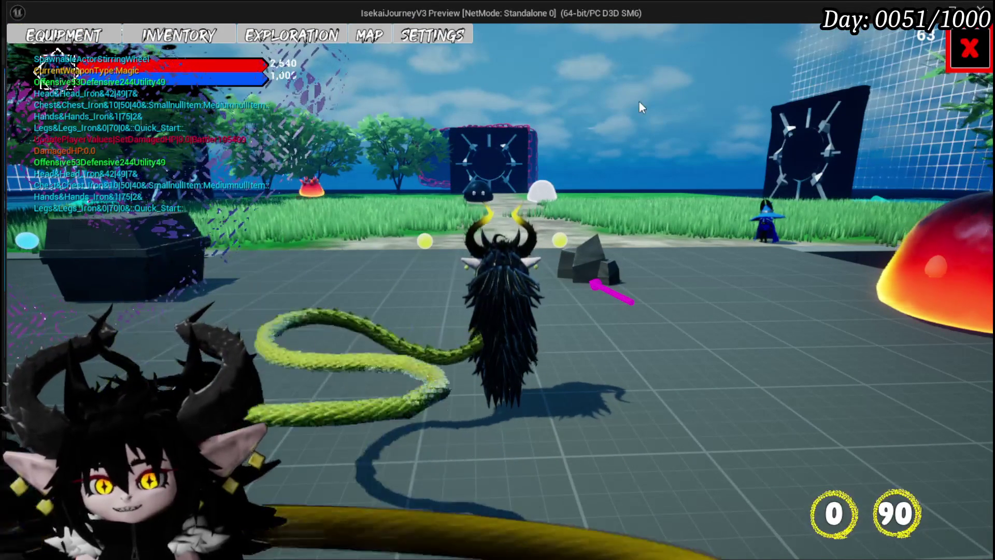
click(977, 61)
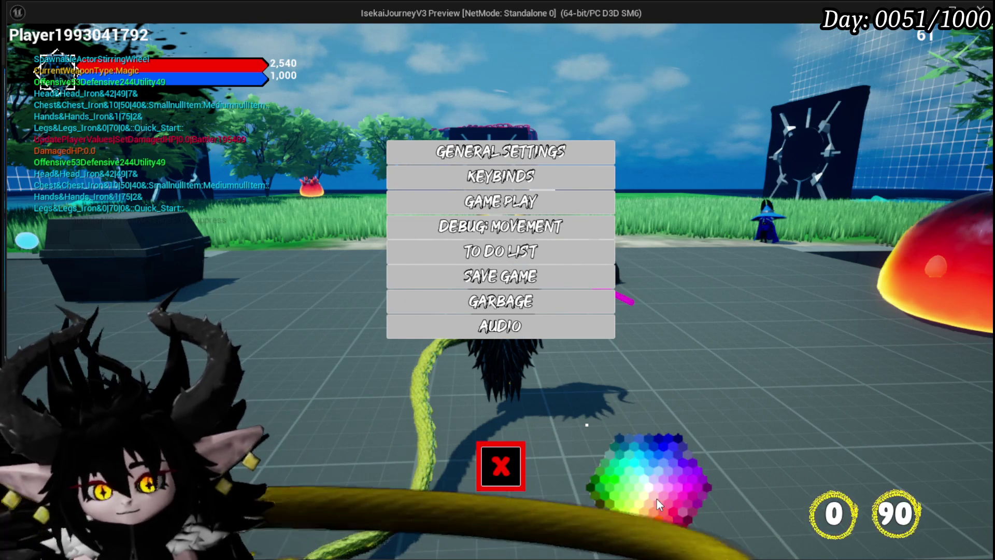
key(Escape)
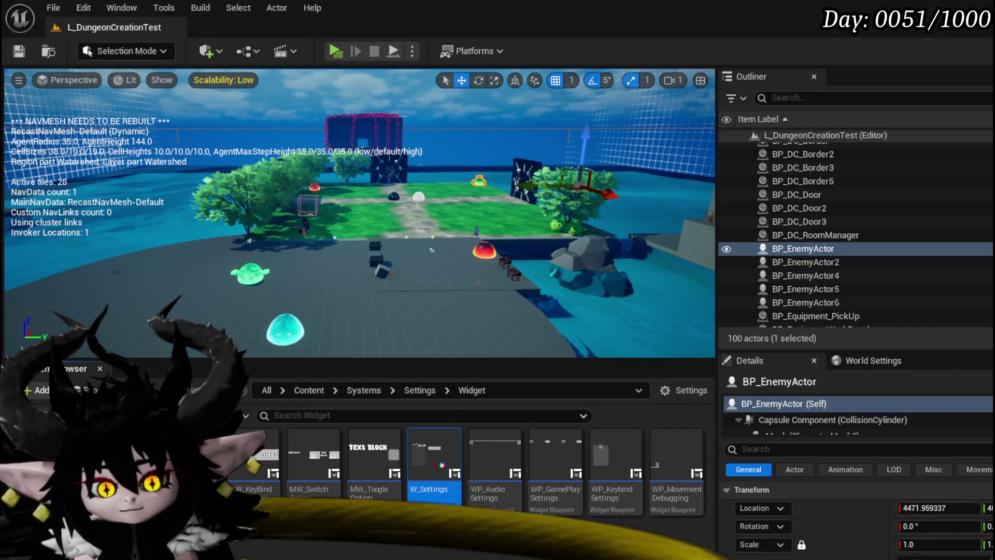
- Delete the unused Event Tick node from MW_ColorPicker's graph
key(alt+Tab)
drag(432, 241, 451, 270)
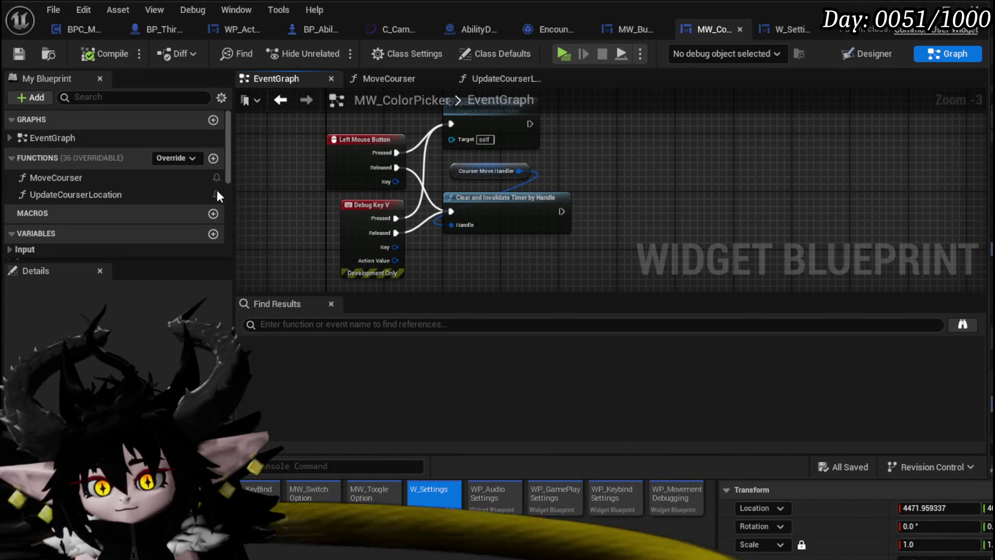
mouse_move(353, 116)
mouse_down()
mouse_move(373, 204)
mouse_move(399, 251)
mouse_up()
click(386, 242)
key(Delete)
- Make Event Construct call Set Focus, then open the settings menu in the running game
mouse_move(465, 198)
mouse_down()
mouse_move(366, 309)
mouse_move(404, 171)
mouse_up()
click(427, 163)
drag(428, 205, 518, 200)
text(set focus)
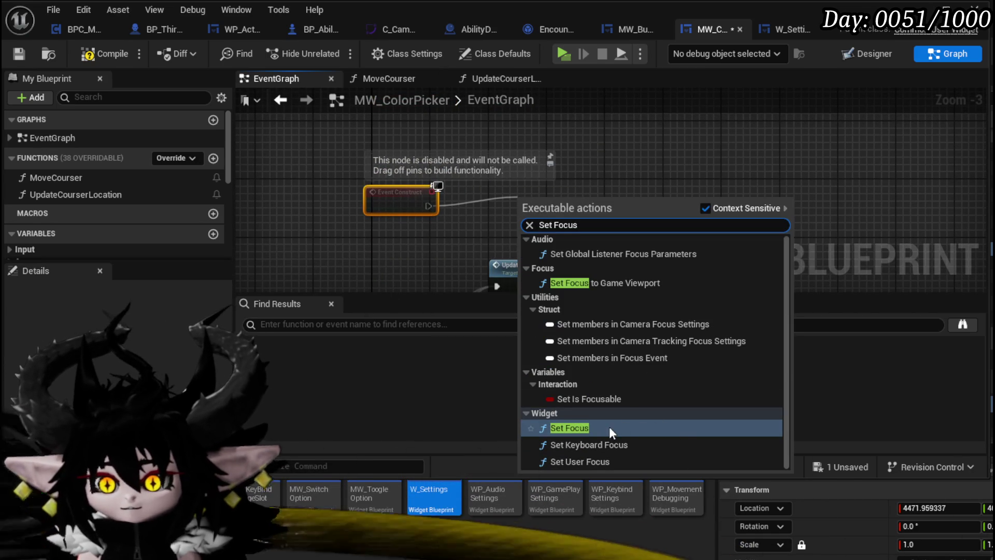
click(609, 427)
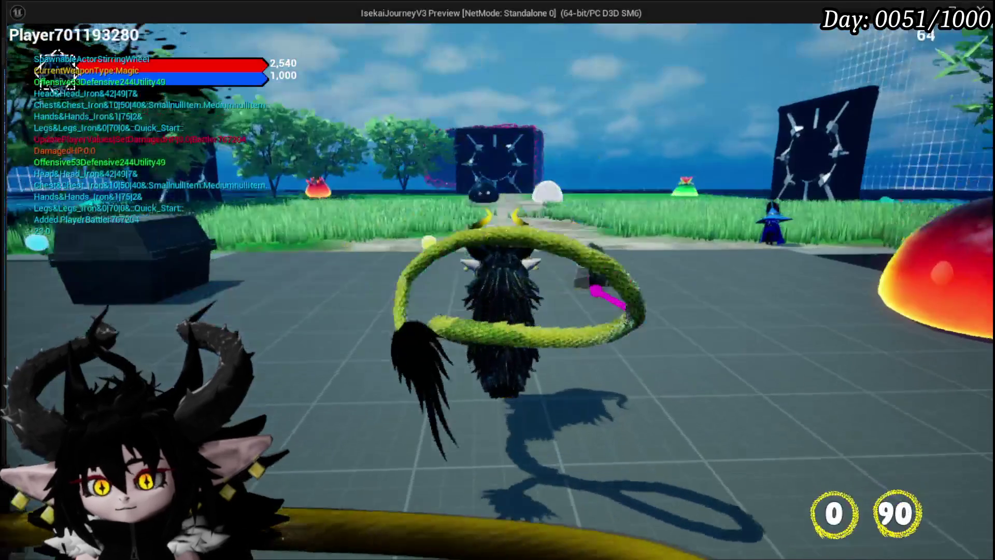
key(Tab)
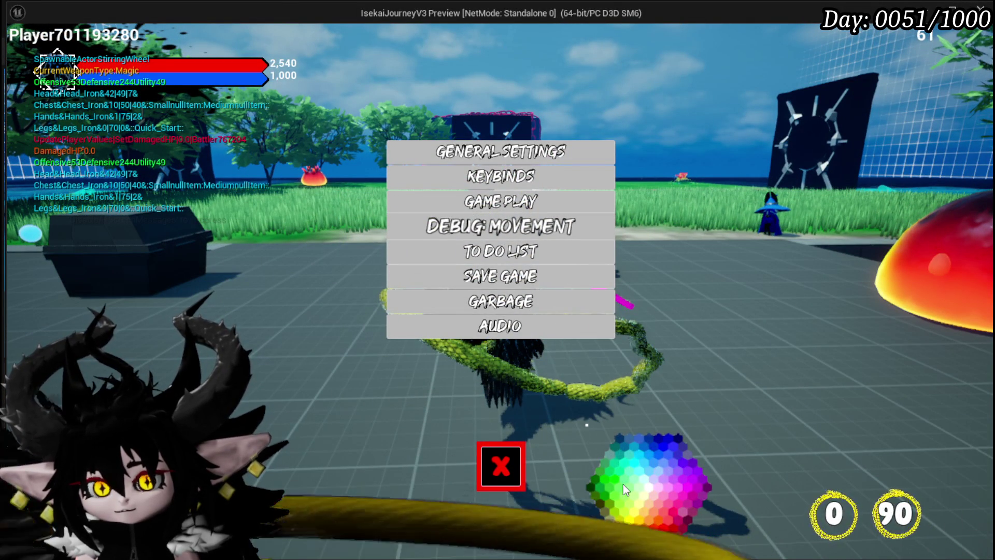
- Stop the game preview and save the L_DungeonCreationTest level
key(Escape)
click(20, 51)
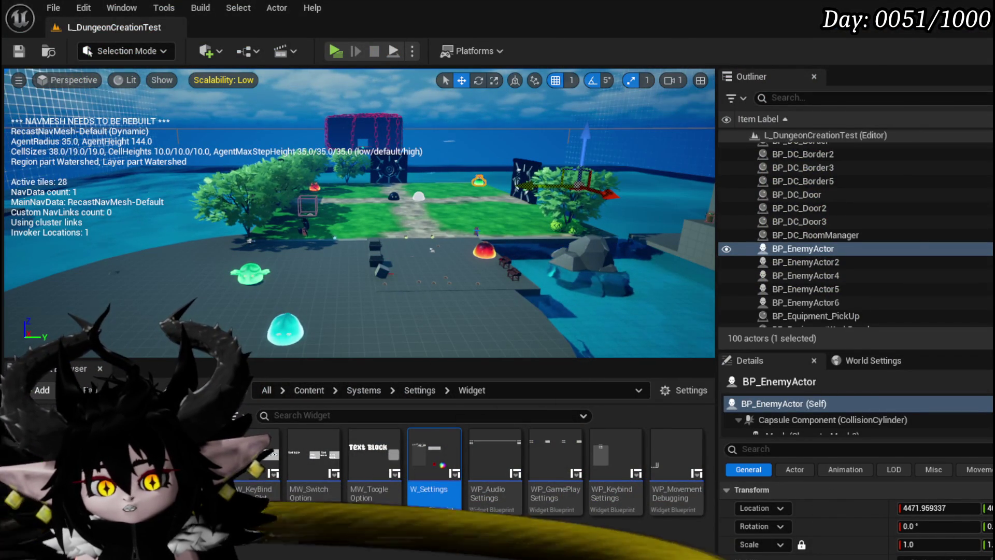
- Create a new function named BindEvent in MW_ColorPicker's My Blueprint panel
key(alt+Tab)
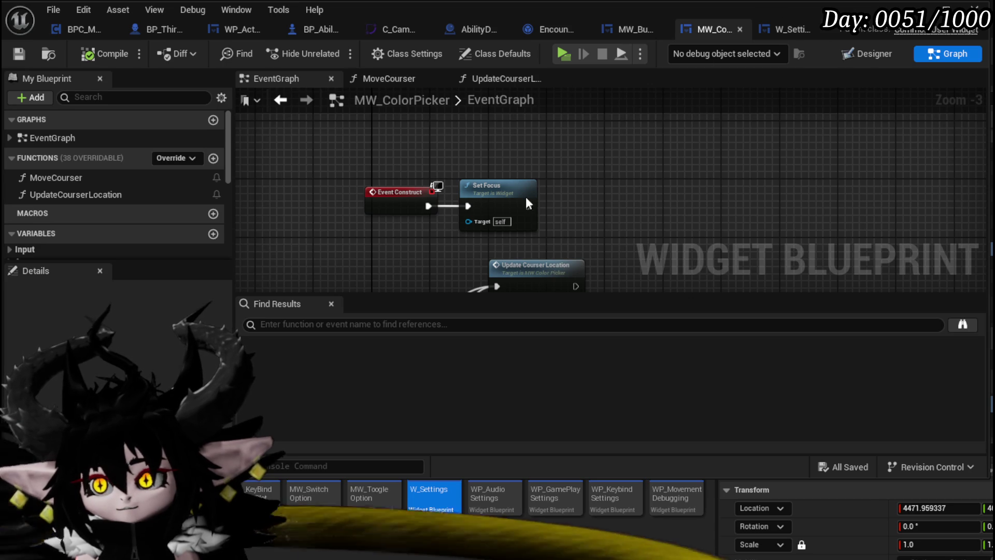
drag(635, 215, 682, 185)
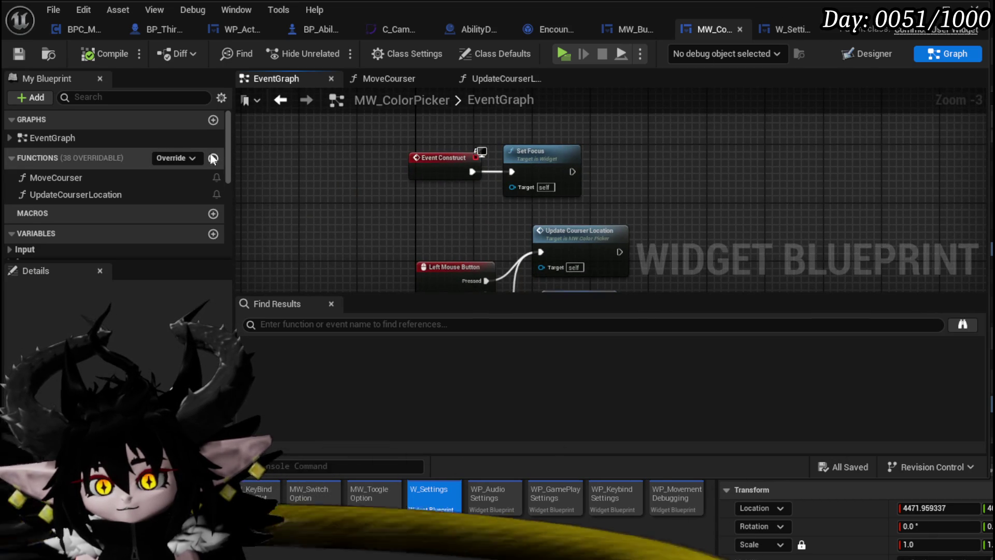
click(212, 158)
text(BindEvent)
key(Return)
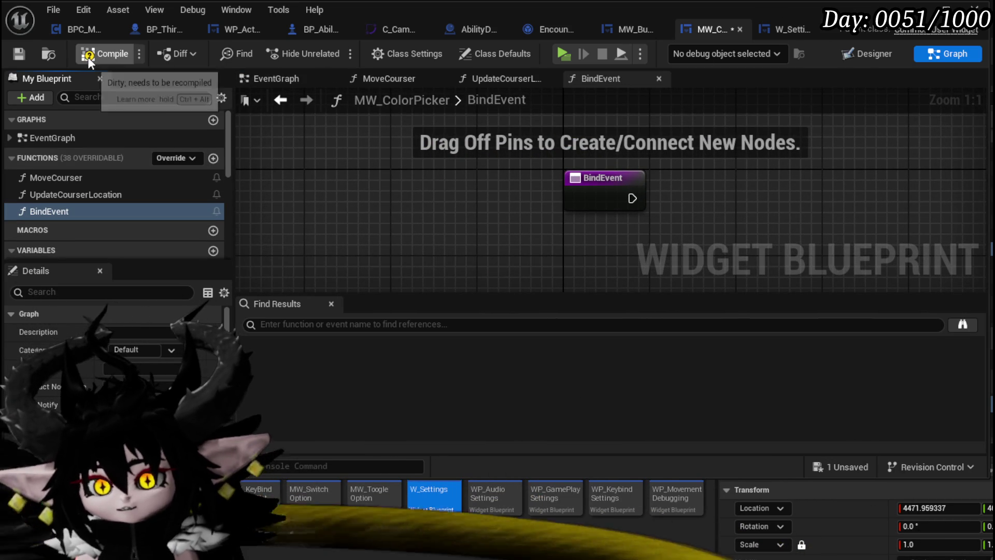
- Give BindEvent an input parameter named Owner of BP Third Person character reference type
click(18, 54)
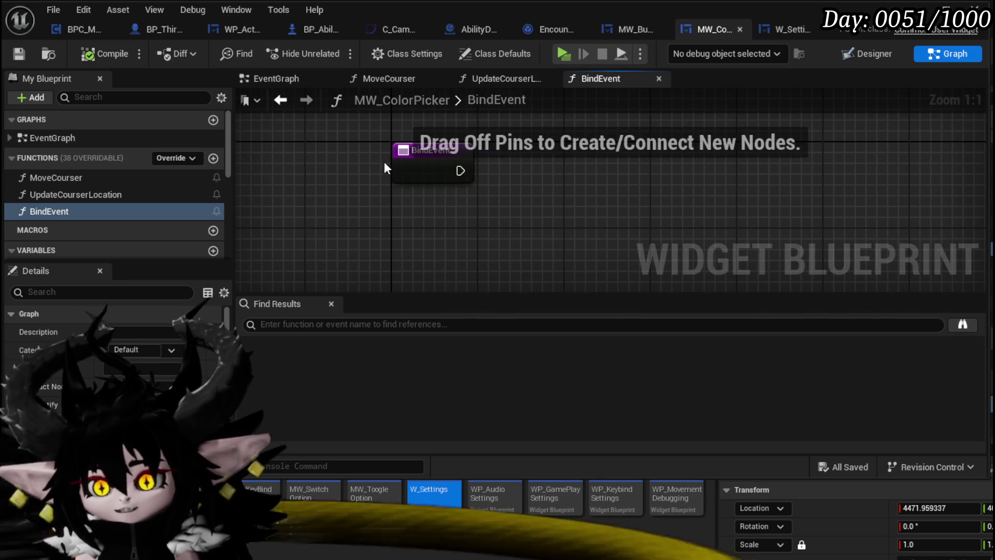
click(428, 171)
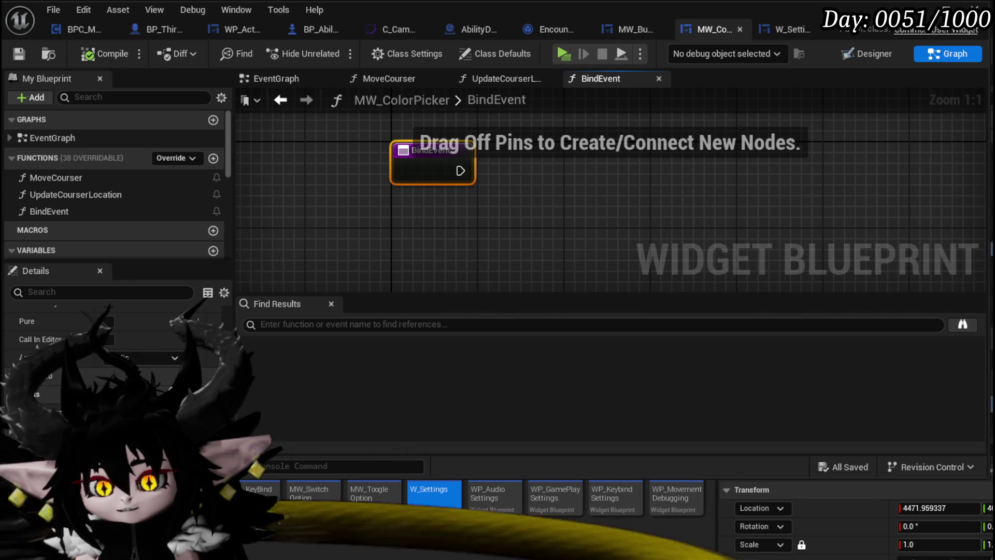
click(212, 394)
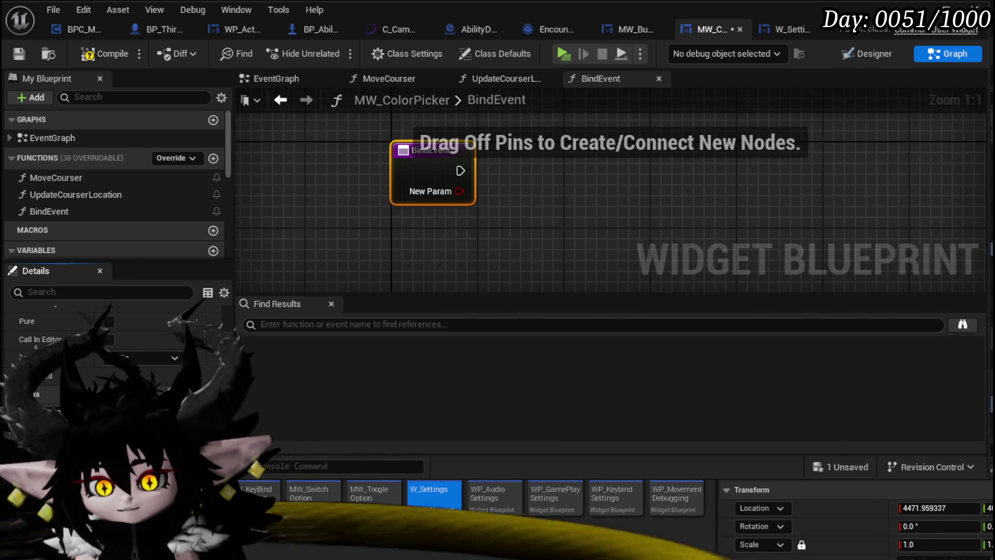
click(156, 412)
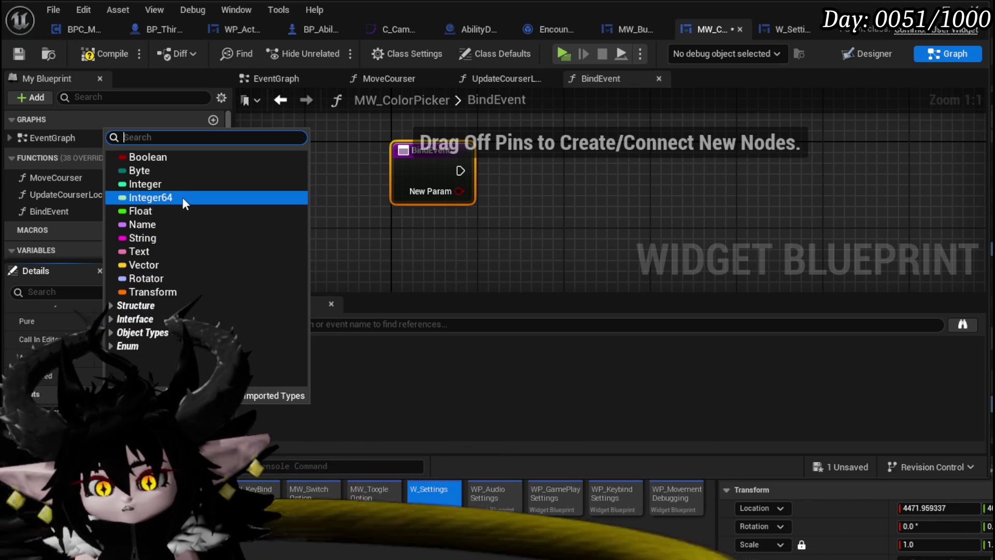
text(T)
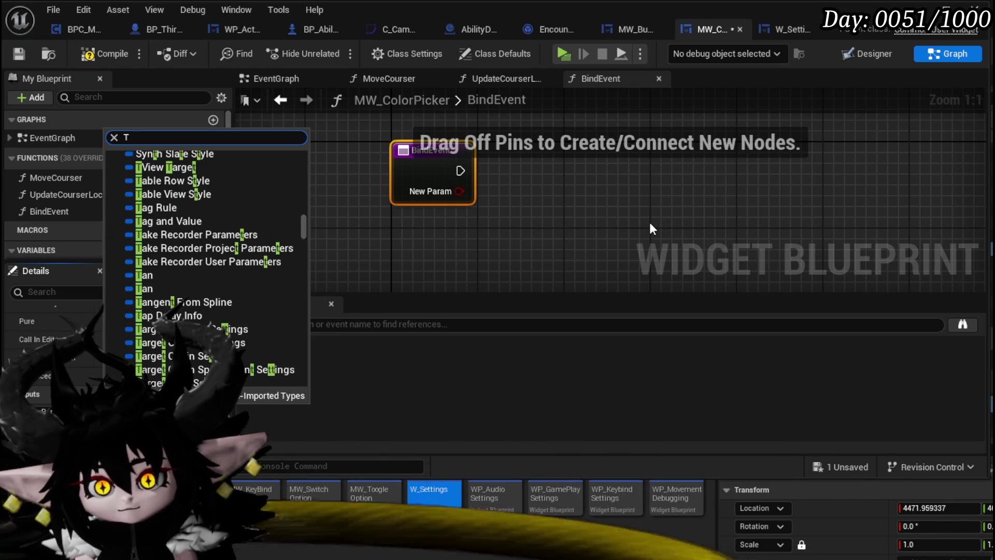
text(hridird)
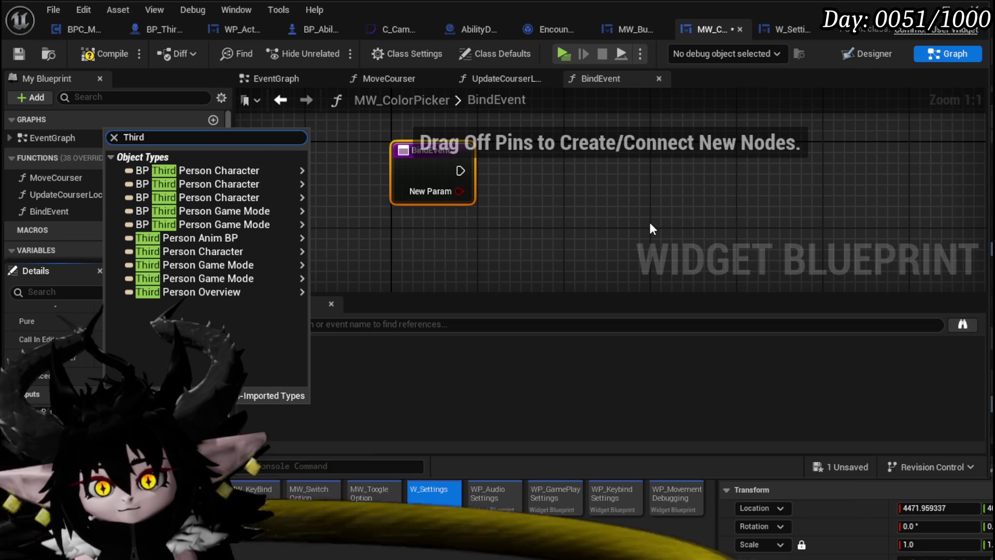
mouse_move(238, 210)
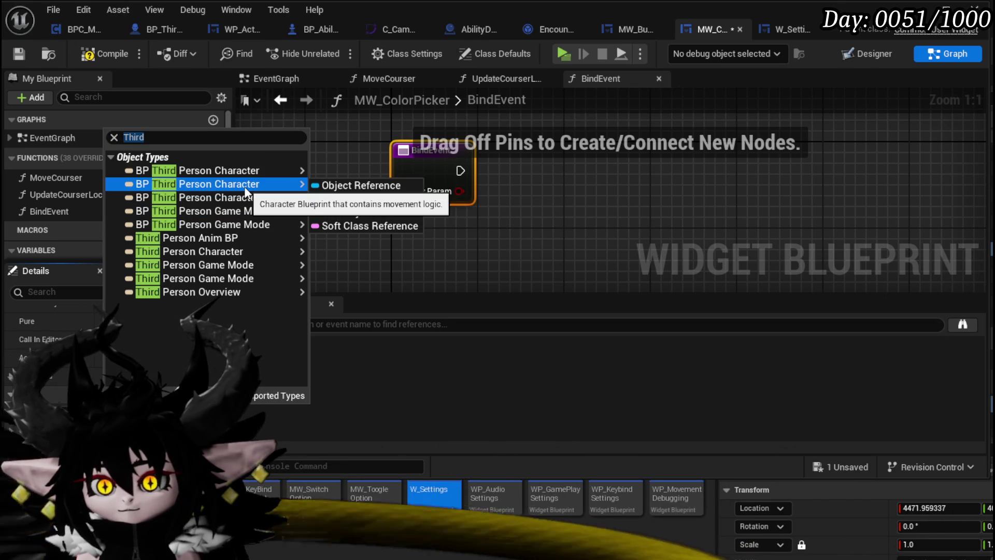
click(342, 185)
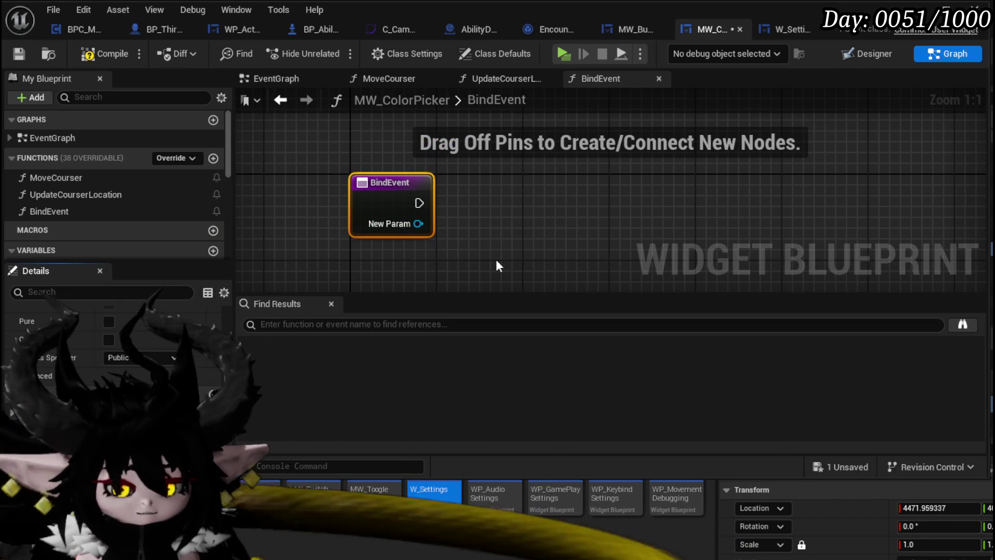
text(Owner)
key(Return)
- Promote the Owner pin to an Owner variable set inside BindEvent, and save
right_click(417, 224)
click(524, 261)
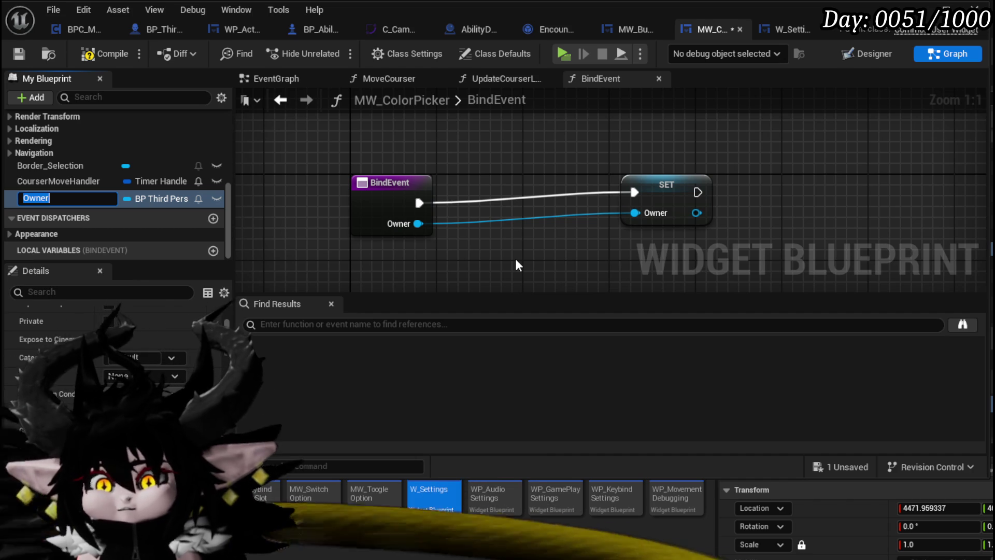
key(ctrl+s)
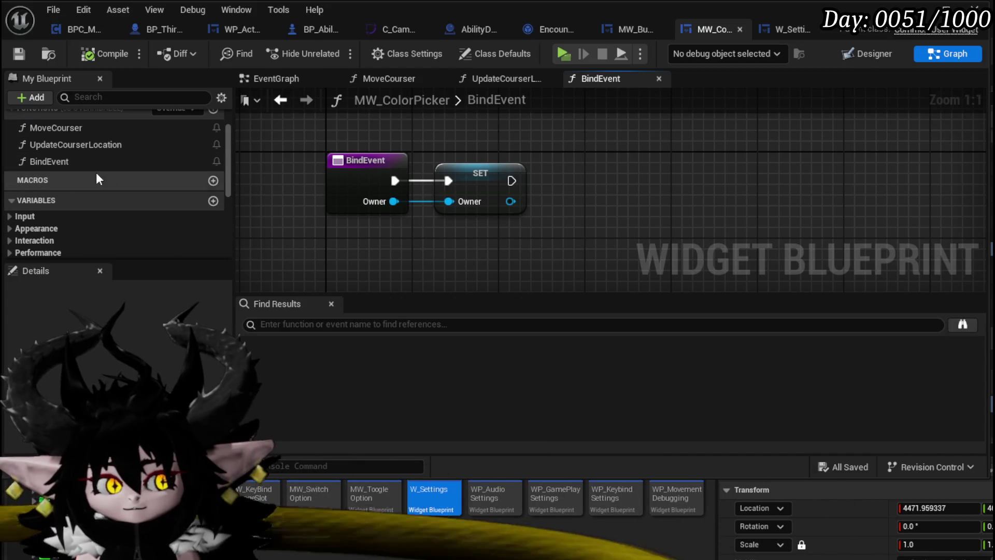
scroll(78, 189, down, 5)
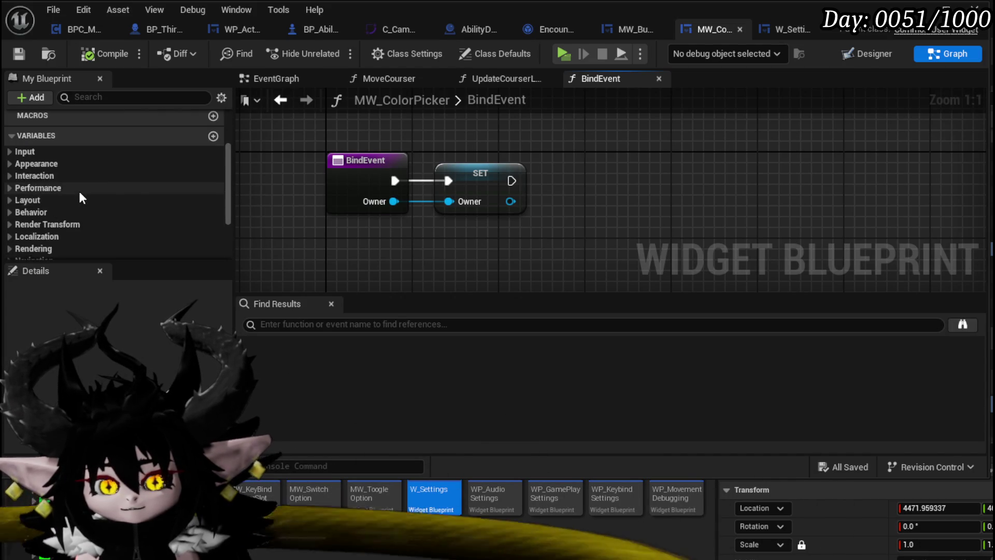
scroll(68, 221, up, 5)
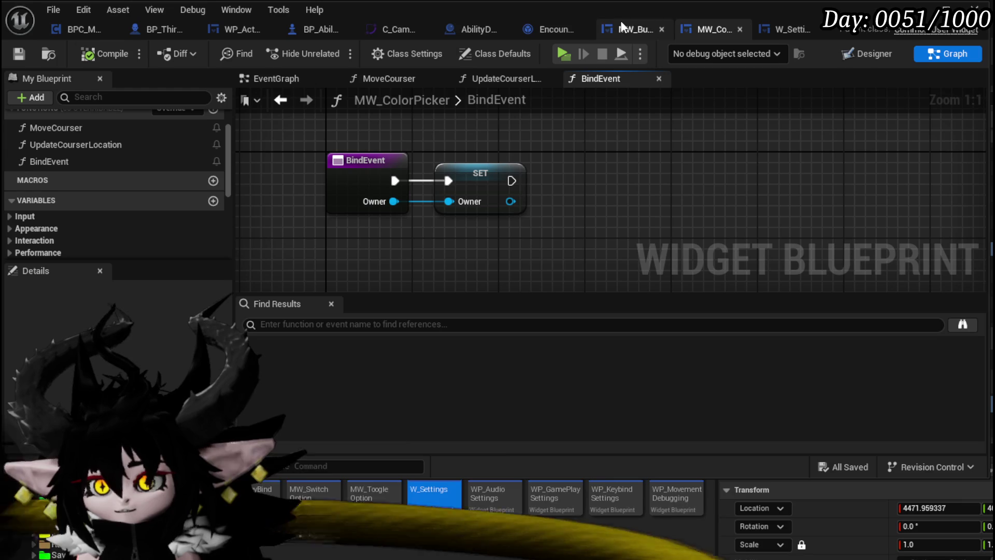
click(788, 29)
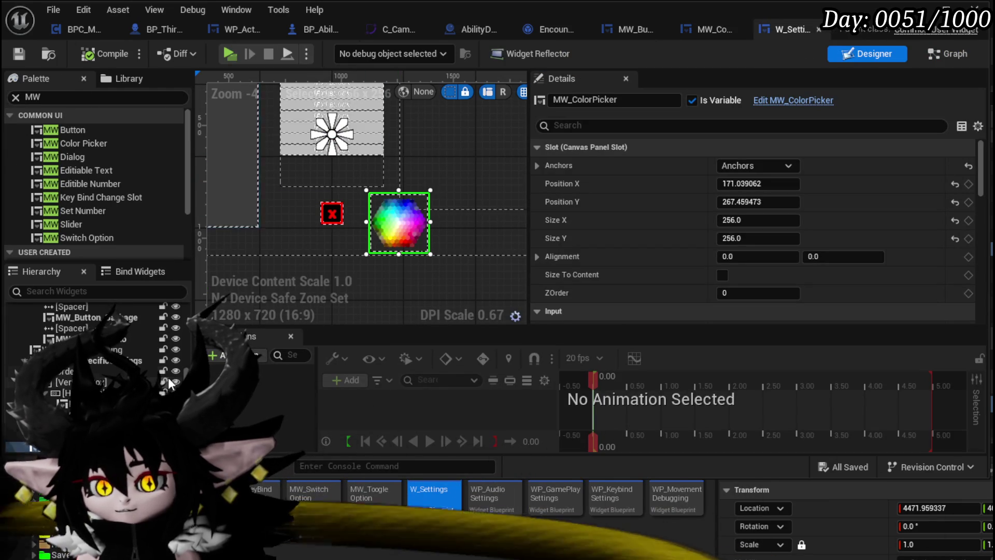
- In W_Settings' graph, call Bind Event on the MW Color Picker getter, passing Owner
click(957, 54)
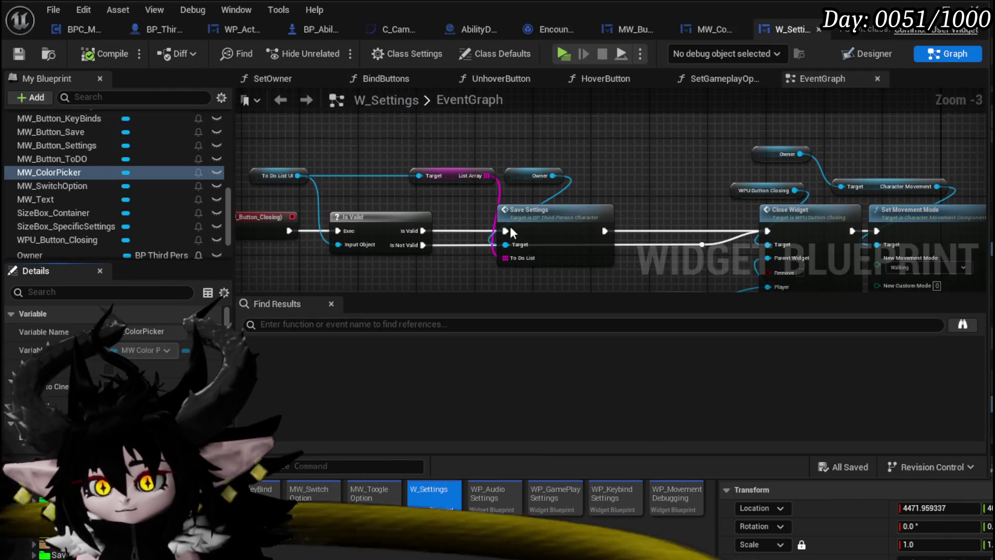
scroll(465, 213, up, 1)
mouse_move(64, 172)
mouse_down()
mouse_move(259, 268)
mouse_move(298, 275)
mouse_up()
mouse_move(359, 251)
mouse_down()
mouse_move(424, 194)
mouse_move(420, 234)
mouse_up()
text(Bind)
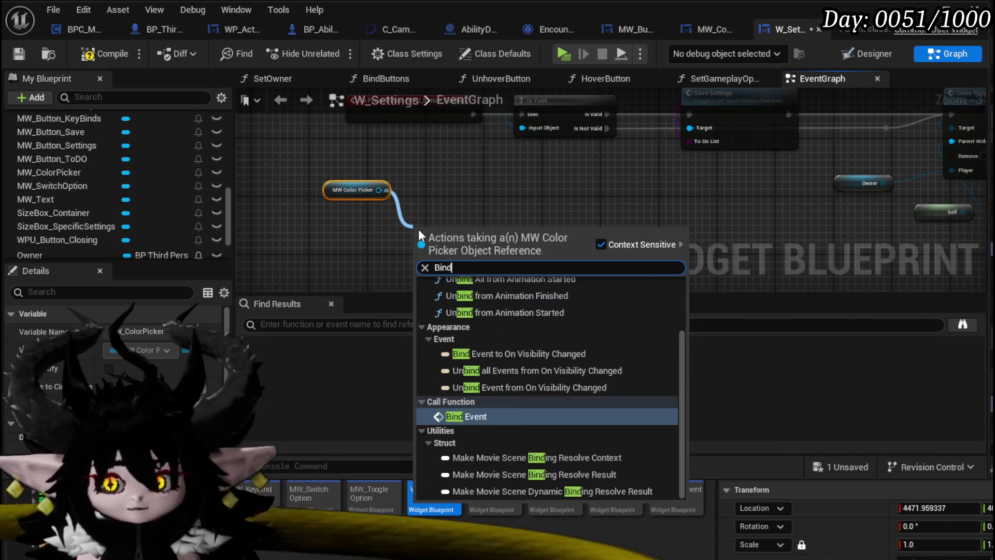
text( Event)
key(Return)
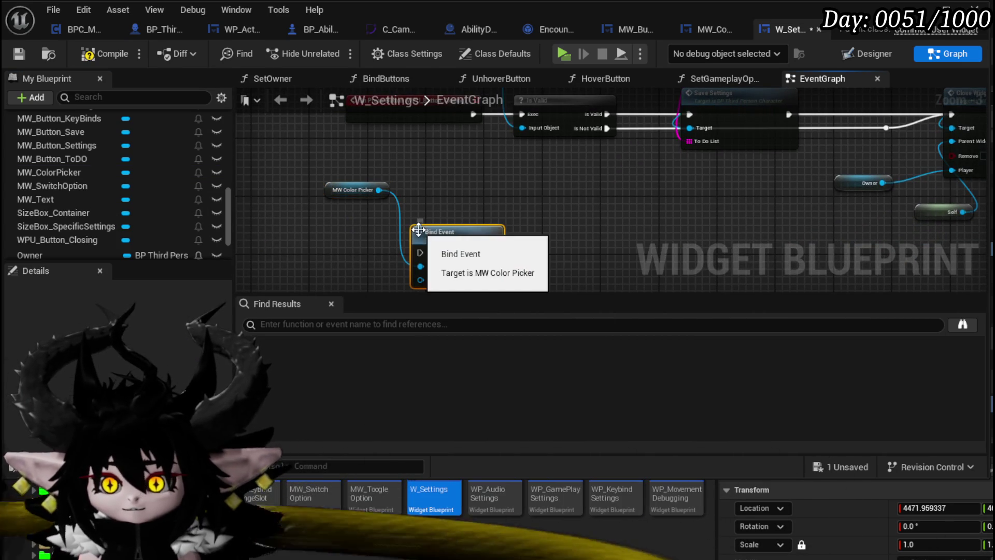
scroll(90, 200, up, 3)
scroll(83, 212, down, 6)
mouse_move(31, 188)
mouse_down()
mouse_move(468, 234)
mouse_move(451, 224)
mouse_up()
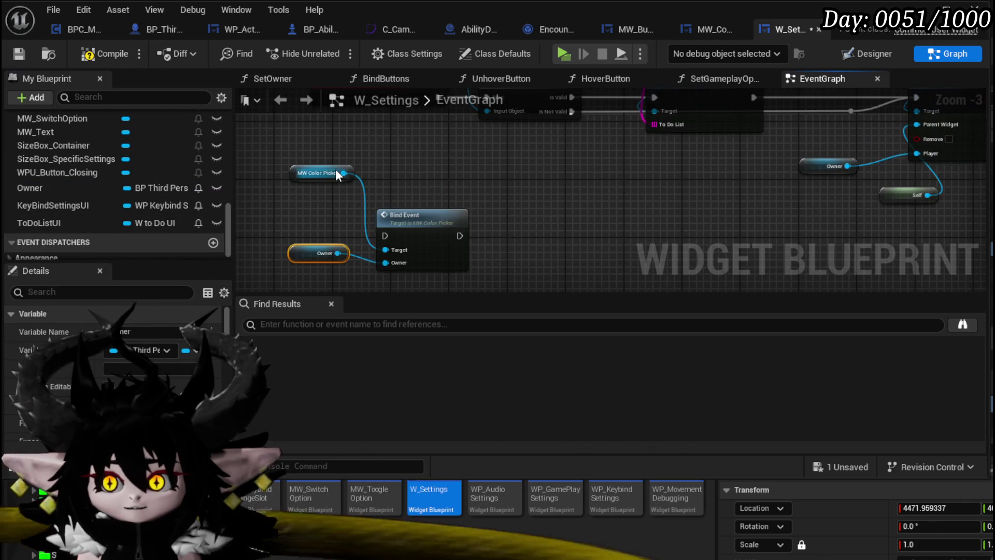
- Chain Set Focus on the color picker after Bind Event, tidy the nodes, and compile
drag(343, 173, 437, 185)
text(Set Focus)
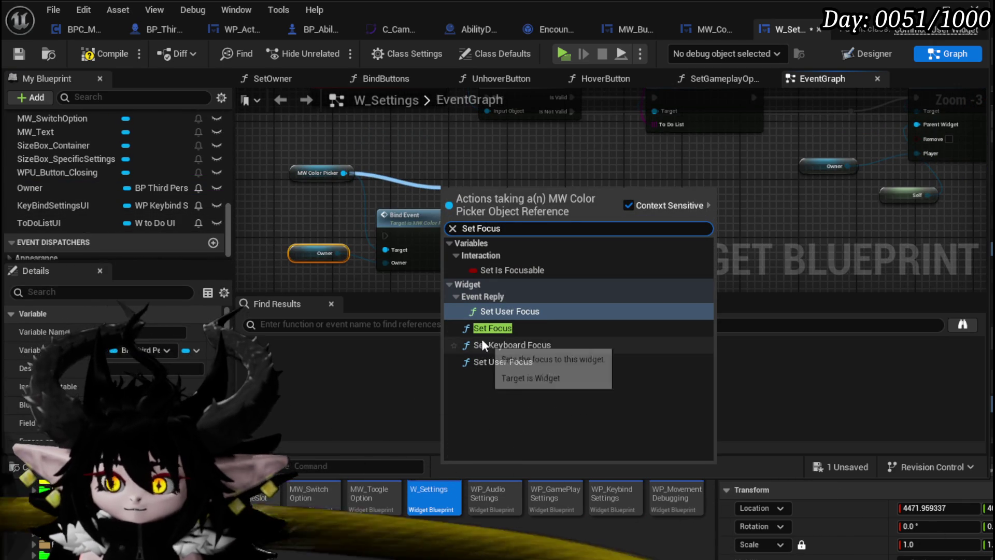
click(491, 328)
drag(458, 236, 487, 236)
drag(309, 172, 406, 187)
mouse_move(299, 250)
mouse_down()
mouse_move(390, 278)
mouse_move(387, 222)
mouse_up()
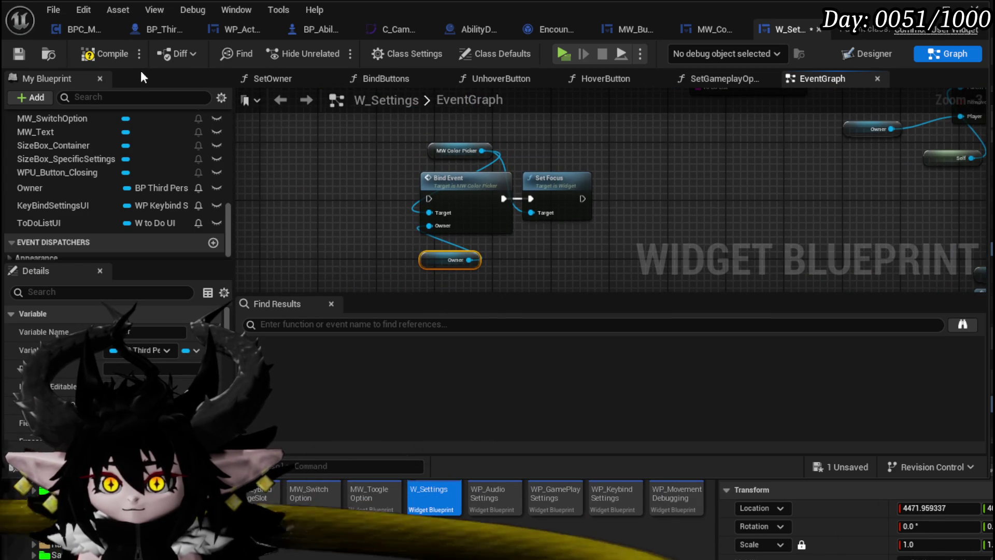
click(22, 54)
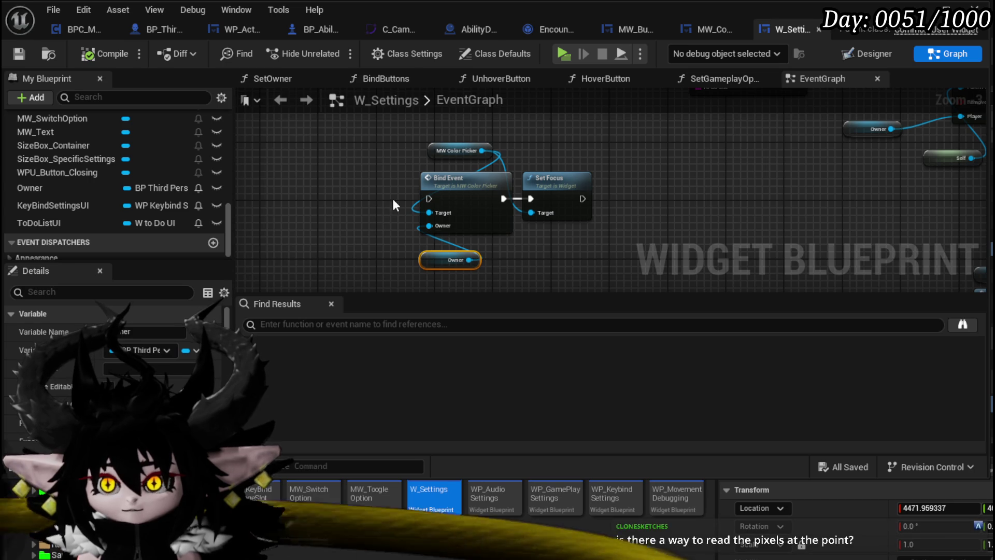
click(705, 32)
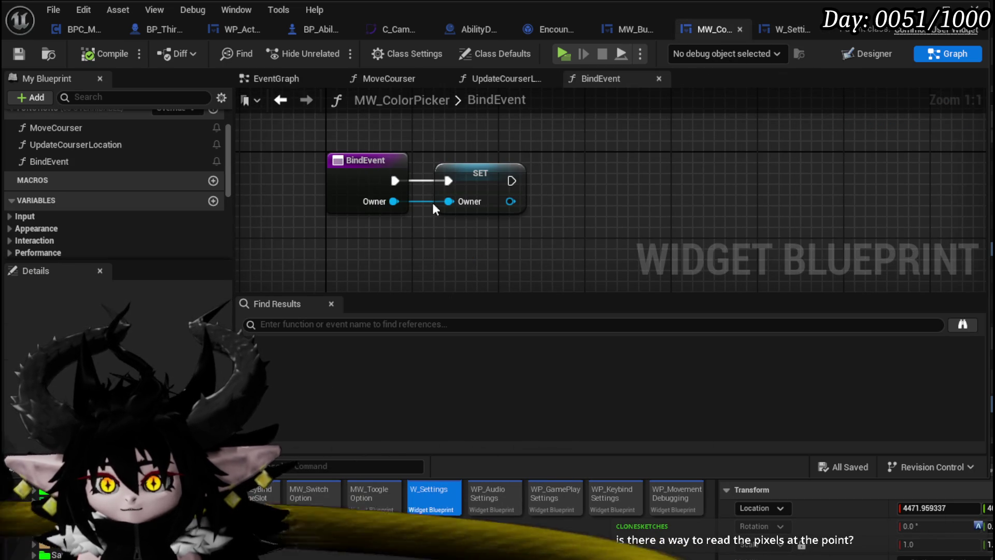
- Close the MW_Button blueprint and switch MW_ColorPicker to its Designer
click(640, 30)
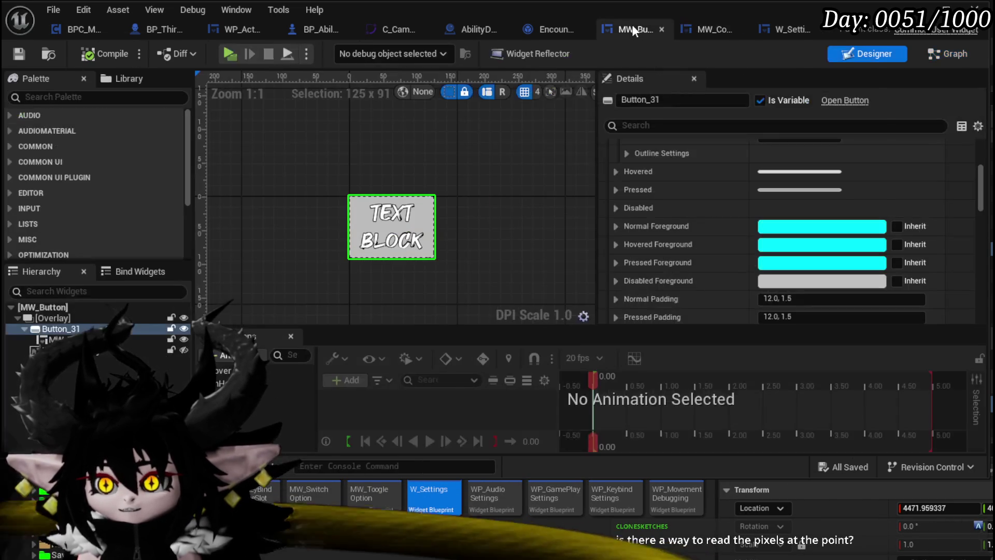
click(663, 29)
click(721, 36)
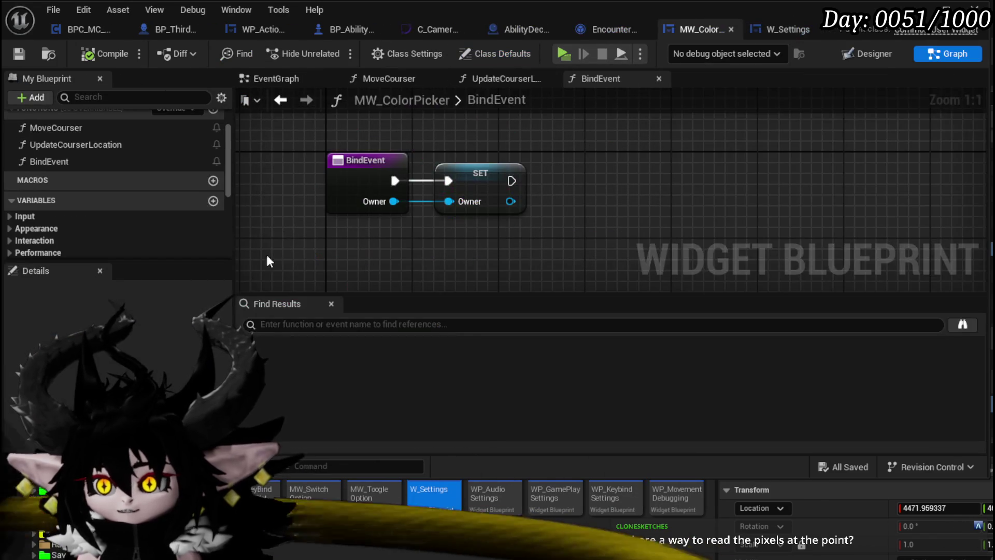
click(857, 54)
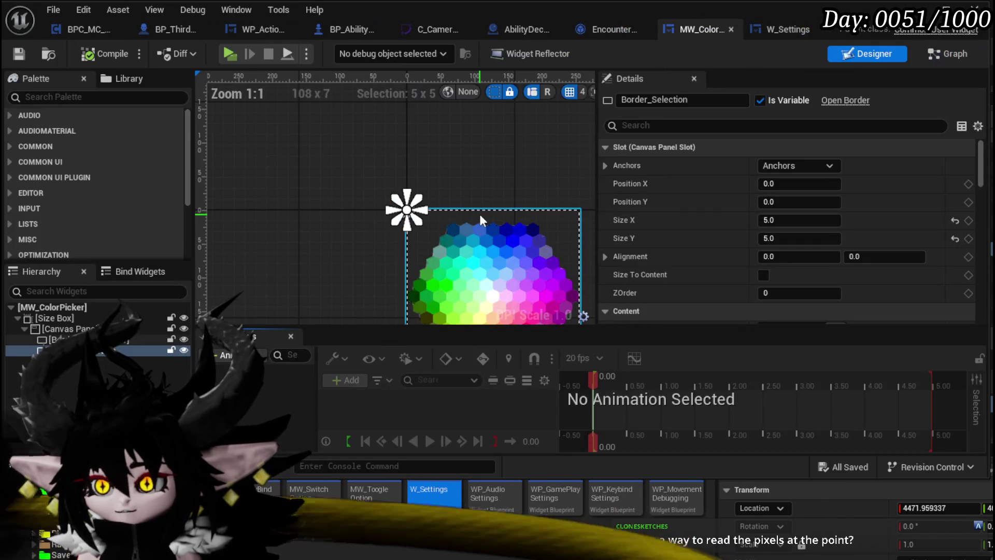
- Create an On Mouse Button Down handler for Border_ColorPicker, then undo it
click(57, 339)
scroll(900, 212, down, 10)
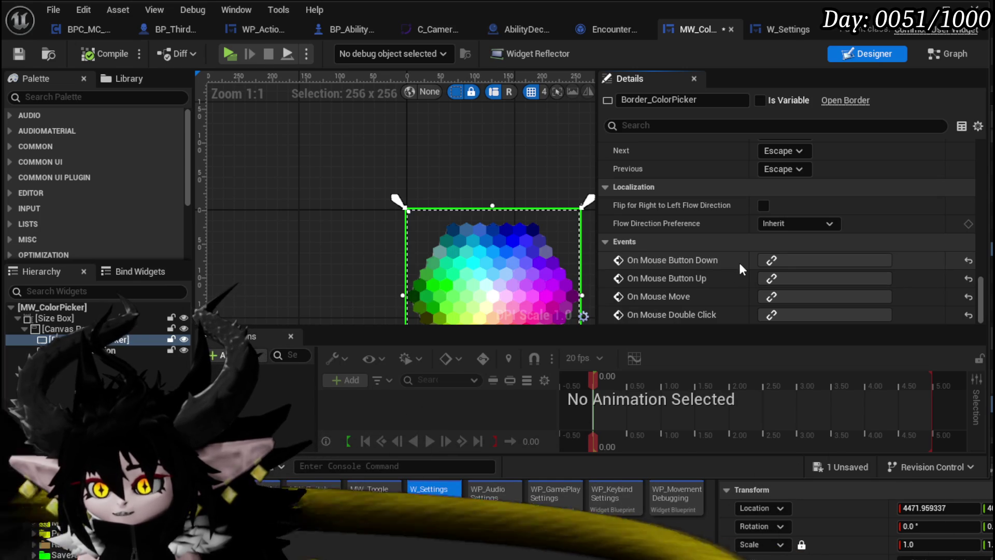
click(782, 261)
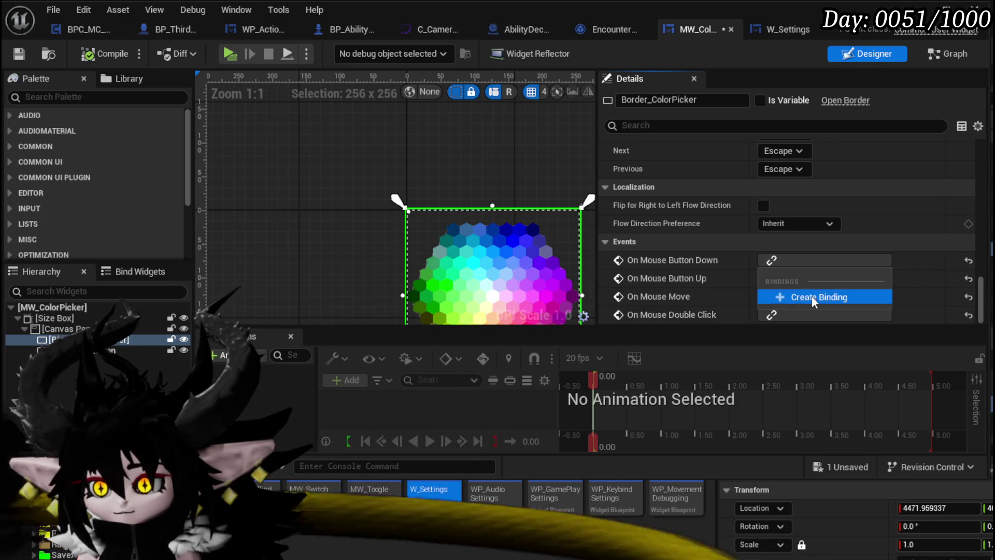
click(811, 297)
drag(539, 208, 682, 207)
key(ctrl+z)
key(ctrl+z)
key(ctrl+z)
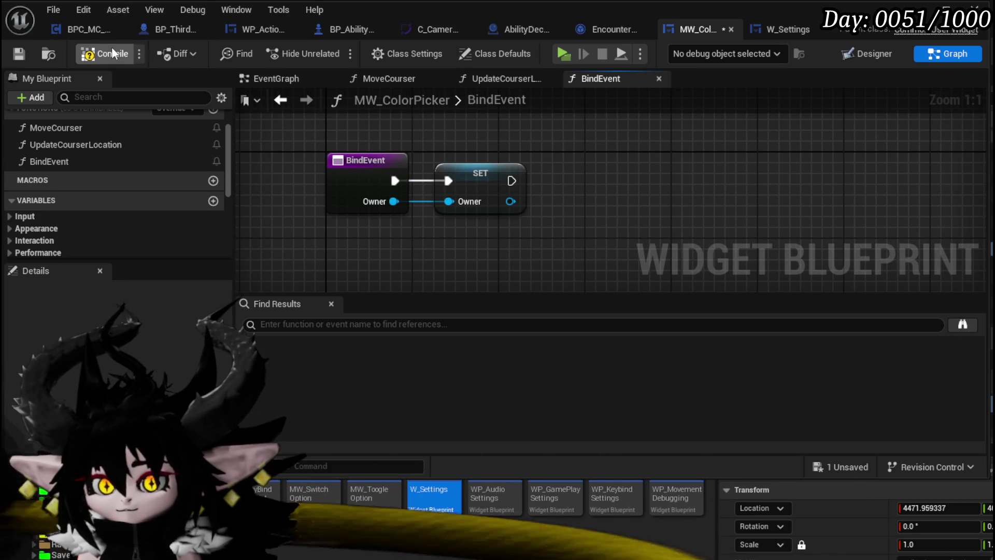
- Glance at the Encounter_Object GetTargets graph, then return to MW_ColorPicker's Designer
click(601, 30)
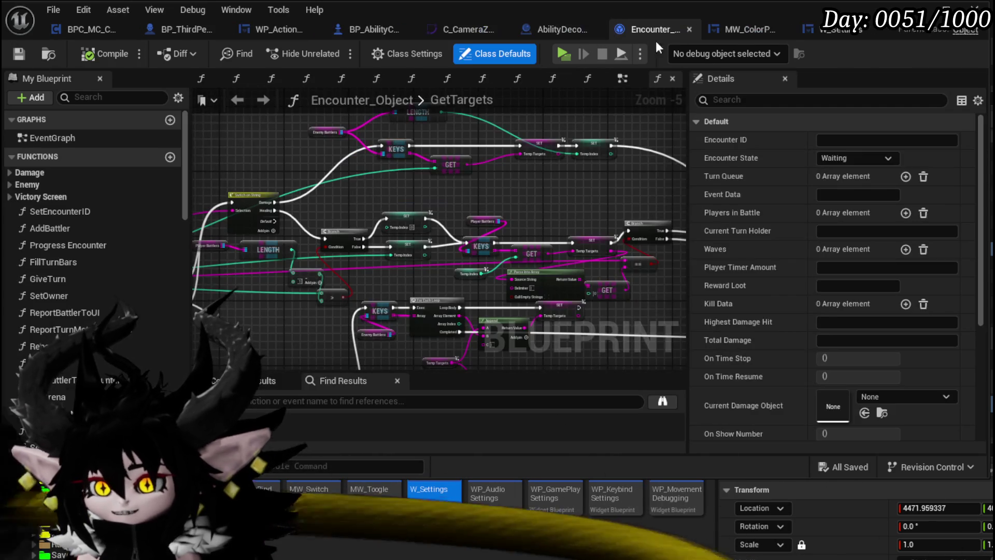
click(798, 30)
click(698, 29)
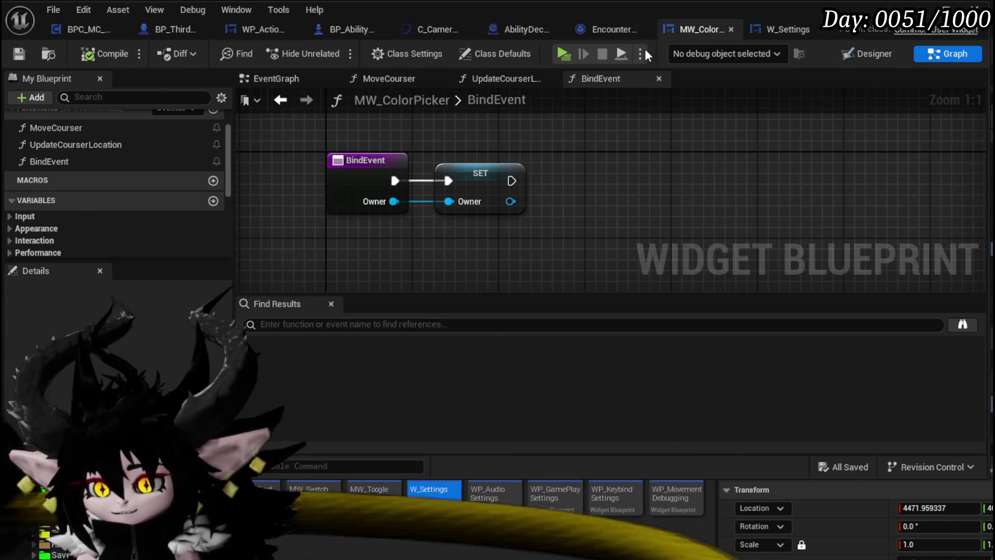
click(637, 29)
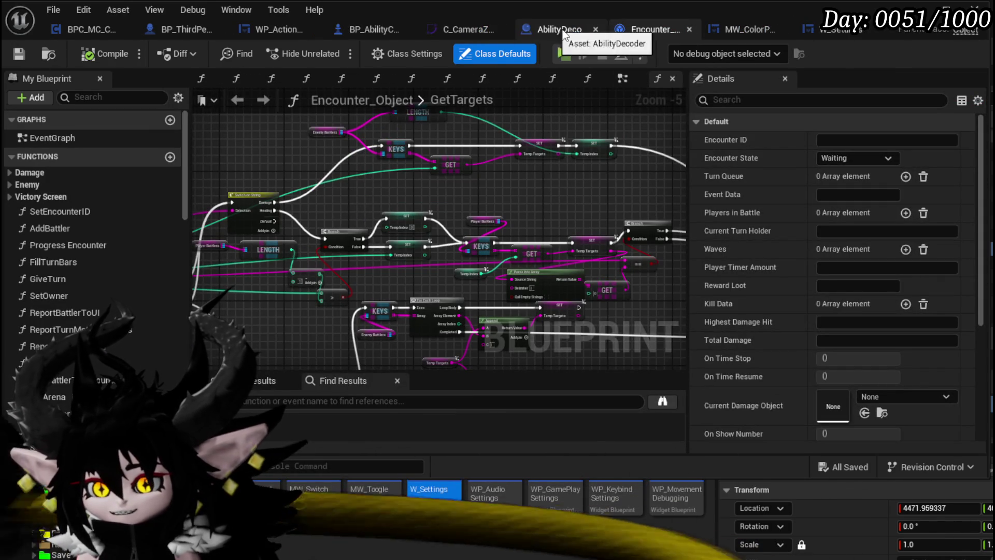
click(726, 29)
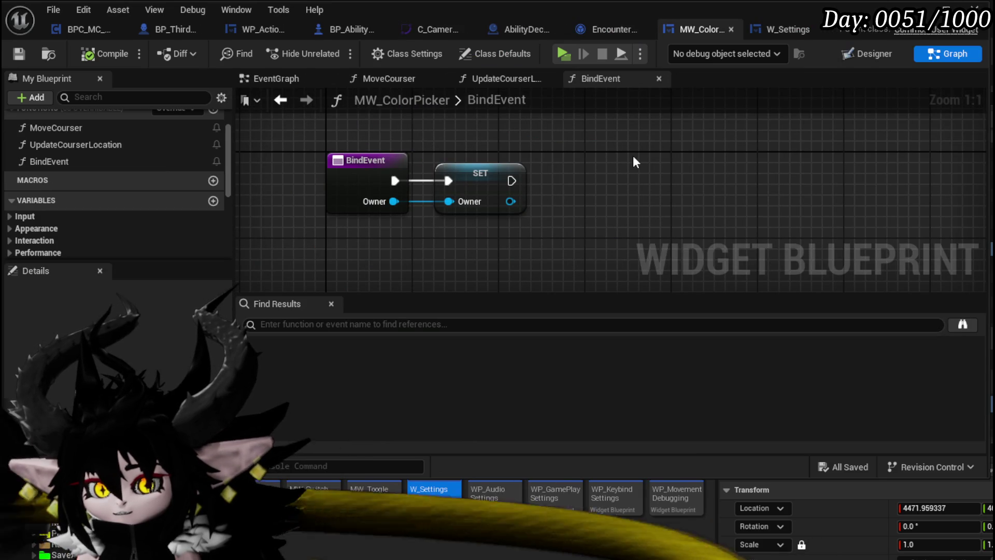
click(866, 54)
scroll(957, 229, down, 6)
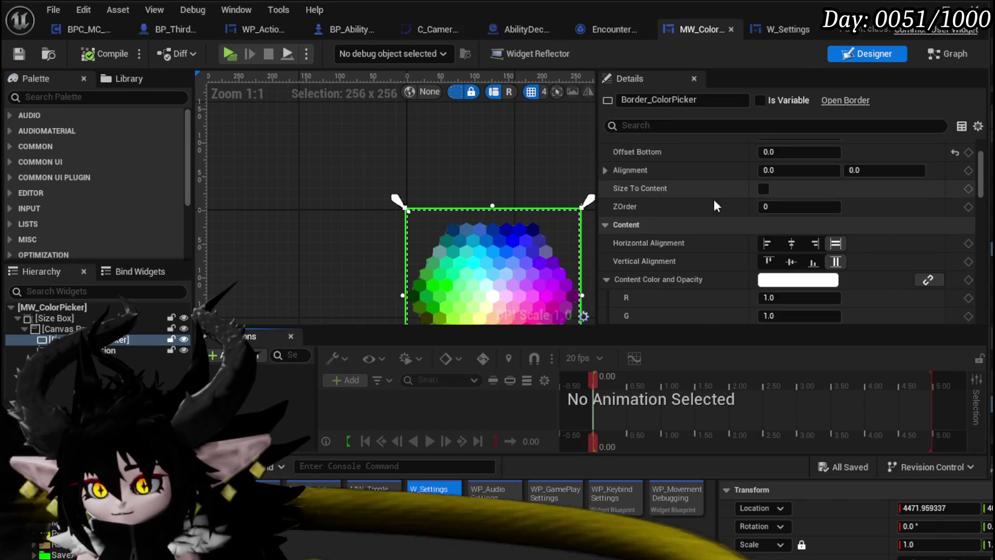
- Enlarge the Details area and review Border_ColorPicker's ColorPickerHex_Tex brush in the Hierarchy
drag(981, 190, 981, 306)
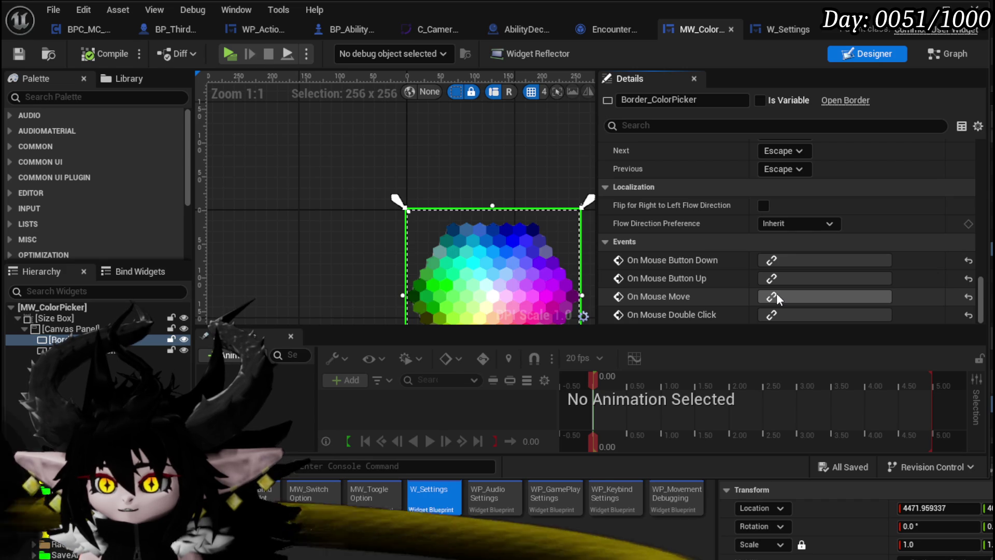
scroll(691, 266, up, 4)
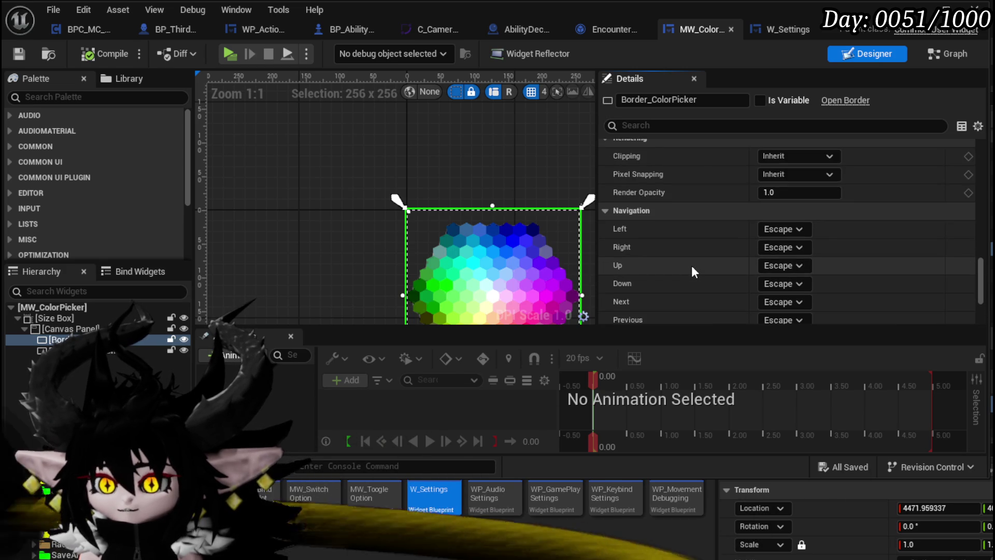
scroll(692, 265, down, 5)
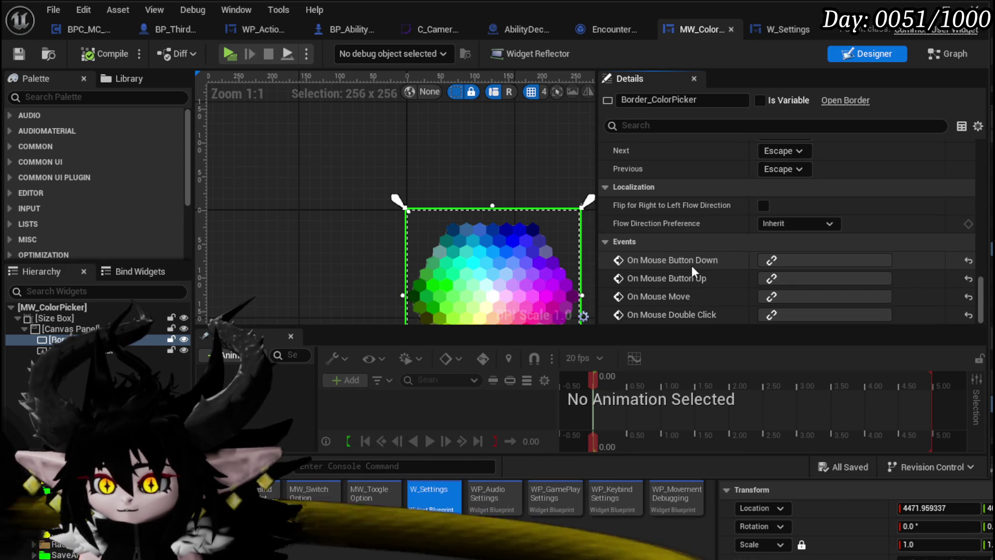
mouse_move(687, 327)
mouse_down()
mouse_move(682, 391)
mouse_move(682, 363)
mouse_move(681, 372)
mouse_up()
scroll(676, 301, up, 10)
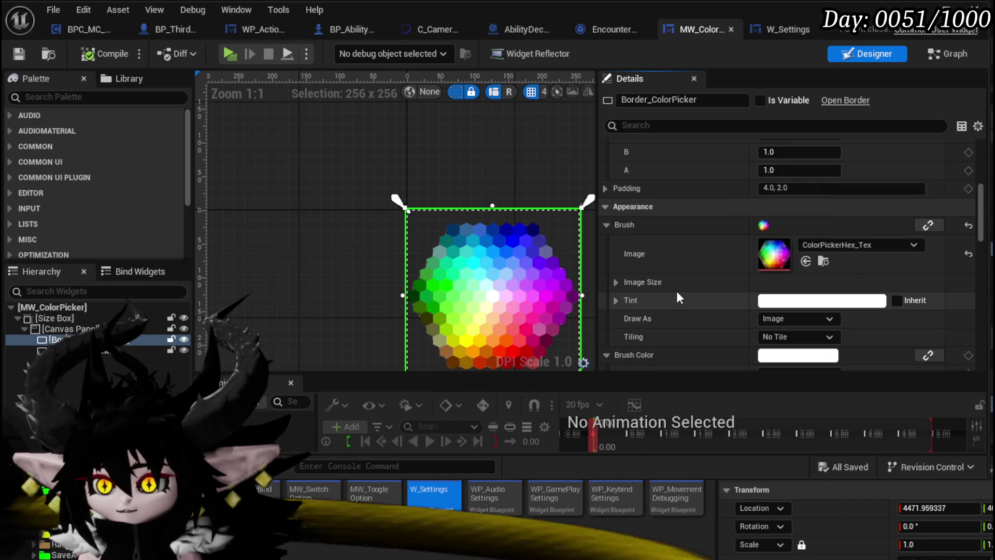
scroll(676, 292, up, 3)
scroll(676, 290, down, 12)
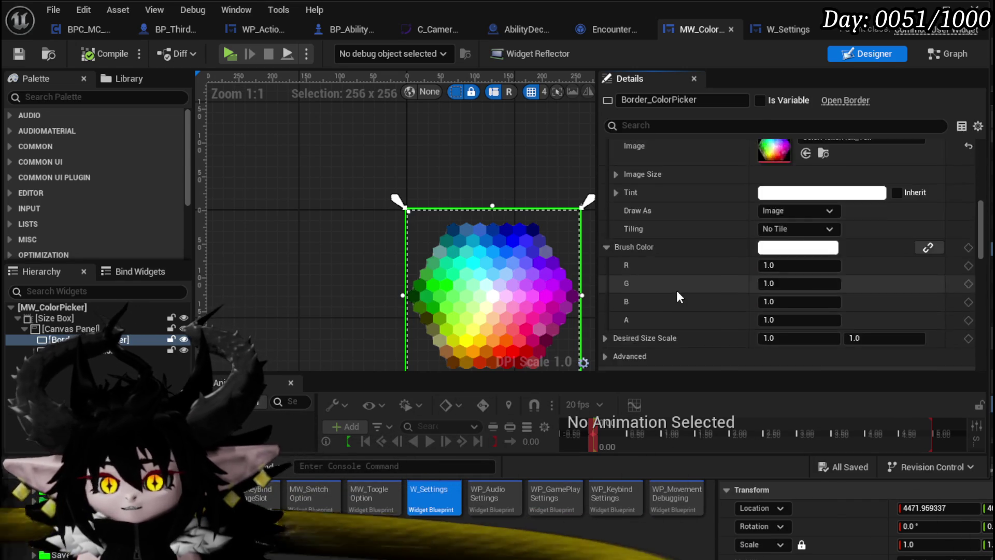
scroll(676, 294, down, 5)
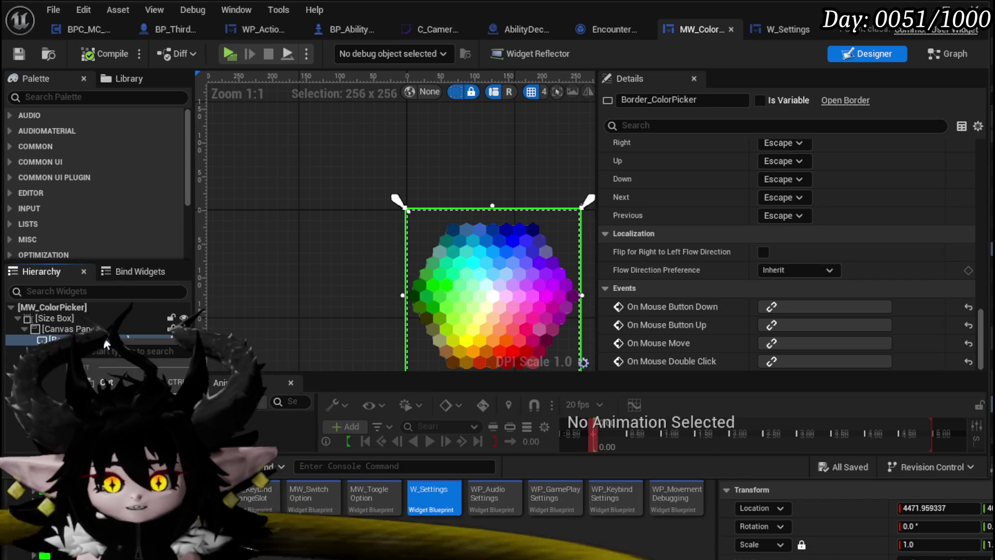
mouse_move(129, 482)
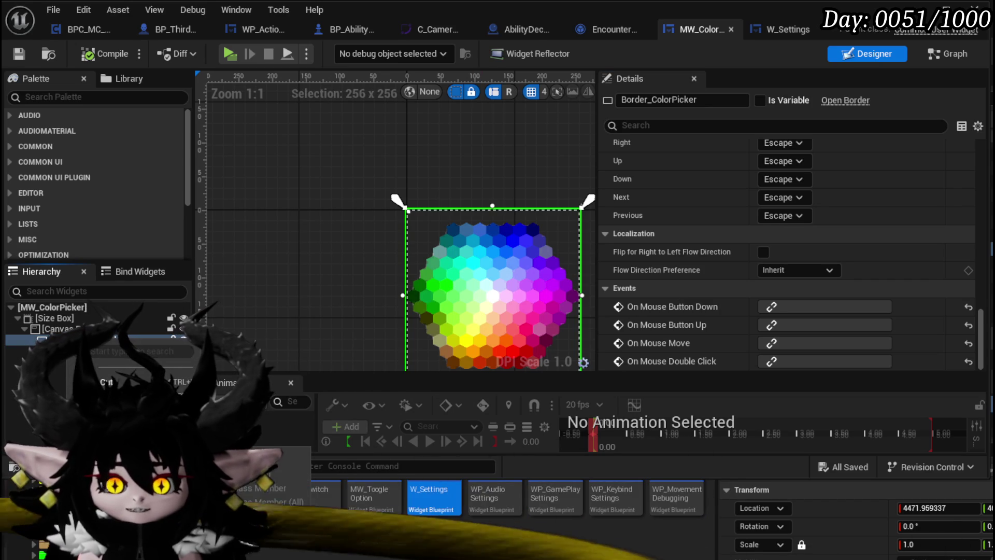
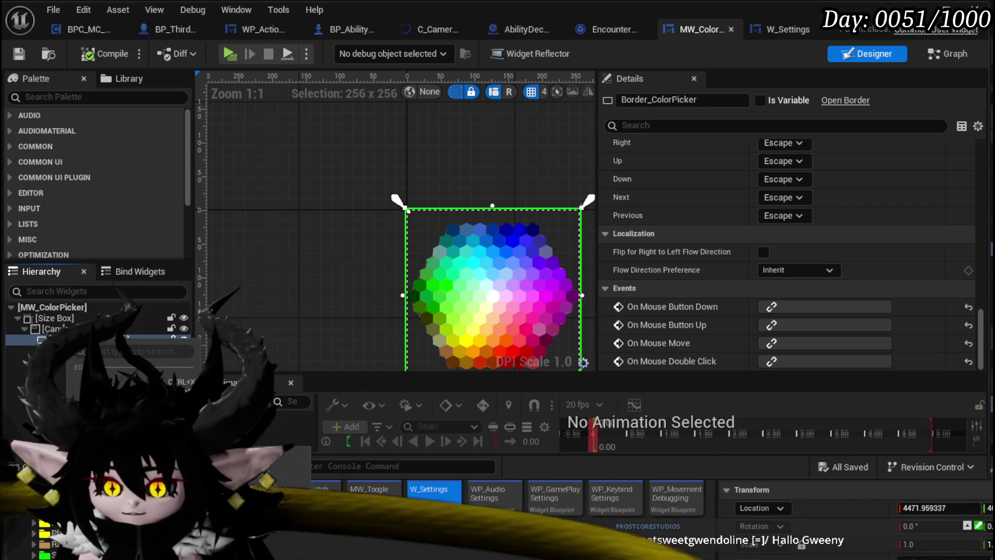
- Delete the Border_ColorPicker colour-wheel border from MW_ColorPicker
key(Escape)
click(78, 339)
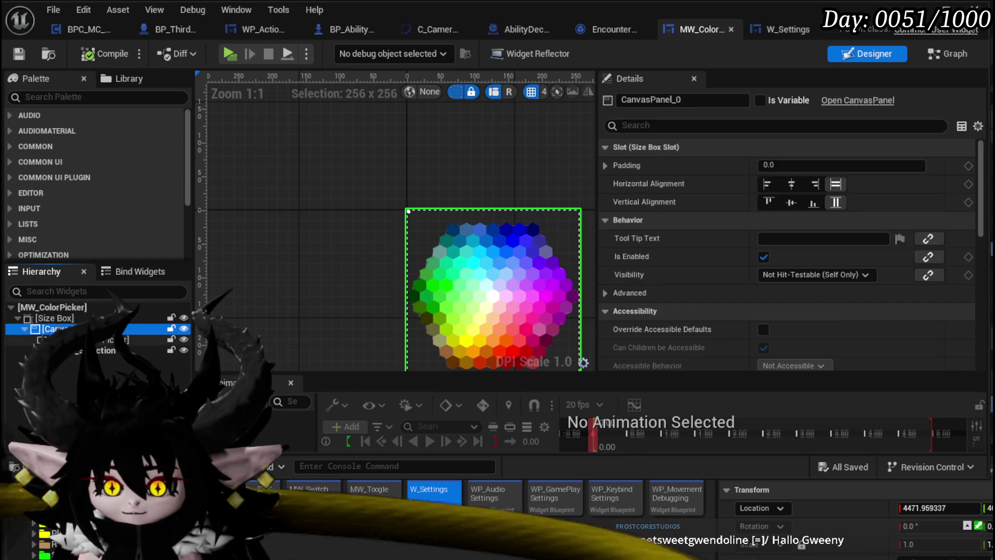
key(Delete)
- Add a Button to the canvas panel and anchor it to full stretch
click(66, 96)
text(Butto)
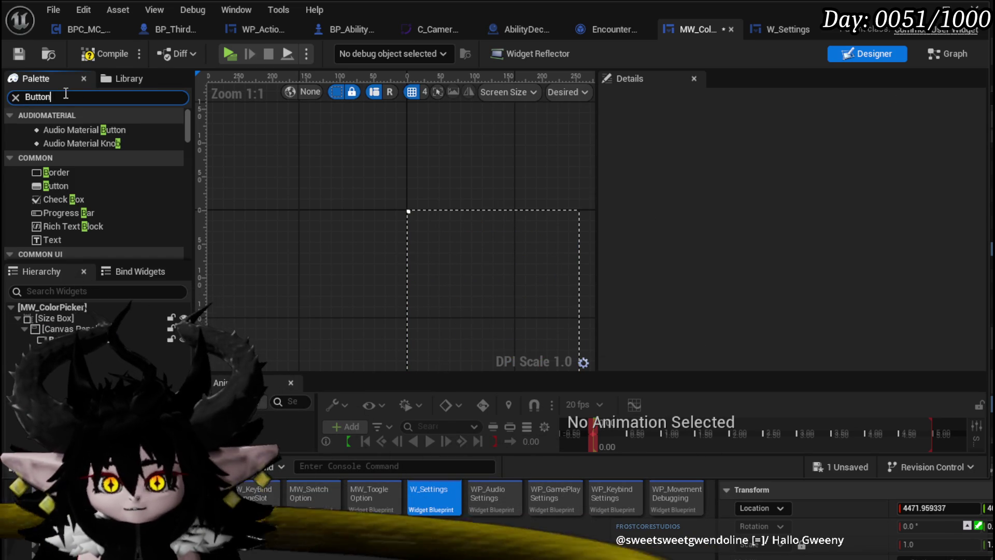
text(n)
drag(52, 158, 69, 330)
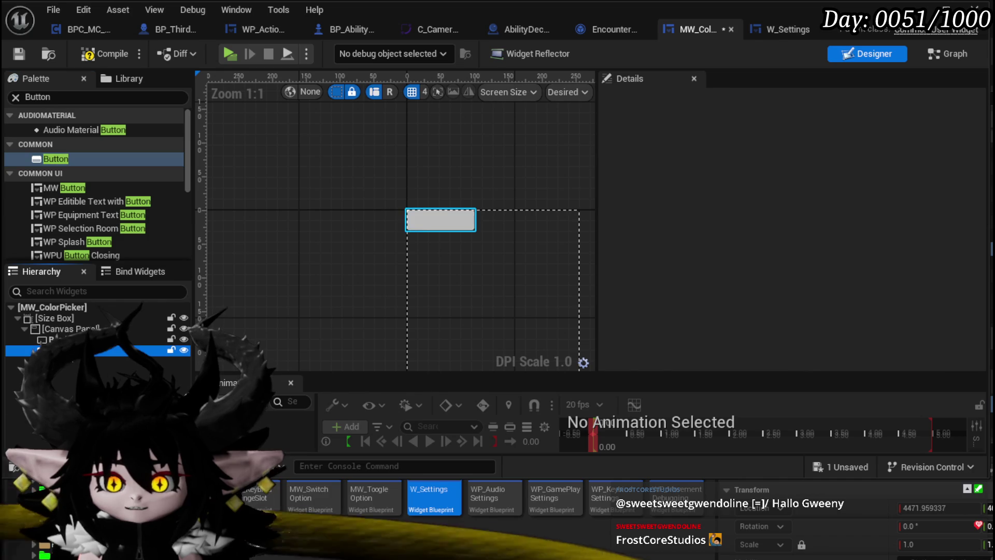
click(775, 169)
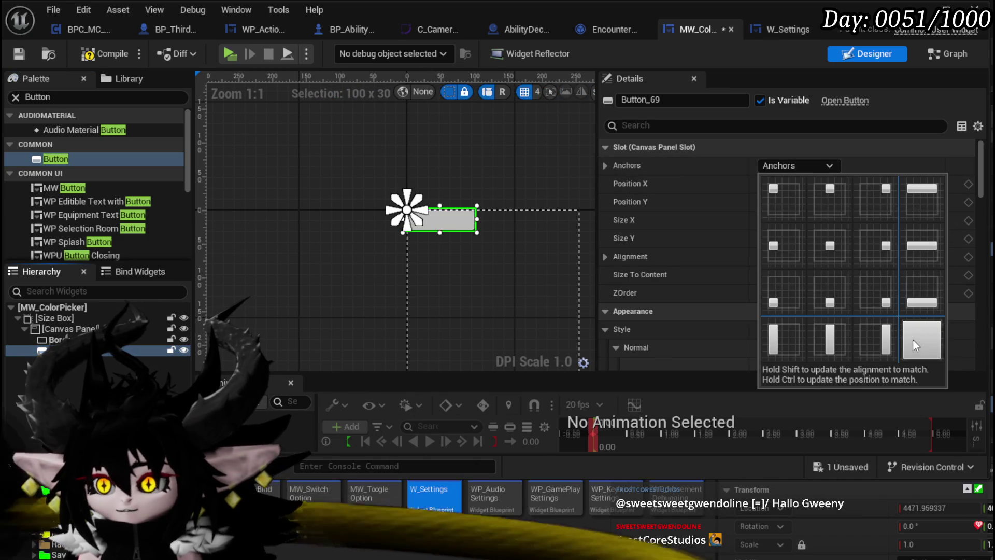
ctrl+click(913, 339)
- Set ColorPickerHex_Tex as the button's normal-state image
scroll(783, 244, down, 4)
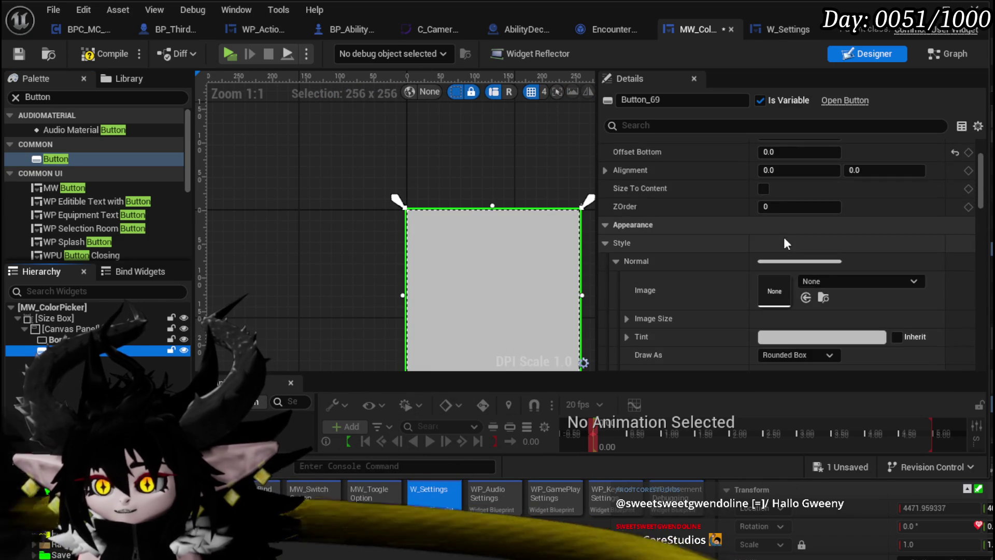
scroll(783, 243, down, 1)
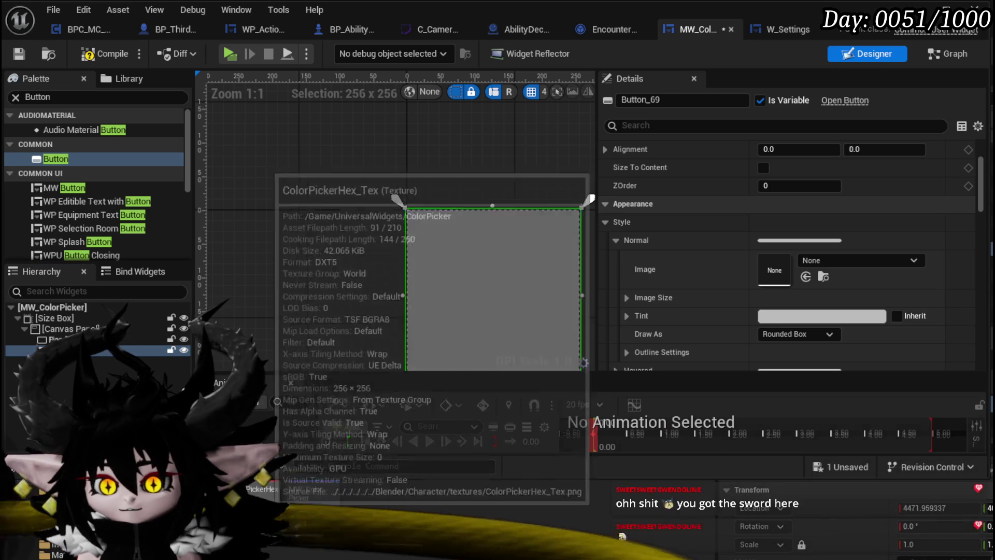
drag(264, 491, 838, 248)
- Assign ColorPickerHex_Tex to the hovered and pressed images, then compile and save
scroll(694, 308, down, 2)
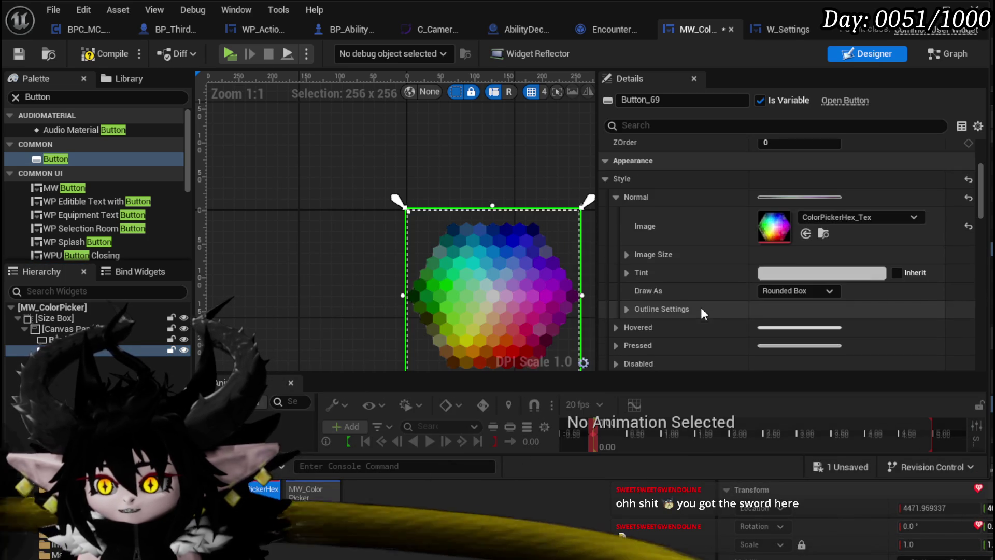
scroll(626, 284, down, 1)
click(618, 306)
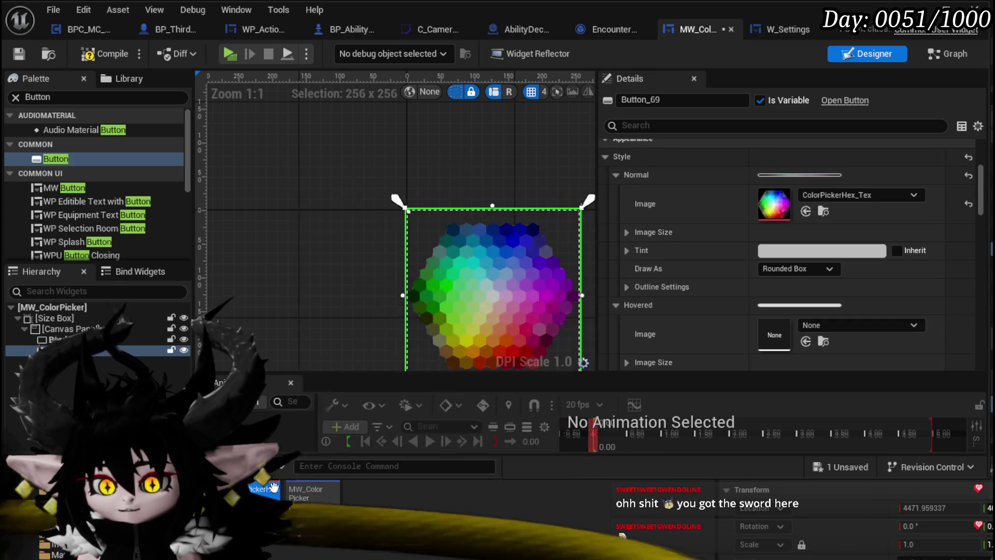
drag(268, 489, 850, 326)
scroll(664, 319, down, 3)
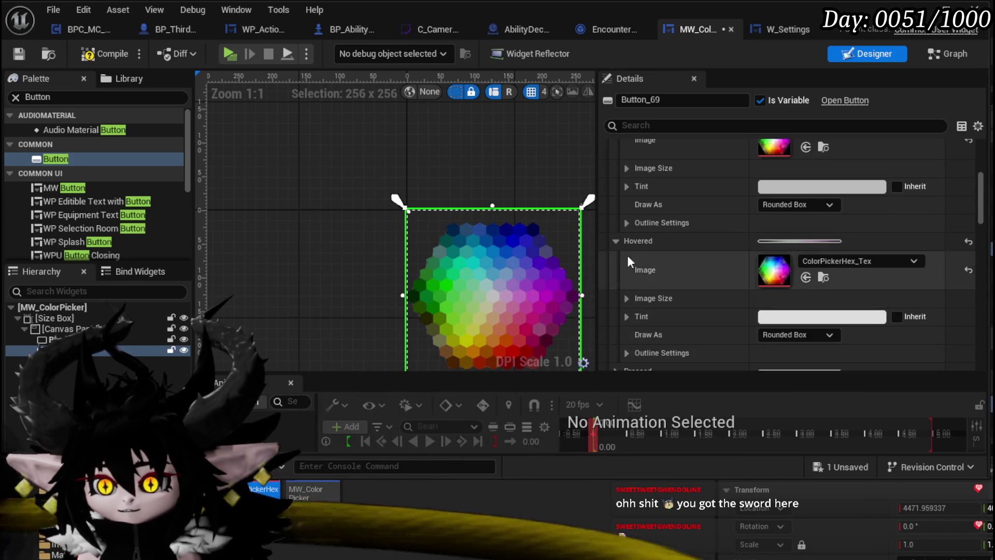
scroll(637, 340, down, 1)
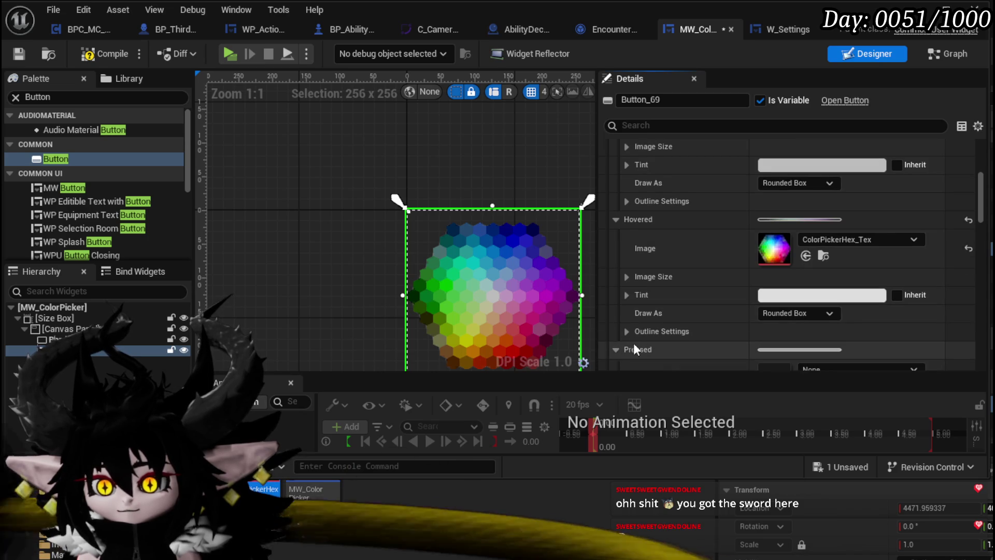
scroll(625, 351, down, 3)
mouse_move(773, 183)
mouse_down()
mouse_move(767, 309)
mouse_move(787, 329)
mouse_up()
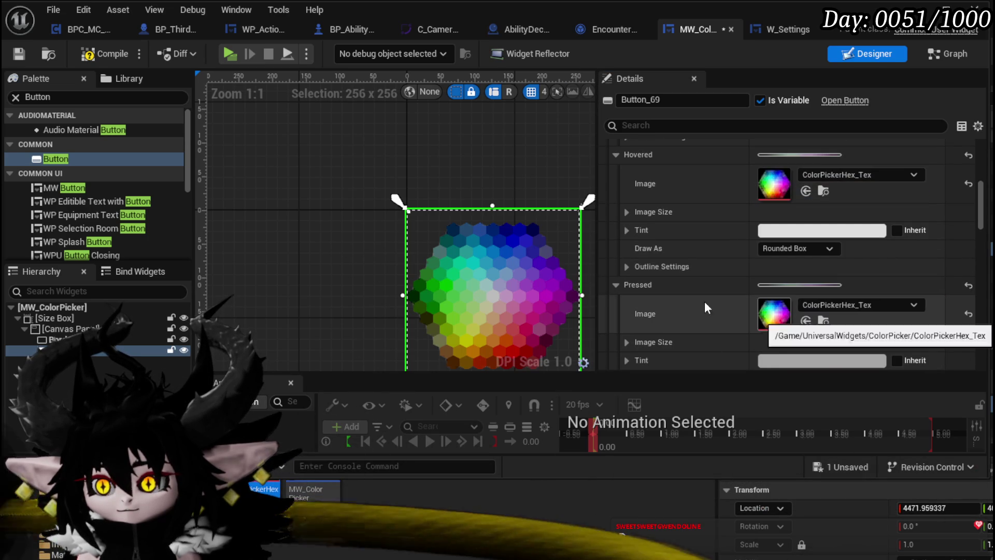
click(91, 54)
click(21, 54)
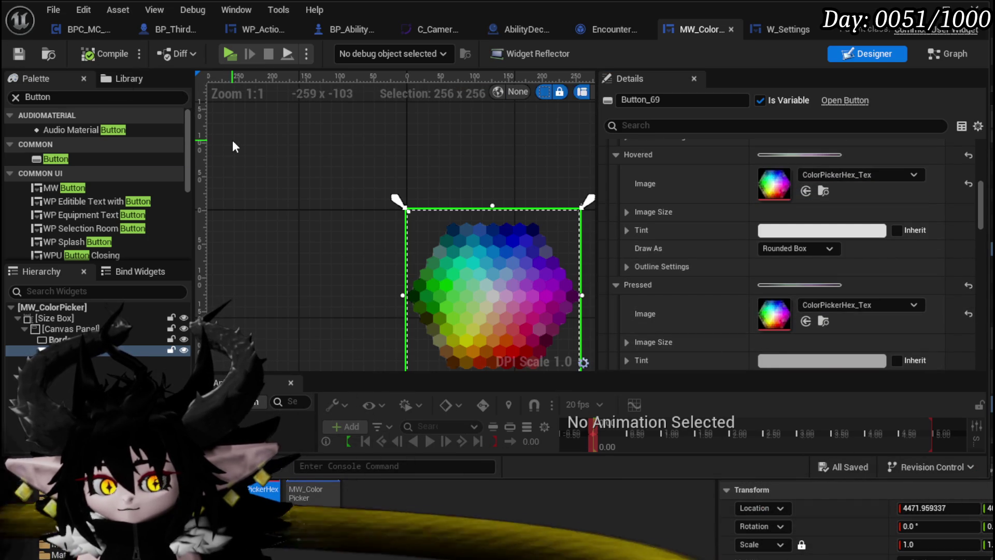
- Make the normal-state tint fully white (value 1.0)
scroll(721, 248, down, 3)
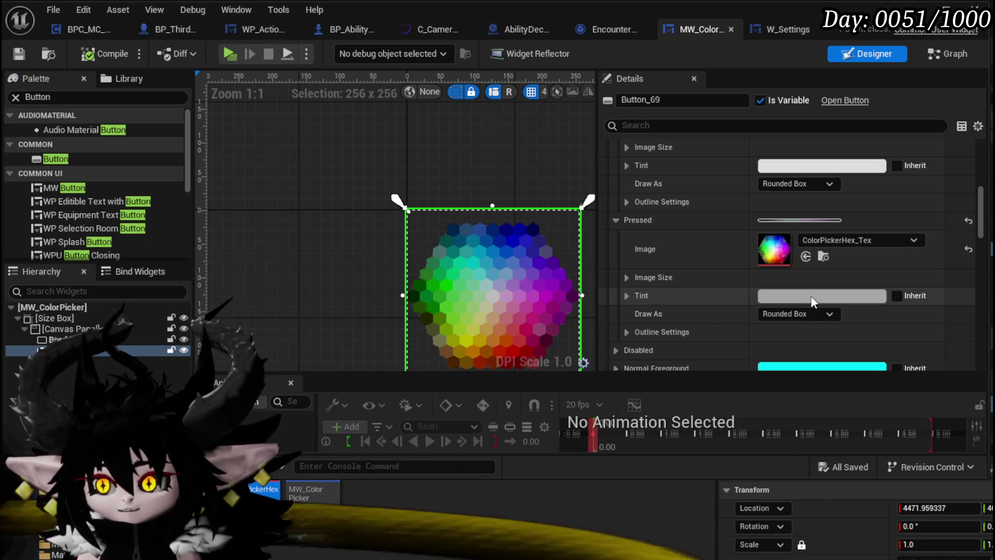
scroll(794, 288, up, 2)
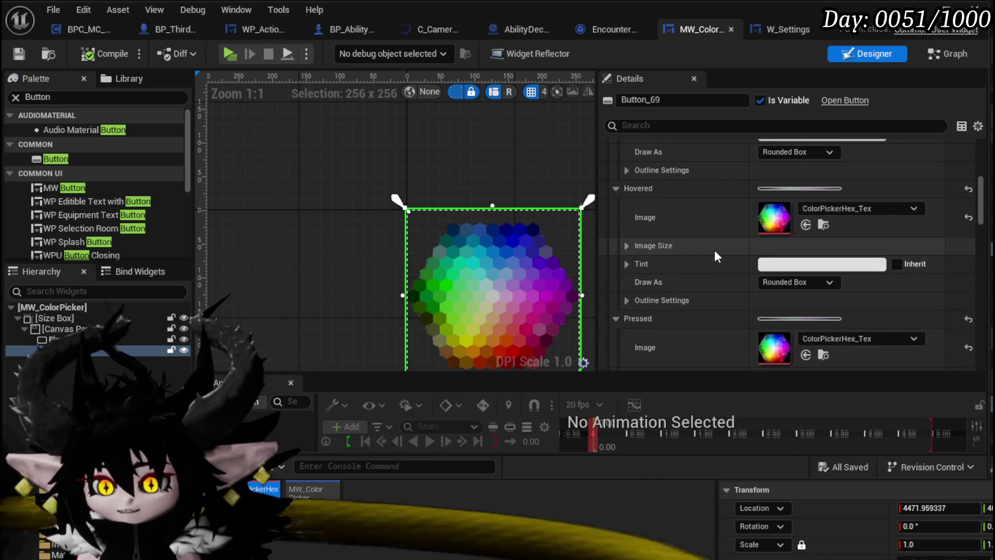
scroll(714, 248, up, 5)
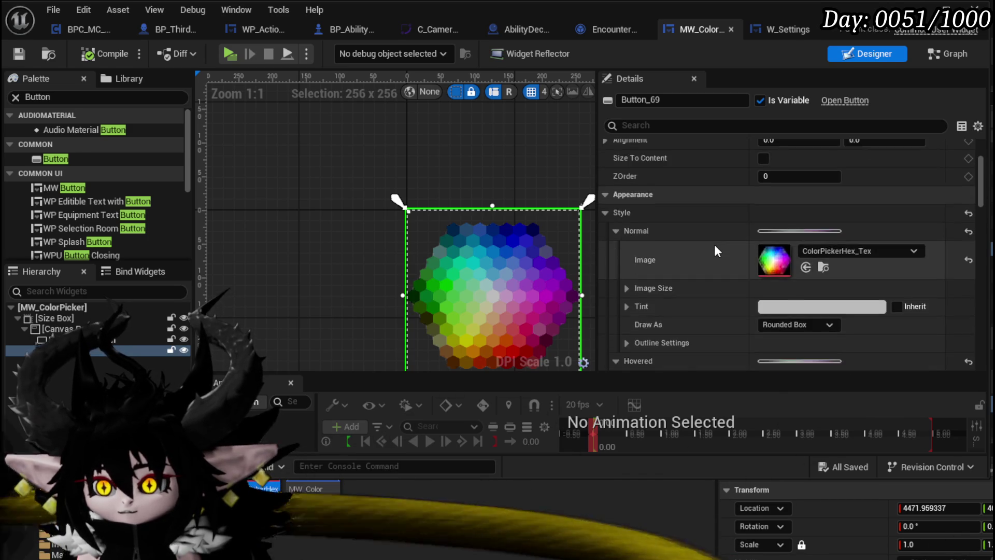
scroll(714, 250, down, 5)
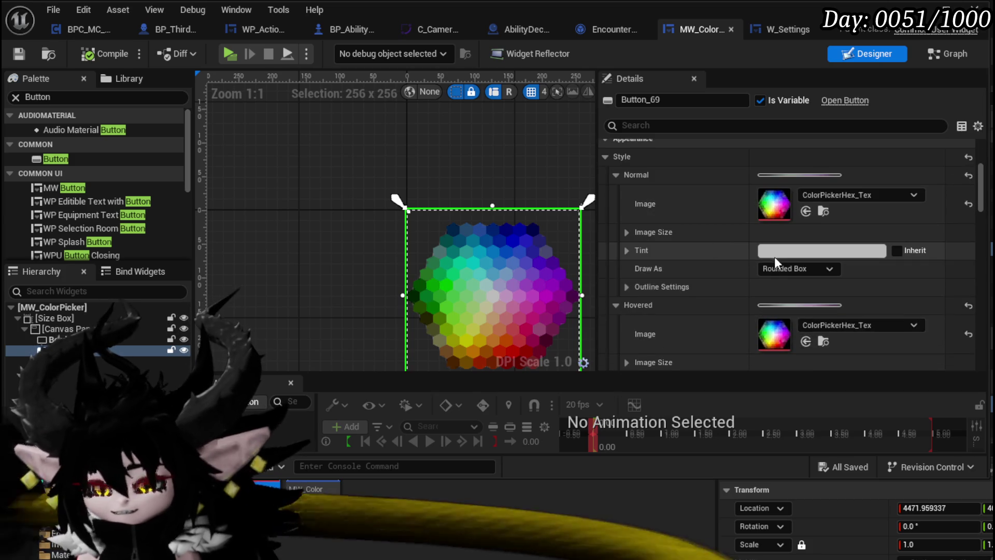
click(775, 252)
drag(969, 337, 967, 274)
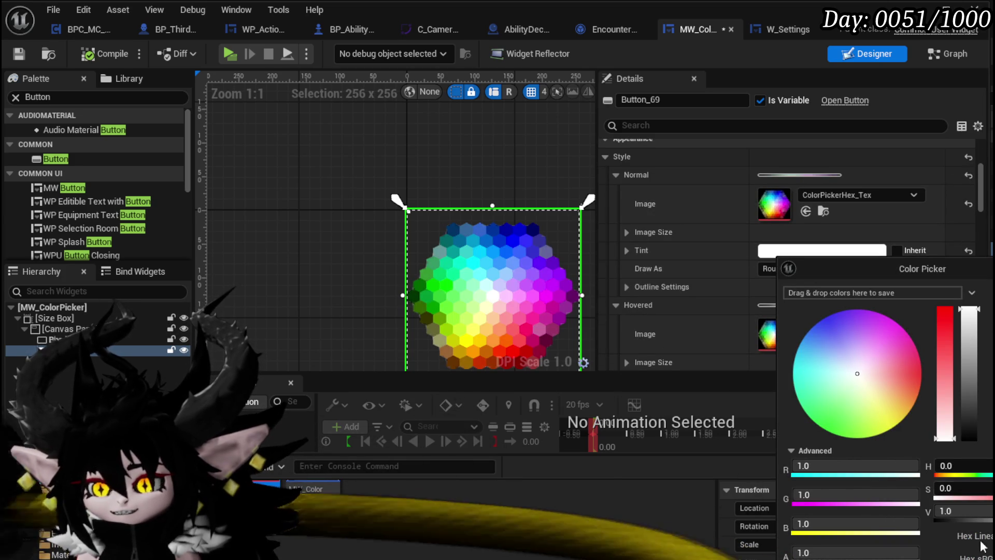
click(742, 281)
- Set the hovered and pressed tints to full white and save the widget
scroll(762, 274, down, 3)
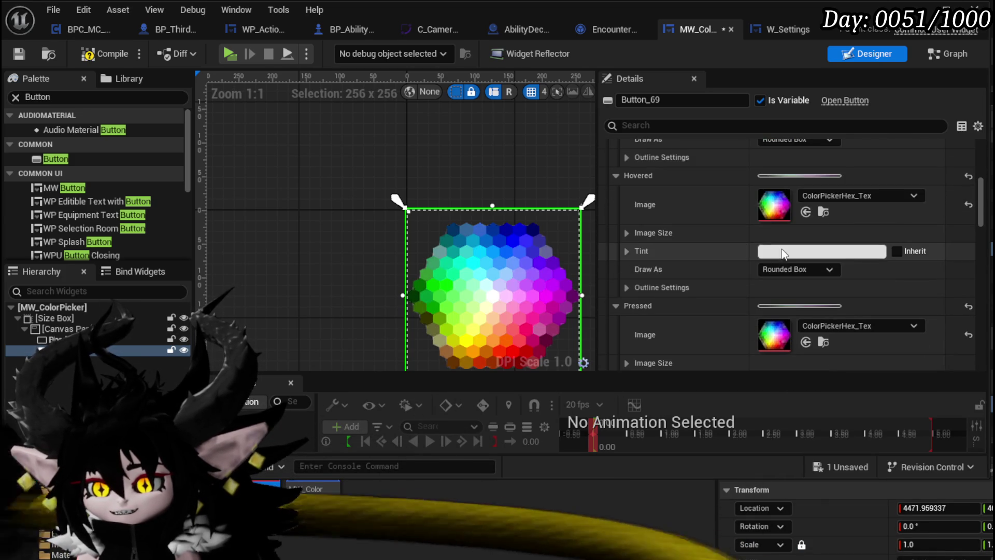
click(784, 252)
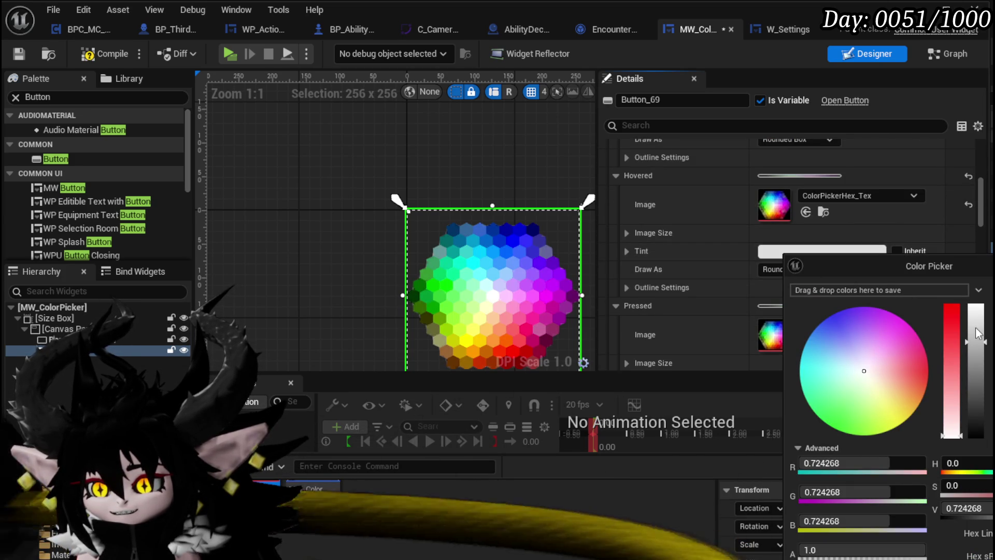
drag(976, 334, 975, 307)
click(672, 294)
scroll(671, 294, down, 2)
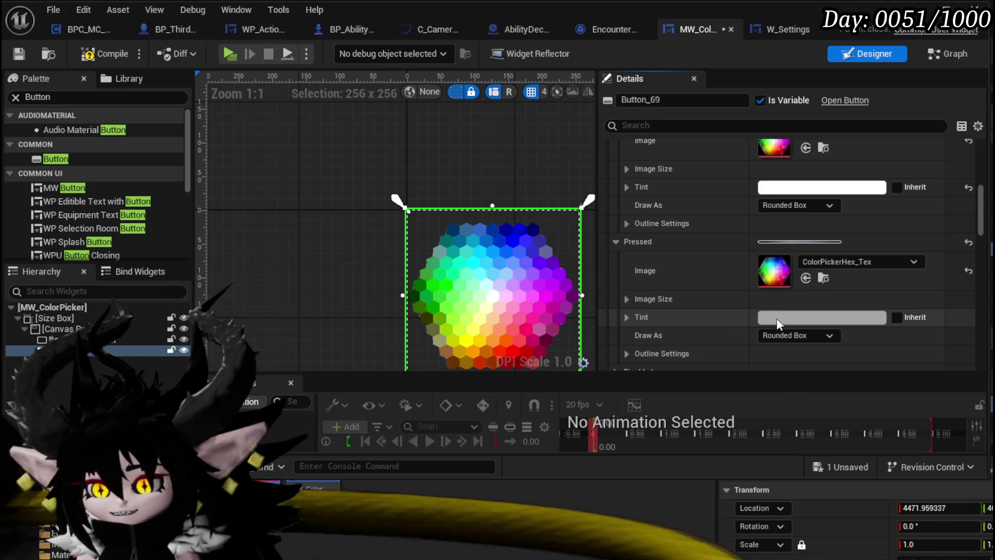
click(777, 313)
drag(975, 403, 971, 374)
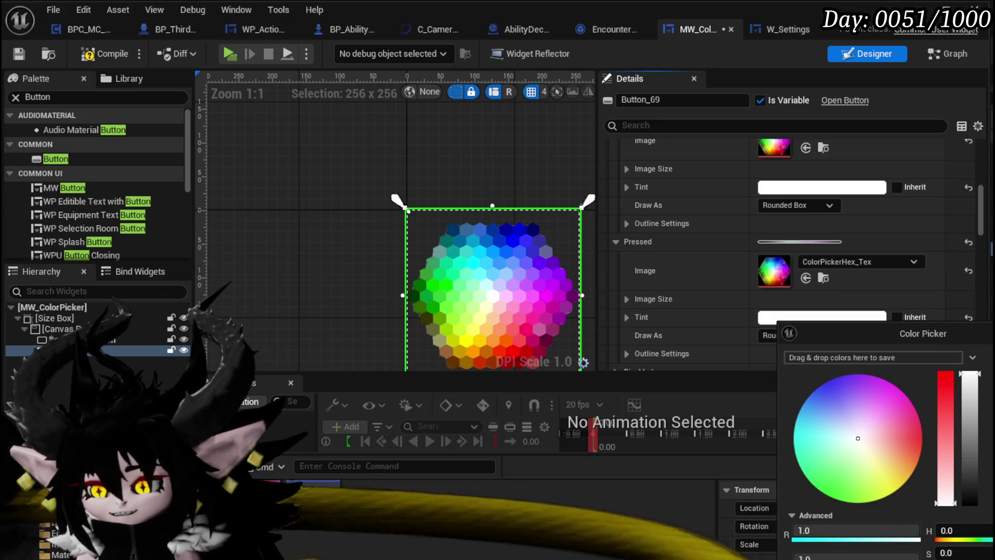
click(705, 382)
click(19, 53)
scroll(864, 219, down, 10)
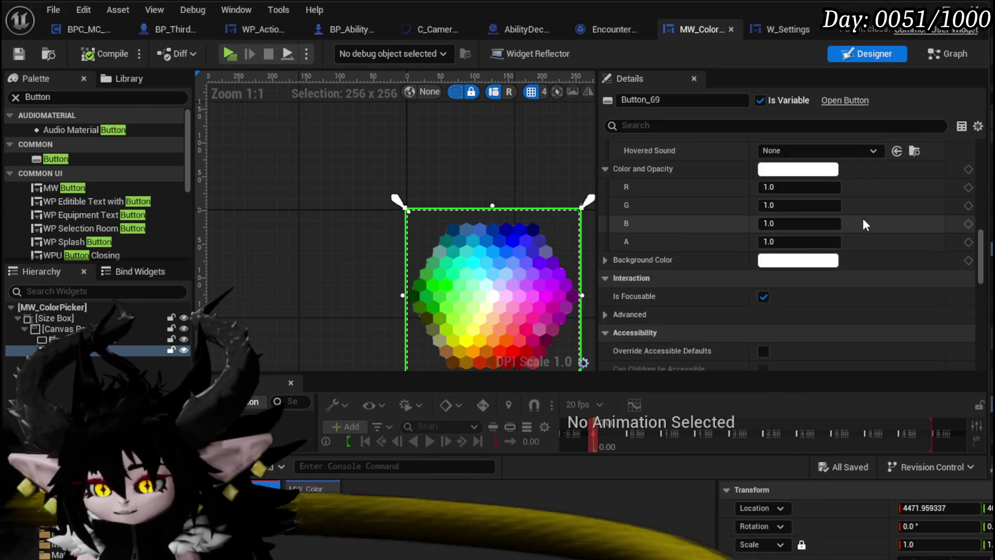
scroll(864, 222, down, 15)
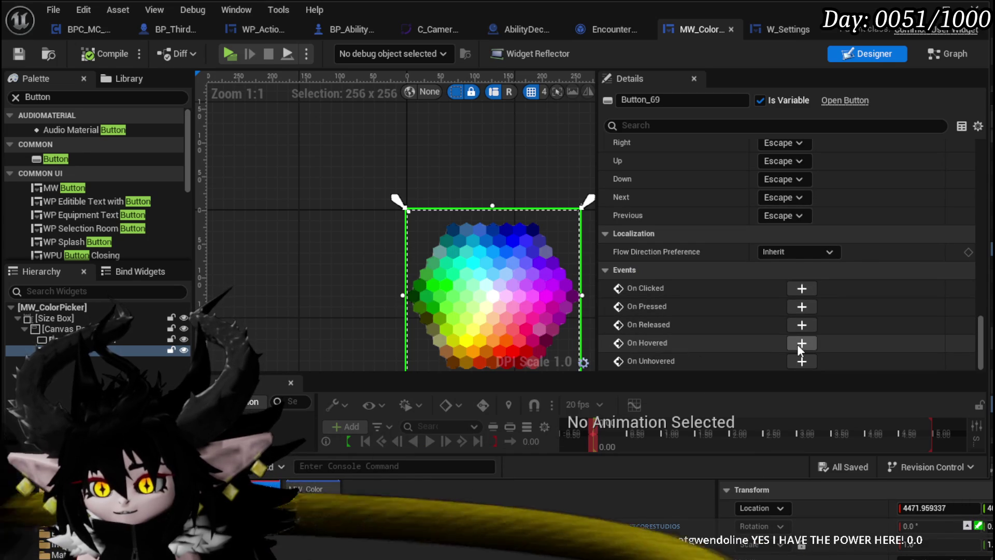
- Wire Button_69's OnClicked event into a MoveCourser call, then compile and save
click(802, 290)
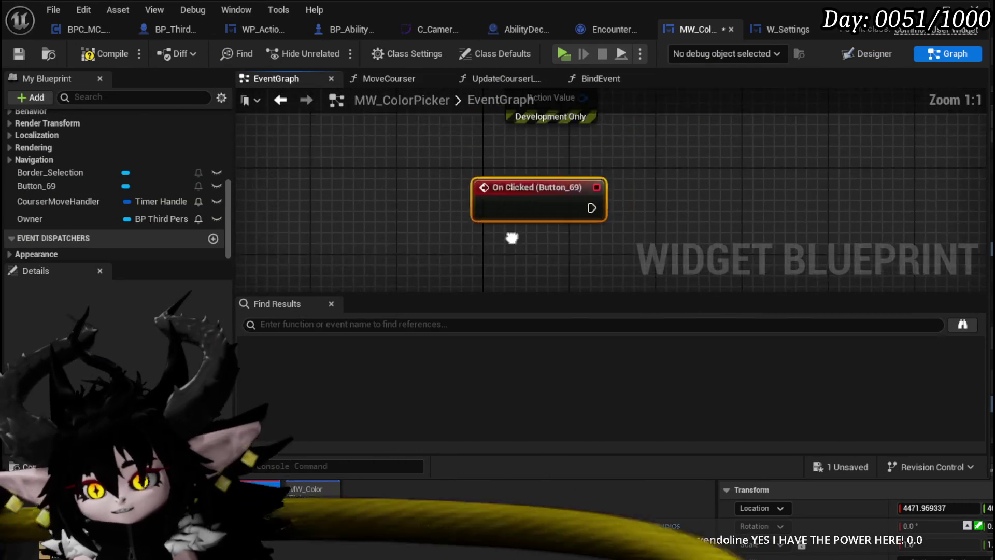
scroll(520, 217, down, 2)
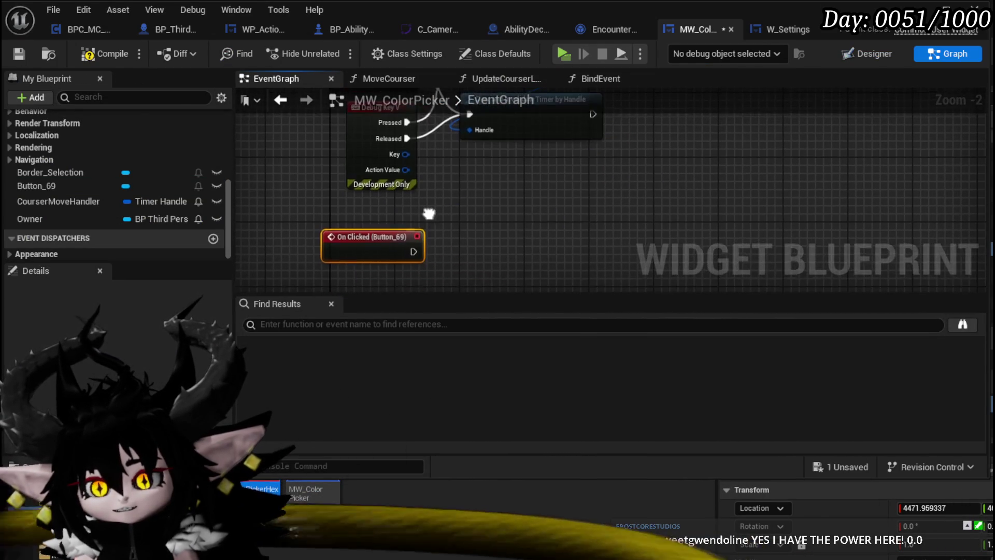
mouse_move(453, 252)
mouse_down()
mouse_move(455, 273)
mouse_move(472, 263)
mouse_move(463, 178)
mouse_up()
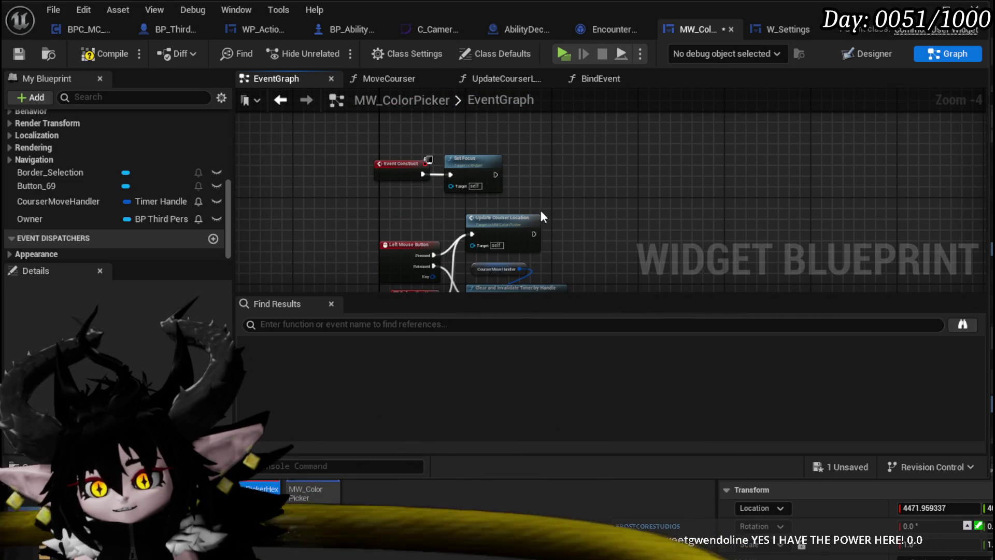
mouse_move(402, 190)
mouse_down()
mouse_move(516, 262)
mouse_move(450, 182)
mouse_up()
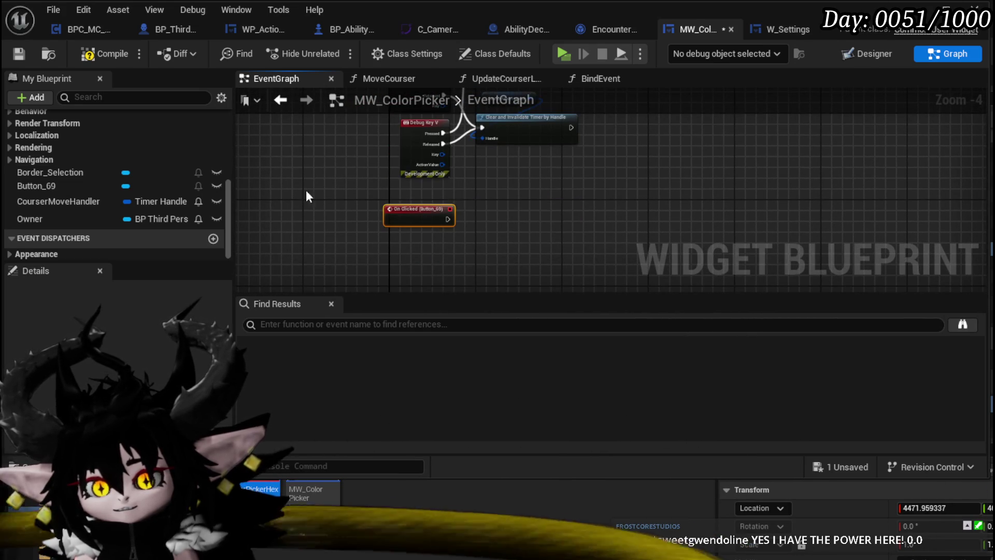
scroll(88, 139, up, 5)
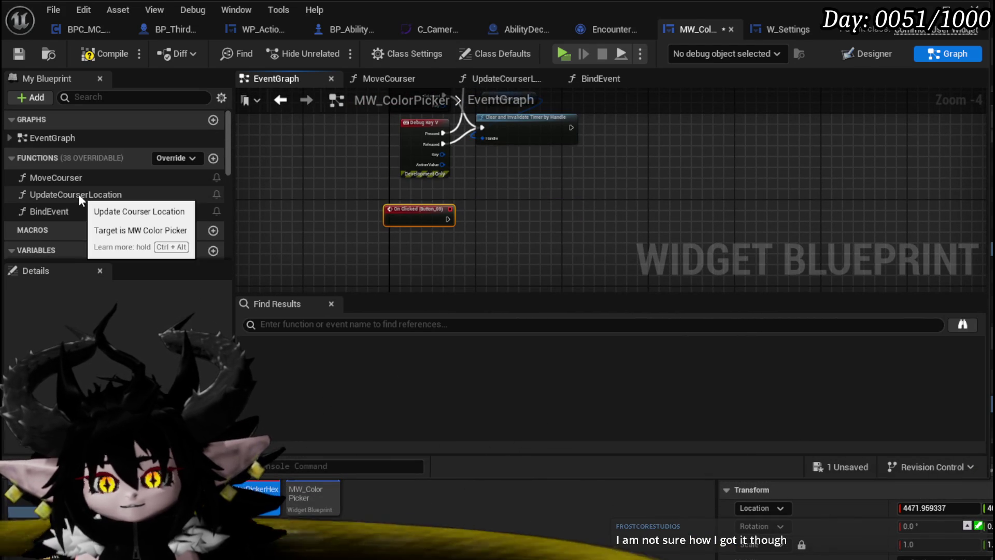
mouse_move(78, 177)
mouse_down()
mouse_move(338, 181)
mouse_move(469, 212)
mouse_move(465, 228)
mouse_move(487, 214)
mouse_up()
click(515, 189)
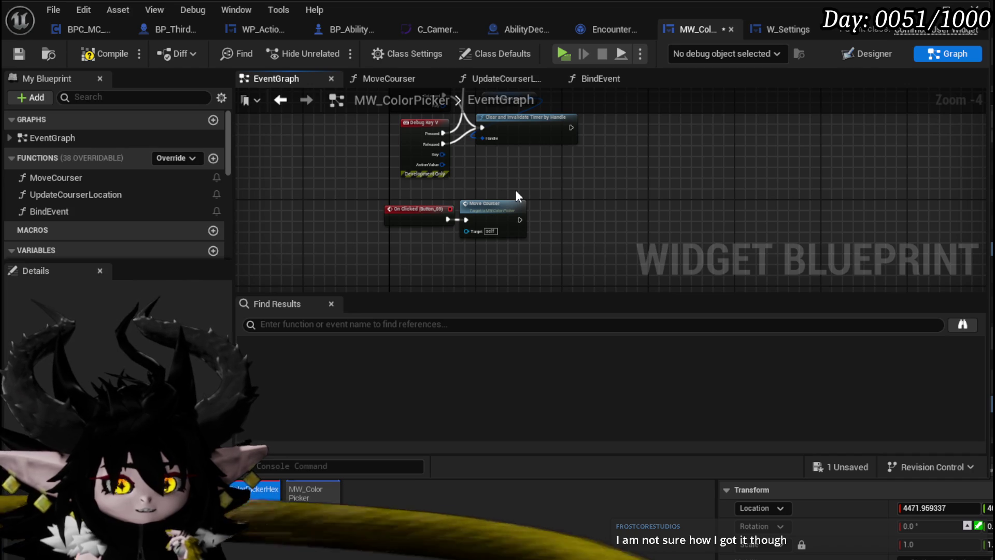
click(89, 59)
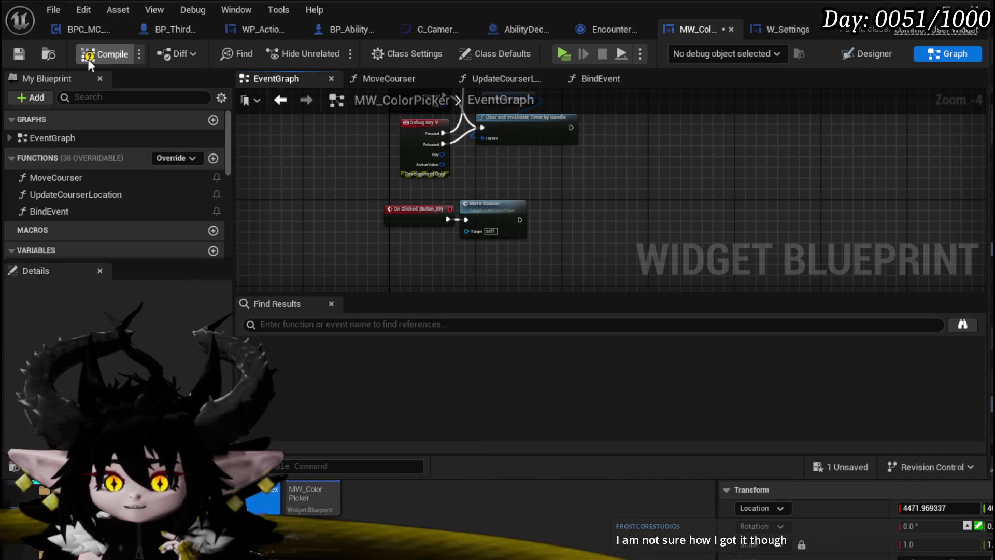
click(19, 54)
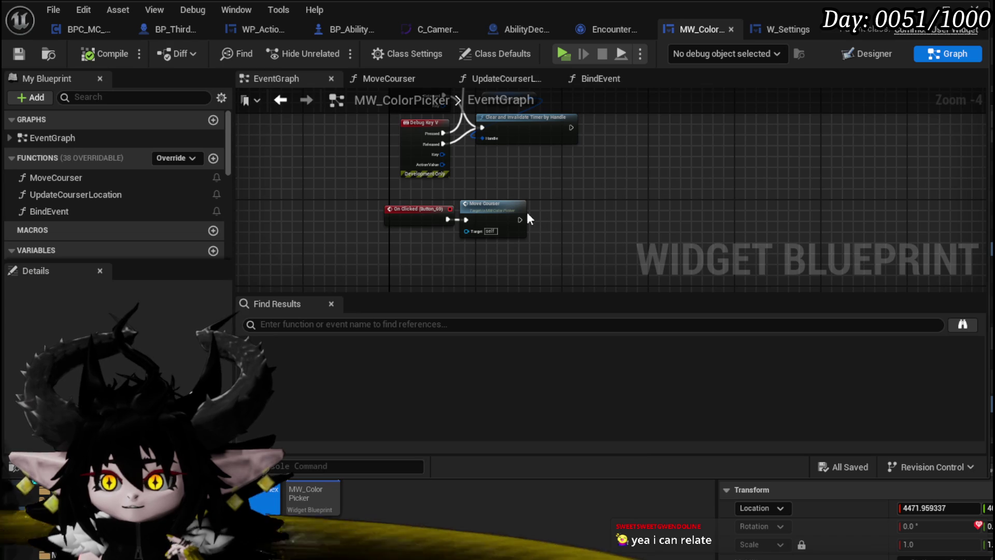
- Inspect the MoveCourser function and W_Settings event graph, then launch Play In Editor (Alt+P)
double_click(493, 213)
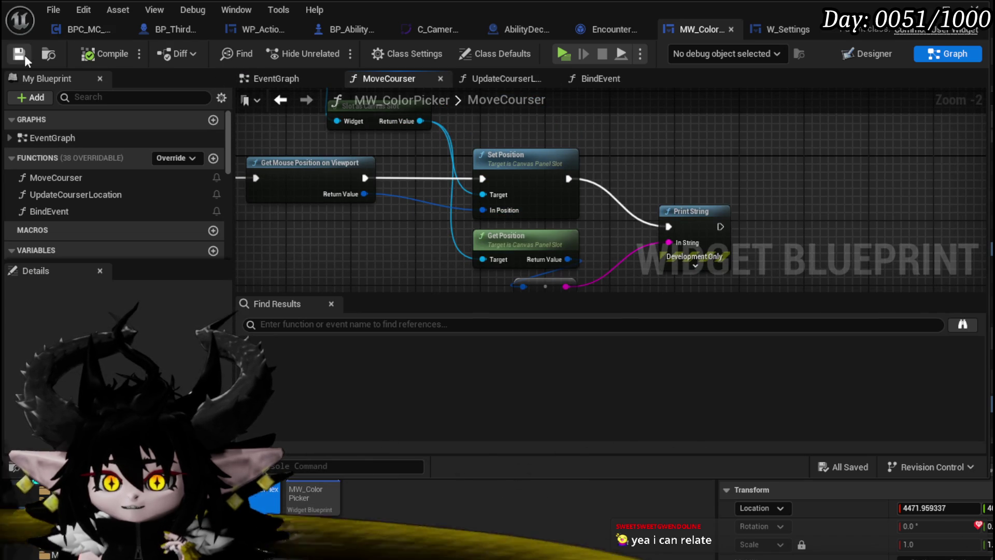
click(788, 29)
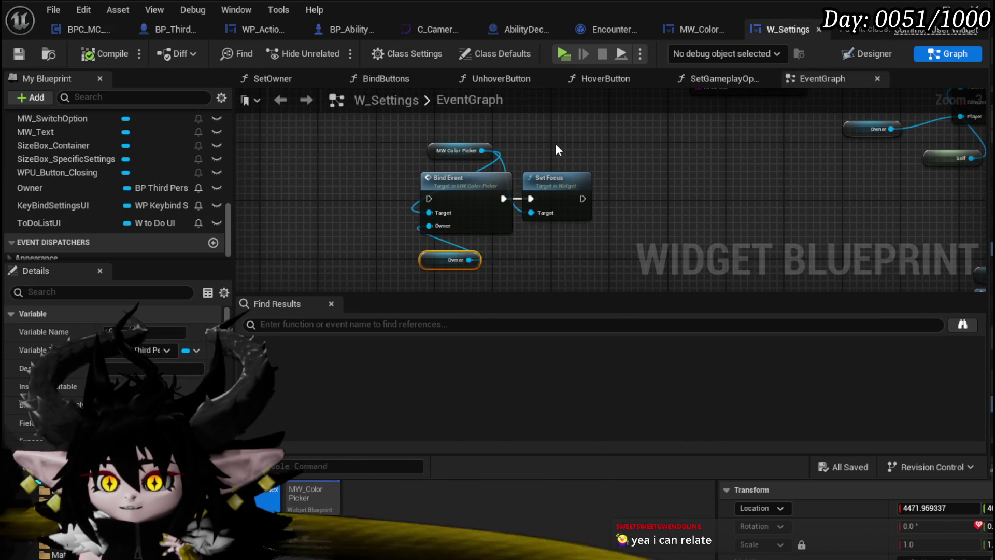
mouse_move(406, 151)
mouse_down()
mouse_move(572, 243)
mouse_move(368, 151)
mouse_up()
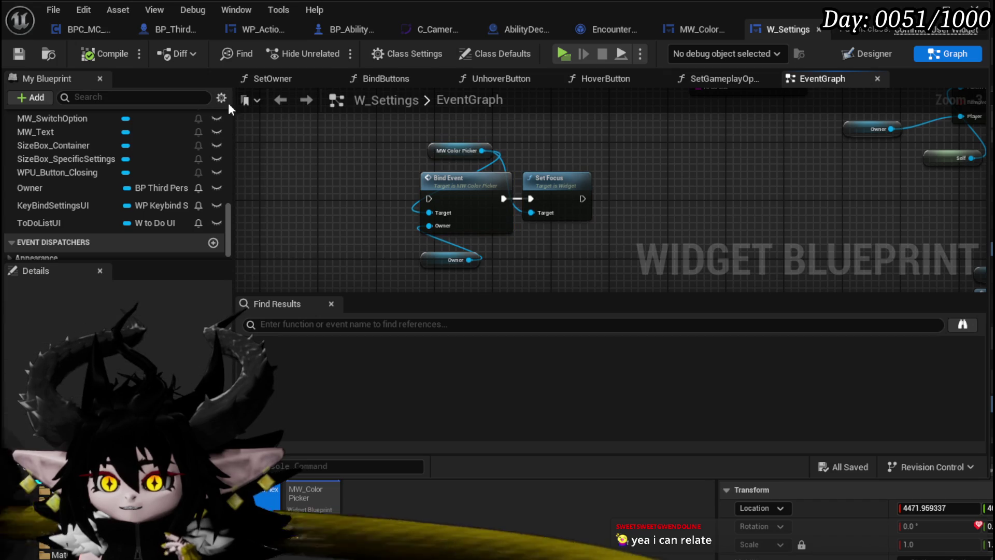
click(54, 60)
key(alt+p)
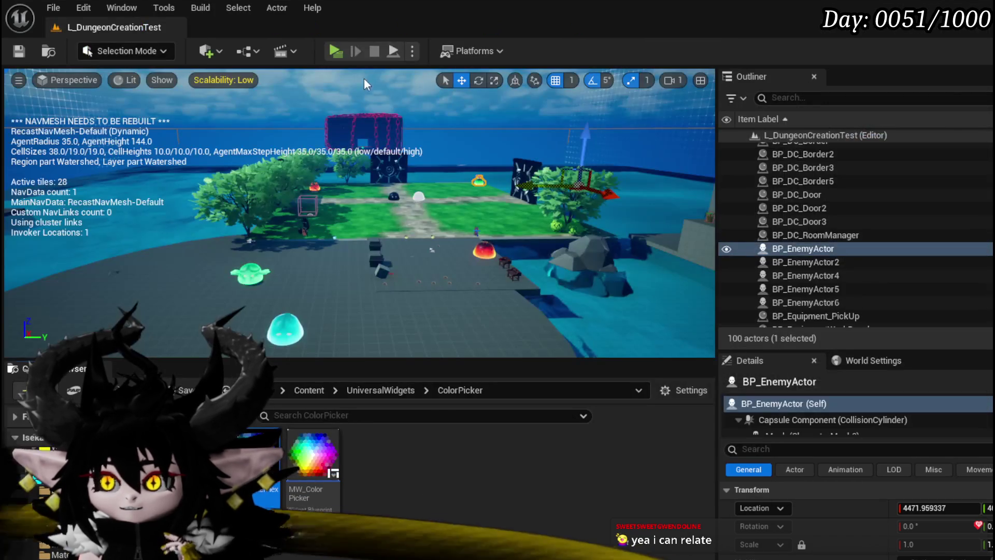
key(Escape)
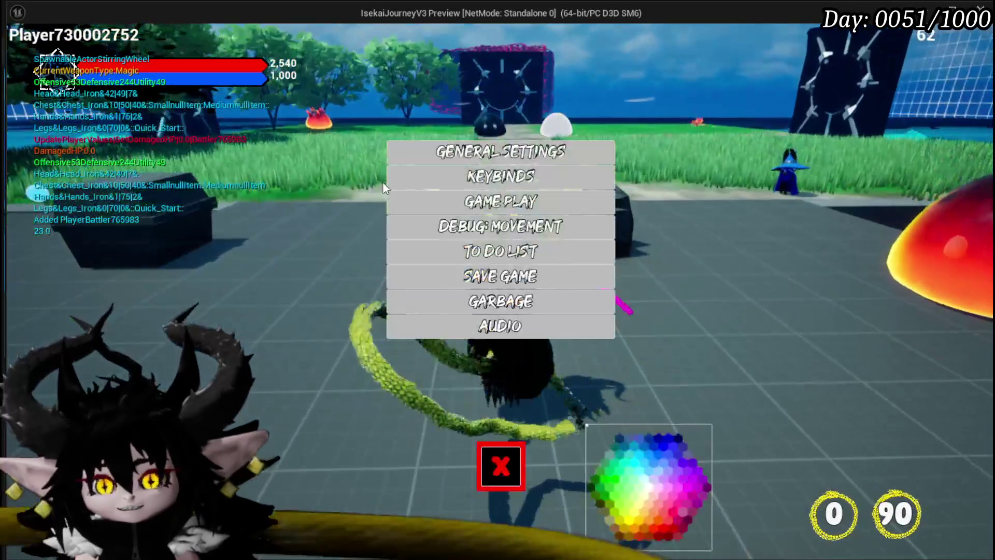
click(634, 461)
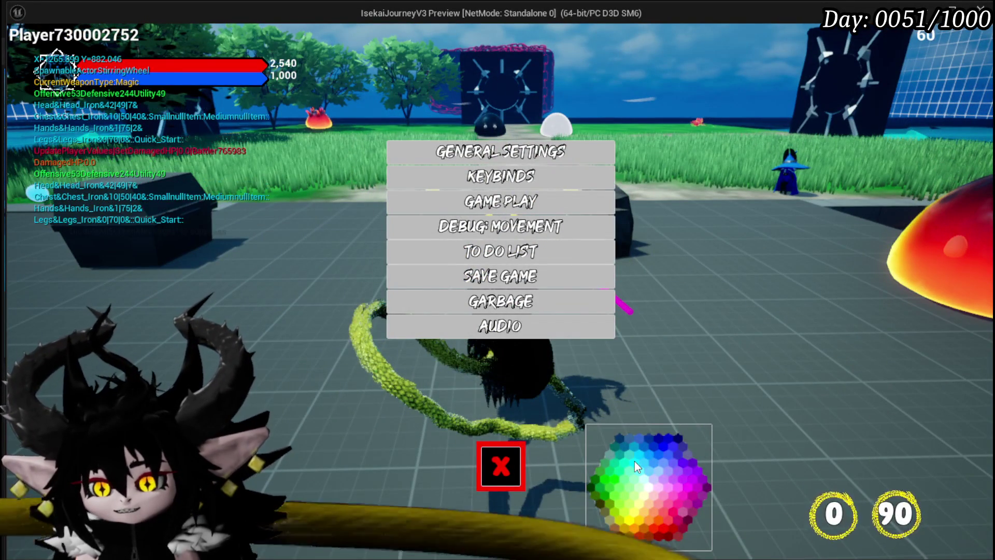
click(639, 488)
click(612, 469)
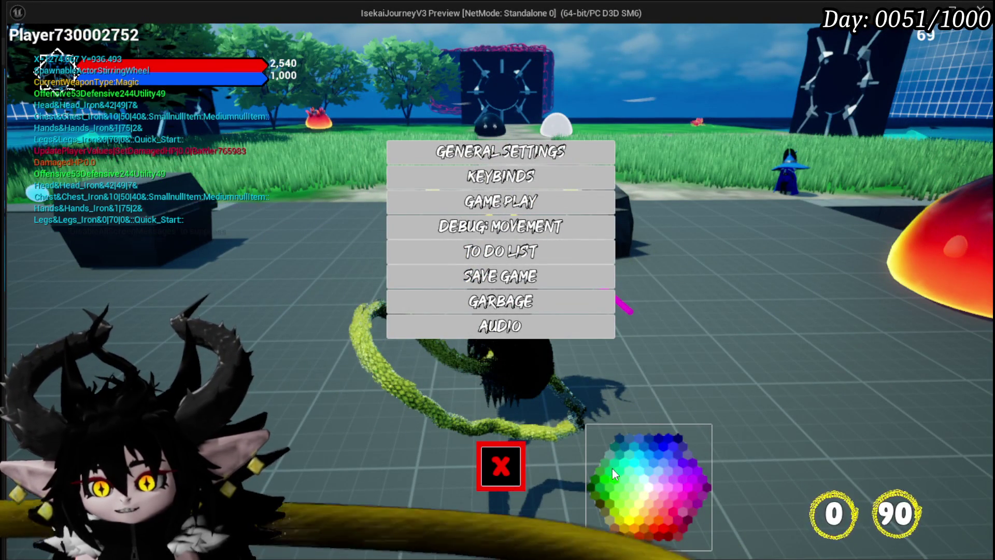
click(616, 443)
click(654, 446)
click(678, 446)
click(692, 450)
click(696, 480)
click(689, 498)
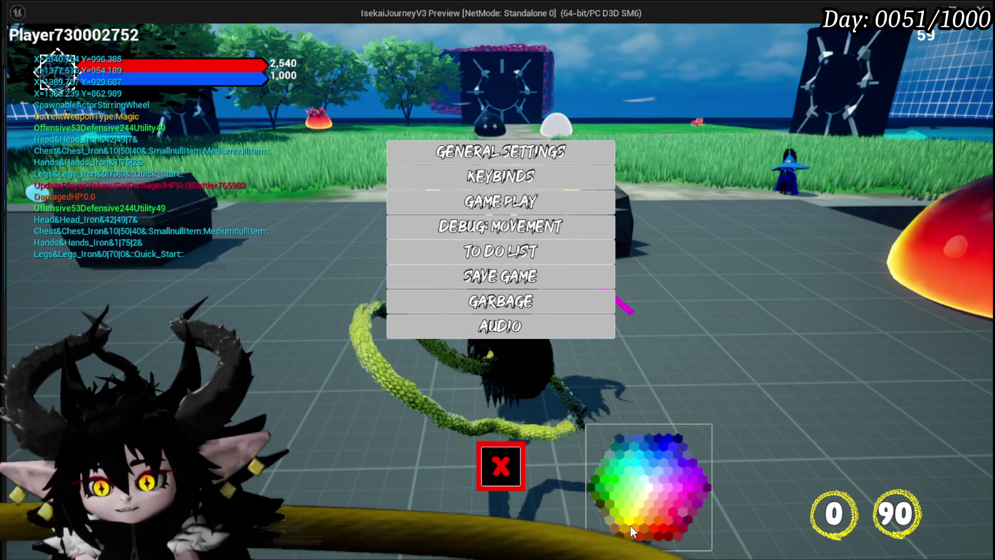
click(630, 523)
click(605, 468)
click(625, 444)
click(627, 435)
click(609, 459)
click(658, 490)
click(661, 456)
click(621, 458)
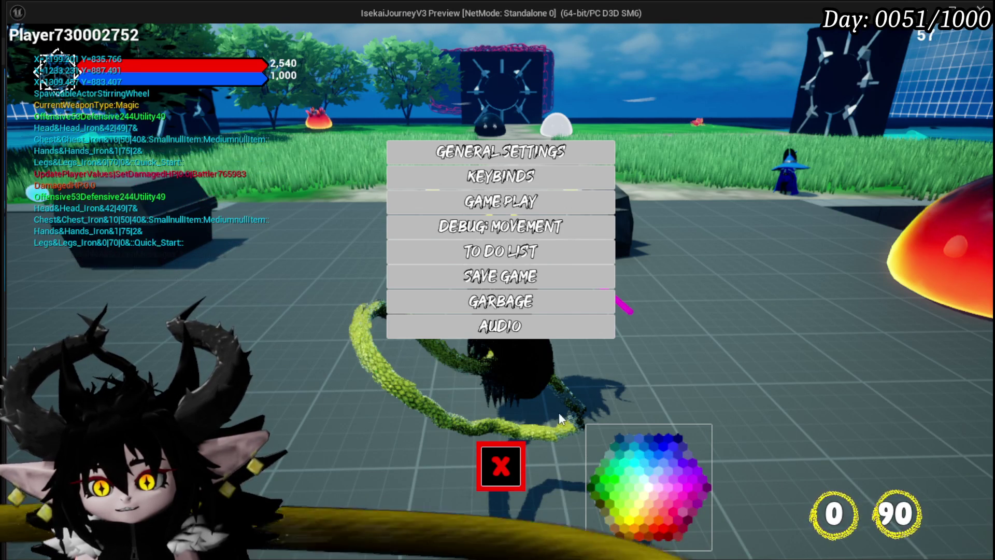
click(634, 426)
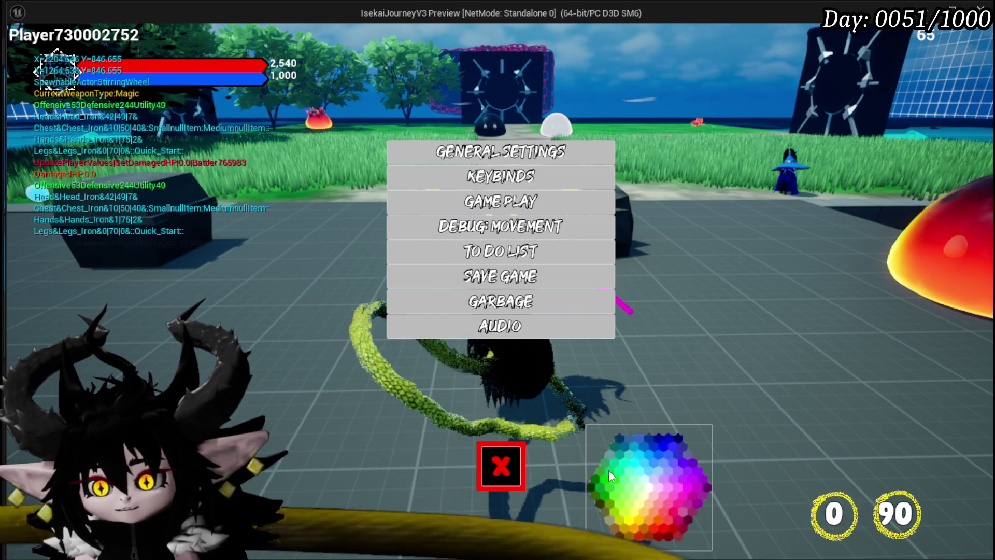
click(665, 490)
click(706, 481)
click(721, 477)
click(705, 509)
click(688, 514)
click(675, 512)
click(651, 473)
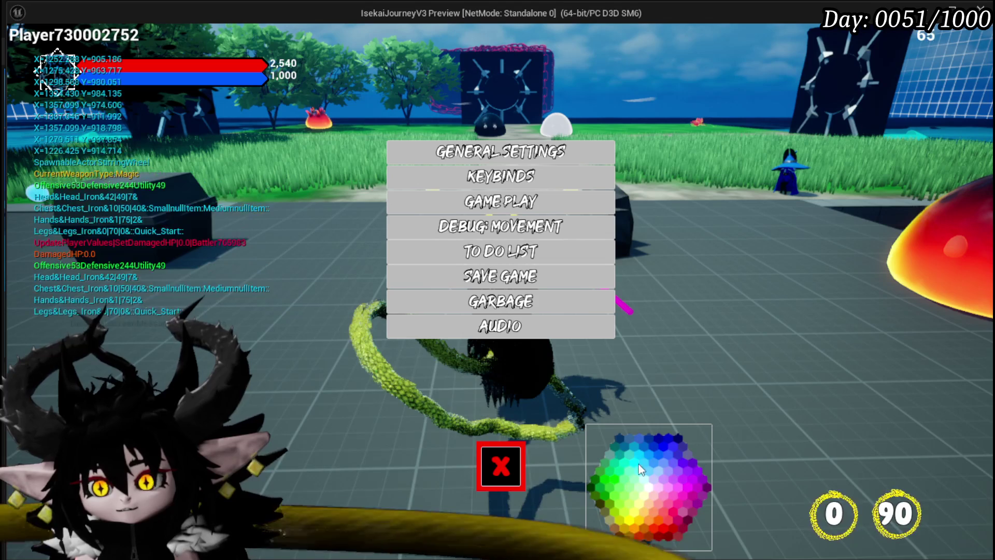
click(681, 463)
click(722, 465)
click(718, 483)
click(651, 490)
click(646, 470)
click(657, 449)
mouse_move(618, 437)
mouse_down()
mouse_move(608, 465)
mouse_move(627, 495)
mouse_move(679, 489)
mouse_up()
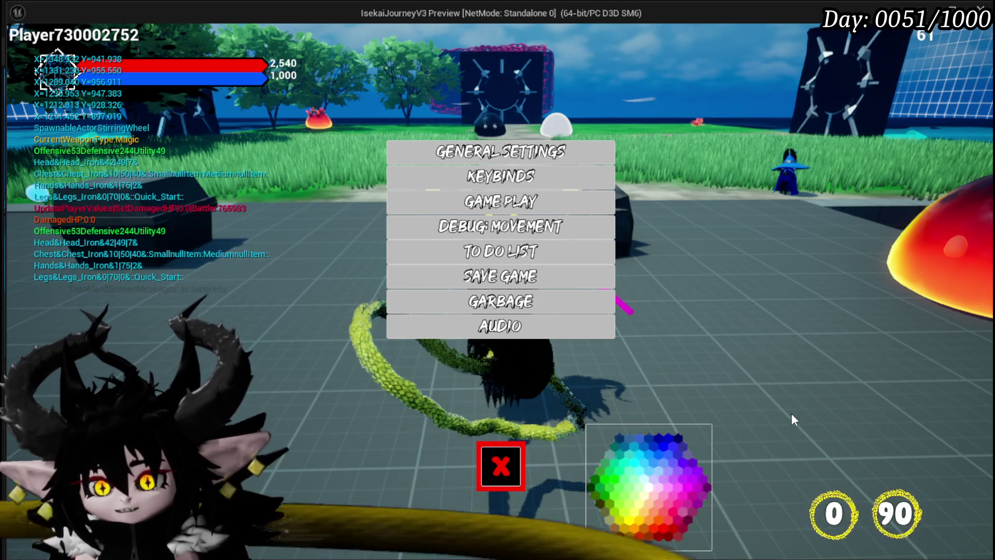
key(Escape)
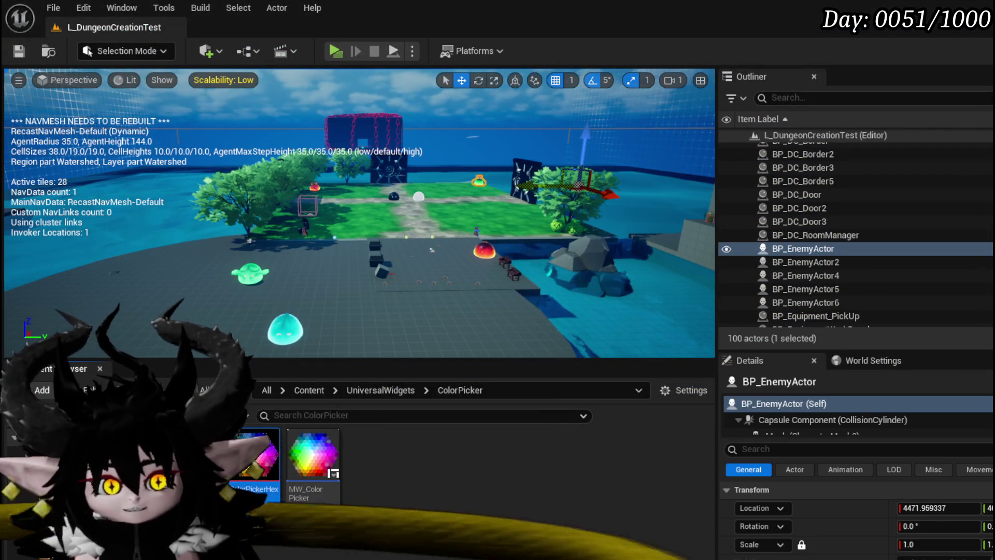
- Open MW_ColorPicker's MoveCourser graph and select the Border Selection and Slot as Canvas Slot nodes
double_click(313, 455)
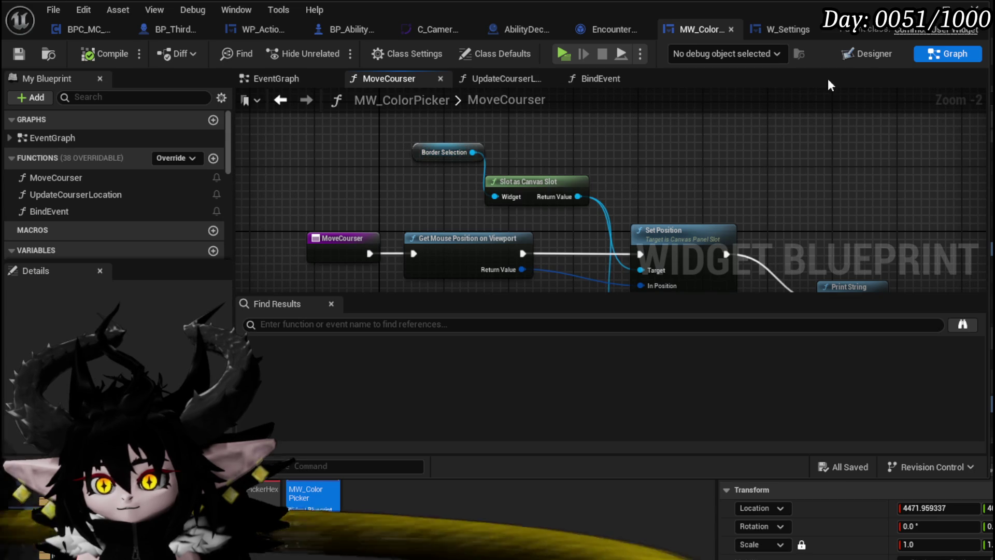
click(796, 33)
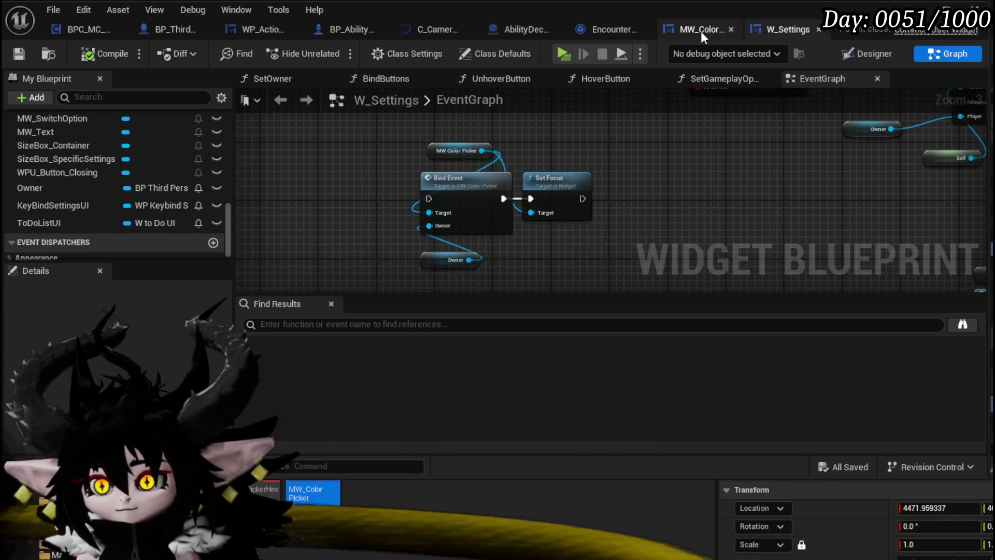
click(701, 31)
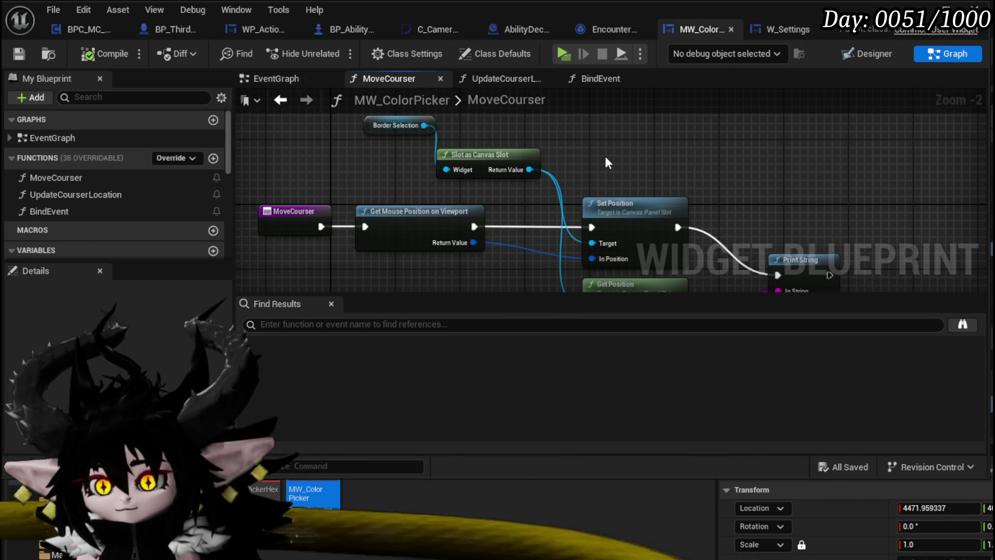
drag(655, 142, 620, 118)
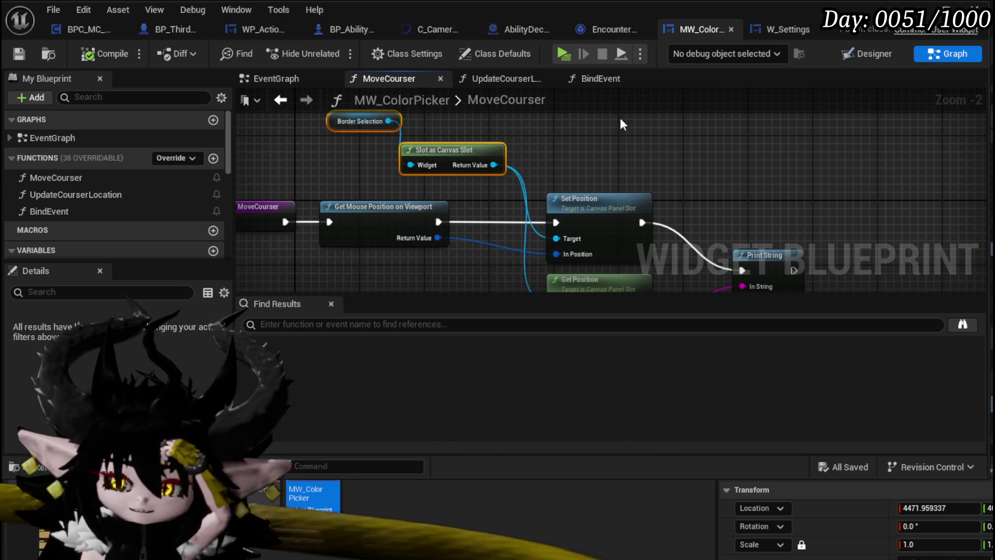
- Play the game, open Settings to check the hex colour wheel, exit, and save all
click(947, 7)
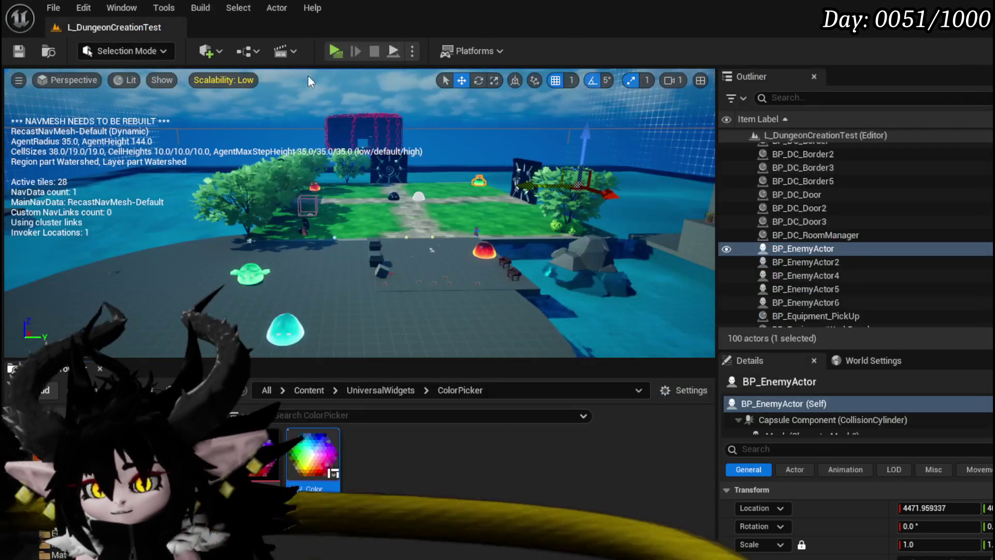
click(336, 51)
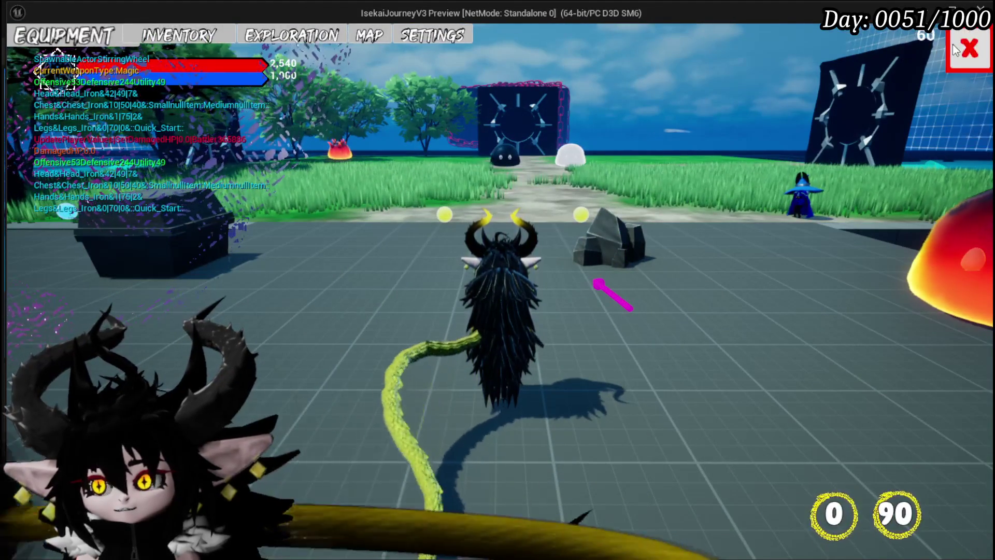
click(956, 49)
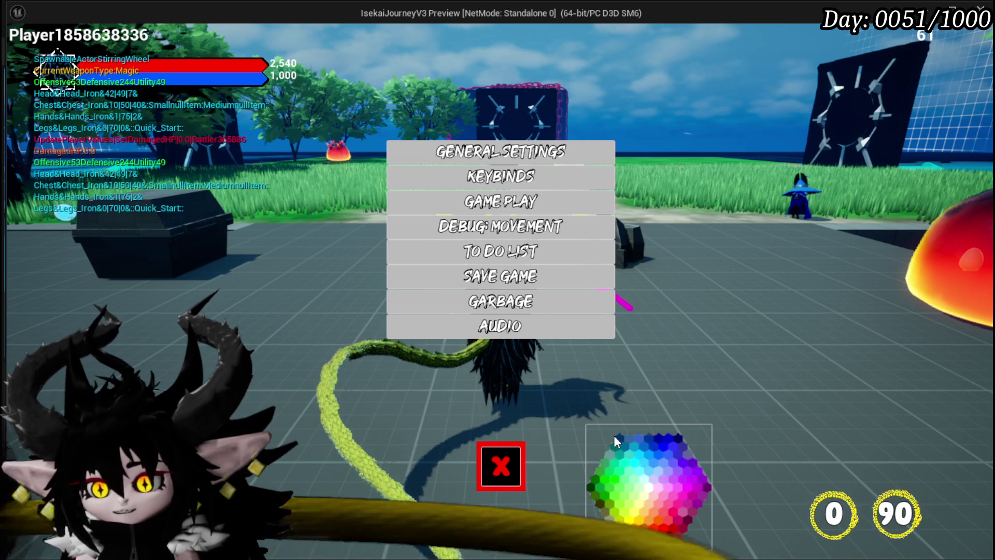
key(Escape)
click(25, 52)
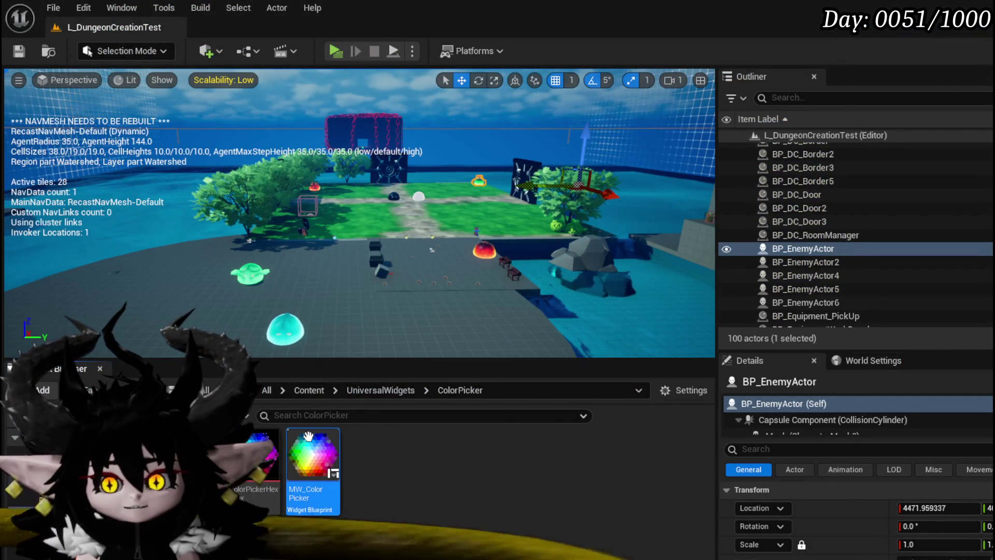
- In MW_ColorPicker's designer, set Border_Selection's Size X and Size Y to 15 and save
double_click(308, 435)
click(869, 54)
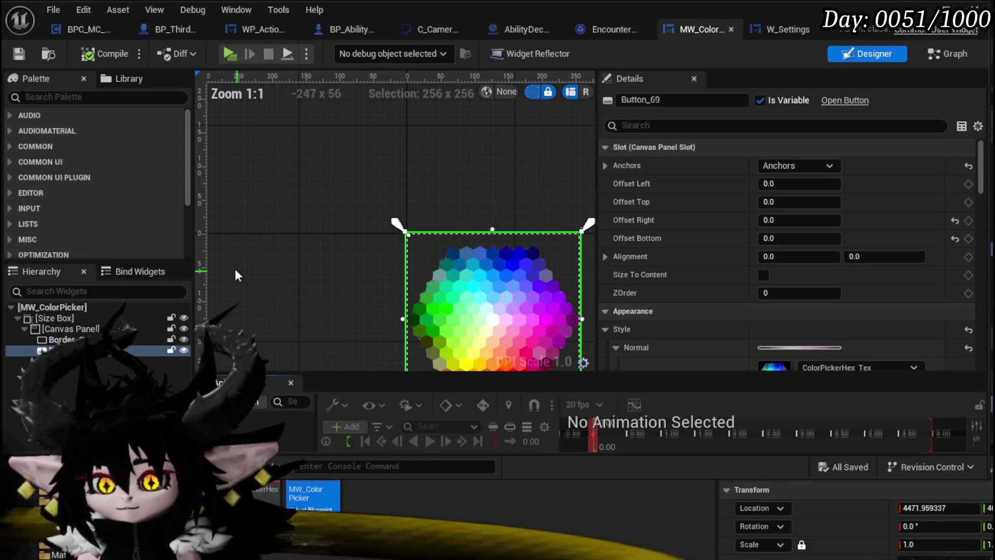
click(409, 234)
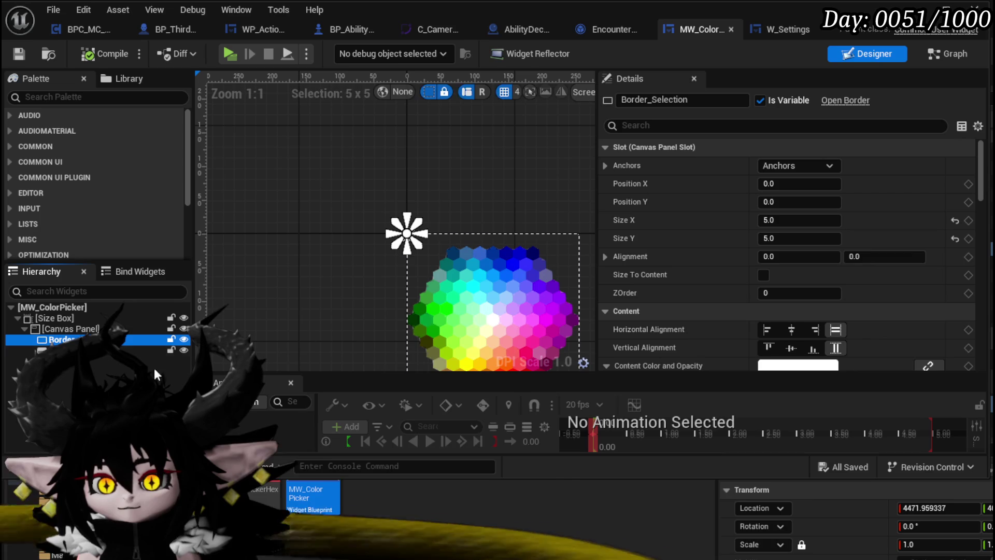
scroll(409, 321, up, 5)
drag(371, 273, 274, 330)
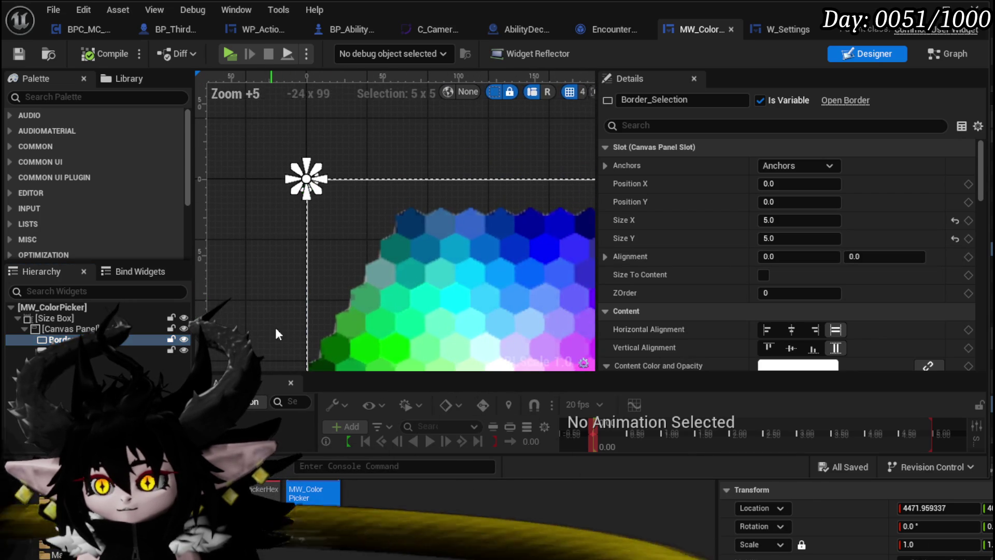
text(15)
click(795, 238)
text(15)
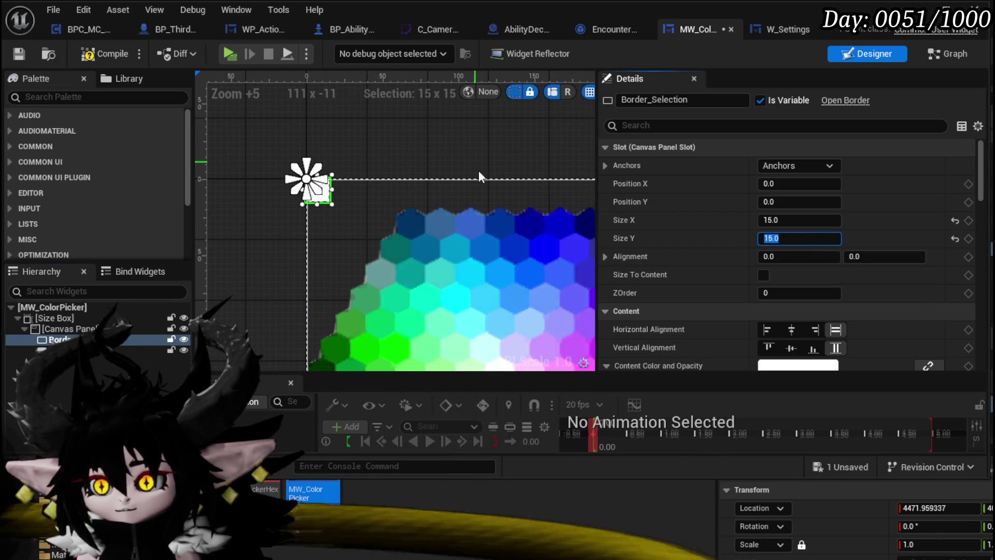
click(17, 54)
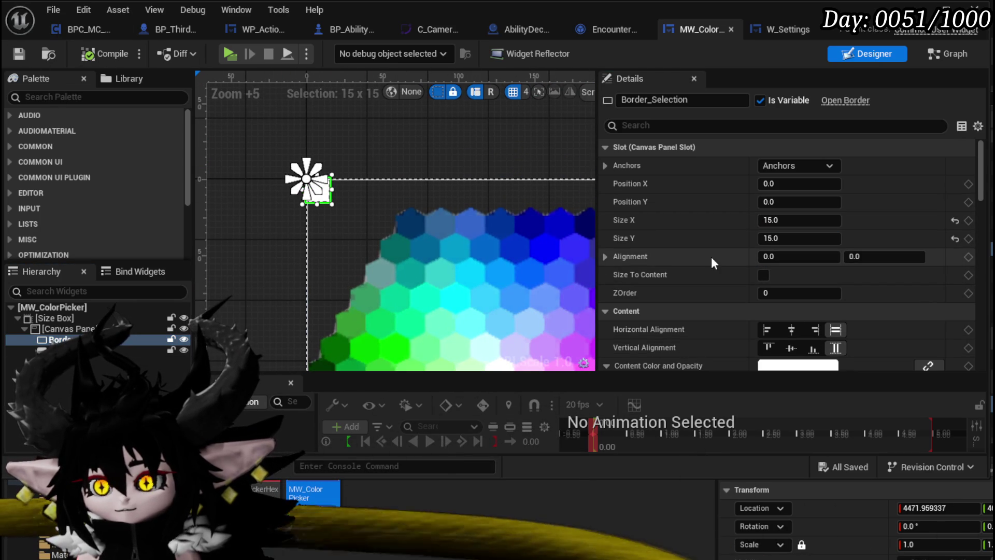
scroll(692, 249, down, 2)
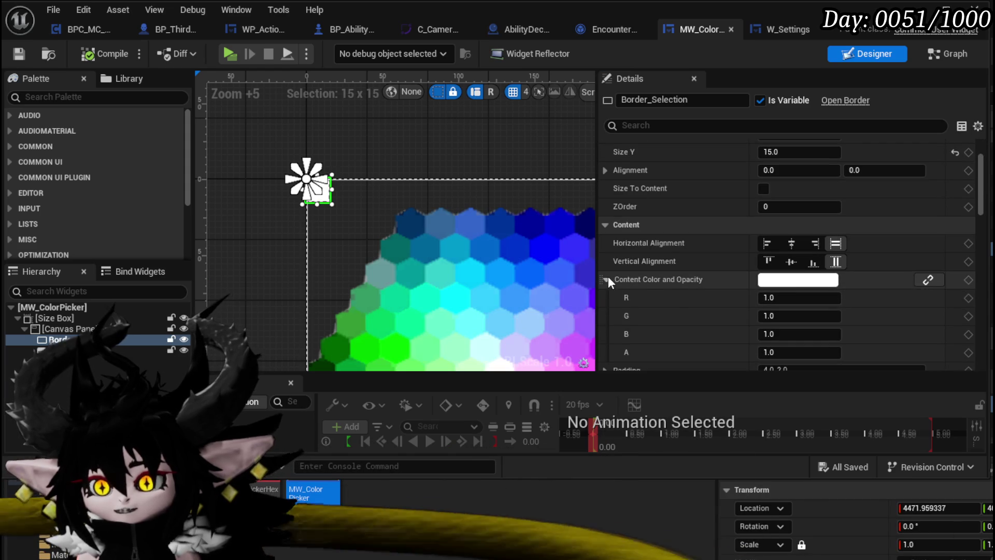
scroll(730, 281, down, 3)
- Search the brush image picker for 'Circle' and choose T_CircleHard for Border_Selection
click(855, 275)
text(Cir)
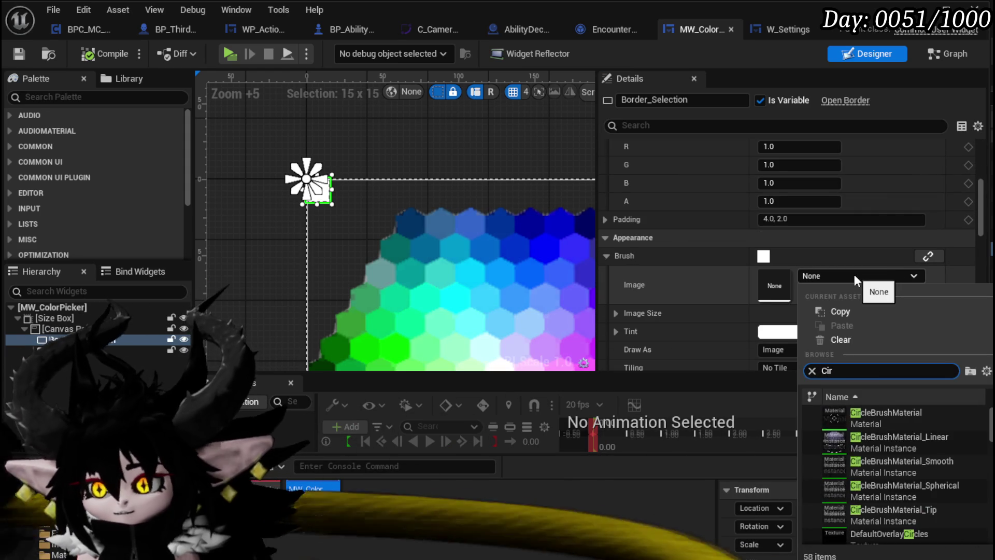
text(cle)
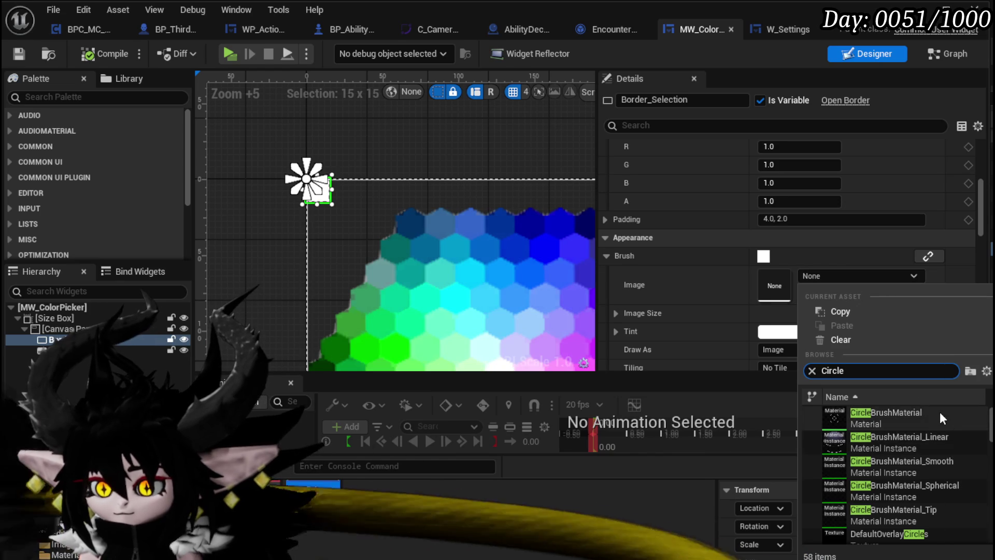
scroll(940, 412, down, 3)
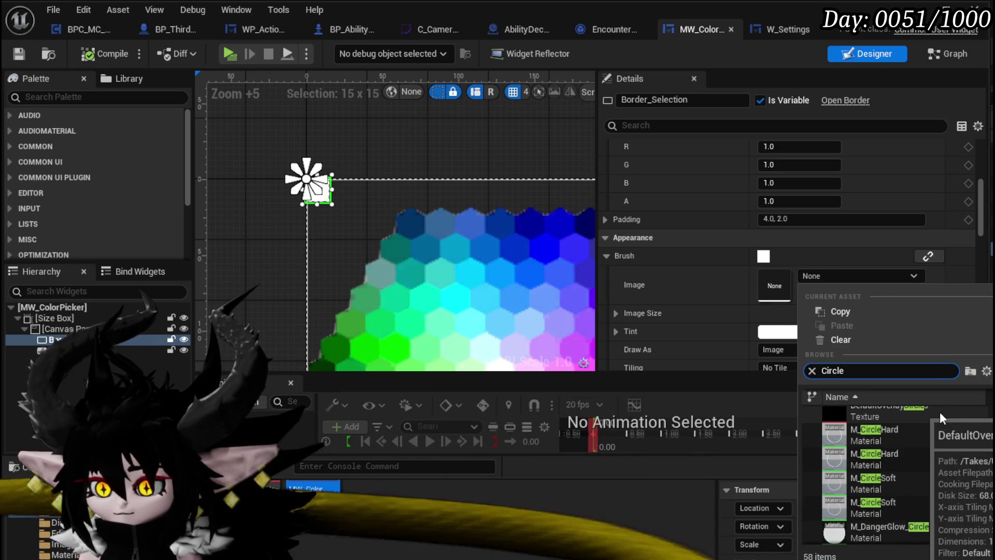
scroll(928, 467, down, 2)
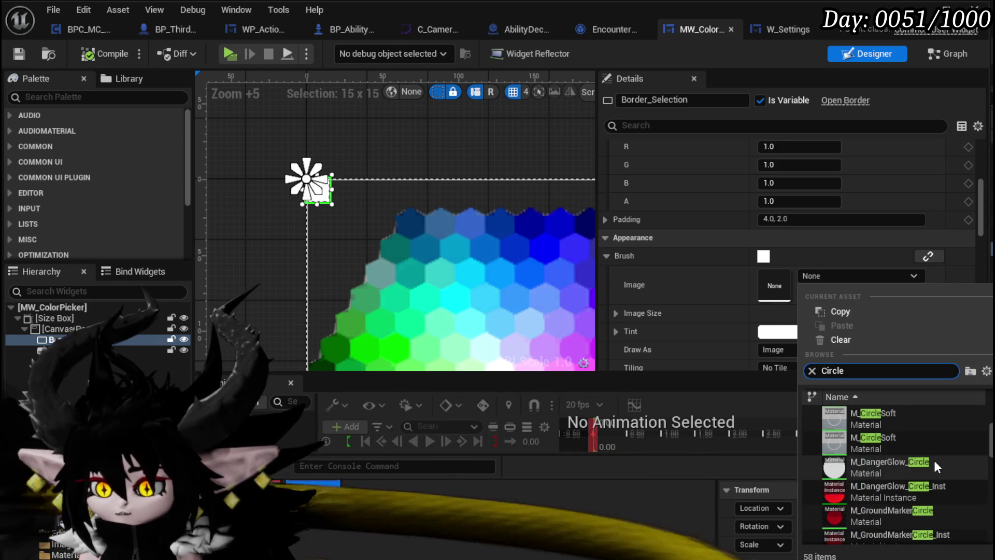
scroll(933, 459, up, 3)
scroll(933, 458, down, 3)
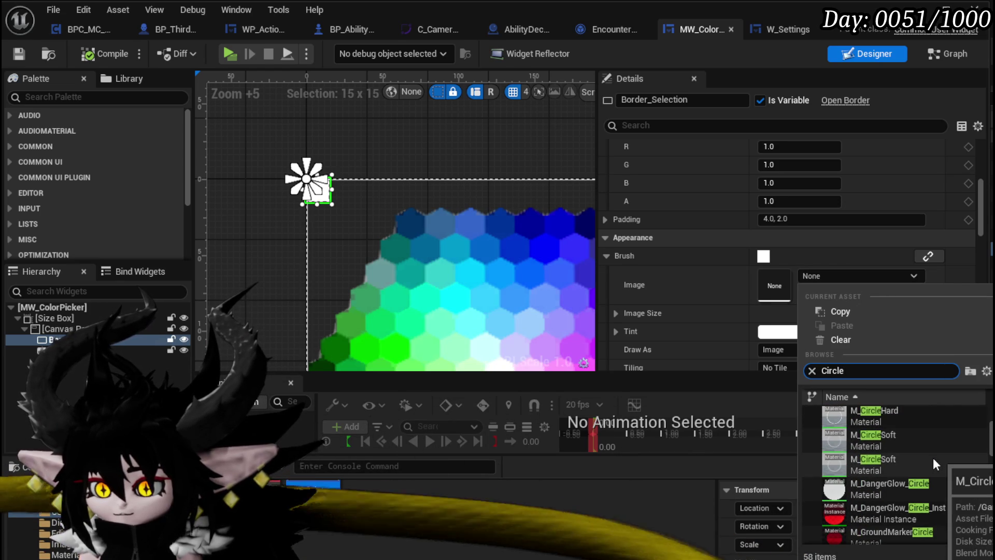
scroll(933, 458, down, 3)
scroll(933, 458, down, 3)
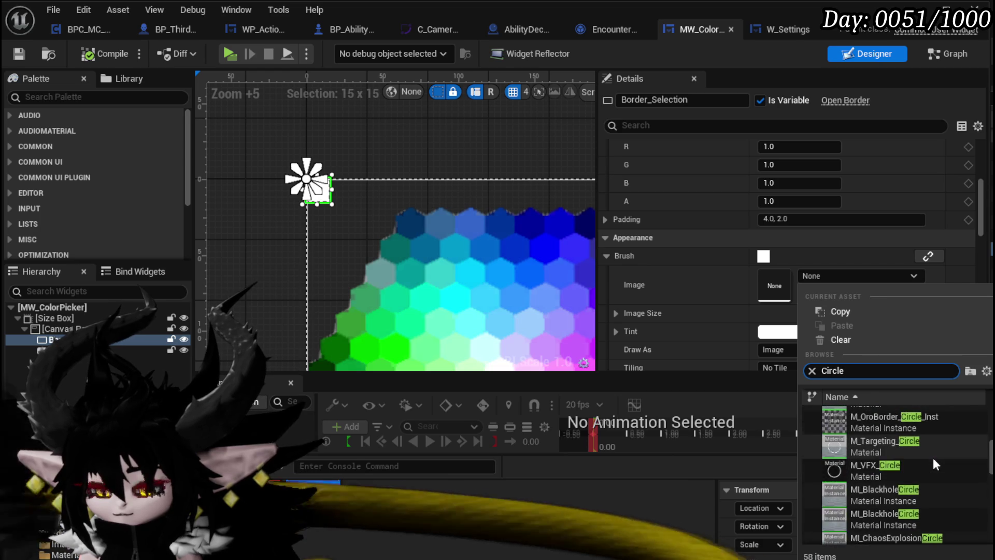
scroll(933, 458, down, 8)
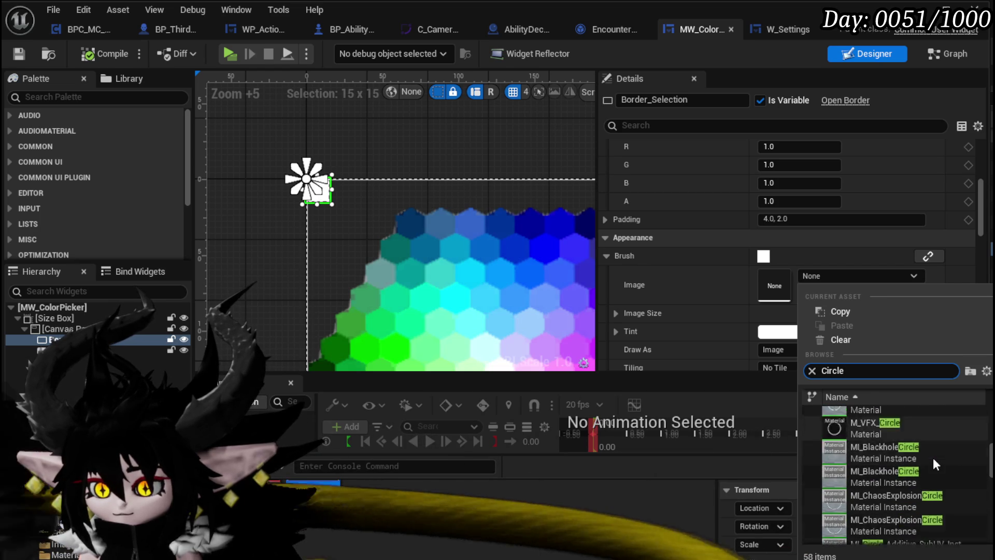
scroll(933, 458, down, 5)
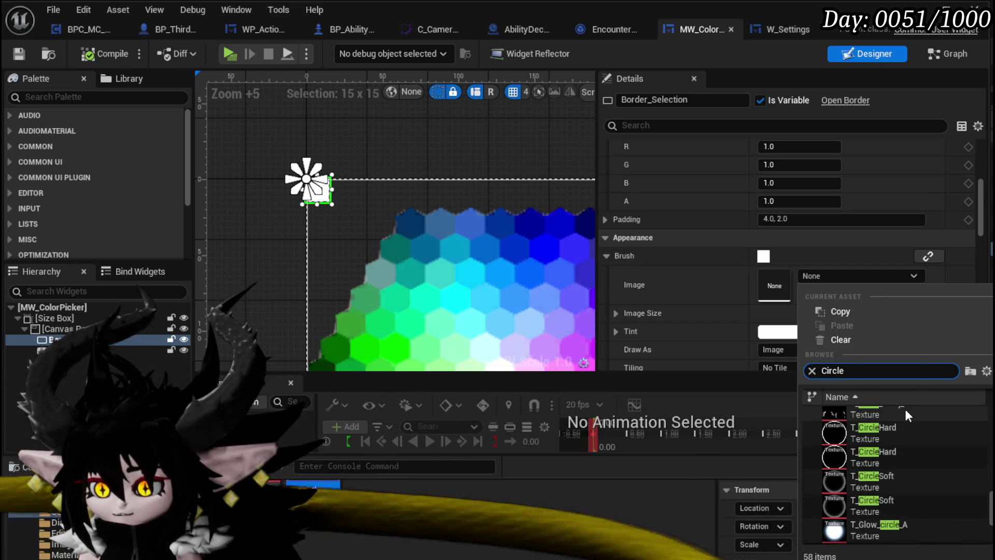
scroll(940, 453, up, 2)
scroll(925, 434, down, 3)
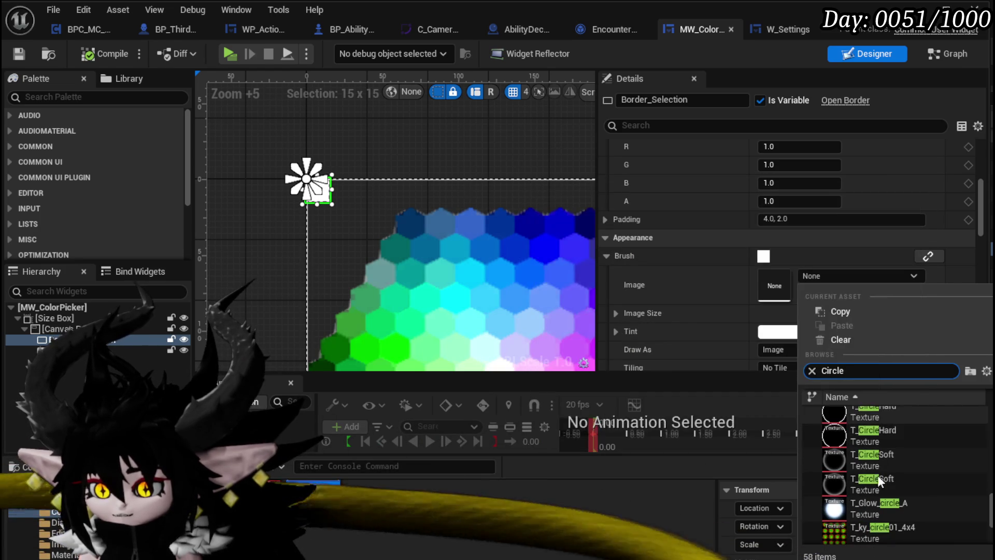
scroll(909, 460, down, 3)
scroll(927, 449, down, 1)
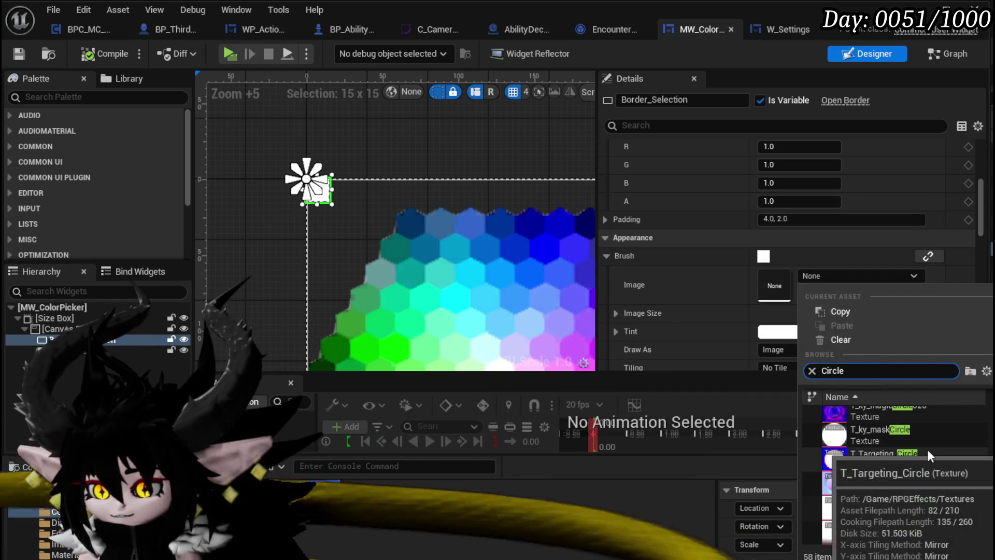
scroll(929, 450, up, 5)
mouse_move(924, 428)
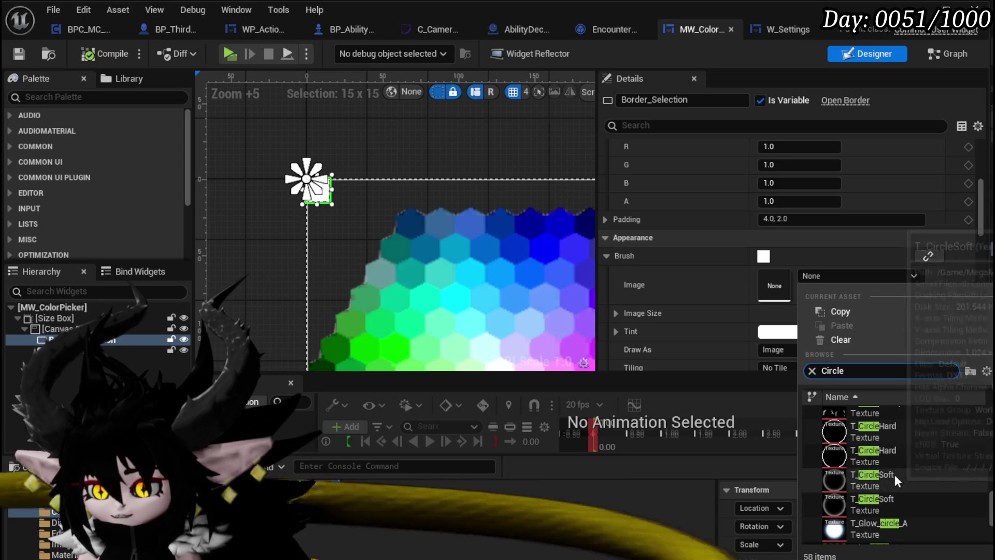
scroll(895, 474, up, 1)
mouse_move(903, 476)
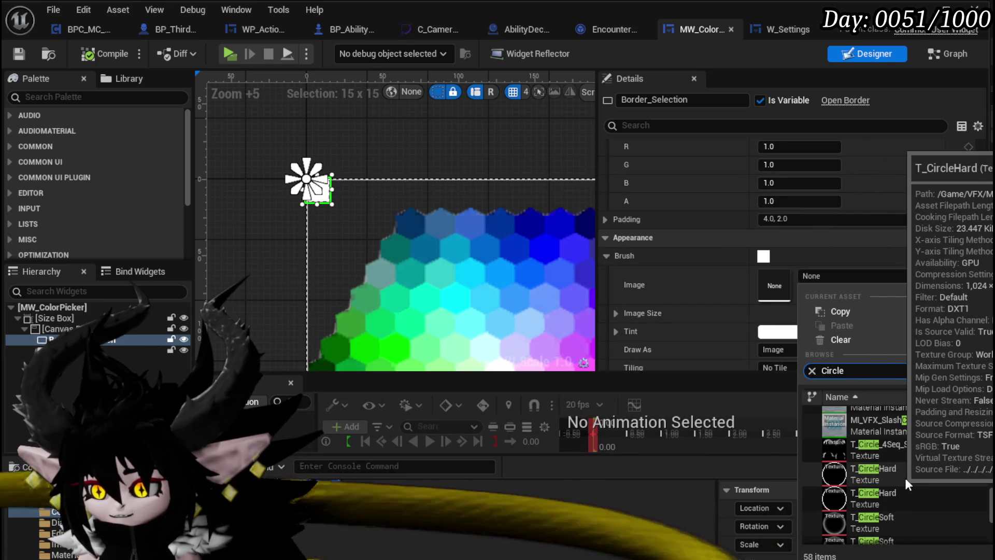
mouse_move(899, 496)
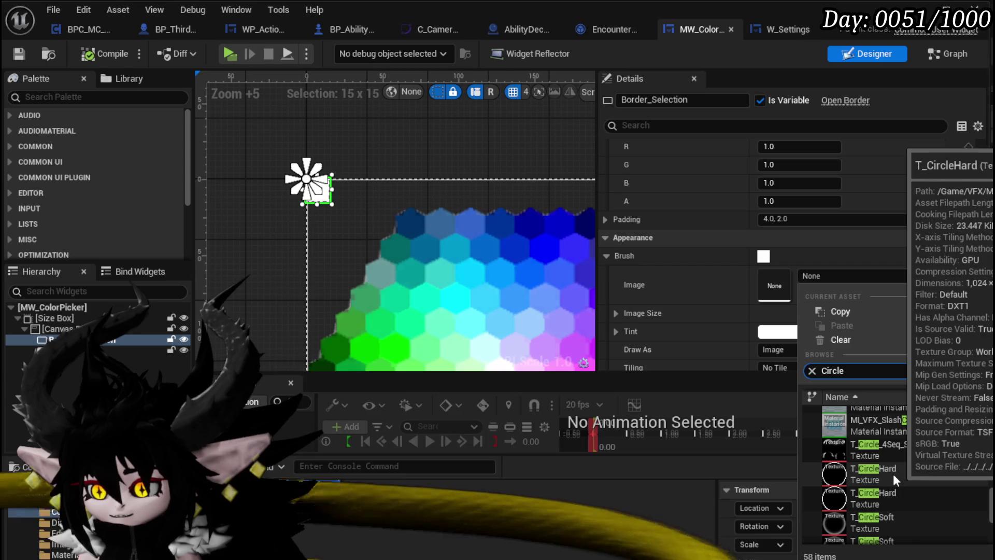
mouse_move(895, 519)
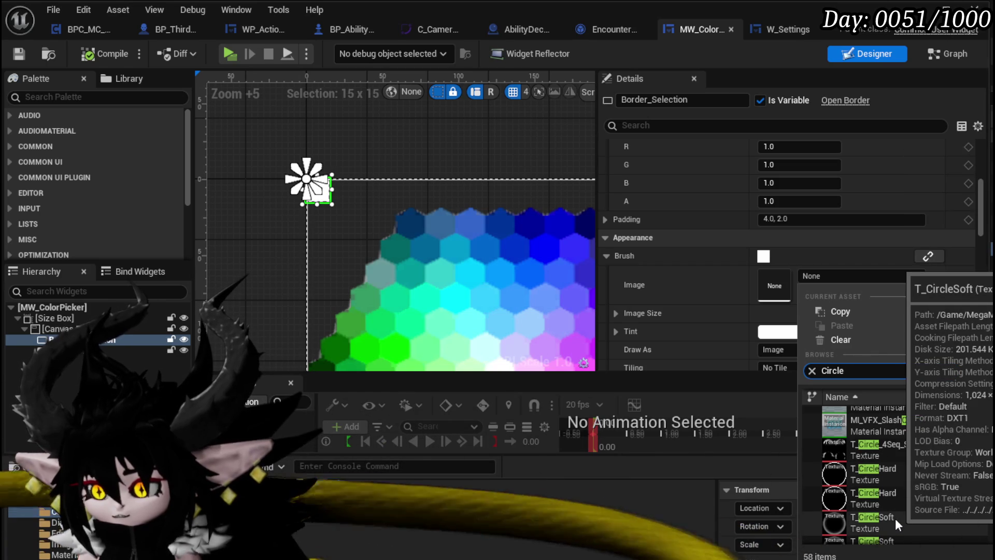
scroll(900, 456, up, 2)
scroll(901, 470, down, 2)
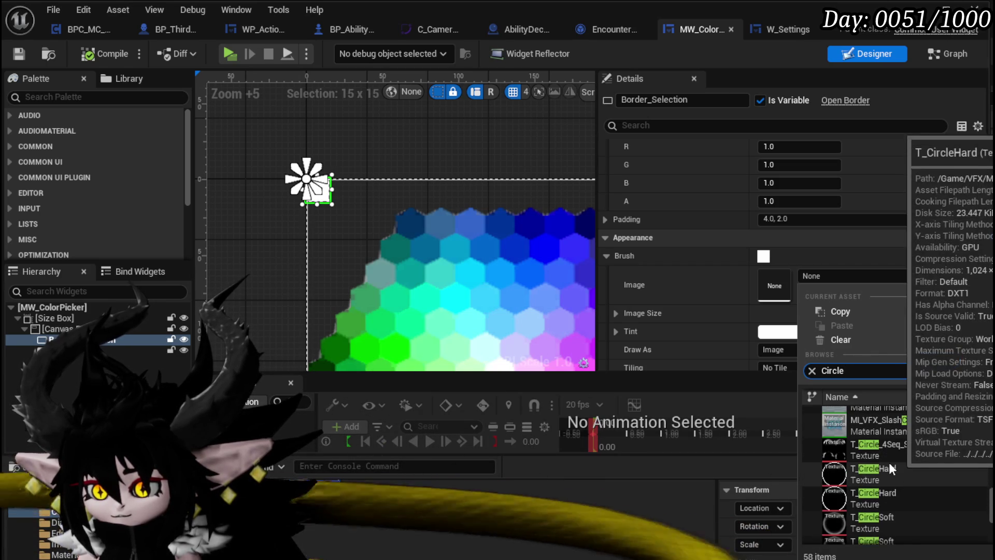
click(888, 462)
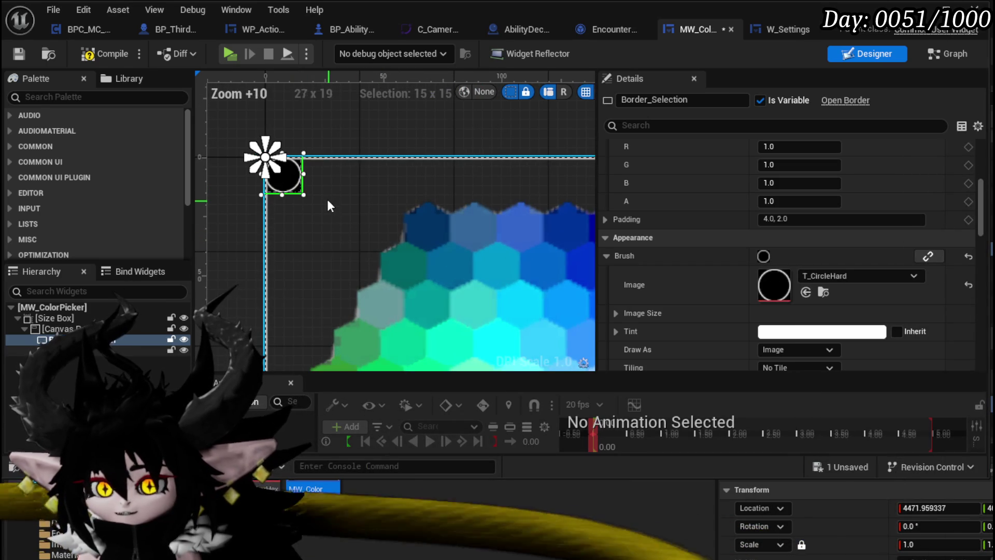
- Try M_VFX_Circle as the marker's brush image
scroll(303, 181, up, 8)
click(869, 280)
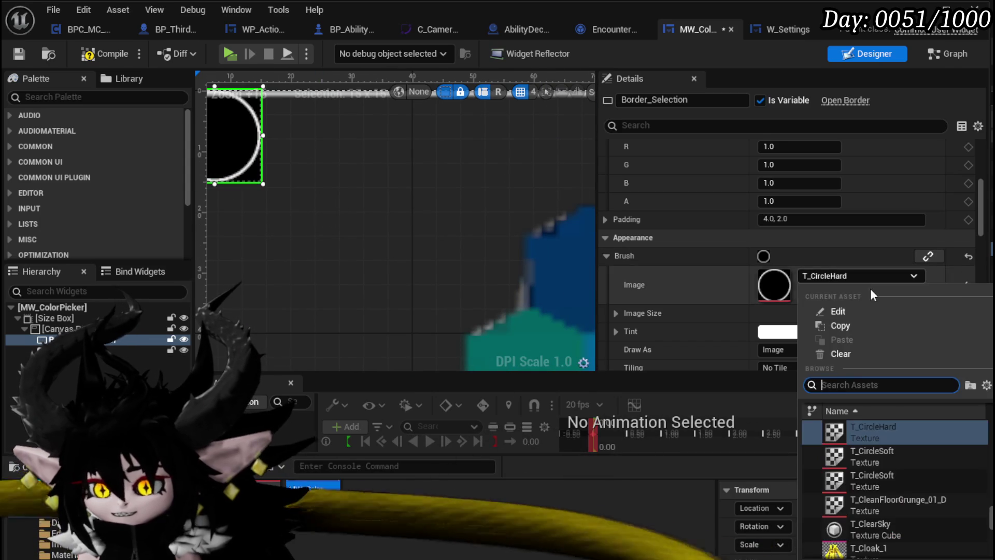
scroll(892, 476, up, 5)
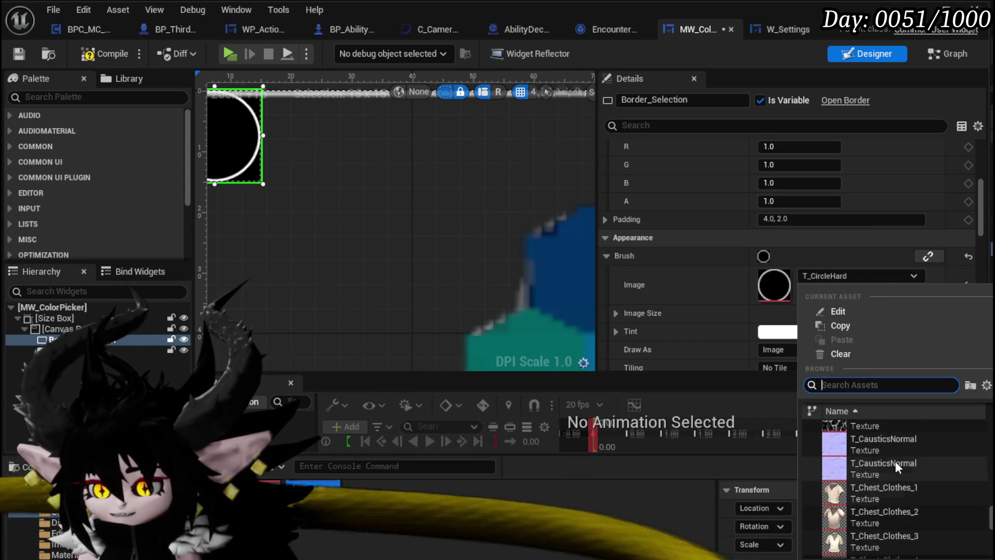
scroll(894, 459, up, 3)
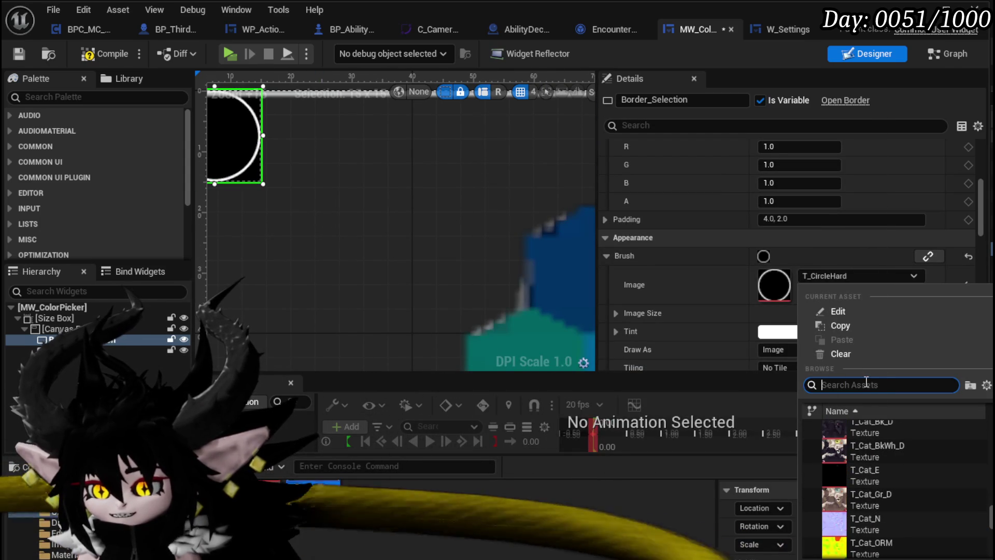
text(circle)
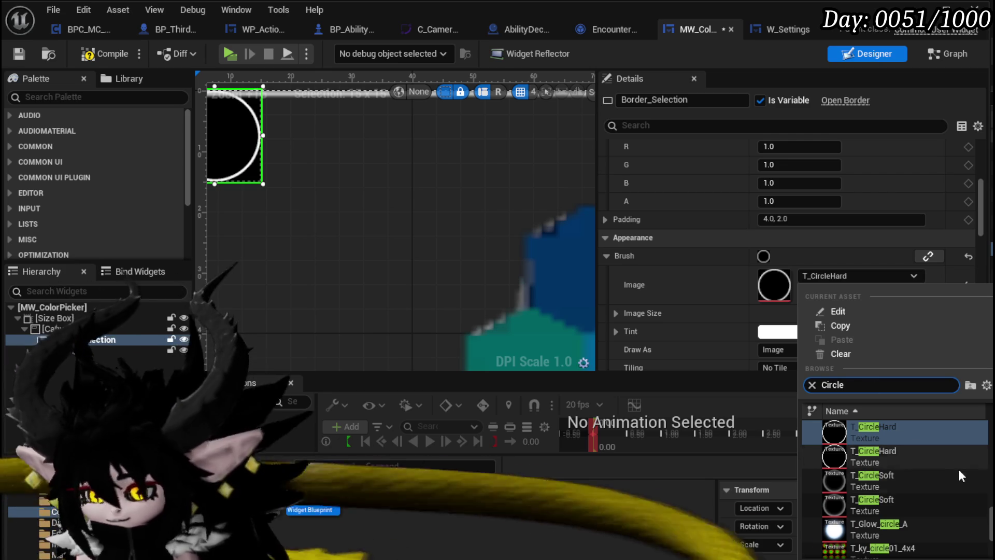
scroll(922, 463, up, 10)
scroll(918, 449, up, 5)
click(911, 541)
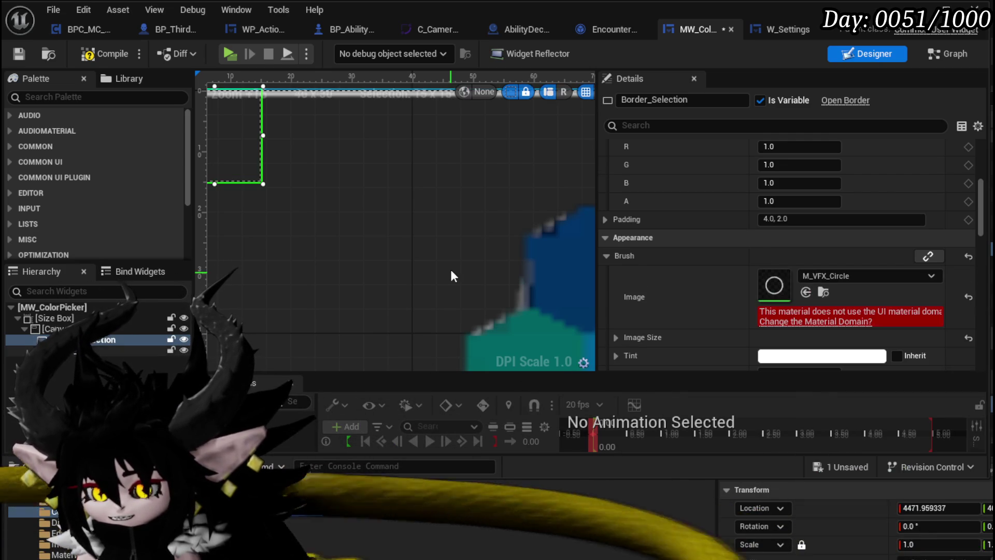
- Switch the marker's brush image to the M_UI_ImageBorder material
scroll(450, 268, up, 2)
click(864, 275)
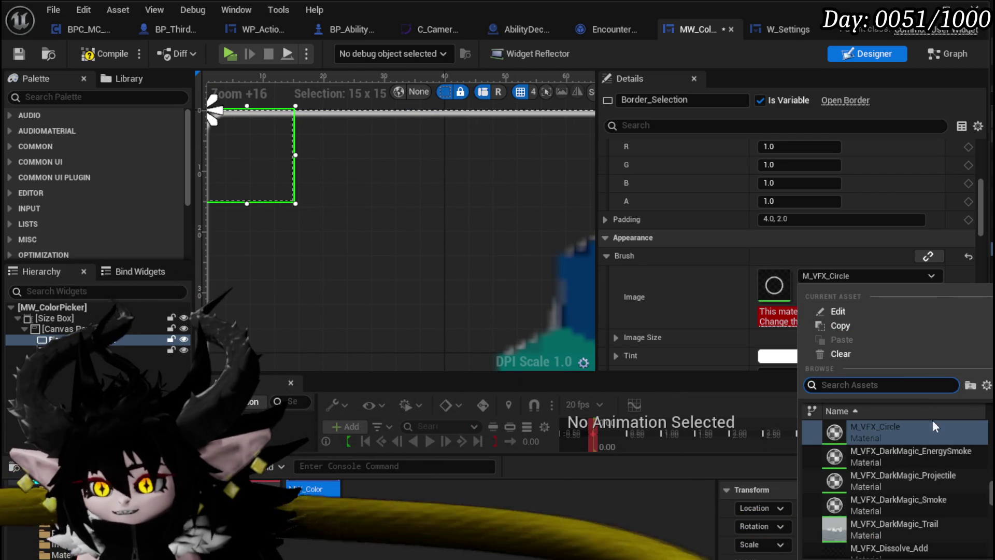
scroll(918, 456, up, 5)
scroll(919, 453, up, 2)
scroll(899, 440, up, 2)
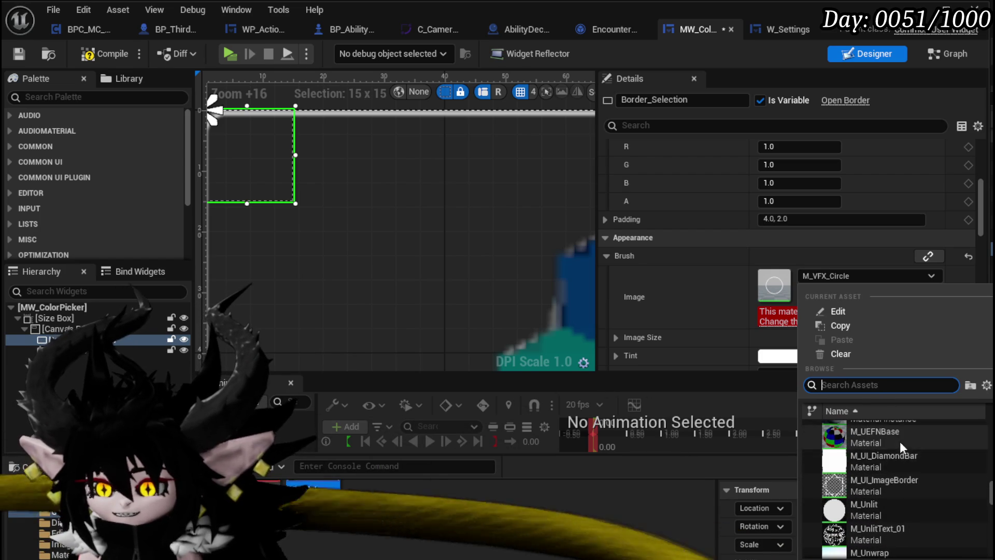
click(924, 487)
drag(525, 318, 583, 353)
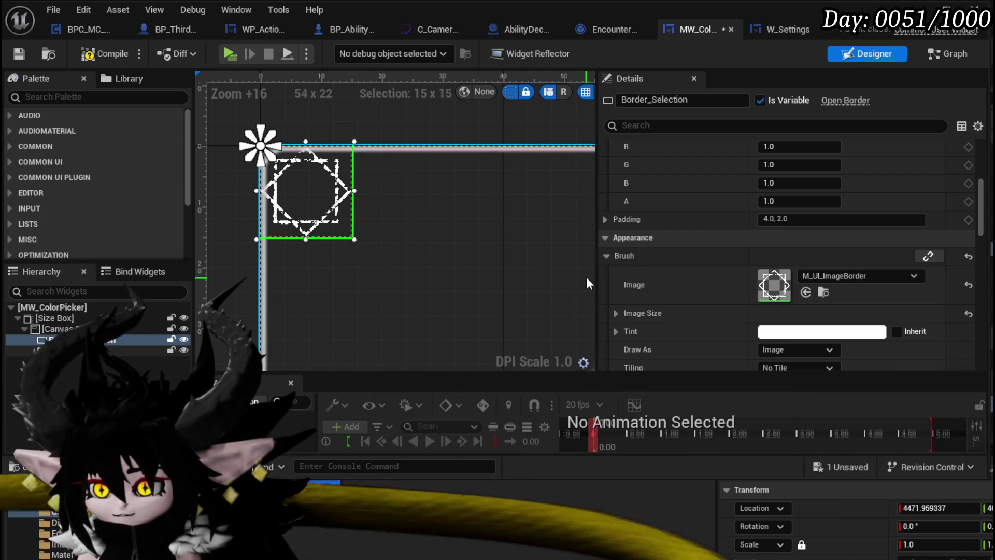
- Set Border_Selection's slot alignment to 0.5, 0.5 and compile
click(82, 55)
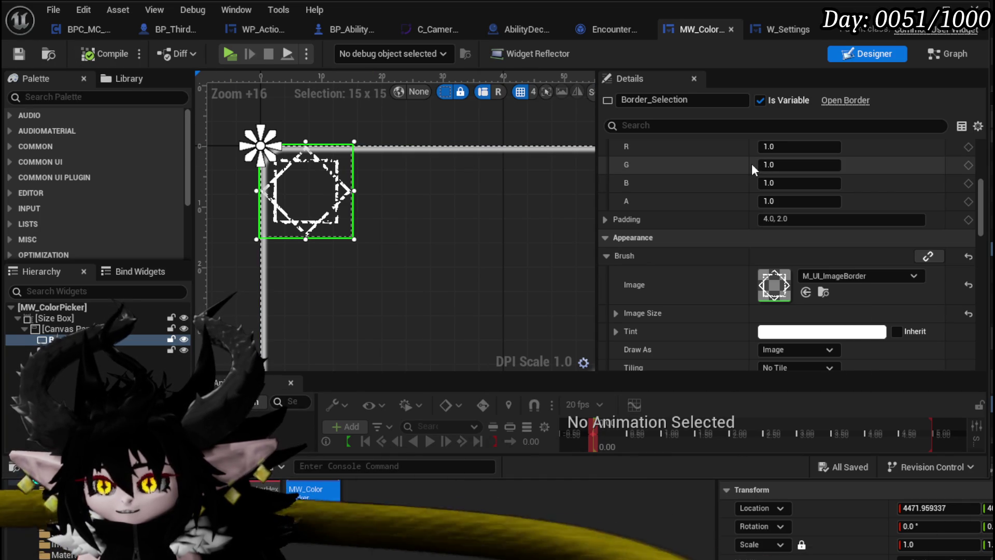
scroll(793, 256, up, 10)
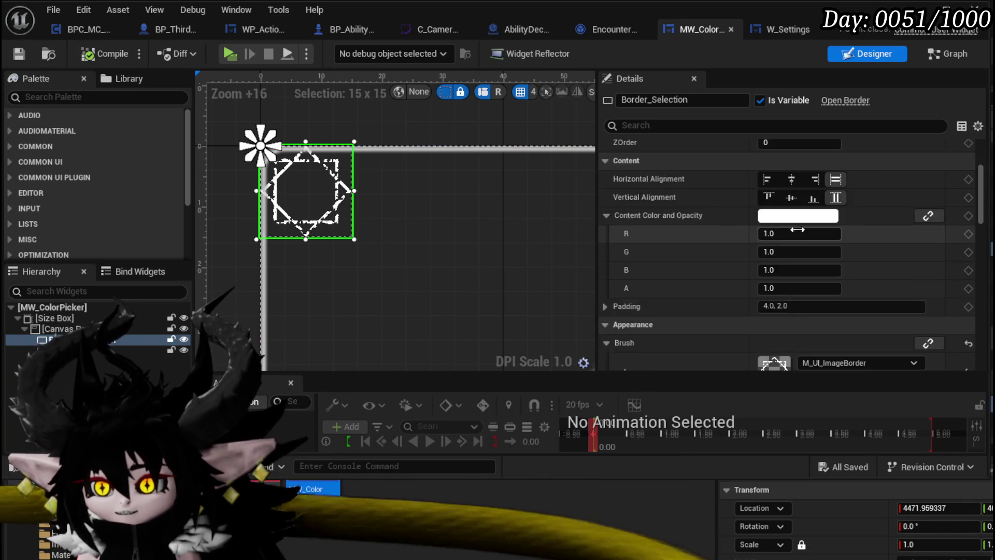
click(816, 261)
click(859, 256)
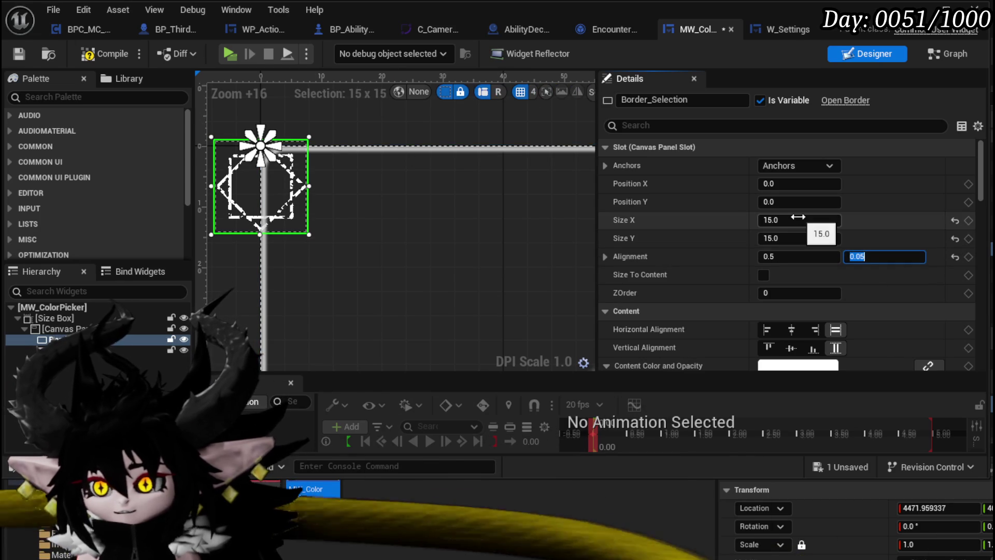
click(859, 258)
text(0.5)
click(98, 53)
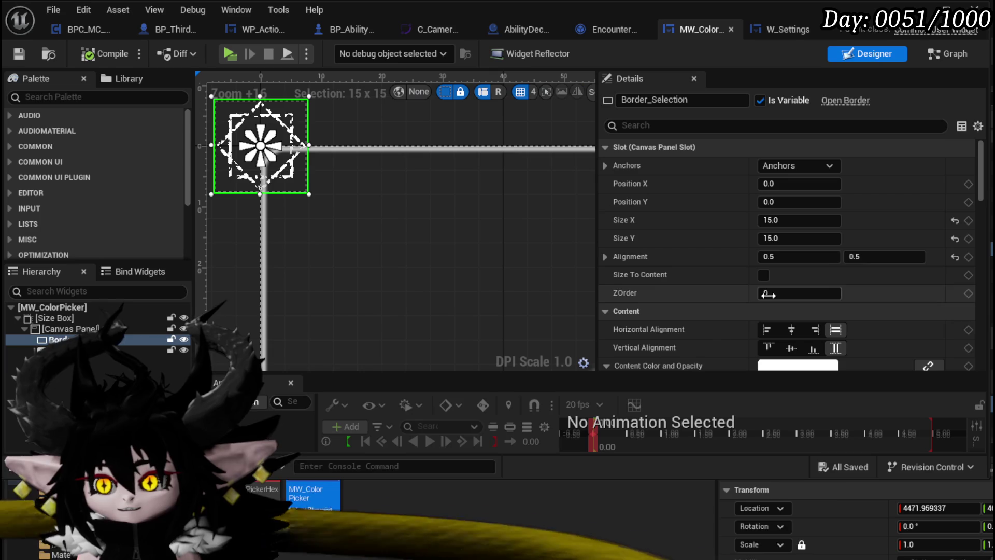
- Set the marker's ZOrder to 1, save the widget, and return to the level editor
click(798, 293)
text(1)
key(Return)
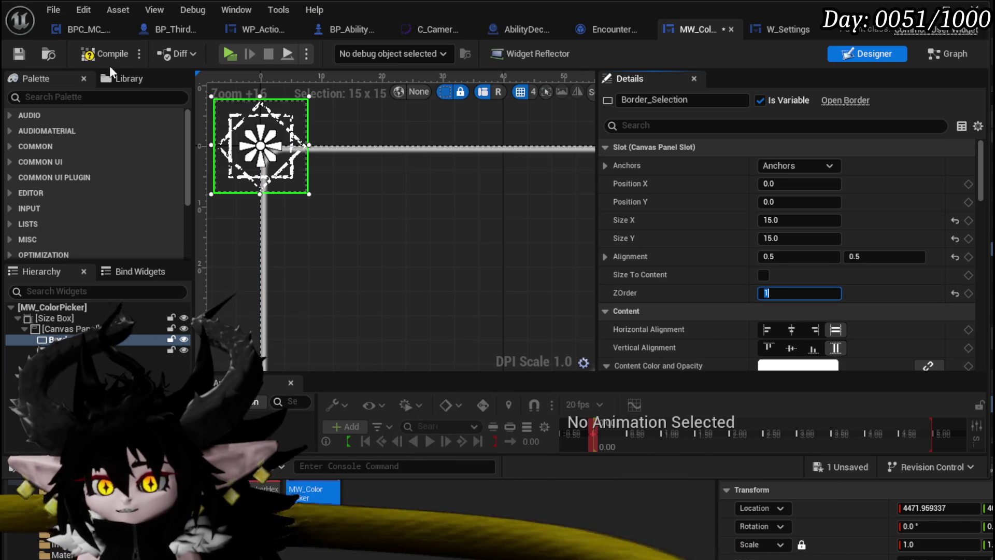
click(18, 54)
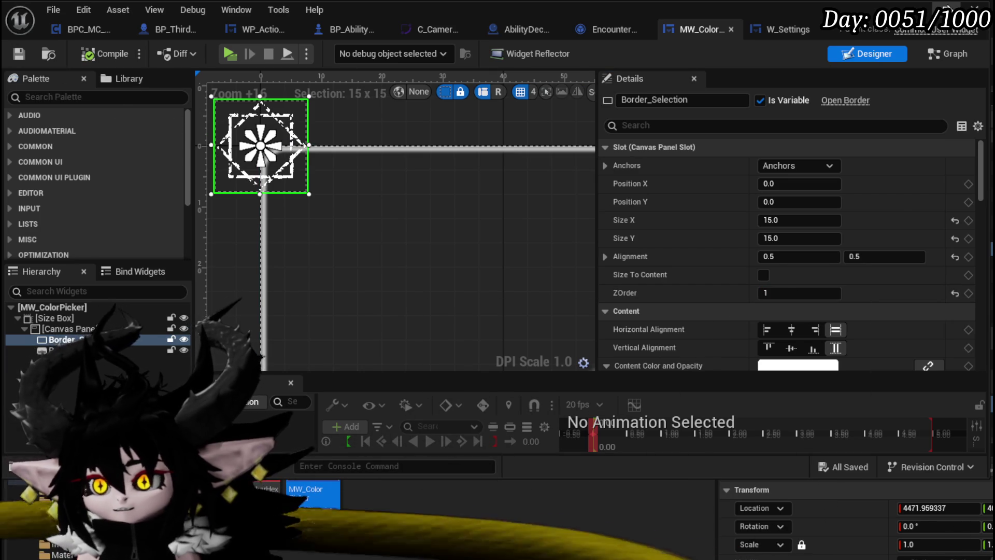
click(952, 4)
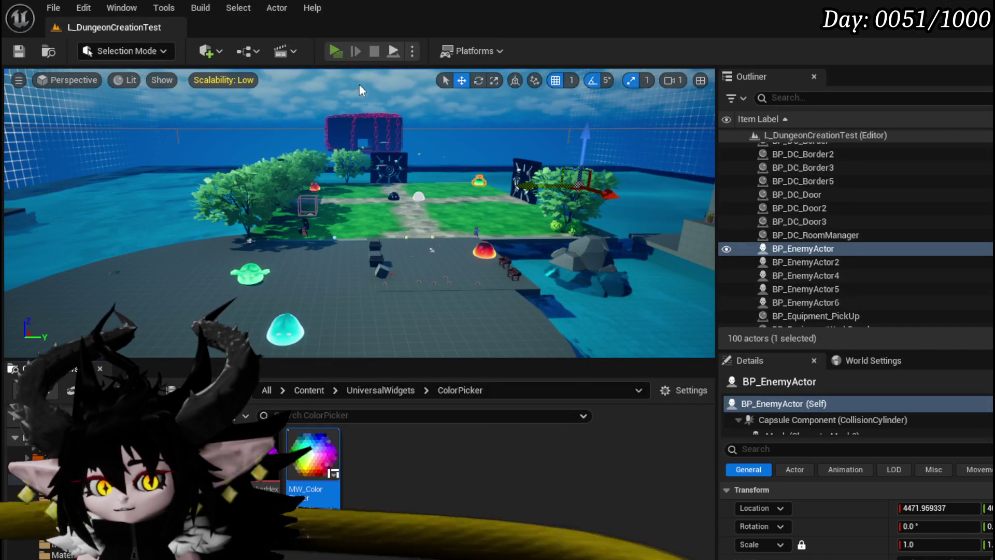
click(335, 51)
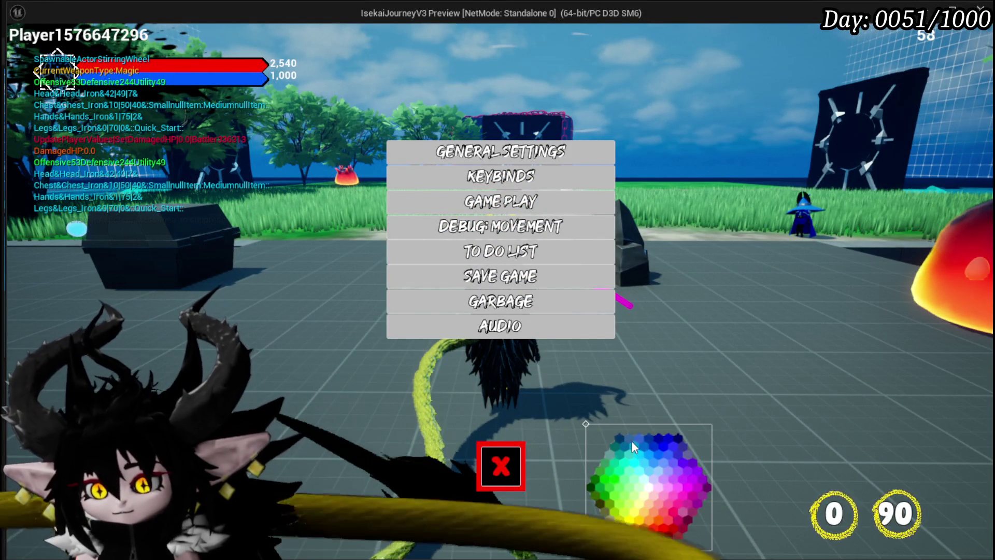
click(633, 439)
click(632, 481)
click(615, 459)
click(616, 437)
click(595, 471)
click(614, 525)
click(684, 514)
click(682, 450)
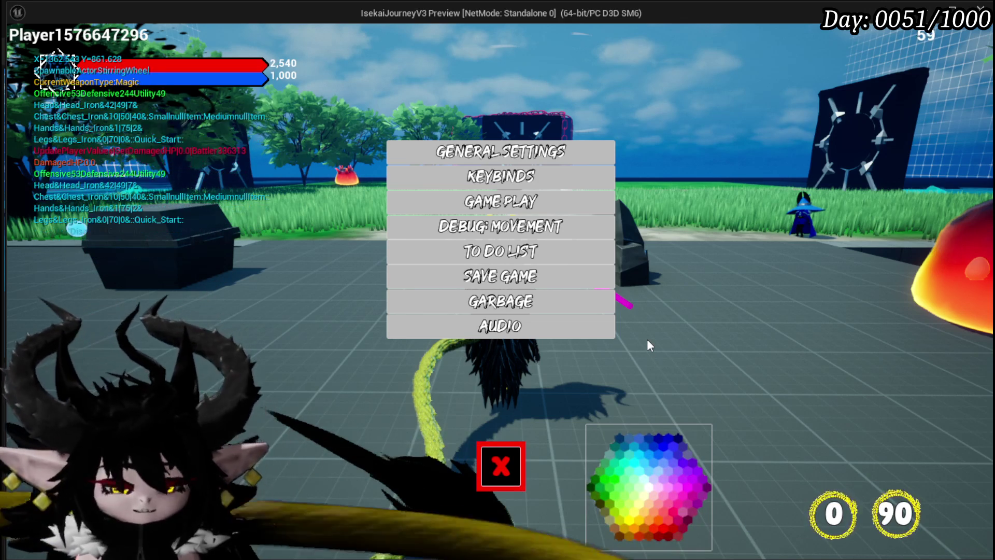
key(Escape)
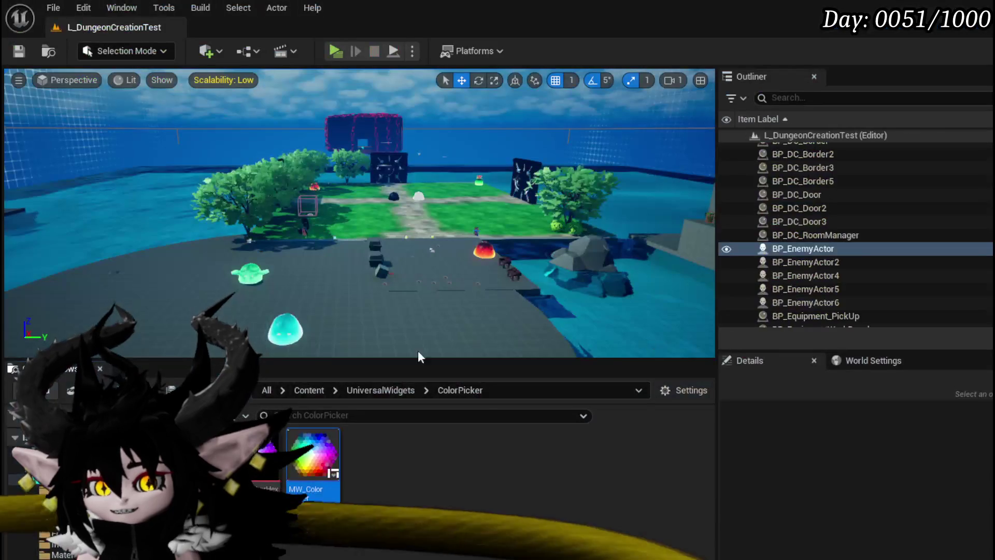
double_click(308, 457)
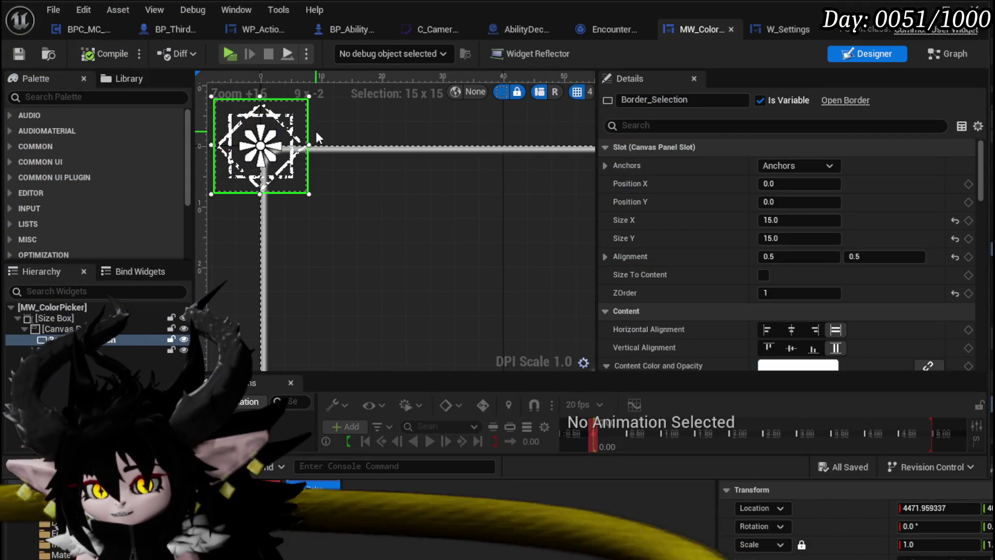
- Select Border_Selection and set its Size X and Size Y to 50
scroll(882, 208, down, 3)
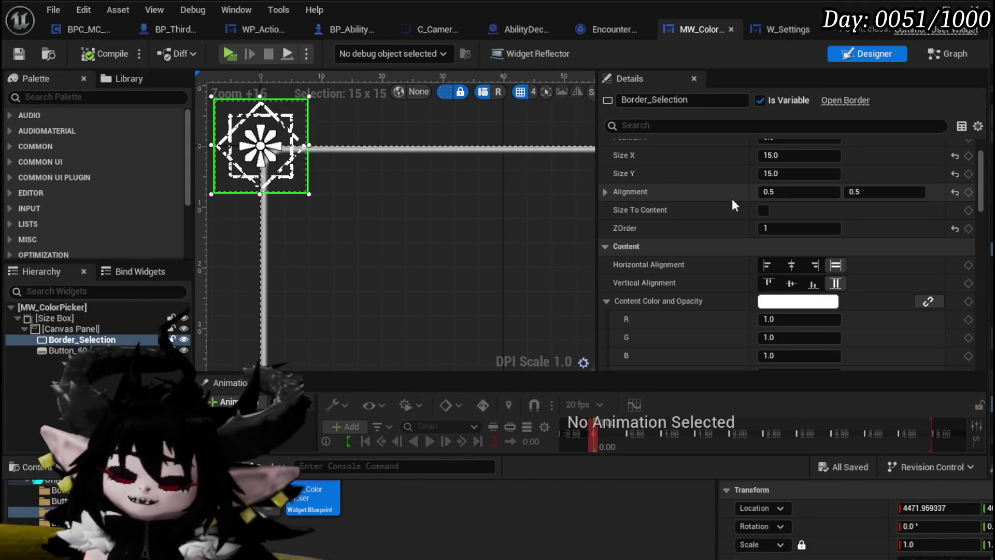
scroll(732, 200, up, 3)
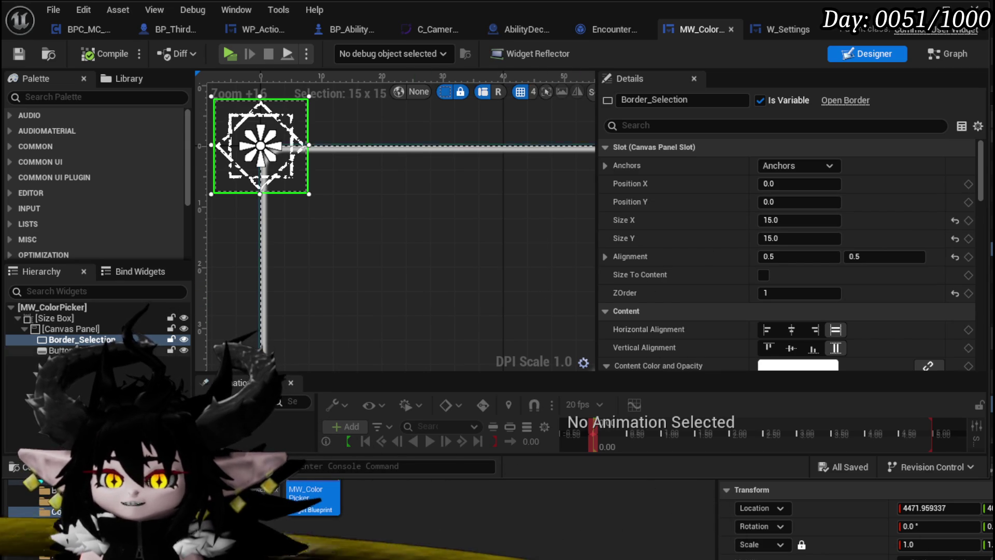
click(61, 350)
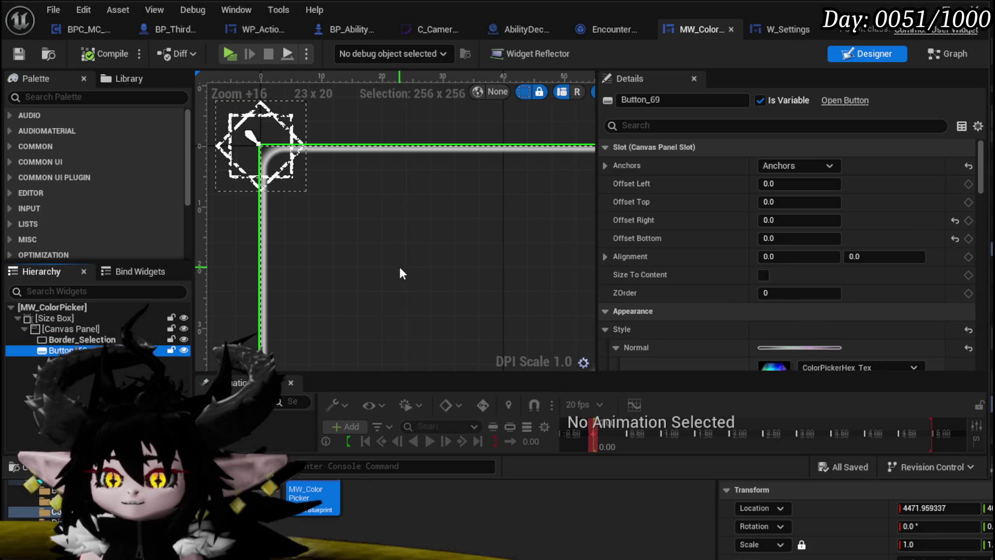
scroll(327, 198, down, 5)
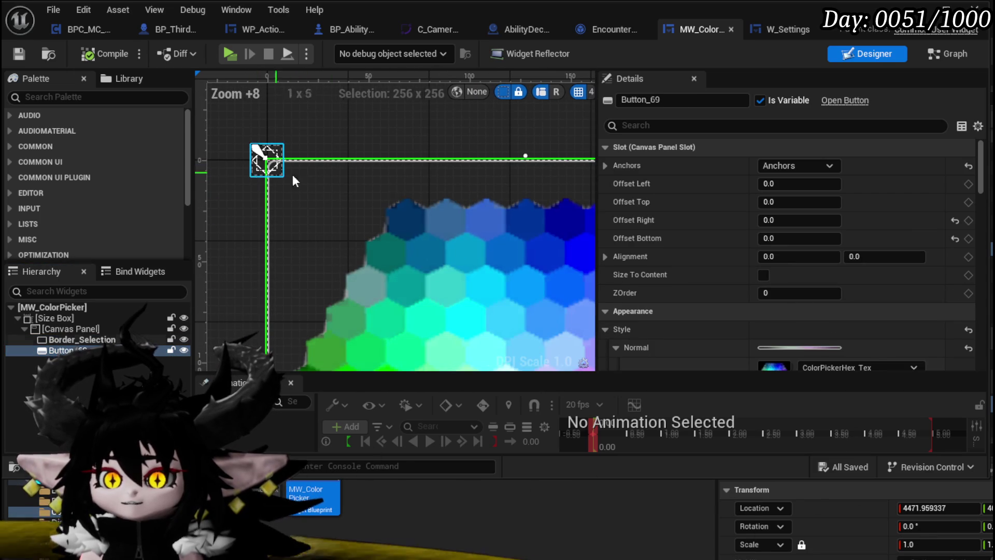
click(61, 340)
click(790, 220)
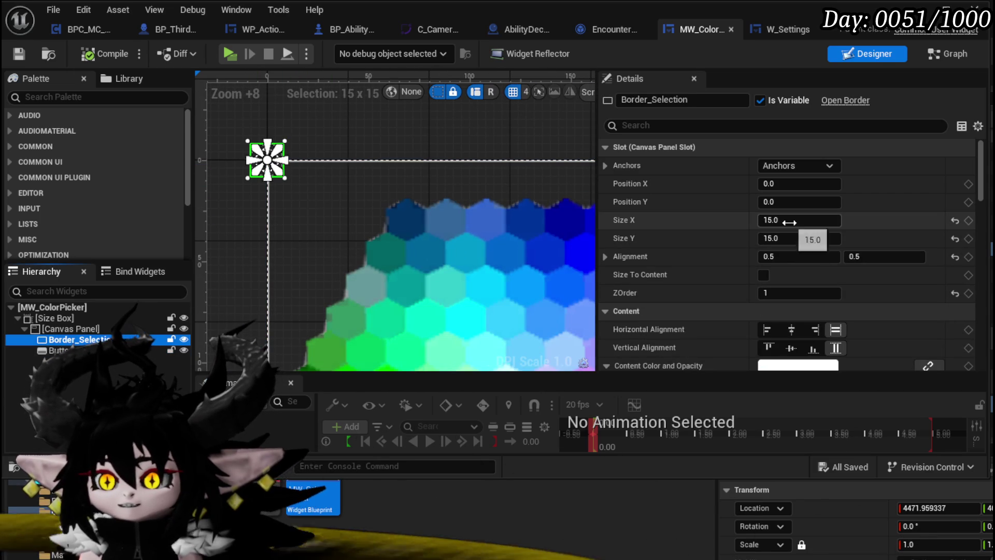
text(25)
key(Return)
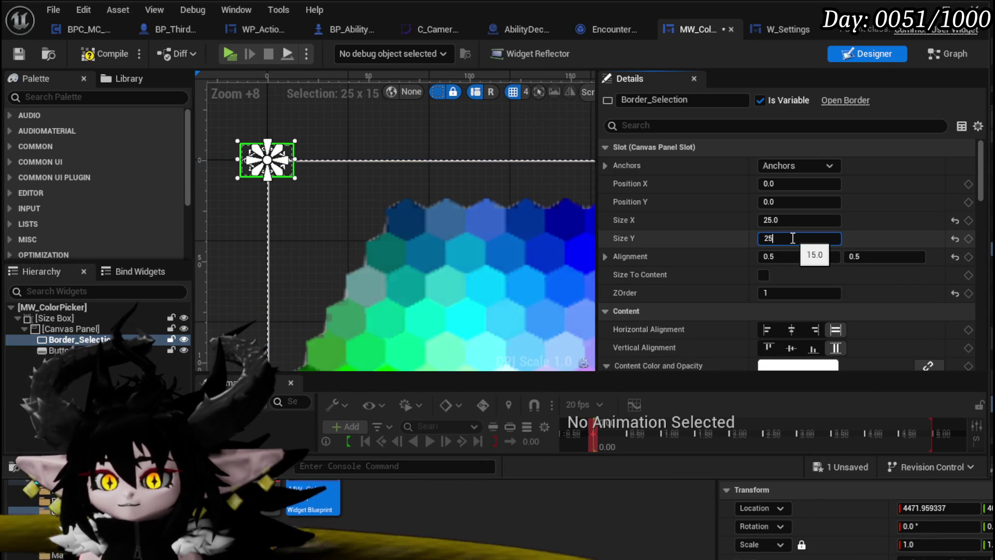
key(Return)
text(50)
key(Return)
text(0)
key(Return)
- Undo the accidental marker move, save MW_ColorPicker, and switch to W_Settings
scroll(338, 183, down, 7)
scroll(338, 183, up, 2)
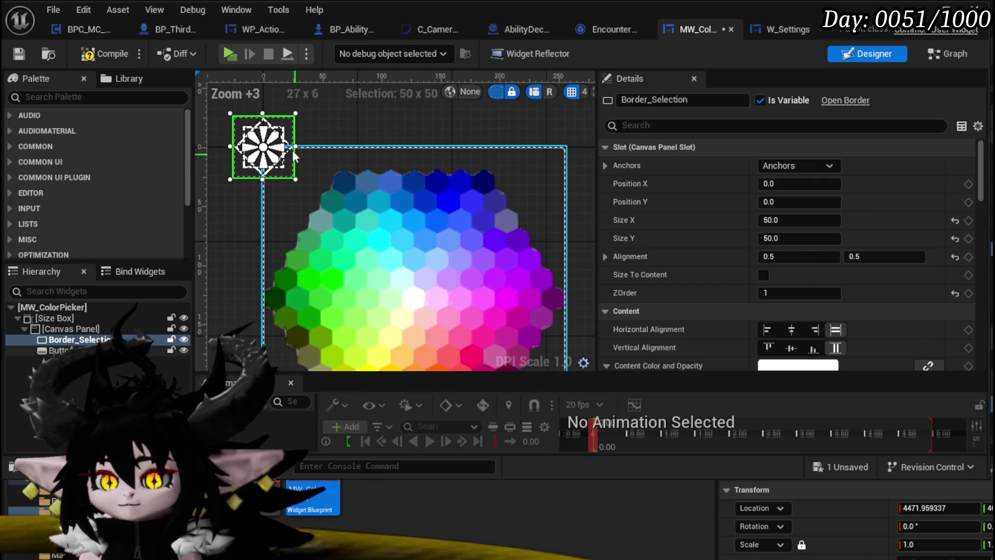
drag(286, 128, 348, 176)
drag(429, 239, 434, 206)
key(ctrl+z)
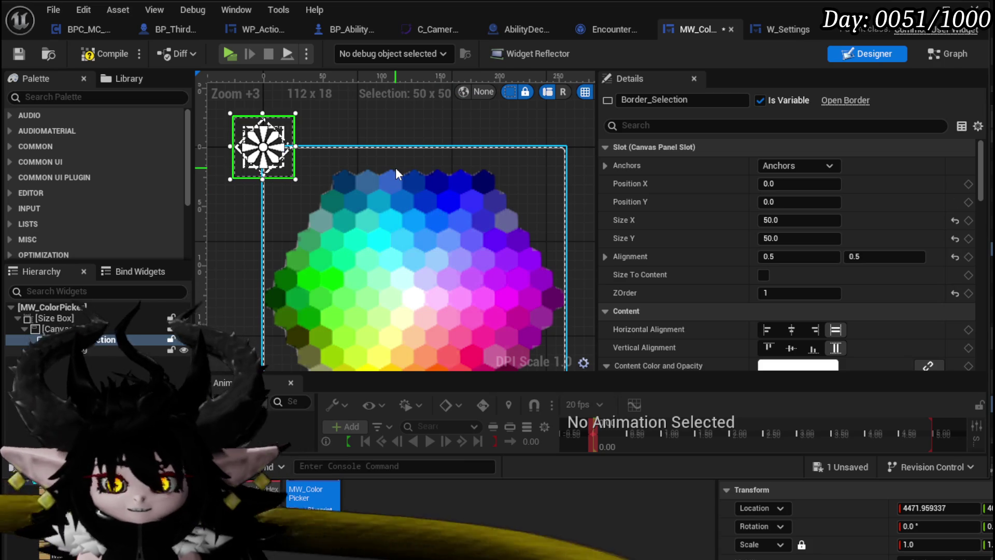
click(19, 54)
click(773, 31)
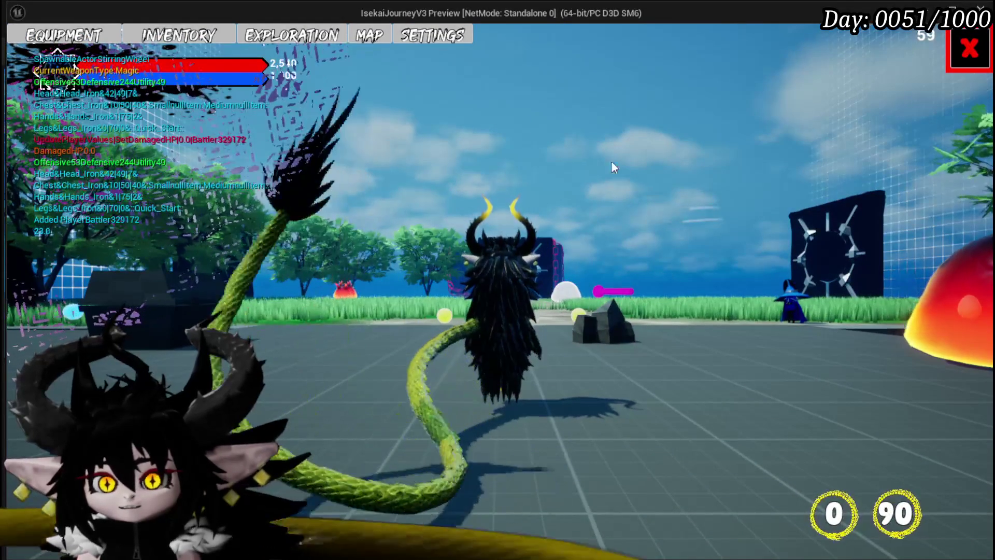
- Open the in-game Settings menu and sweep across the colour wheel, then exit the preview and save the level
key(Escape)
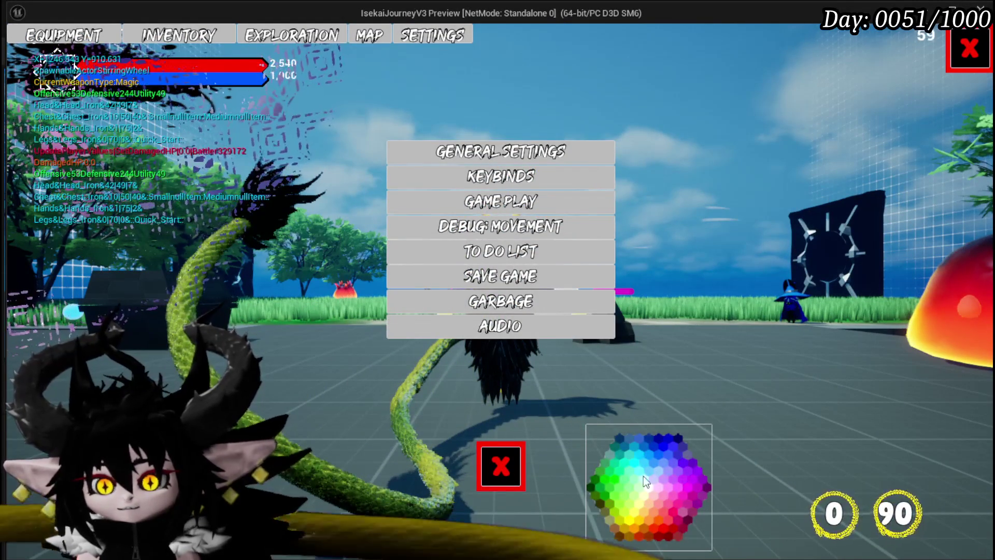
click(650, 474)
click(668, 429)
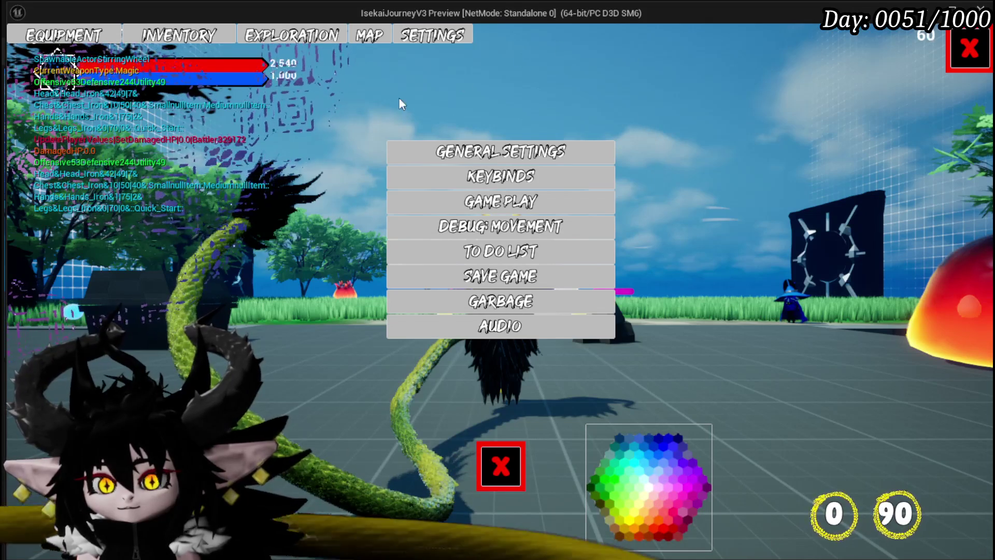
mouse_move(620, 434)
mouse_down()
mouse_move(621, 480)
mouse_move(691, 473)
mouse_move(626, 442)
mouse_move(649, 498)
mouse_move(673, 514)
mouse_move(645, 518)
mouse_move(667, 455)
mouse_move(614, 474)
mouse_move(623, 455)
mouse_move(679, 489)
mouse_move(649, 468)
mouse_move(645, 478)
mouse_move(635, 450)
mouse_move(642, 505)
mouse_up()
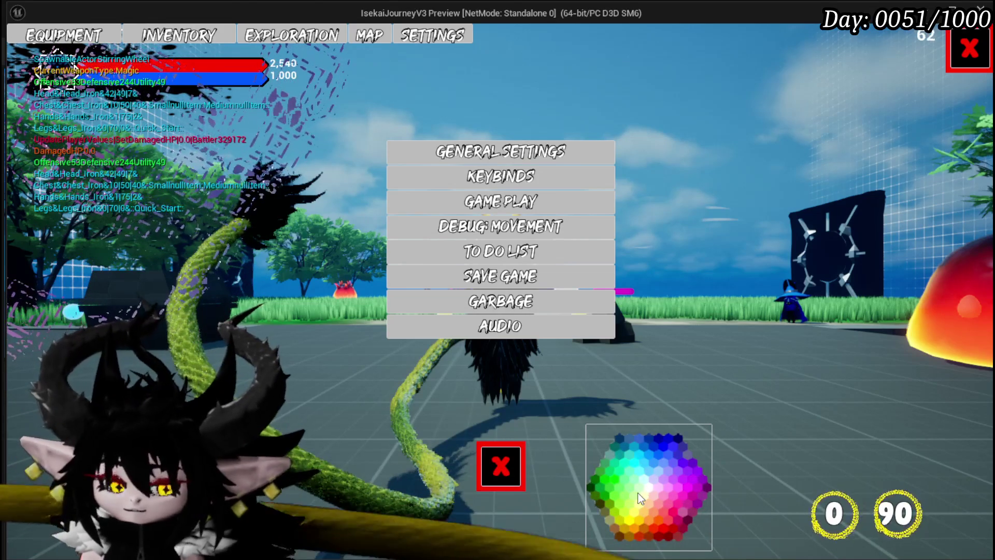
key(Escape)
click(26, 51)
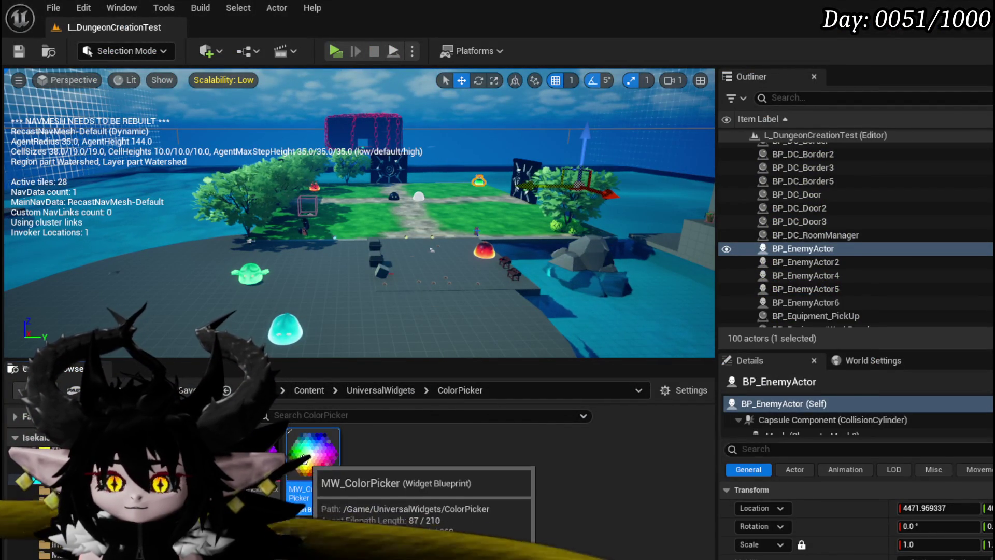
- Anchor MW_ColorPicker in W_Settings to full-screen stretch, compile, and play the level in the editor
double_click(295, 495)
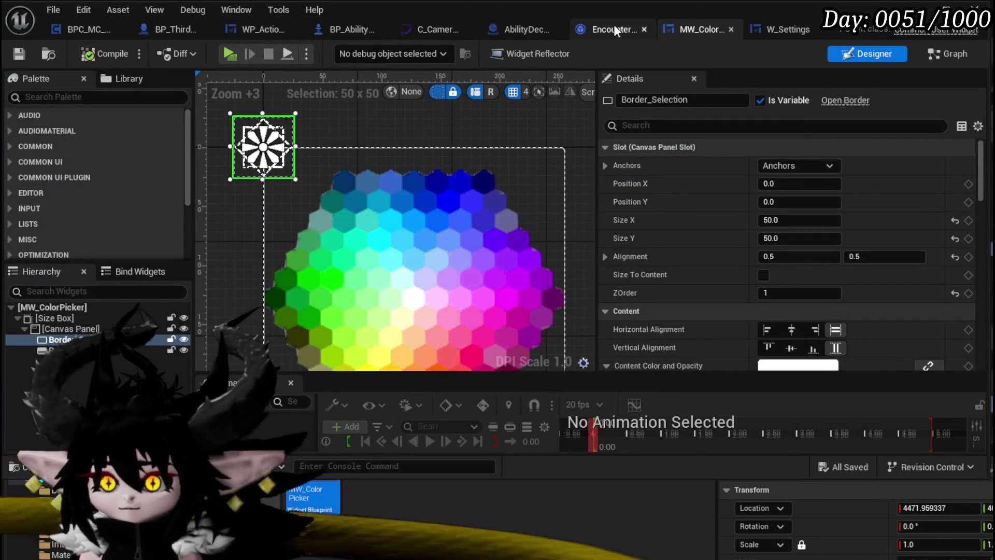
click(772, 28)
click(874, 53)
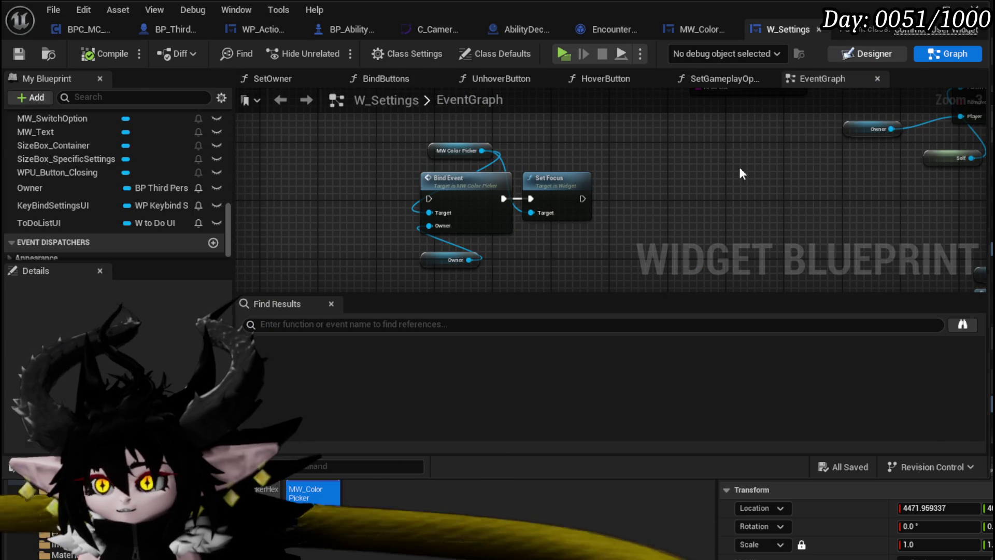
click(798, 165)
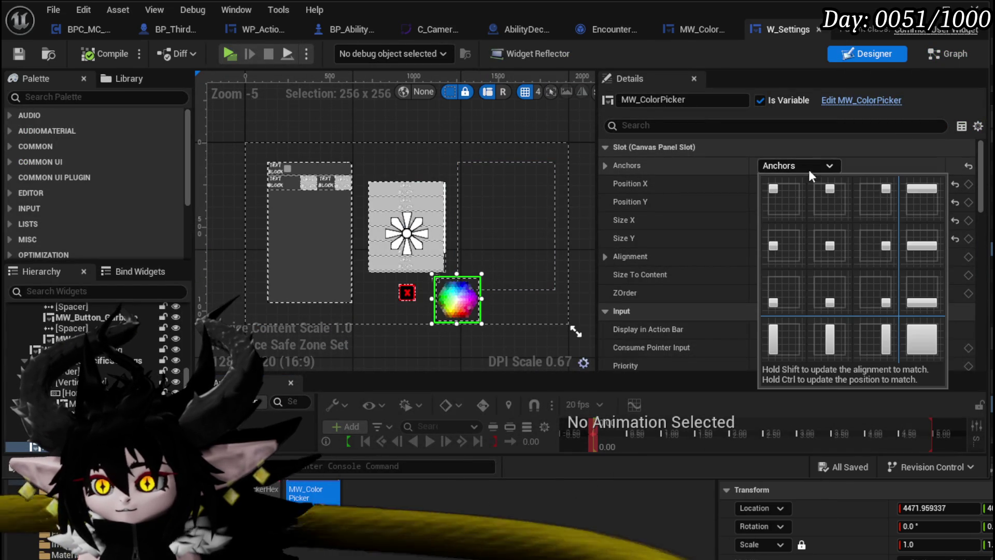
click(922, 339)
click(103, 53)
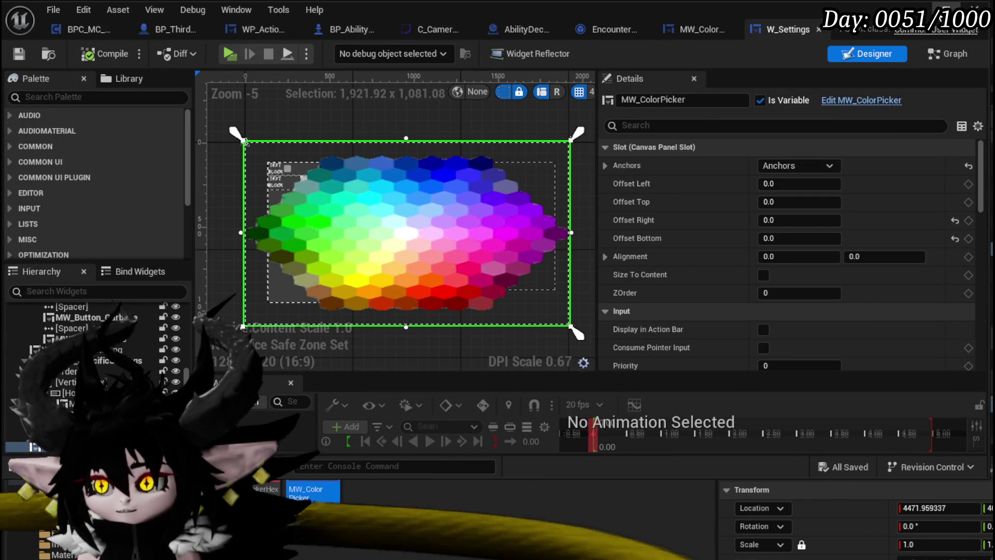
key(alt+Tab)
click(335, 52)
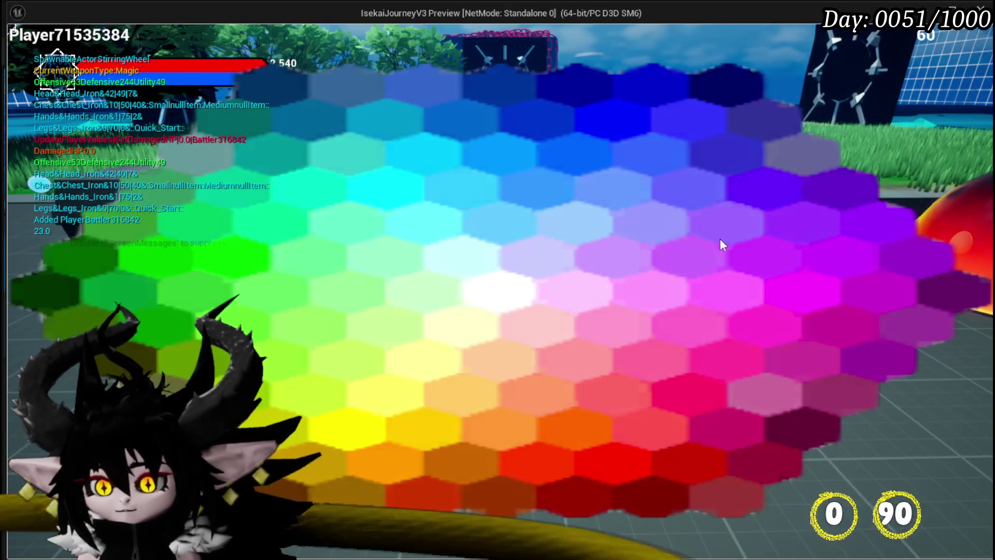
- Click scattered hex cells, then the pink and peach cells, checking the marker jumps to each
click(726, 241)
click(699, 182)
click(512, 128)
click(409, 138)
click(282, 258)
click(473, 339)
click(541, 326)
click(502, 356)
click(541, 328)
click(492, 359)
click(537, 325)
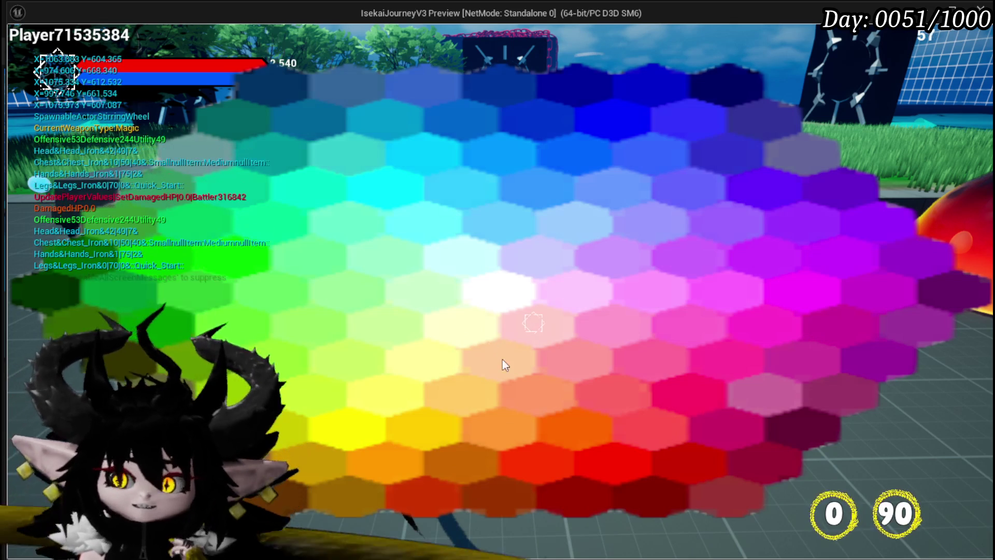
click(508, 358)
click(542, 327)
click(495, 360)
click(527, 338)
click(502, 361)
- Click the mint, dark teal, slate-blue and light-green cells, then stop the game preview
click(536, 333)
click(352, 253)
click(328, 199)
click(313, 140)
click(306, 112)
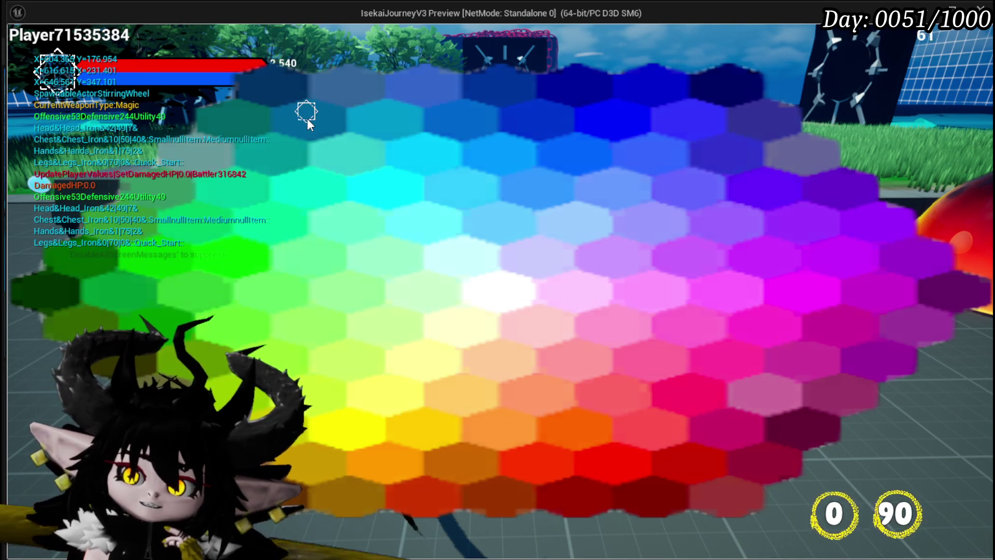
click(386, 92)
click(391, 128)
click(406, 88)
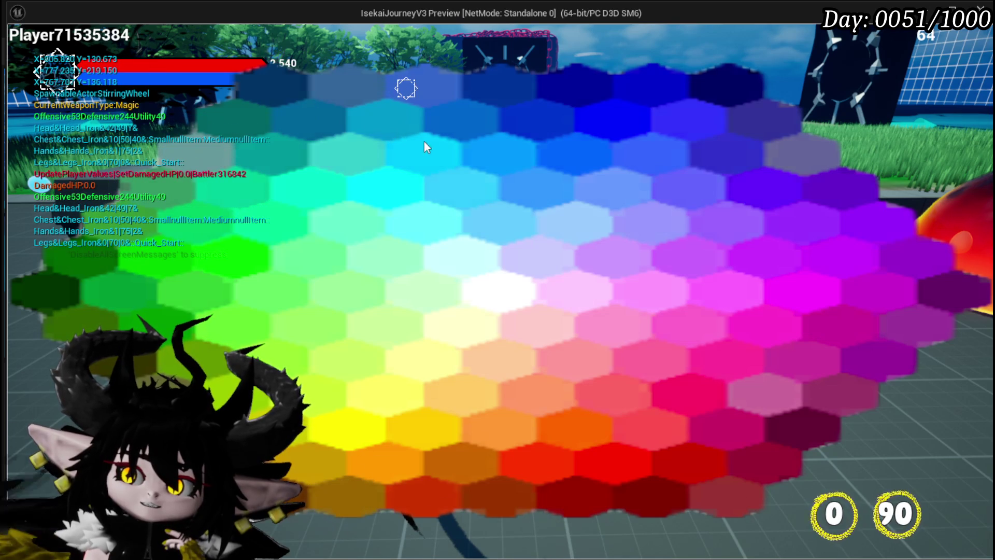
click(219, 323)
click(300, 315)
key(Escape)
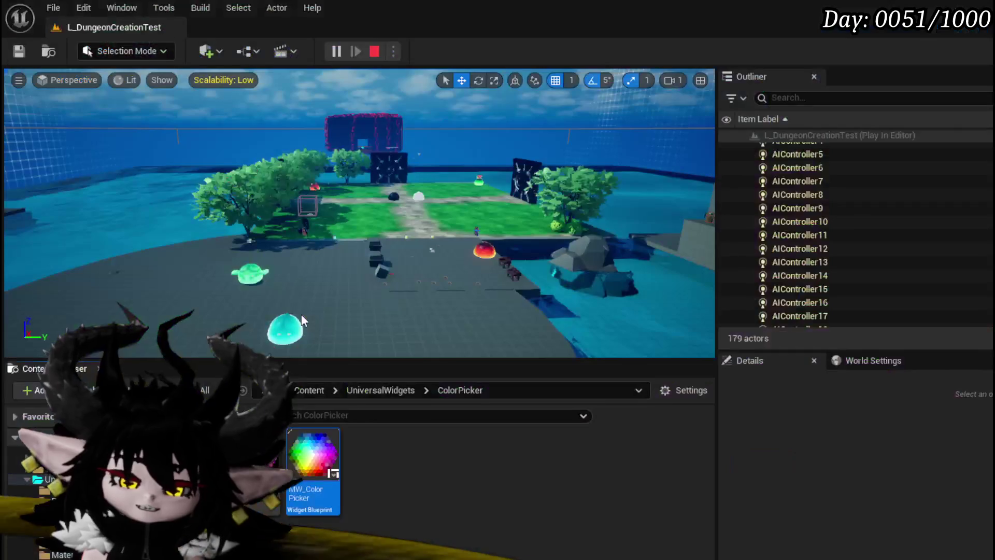
- Save the map and anchor MW_ColorPicker in W_Settings to the centre
key(ctrl+s)
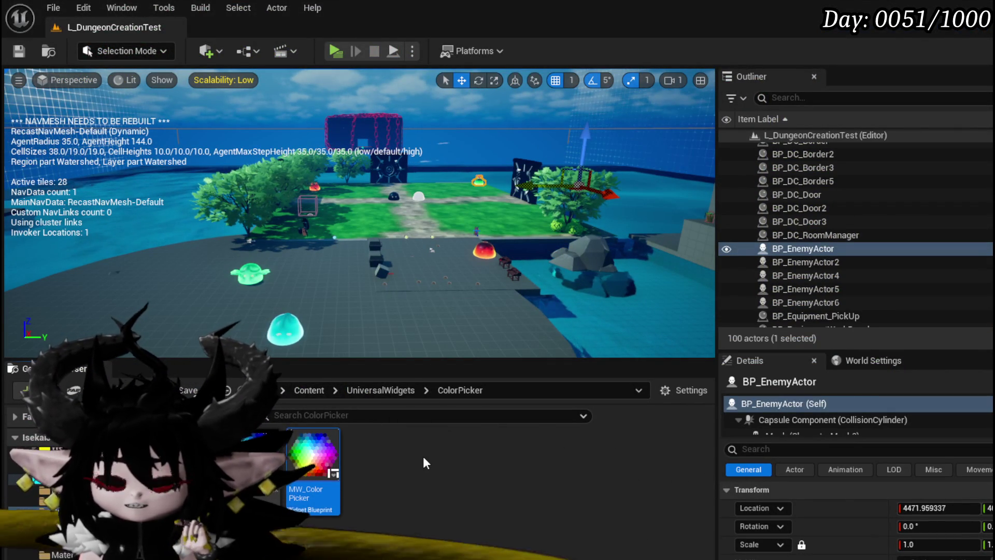
double_click(305, 464)
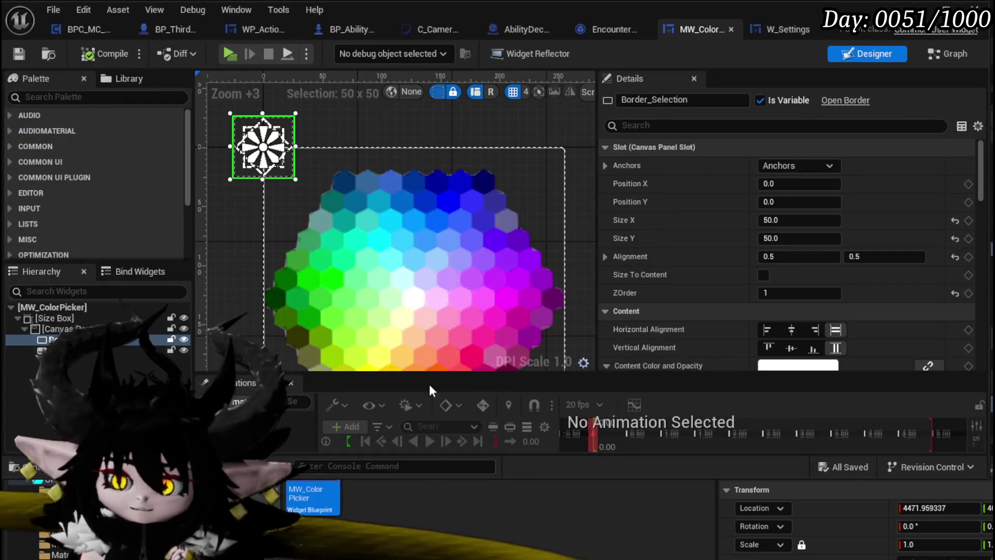
click(787, 29)
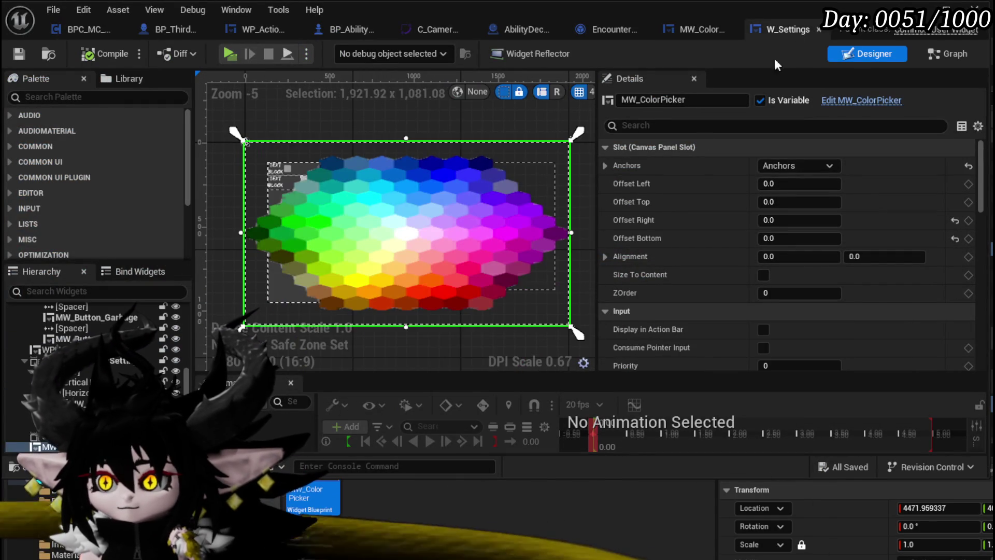
click(794, 165)
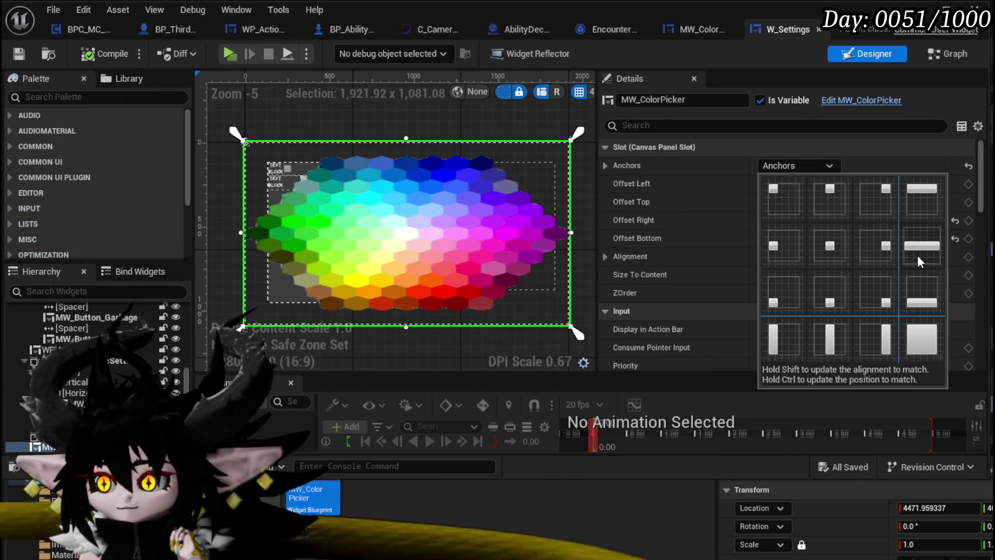
click(831, 244)
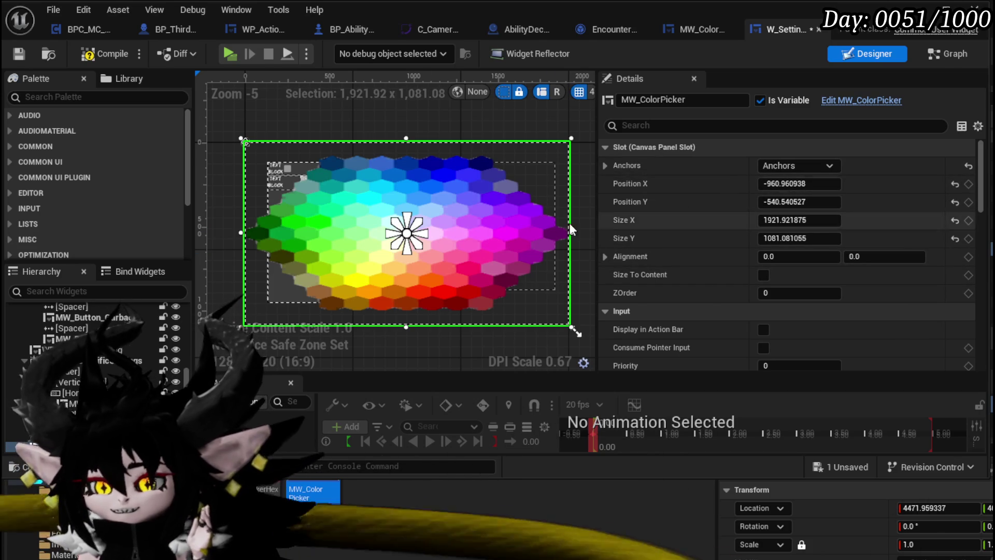
- Place the 256×256 colour picker beside the settings list at 319.04, -280.54, then compile and save W_Settings
scroll(438, 127, down, 1)
click(439, 127)
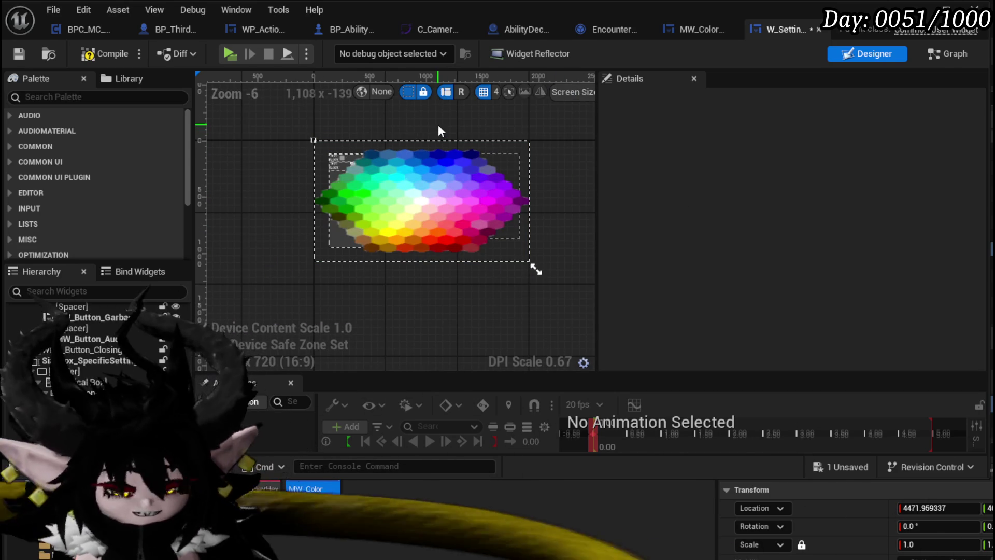
scroll(461, 275, up, 3)
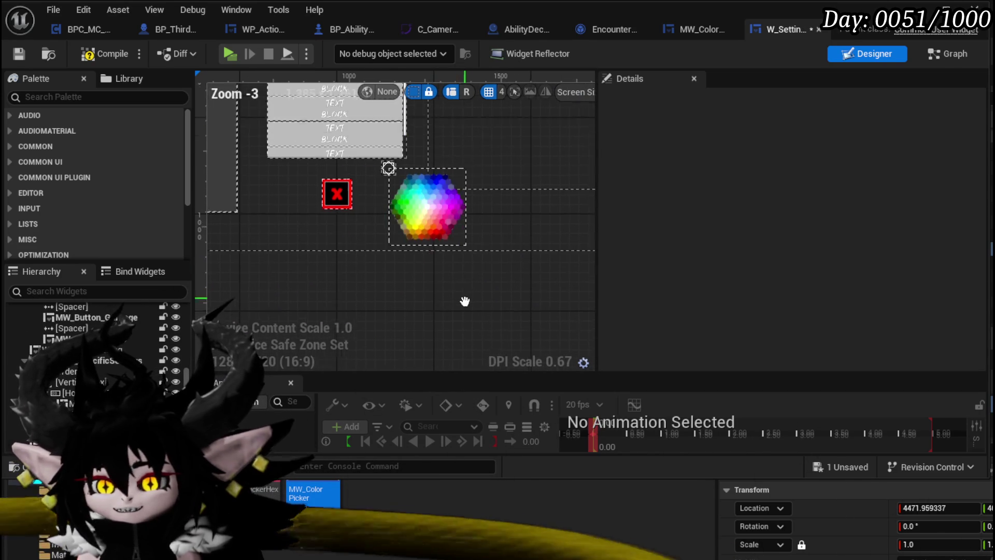
drag(433, 264, 500, 105)
mouse_move(461, 274)
mouse_down()
mouse_move(446, 273)
mouse_move(446, 241)
mouse_up()
click(116, 57)
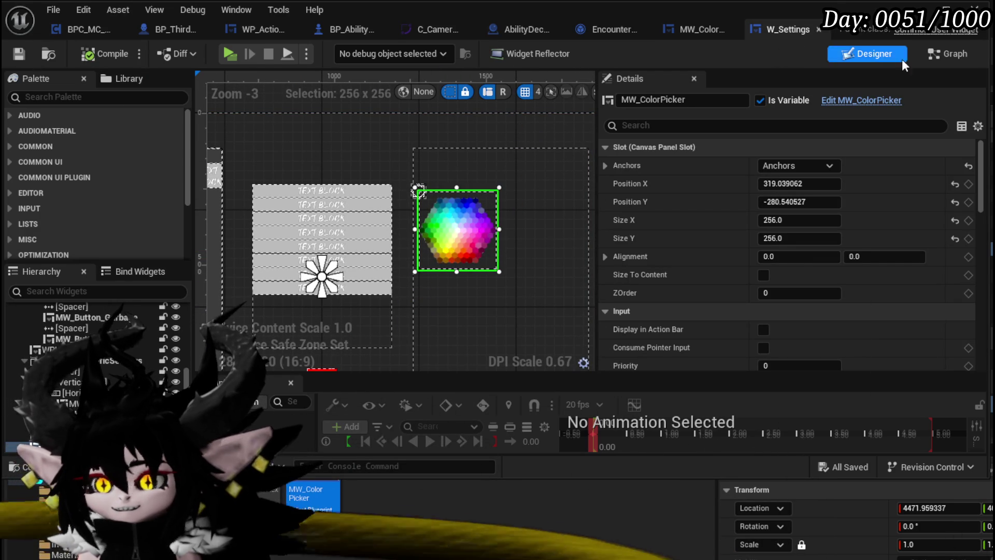
click(708, 30)
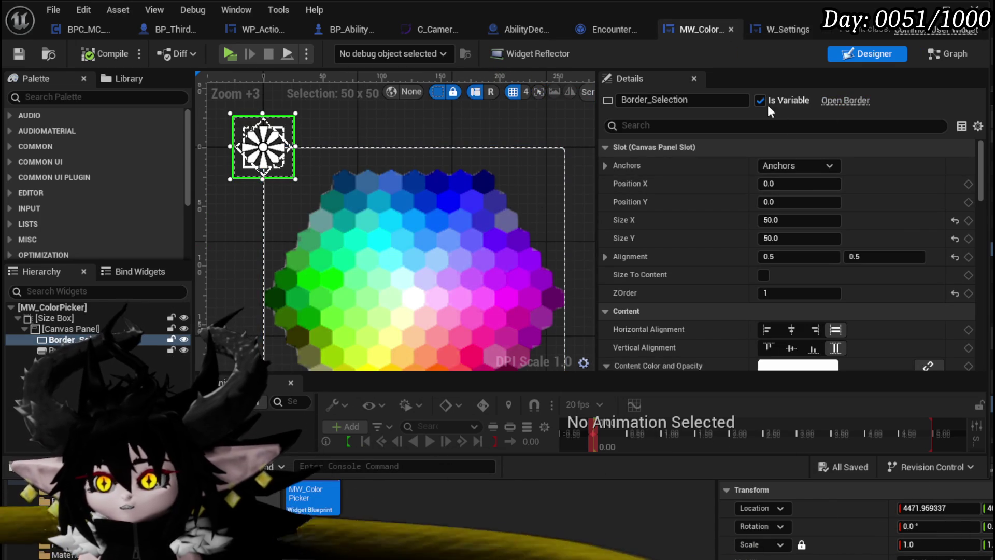
- In MoveCourser, add a Slot as Border Slot node from Border Selection and wire it to Set Position's target
click(941, 55)
mouse_move(440, 183)
mouse_down()
mouse_move(411, 186)
mouse_move(488, 209)
mouse_up()
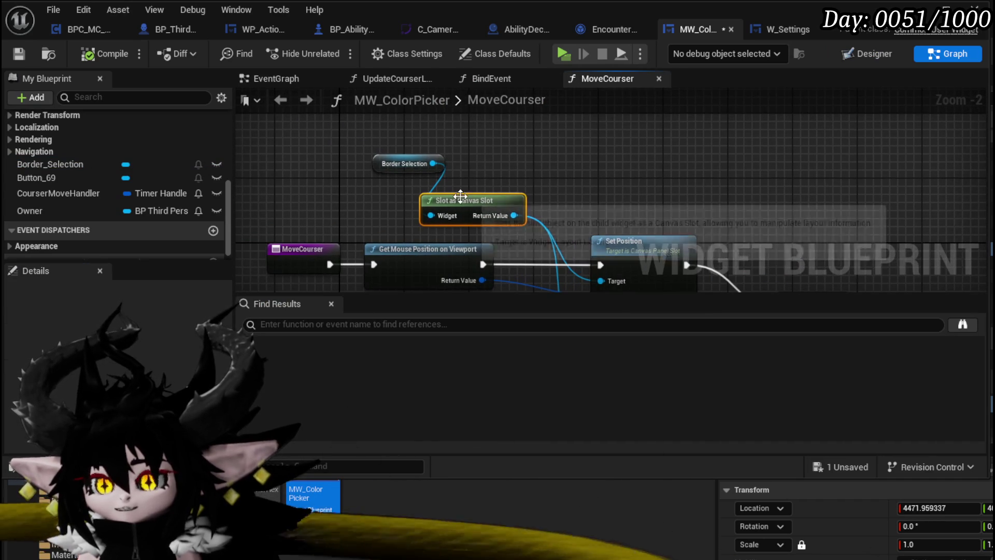
drag(433, 164, 559, 136)
text(Slot)
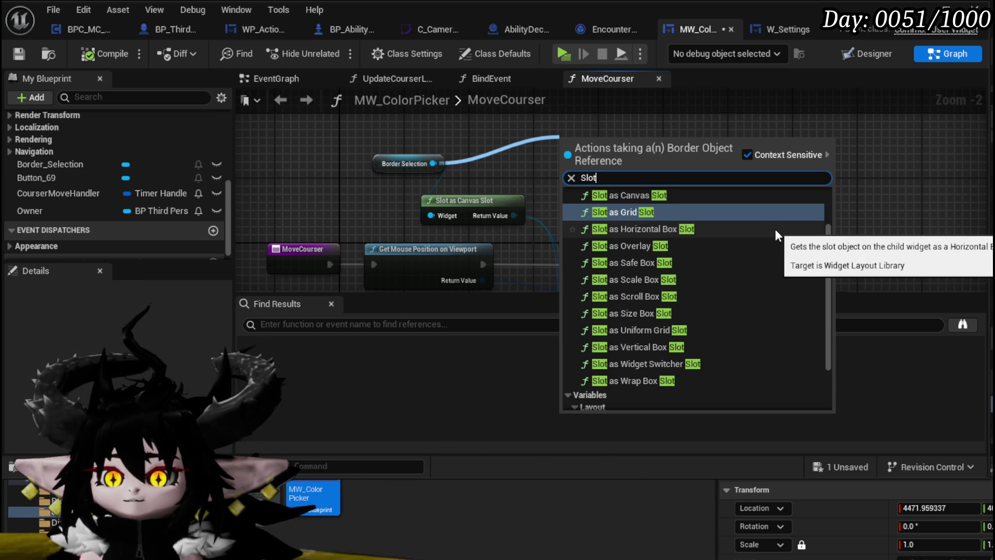
scroll(775, 228, up, 2)
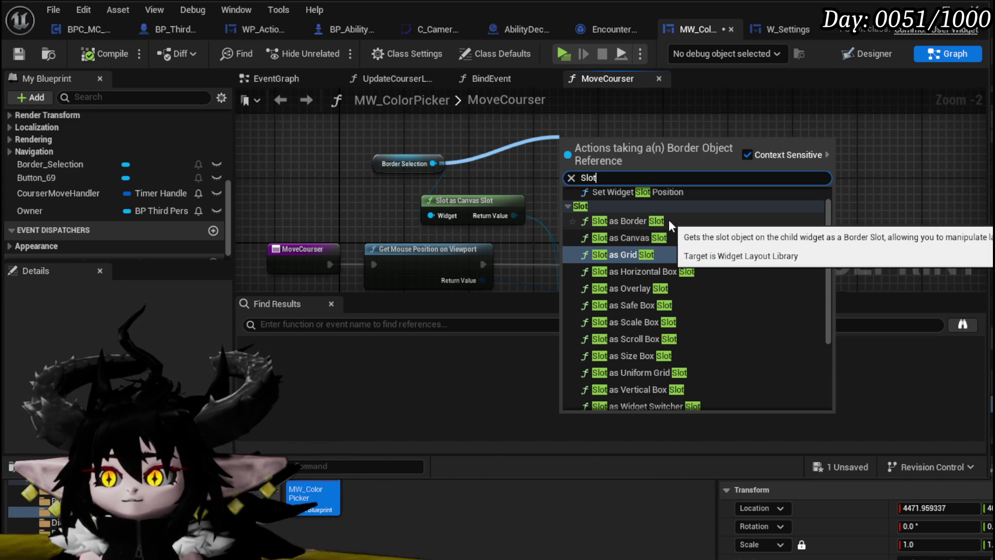
click(669, 219)
mouse_move(656, 128)
mouse_down()
mouse_move(599, 224)
mouse_move(609, 253)
mouse_move(614, 243)
mouse_up()
- Delete the unneeded Slot as Border Slot node
drag(591, 165, 597, 182)
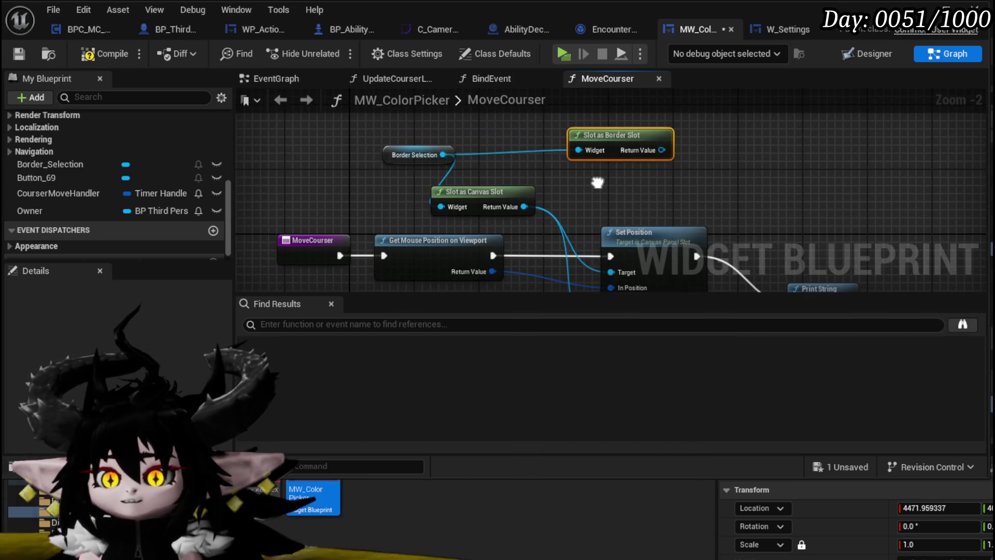
drag(412, 154, 457, 157)
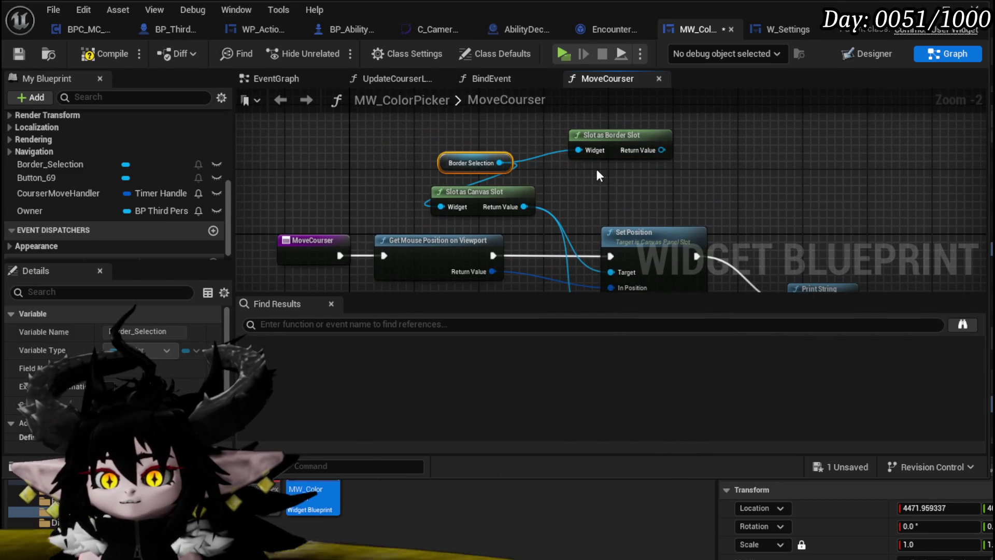
click(606, 154)
key(Delete)
- Tidy the graph, expand Print String's advanced inputs, and drag from In String to search for a node
drag(711, 163, 733, 93)
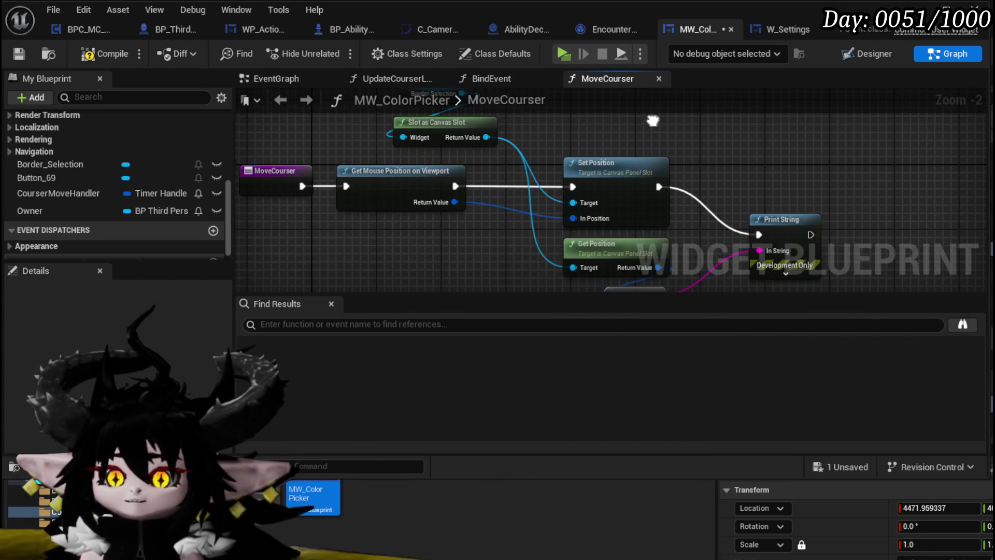
drag(413, 222, 470, 241)
drag(515, 199, 459, 247)
mouse_move(560, 251)
mouse_down()
mouse_move(502, 168)
mouse_move(439, 160)
mouse_up()
click(761, 198)
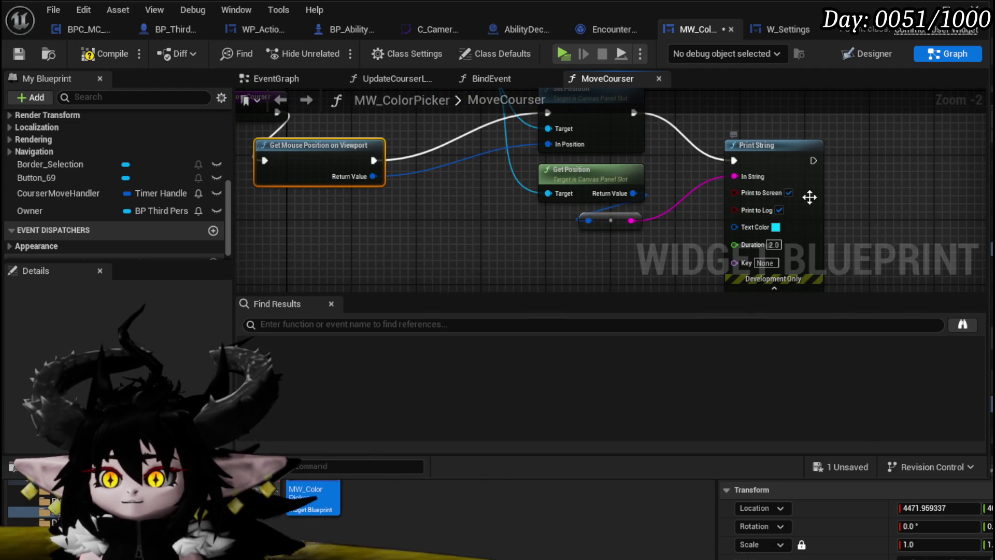
drag(757, 160, 861, 160)
drag(696, 202, 610, 207)
drag(752, 180, 657, 186)
- Add an Append node feeding In String, with labels 'CourserPosition:' in A and 'MousePosition' in C
text(append)
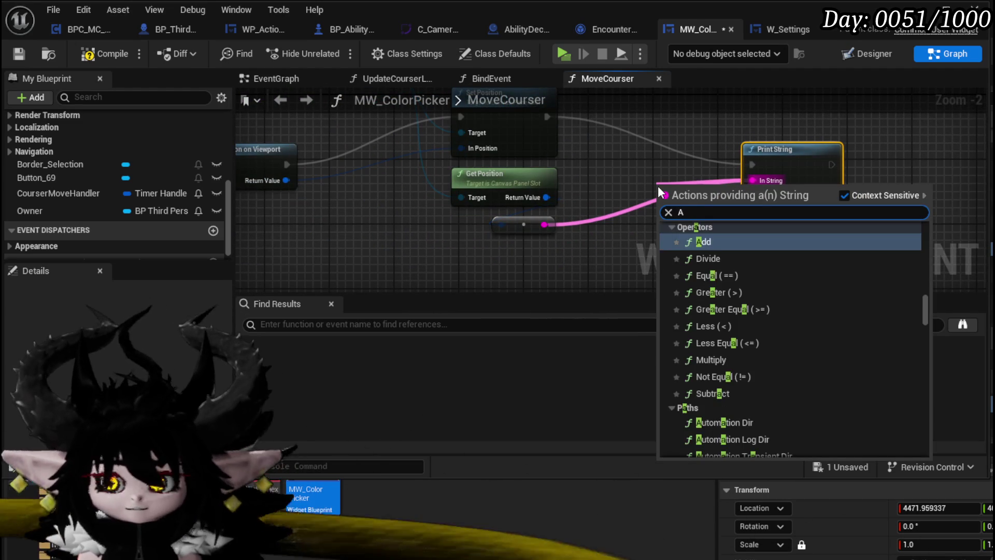
key(Return)
mouse_move(544, 224)
mouse_down()
mouse_move(676, 237)
mouse_move(673, 224)
mouse_up()
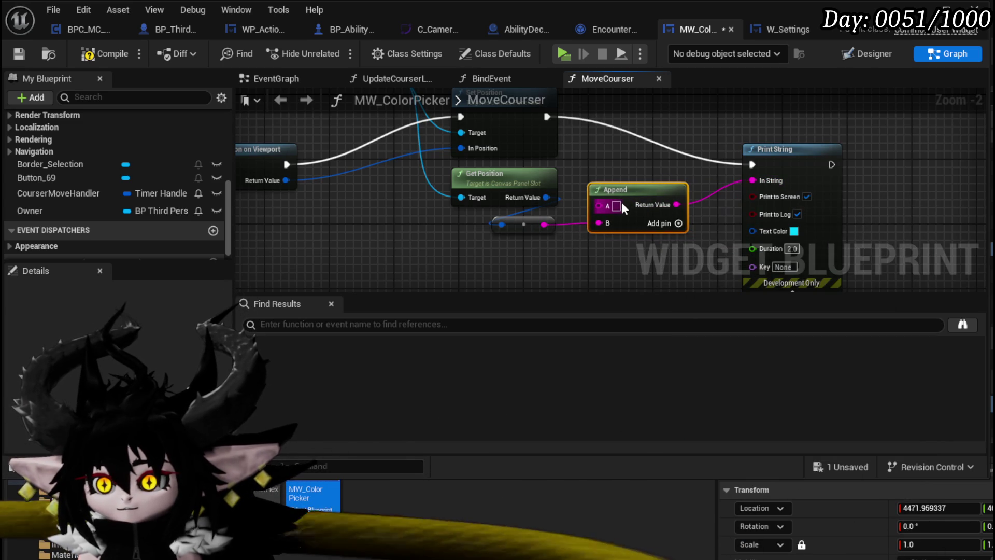
click(617, 206)
text(Cour)
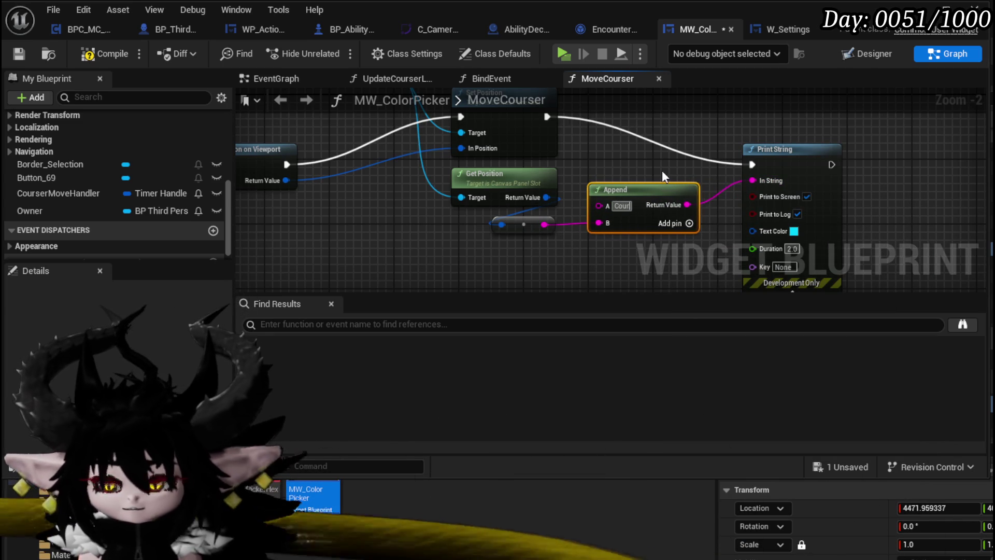
text(serPositio)
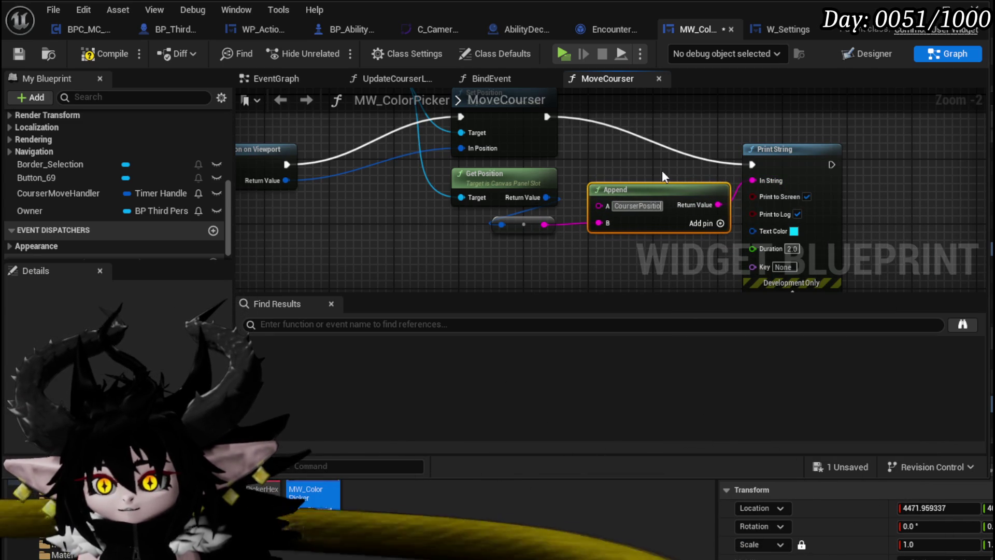
text(n:)
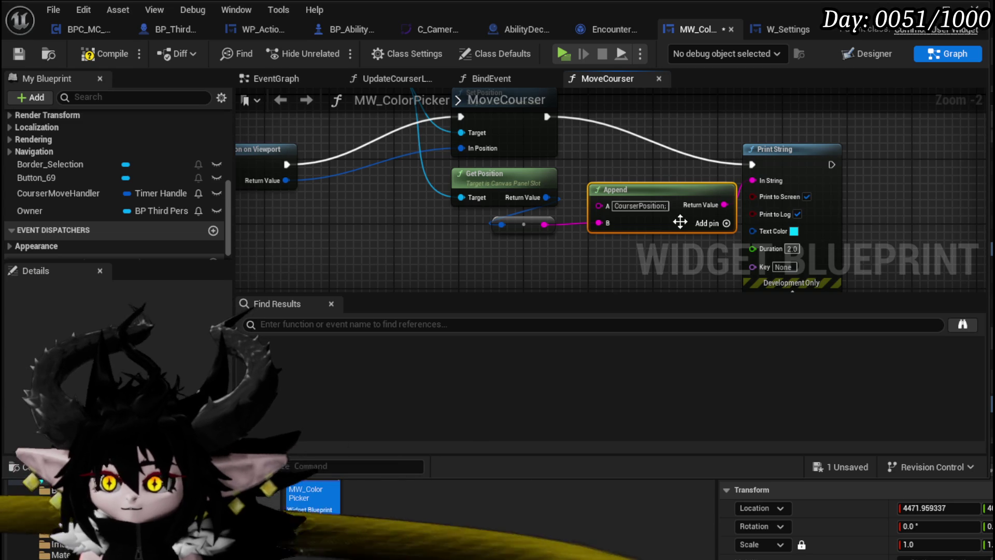
click(726, 222)
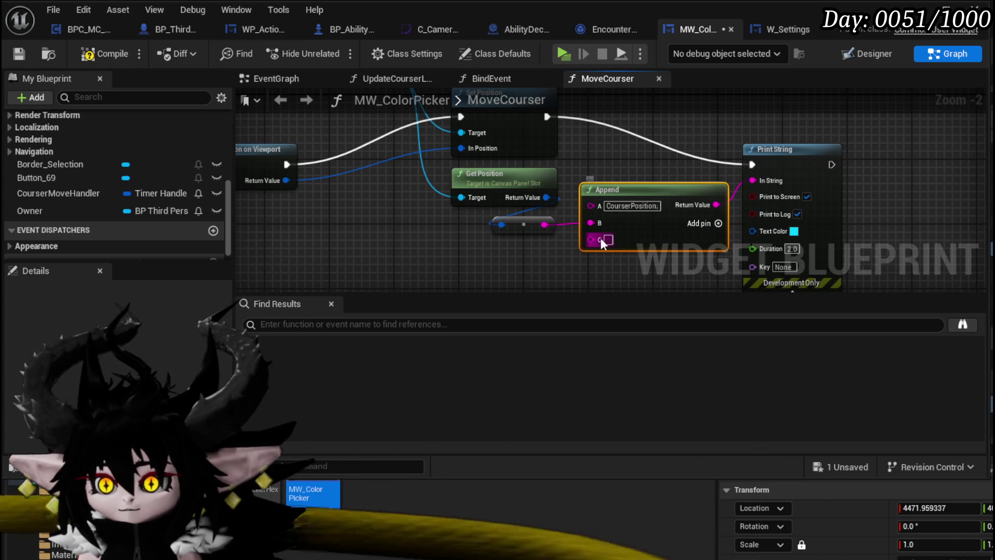
text(Mou)
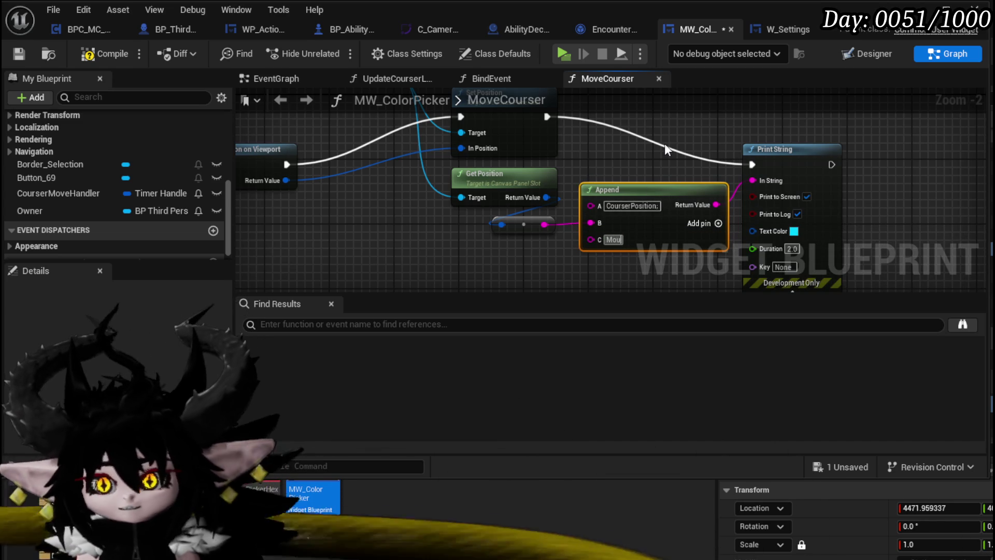
text(sePosition)
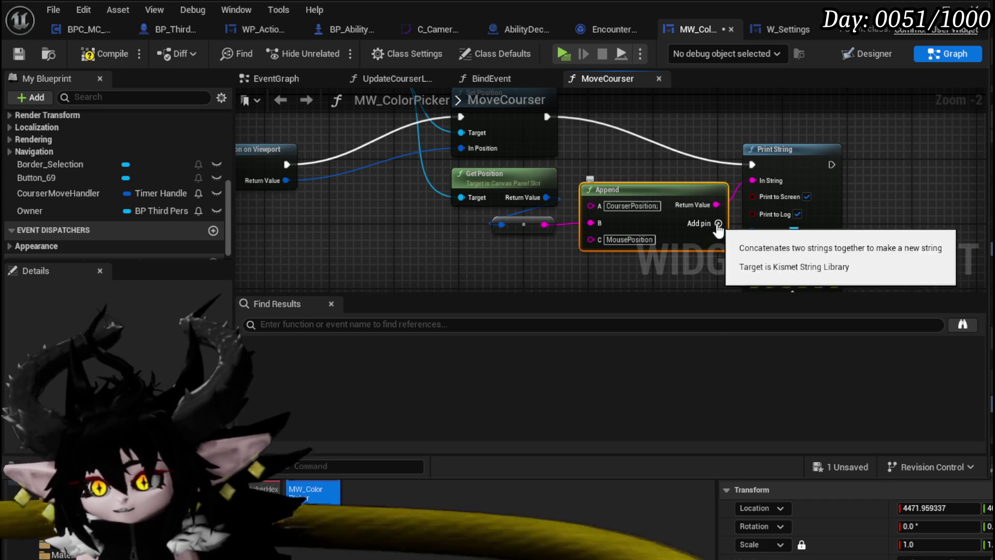
- Add a fourth Append pin fed by the mouse position, then compile, save and play
click(706, 223)
mouse_move(286, 180)
mouse_down()
mouse_move(521, 244)
mouse_move(560, 270)
mouse_move(590, 257)
mouse_up()
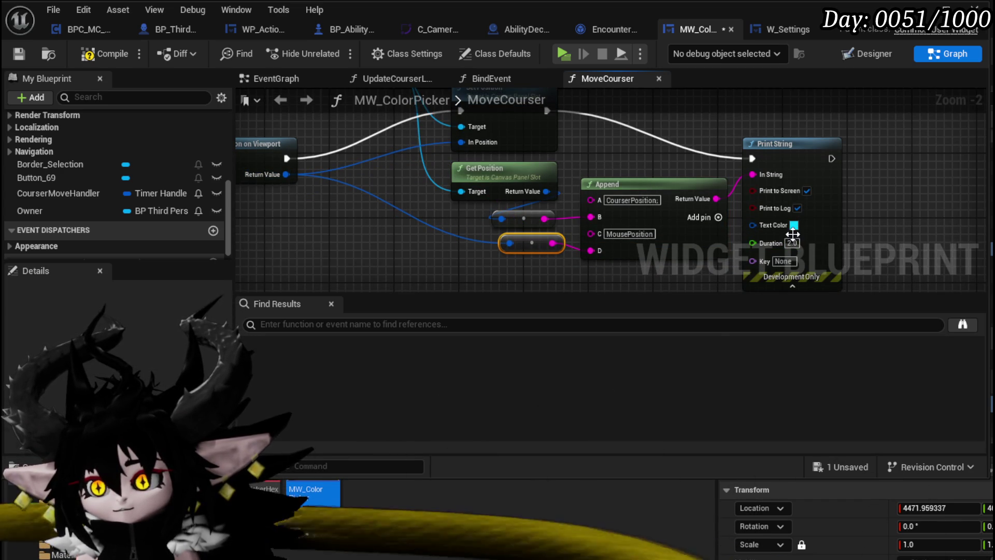
key(F7)
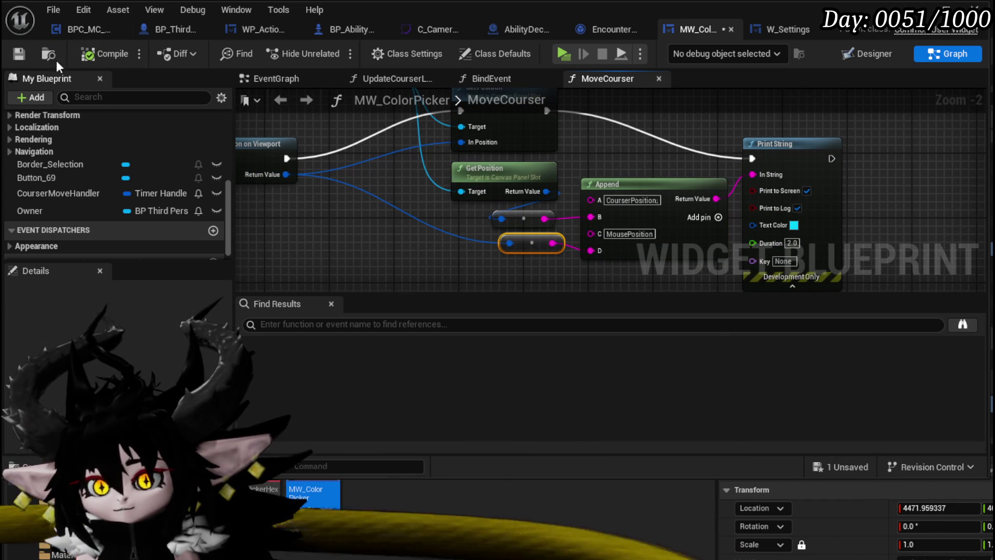
click(15, 58)
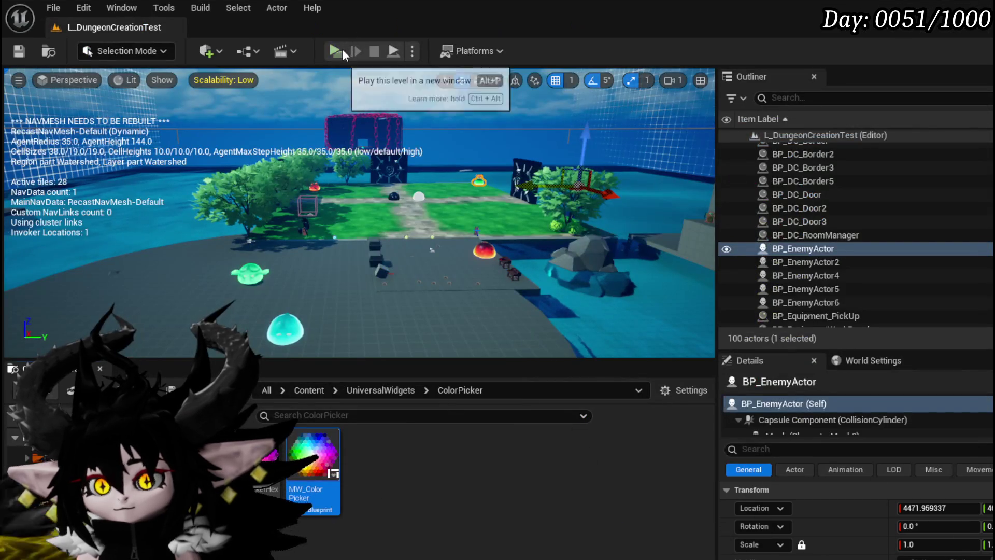
click(339, 46)
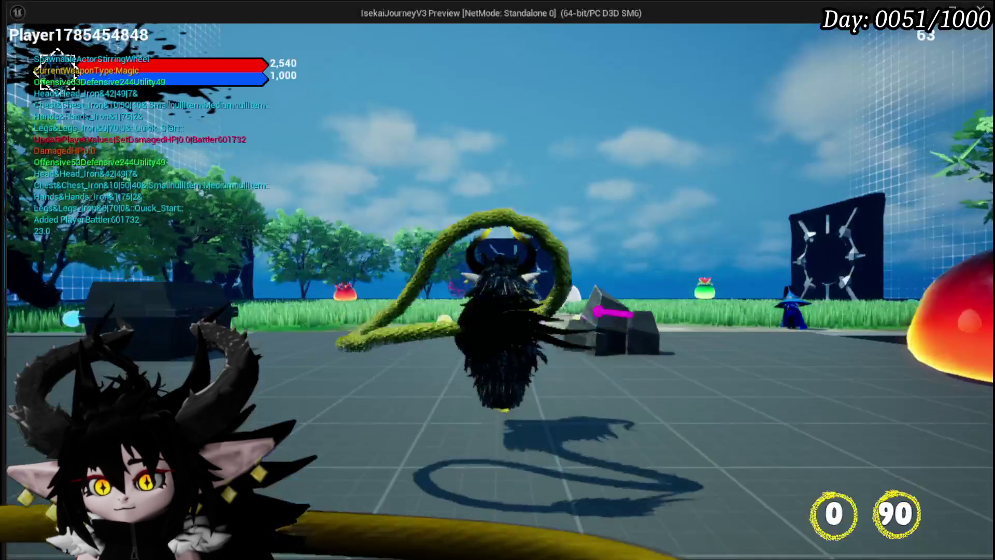
- Open the in-game settings menu and click across the colour wheel to test cursor tracking
key(Escape)
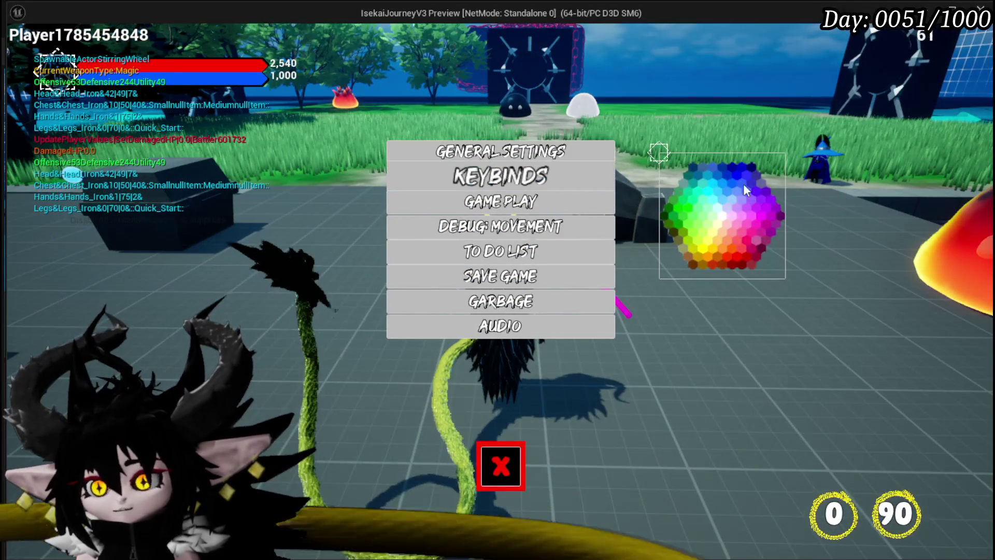
click(754, 191)
click(697, 205)
click(702, 215)
click(721, 229)
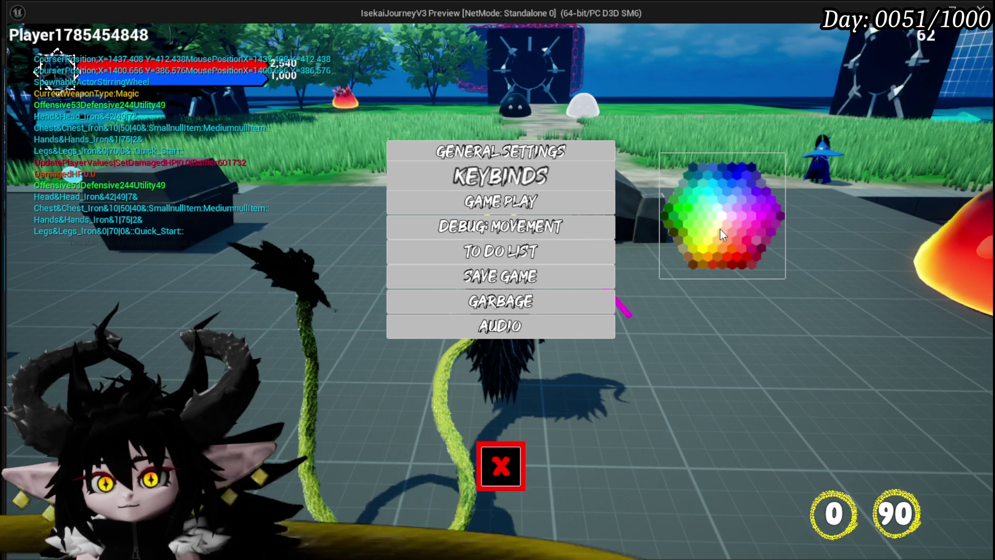
- Click one colour spot repeatedly to compare the logged positions, then stop the preview and save
click(719, 211)
click(719, 215)
click(719, 215)
click(719, 215)
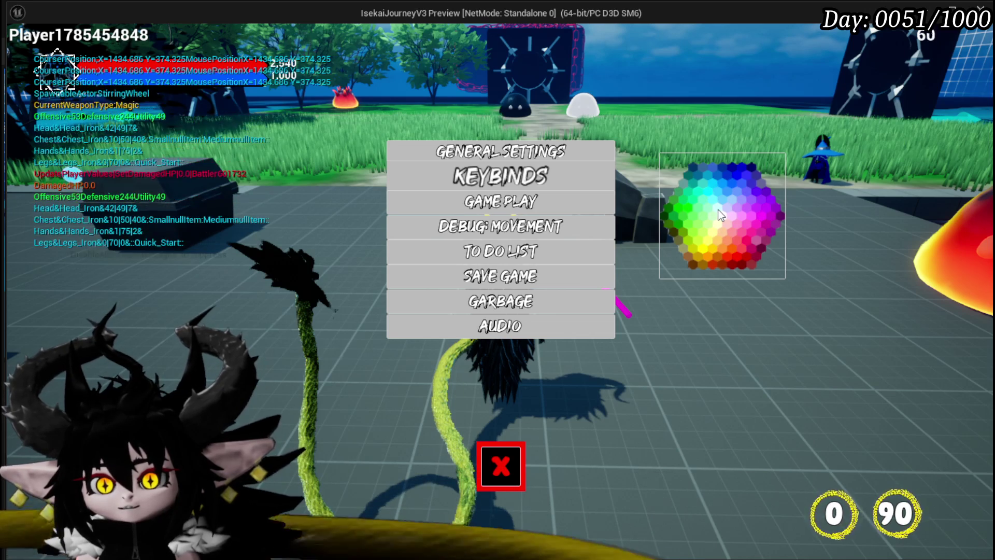
click(719, 215)
click(719, 214)
click(720, 215)
click(719, 215)
click(720, 215)
click(719, 215)
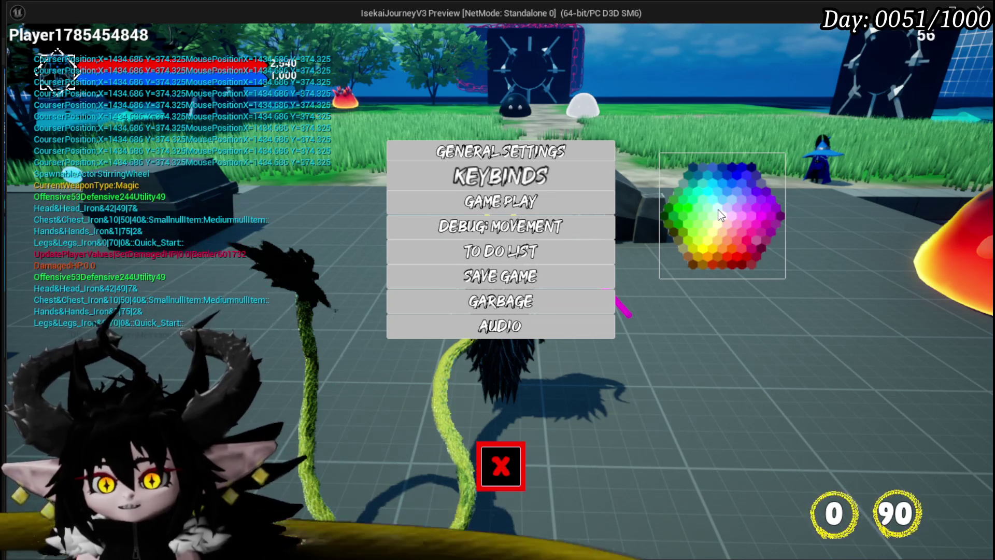
click(719, 214)
key(Escape)
key(ctrl+s)
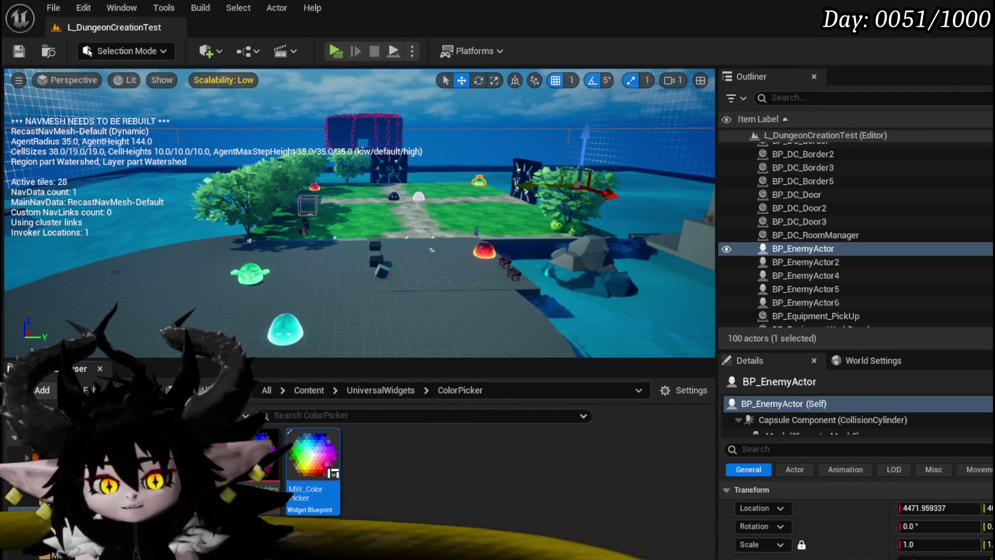
- Rearrange the Get Mouse Position on Viewport, Border Selection and Slot as Canvas Slot nodes in MoveCourser
key(alt+Tab)
mouse_move(362, 210)
mouse_down()
mouse_move(402, 216)
mouse_move(436, 274)
mouse_move(443, 179)
mouse_move(511, 179)
mouse_move(461, 202)
mouse_move(344, 182)
mouse_up()
mouse_move(503, 234)
mouse_down()
mouse_move(476, 188)
mouse_move(468, 194)
mouse_up()
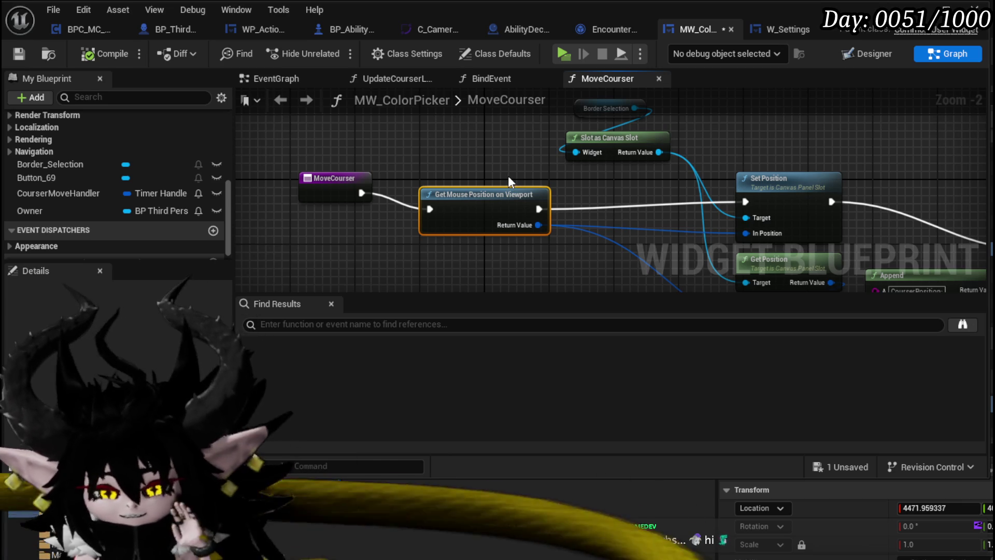
drag(311, 190, 331, 199)
drag(425, 161, 322, 175)
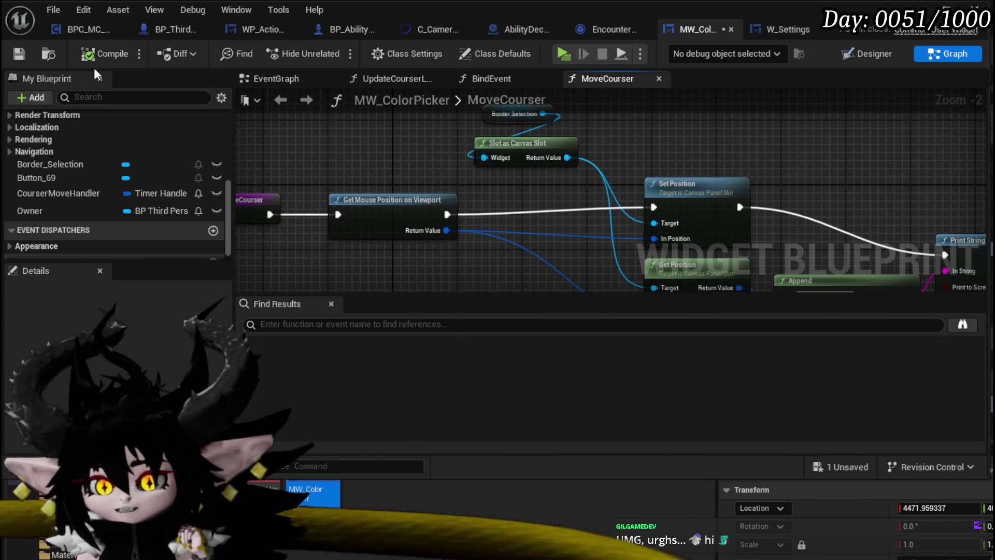
mouse_move(254, 125)
mouse_down()
mouse_move(175, 103)
mouse_move(428, 190)
mouse_up()
drag(534, 165, 431, 140)
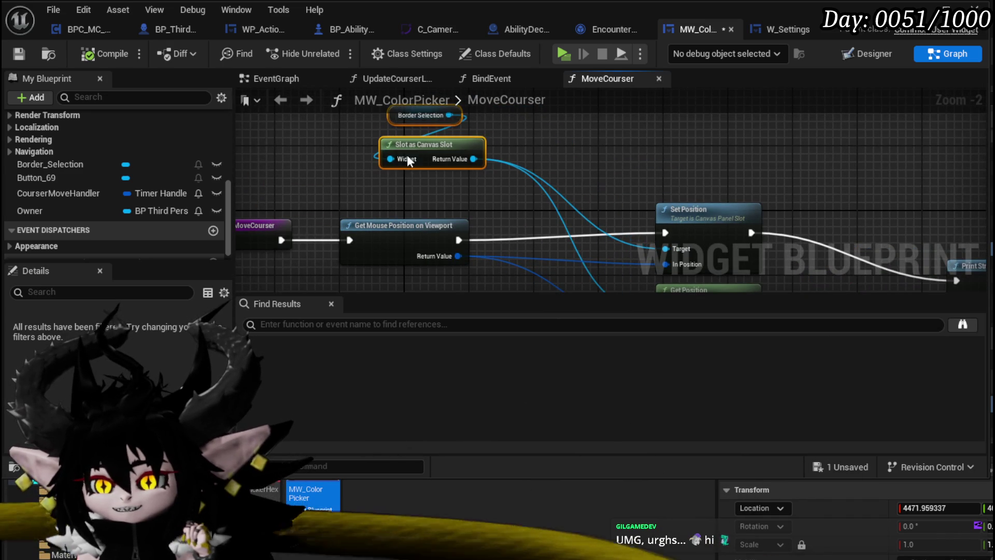
click(443, 194)
drag(443, 195, 447, 220)
click(483, 178)
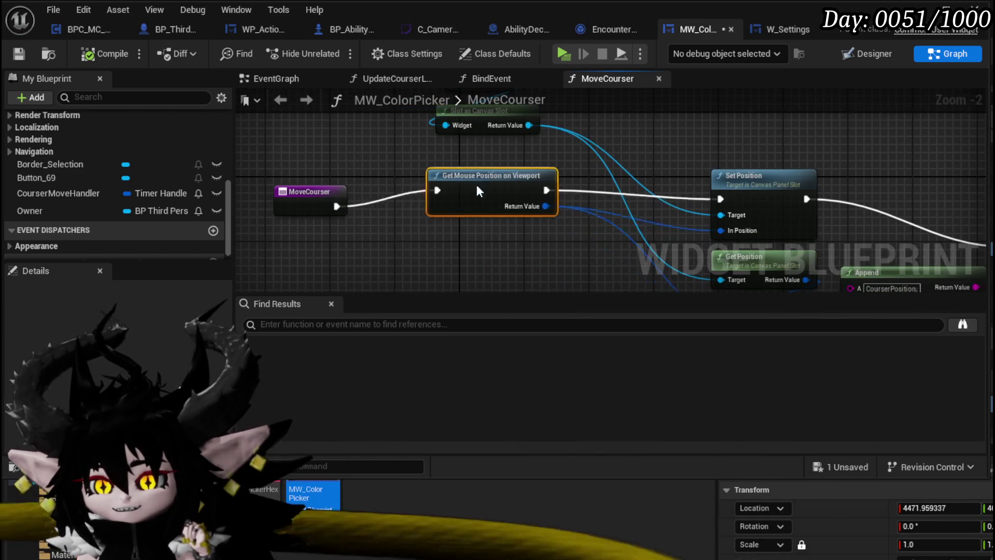
- Search the action list for 'Mouse' and add a Get Mouse Position Scaled by DPI node
right_click(396, 228)
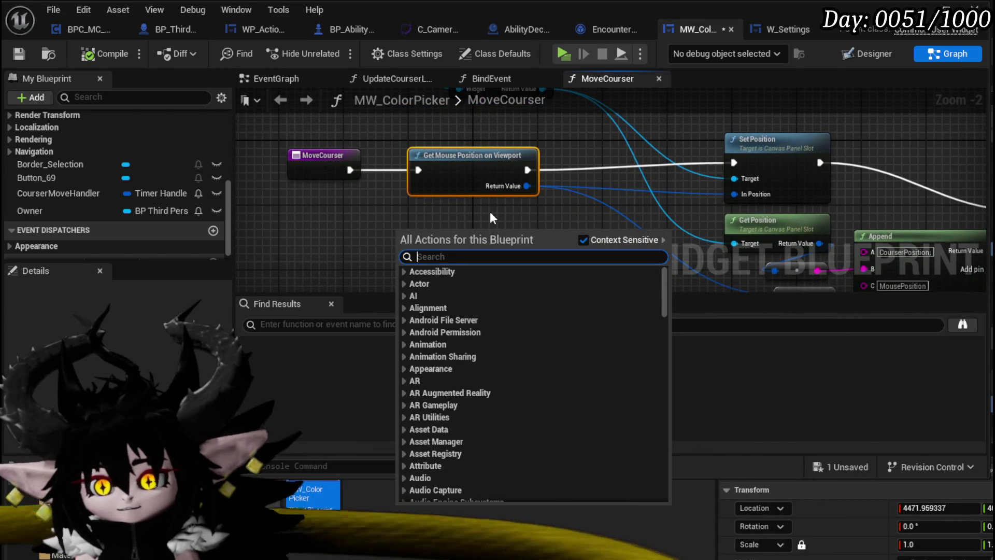
text(get Mouse)
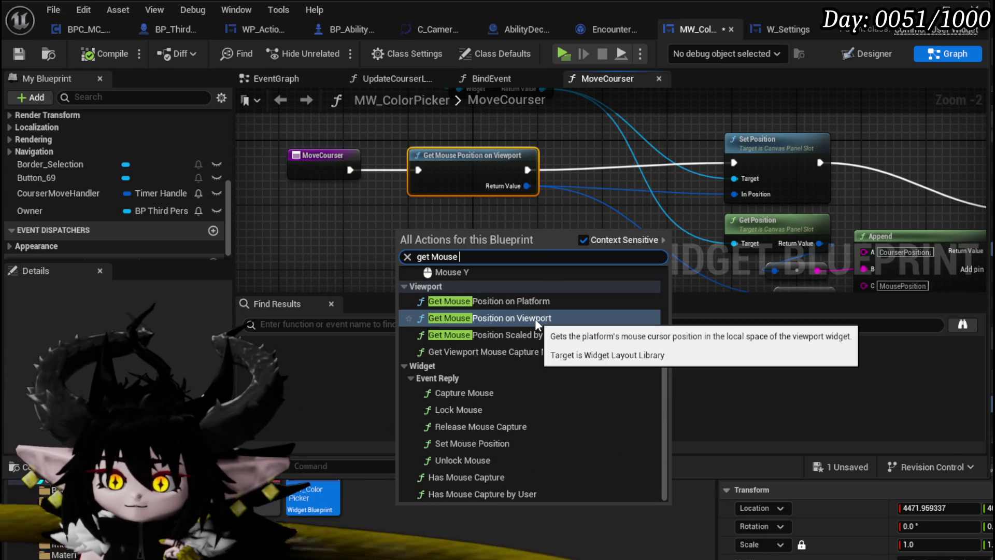
scroll(535, 319, up, 3)
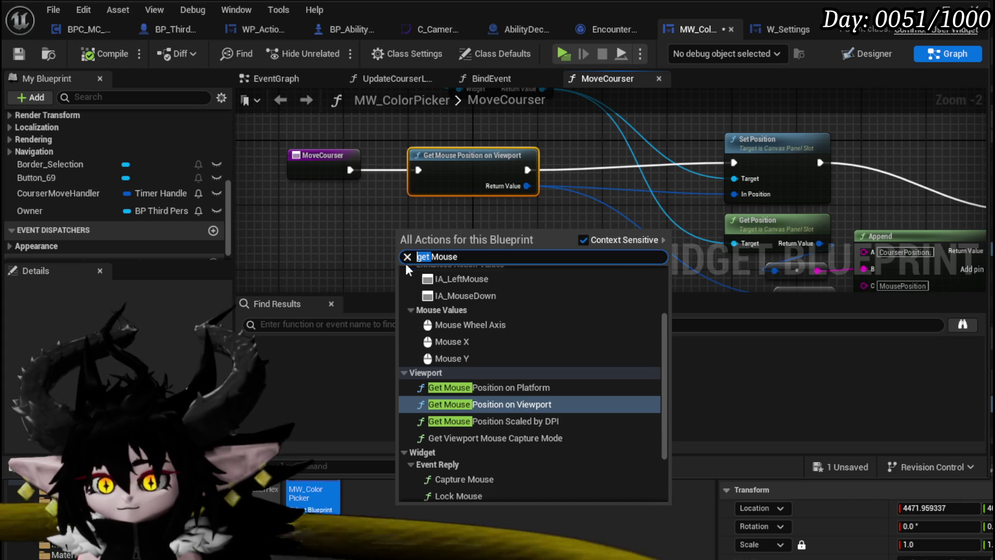
key(BackSpace)
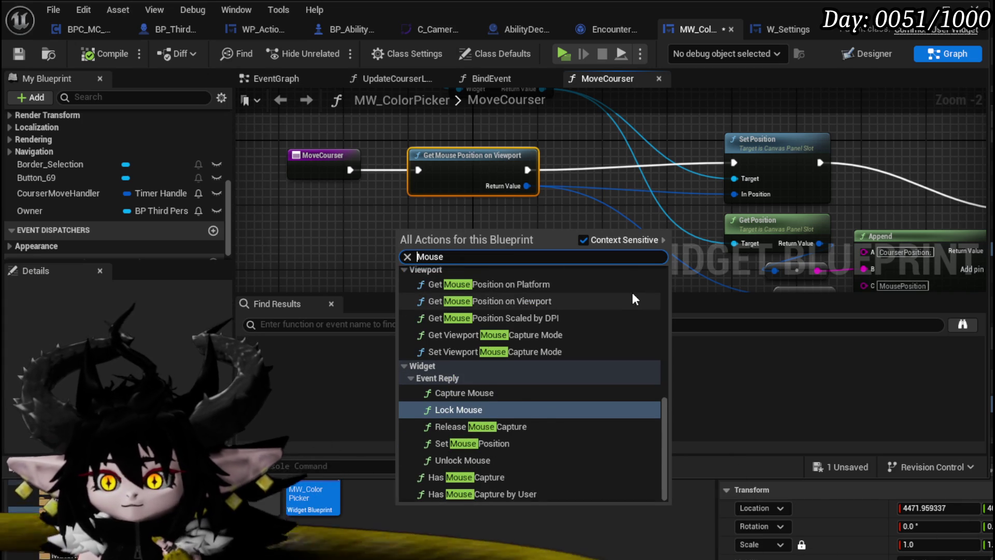
scroll(631, 300, up, 1)
scroll(632, 294, up, 3)
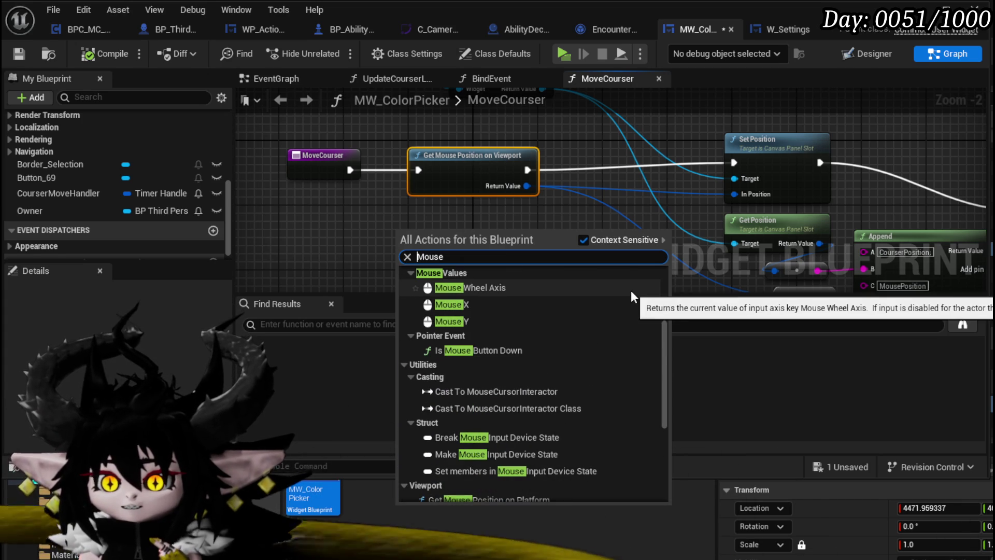
scroll(630, 294, up, 1)
scroll(630, 293, up, 1)
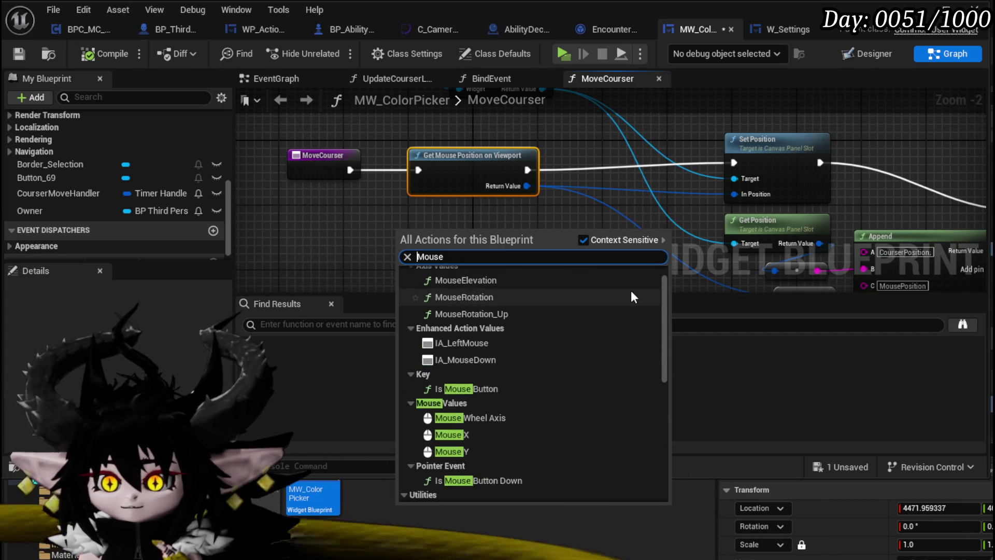
scroll(631, 294, down, 3)
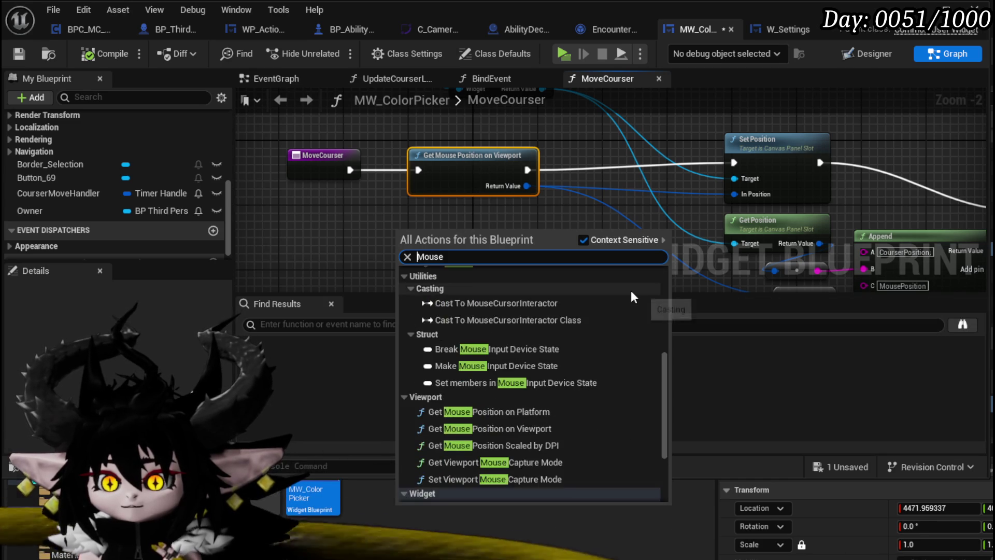
scroll(631, 296, down, 2)
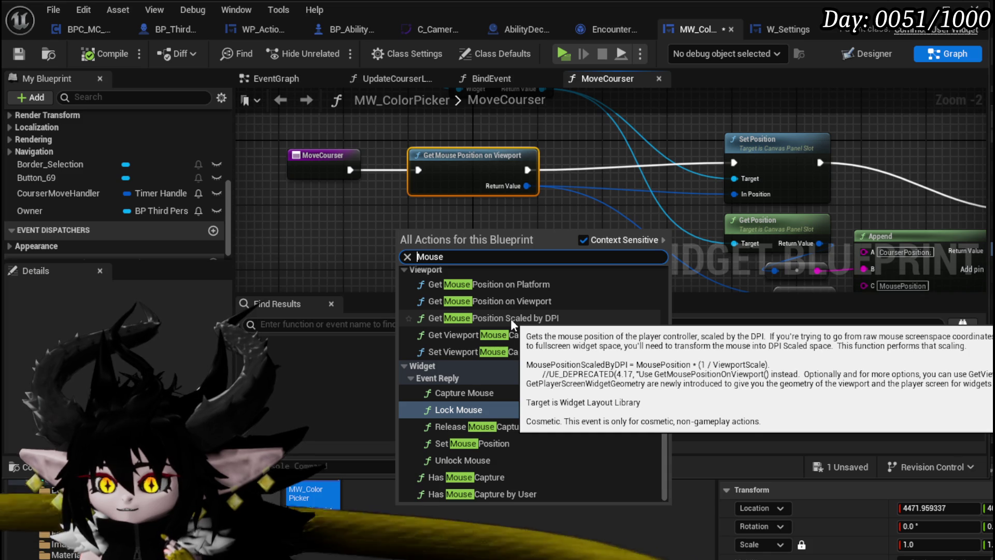
click(511, 318)
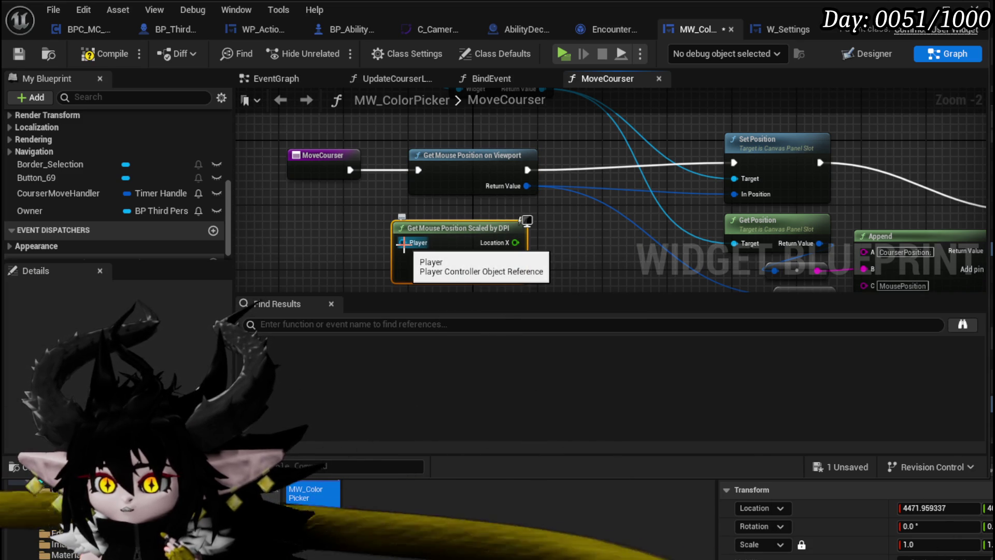
- Add an Owner getter to the MoveCourser graph and pull a Get Controller node from it
mouse_move(403, 243)
mouse_down()
mouse_move(411, 217)
mouse_move(393, 235)
mouse_move(405, 214)
mouse_up()
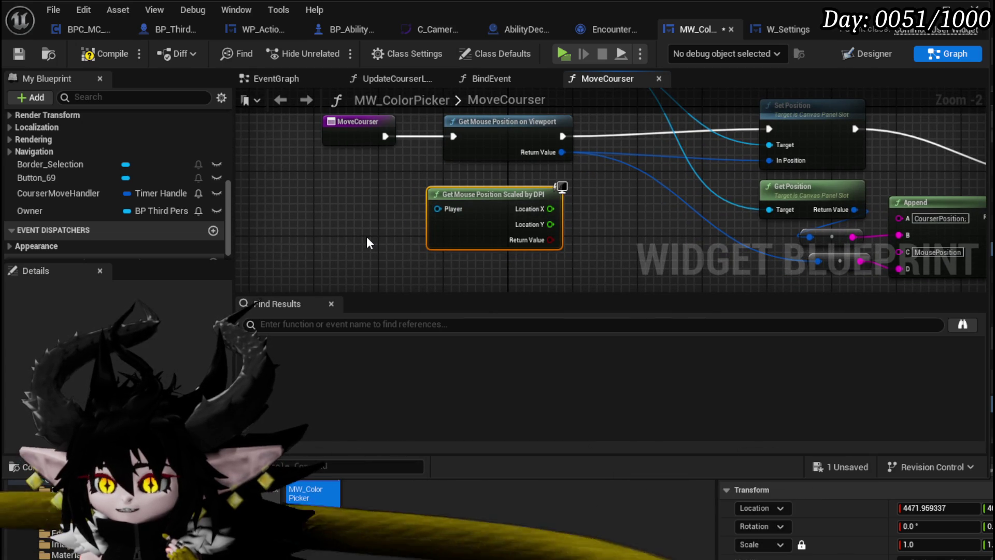
drag(366, 237, 315, 272)
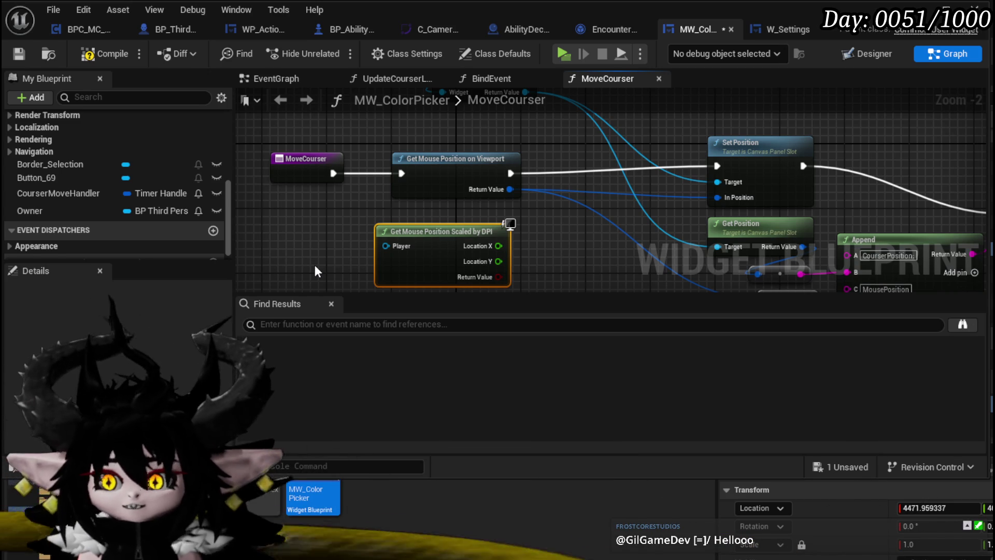
mouse_move(284, 182)
mouse_down()
mouse_move(396, 160)
mouse_move(455, 178)
mouse_move(500, 151)
mouse_move(390, 149)
mouse_up()
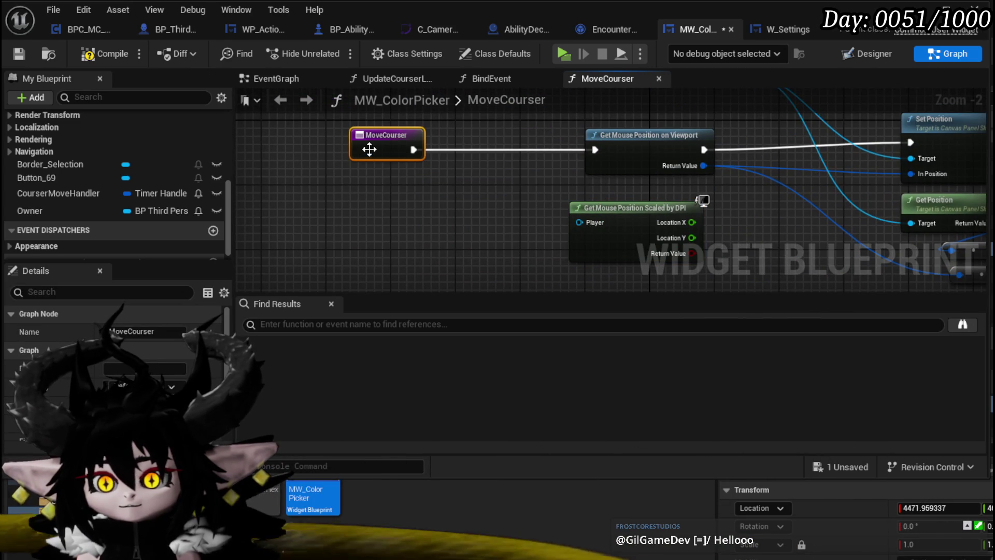
mouse_move(110, 211)
mouse_down()
mouse_move(280, 176)
mouse_move(323, 216)
mouse_up()
click(291, 191)
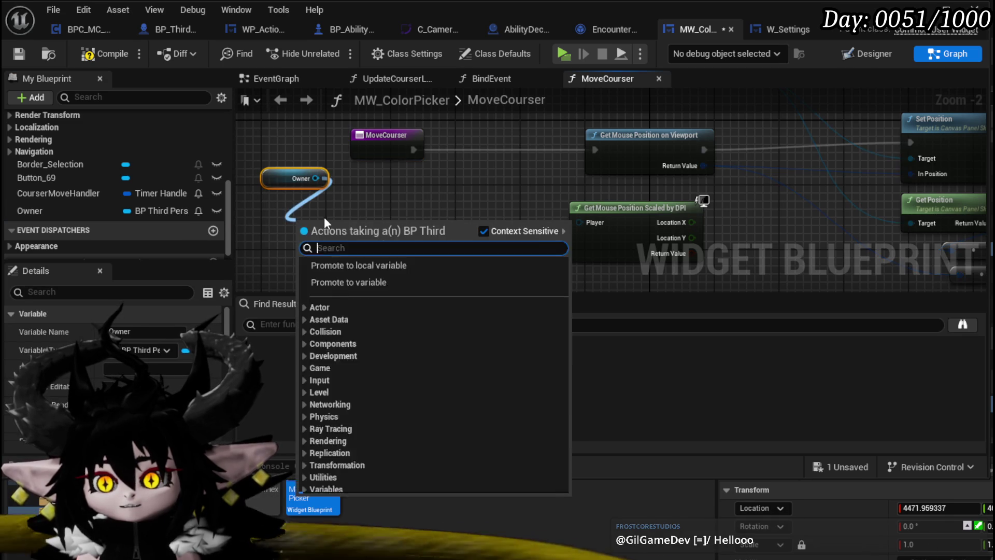
text(get control)
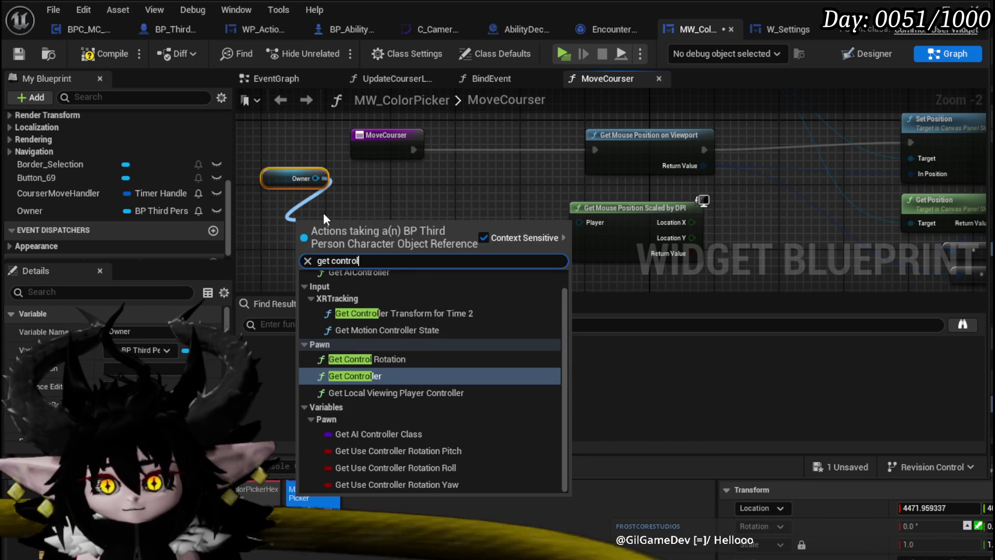
text(ler)
key(Return)
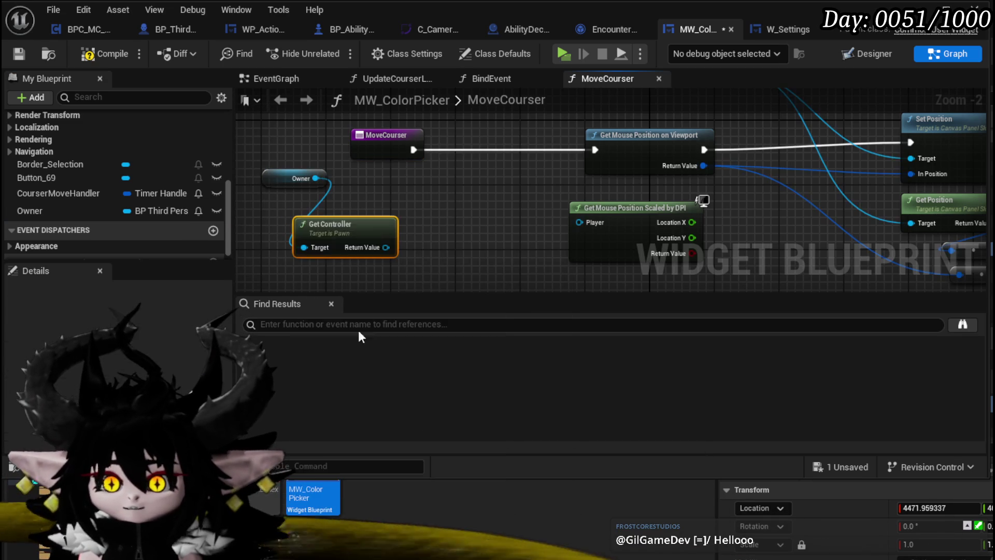
- Cast the controller to MP_Controller, wire it into the Player pin, and route execution through it to Set Position
mouse_move(385, 247)
mouse_down()
mouse_move(455, 249)
mouse_move(552, 227)
mouse_move(459, 274)
mouse_move(452, 149)
mouse_up()
text(cast t)
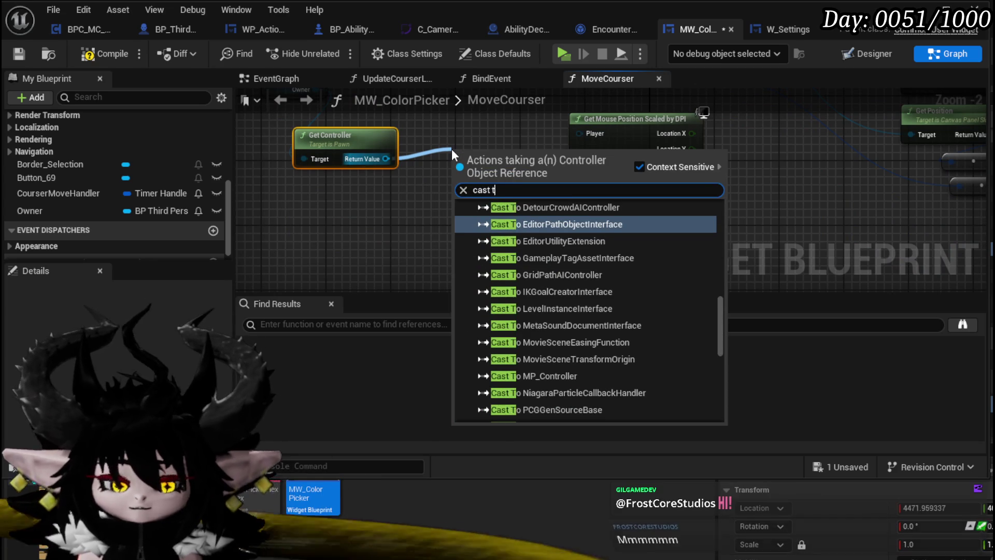
text(o mp)
key(Return)
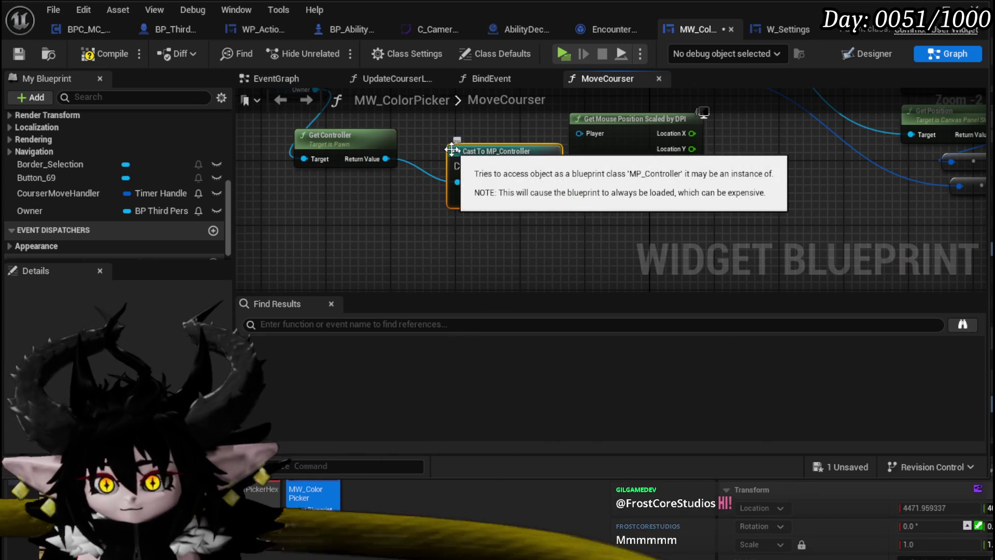
mouse_move(452, 149)
mouse_down()
mouse_move(446, 269)
mouse_move(441, 173)
mouse_up()
mouse_move(372, 174)
mouse_down()
mouse_move(414, 178)
mouse_move(407, 174)
mouse_up()
drag(505, 207, 537, 247)
mouse_move(506, 175)
mouse_down()
mouse_move(310, 171)
mouse_move(672, 164)
mouse_up()
mouse_move(435, 156)
mouse_down()
mouse_move(427, 124)
mouse_move(371, 57)
mouse_up()
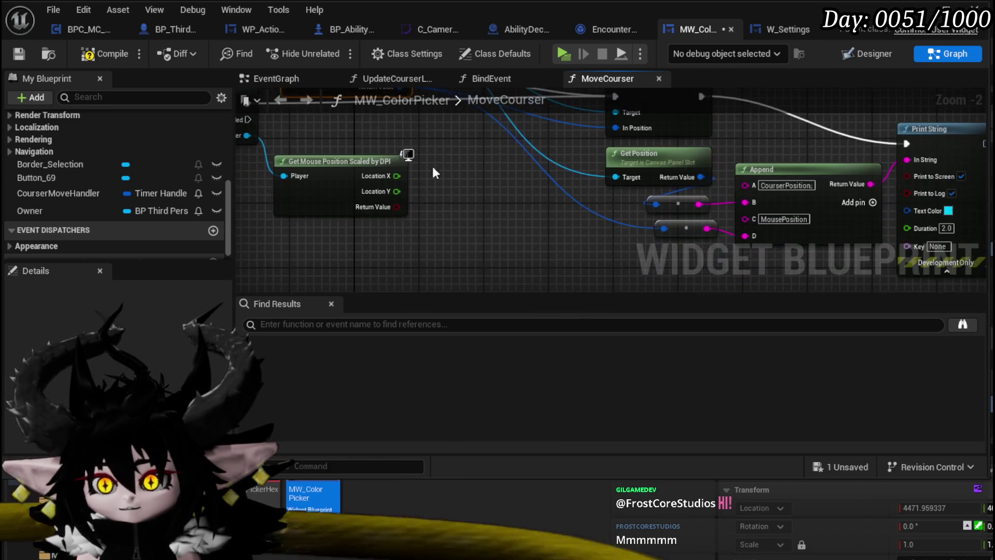
- Combine Location X and Y in a Make Vector 2D, feeding Append and Set Position's In Position
drag(395, 176, 459, 241)
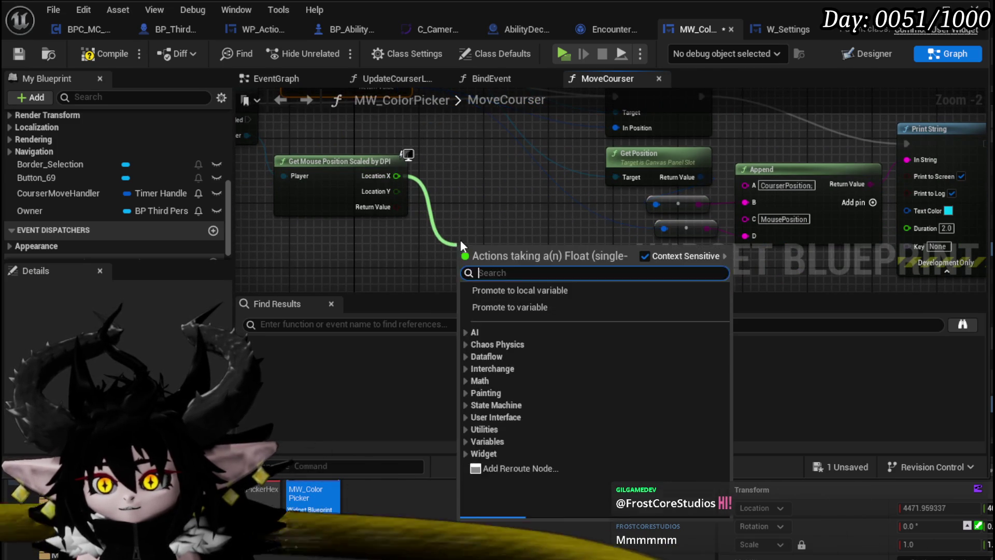
text(vector 2d)
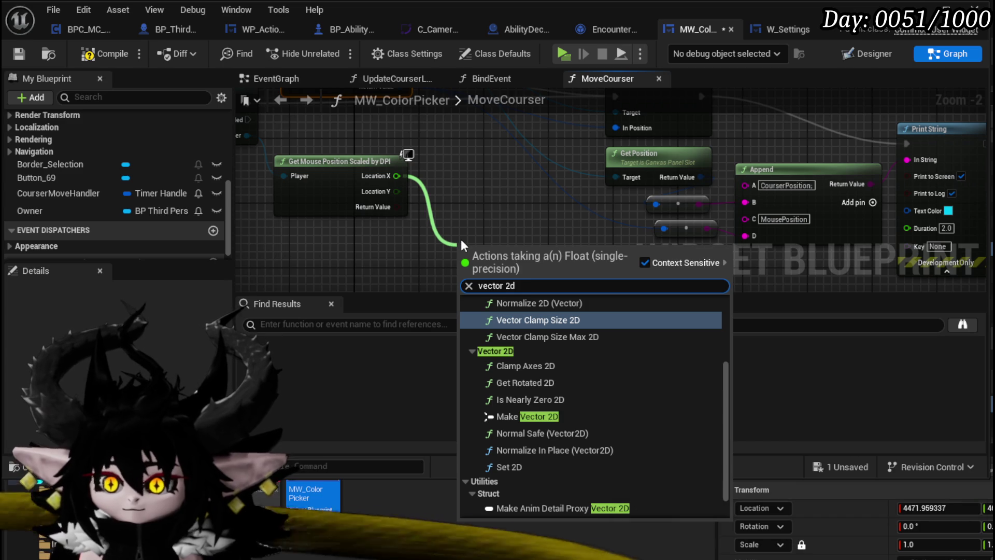
click(527, 416)
mouse_move(396, 191)
mouse_down()
mouse_move(483, 275)
mouse_move(468, 263)
mouse_move(493, 178)
mouse_up()
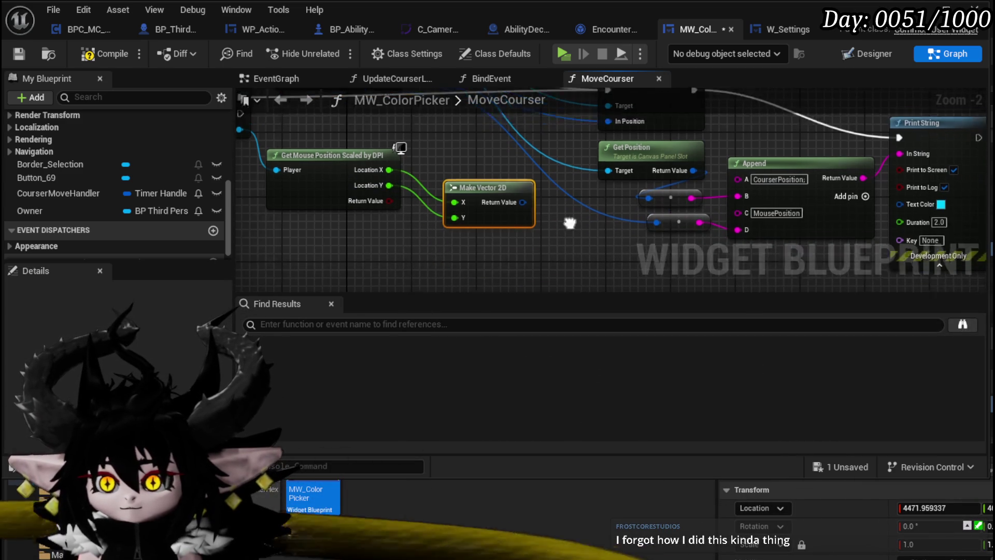
drag(479, 222, 613, 242)
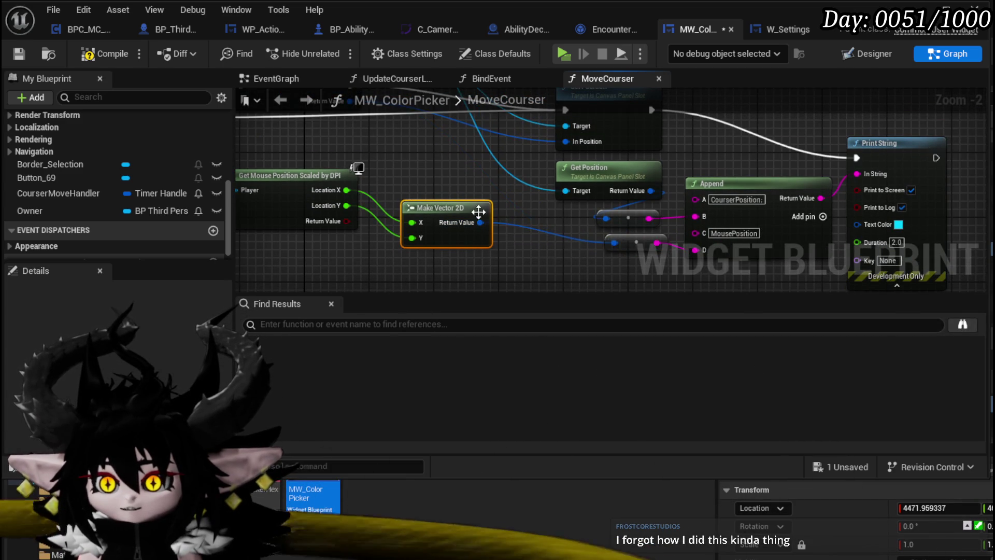
drag(487, 247, 573, 170)
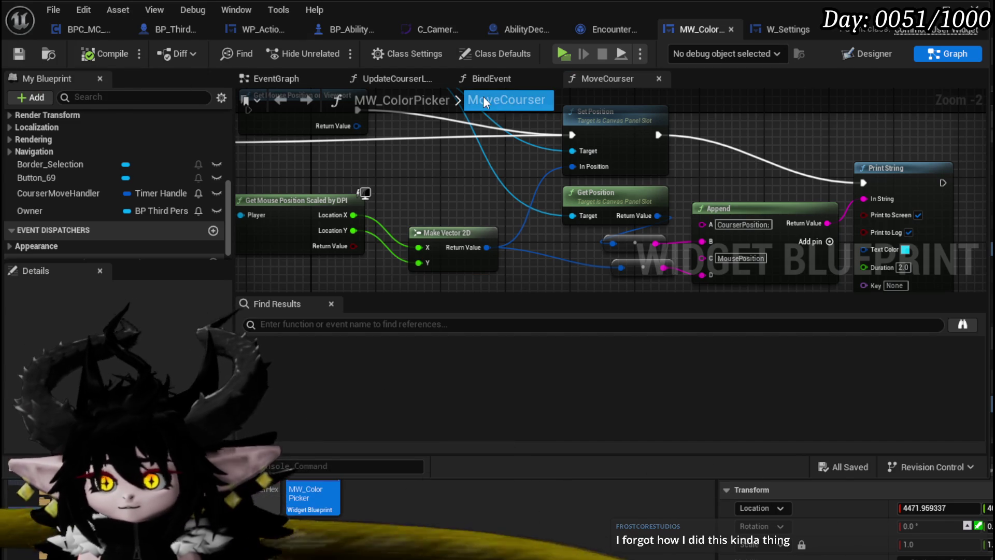
click(771, 30)
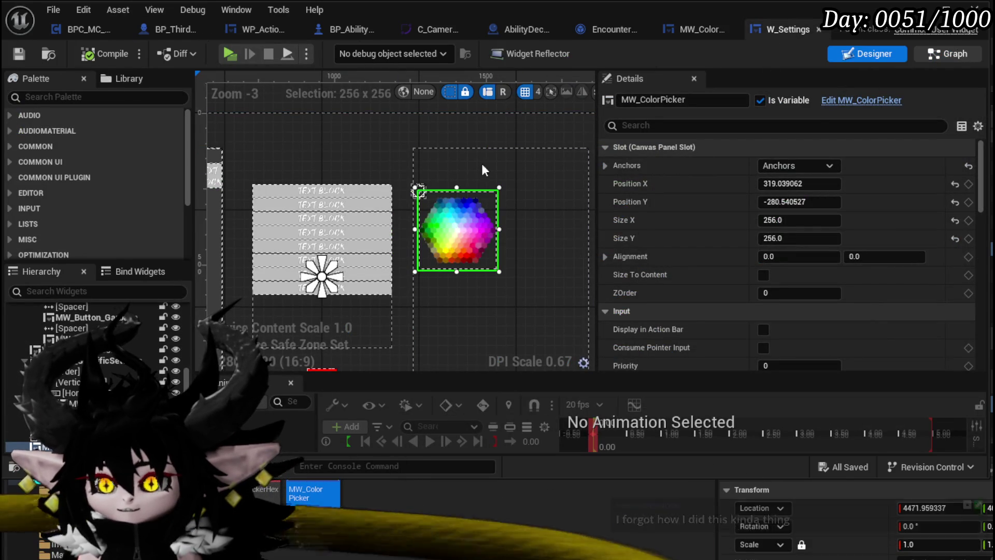
- In W_Settings' EventGraph, select the colour-picker binding nodes and move them beside On Pressed
click(948, 54)
scroll(666, 188, down, 3)
scroll(666, 188, up, 5)
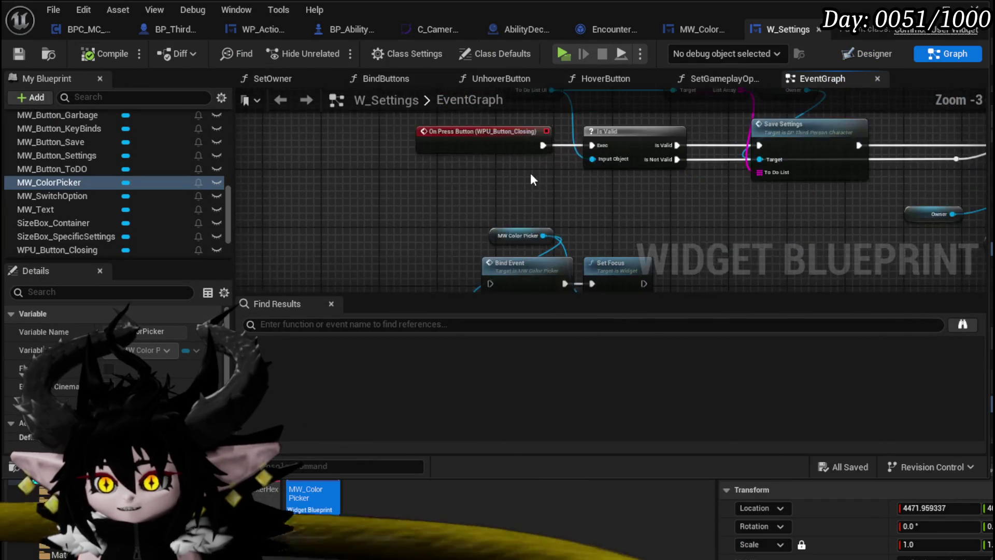
scroll(412, 241, down, 3)
drag(412, 241, 518, 146)
mouse_move(482, 189)
mouse_down()
mouse_move(363, 244)
mouse_move(632, 197)
mouse_move(397, 200)
mouse_move(619, 187)
mouse_up()
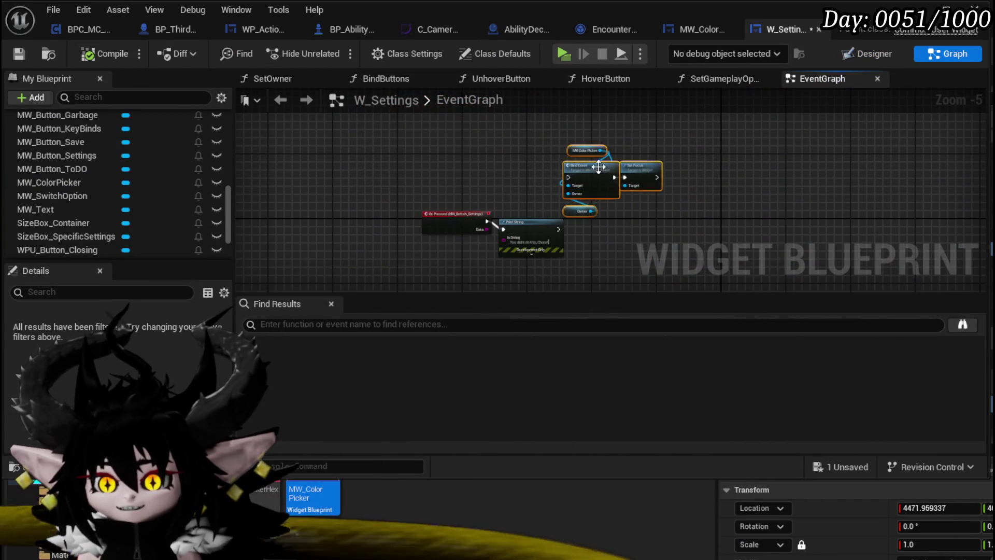
scroll(466, 171, up, 4)
scroll(374, 137, down, 4)
scroll(528, 171, down, 3)
mouse_move(528, 171)
mouse_down()
mouse_move(510, 160)
mouse_move(426, 162)
mouse_move(440, 194)
mouse_move(386, 247)
mouse_up()
scroll(440, 194, up, 4)
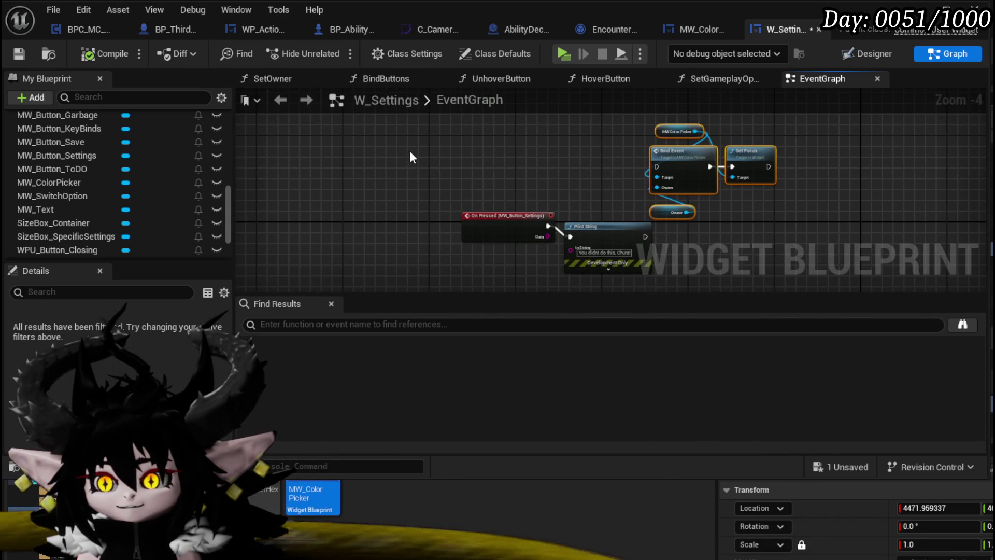
- Inspect the SetOwner function graph, then go back to the EventGraph
right_click(412, 157)
scroll(145, 166, up, 10)
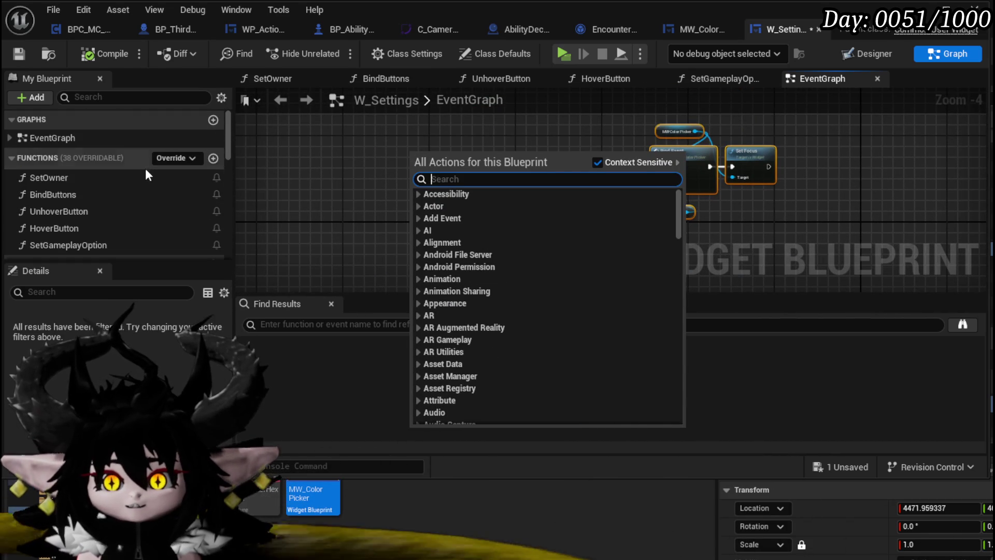
double_click(69, 177)
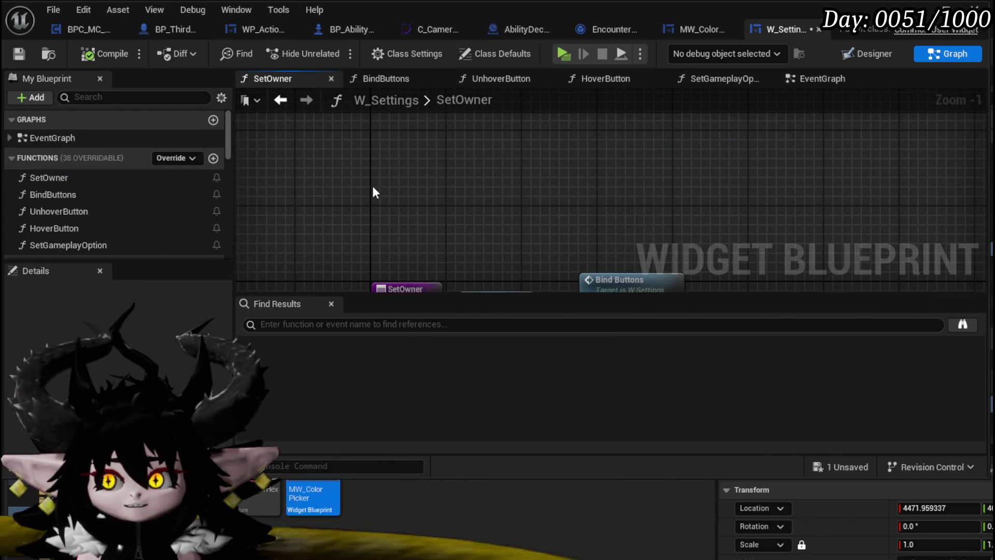
scroll(363, 171, down, 3)
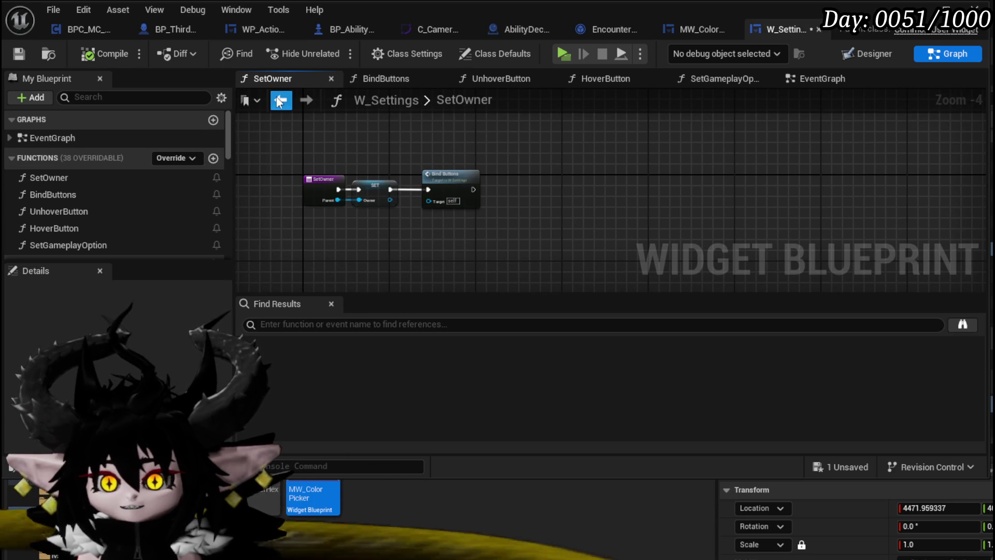
click(279, 101)
- Move the Bind Event, Set Focus and Owner nodes into SetOwner, wired after Bind Buttons
drag(687, 195, 708, 222)
key(Delete)
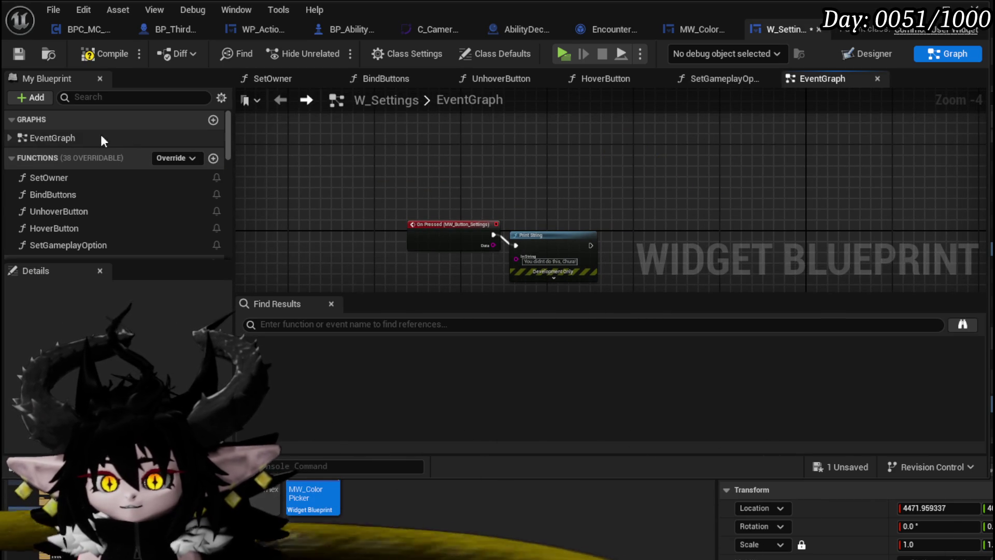
double_click(57, 178)
scroll(449, 181, up, 3)
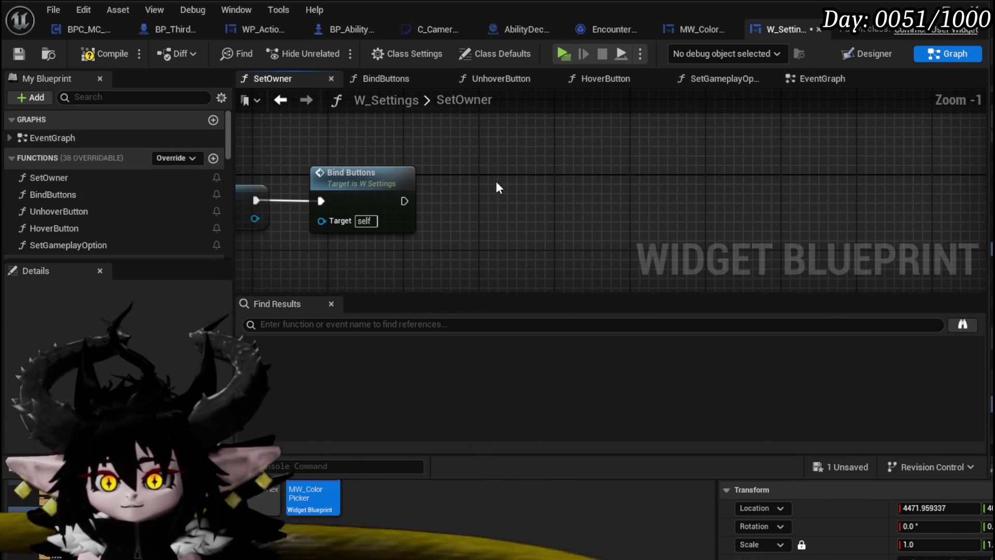
key(ctrl+v)
drag(404, 200, 447, 199)
- Compile W_Settings and save the level and changed assets
click(97, 57)
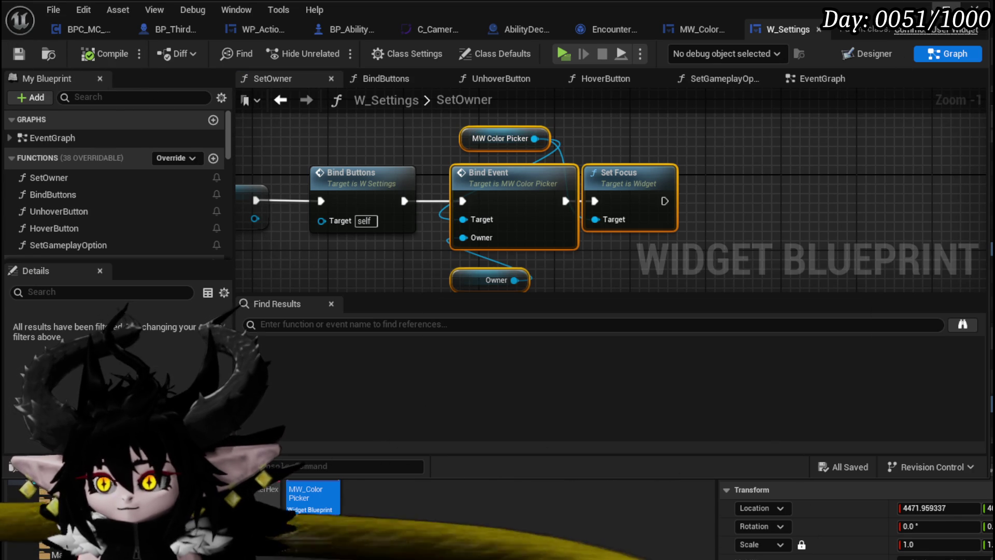
key(alt+Tab)
click(30, 51)
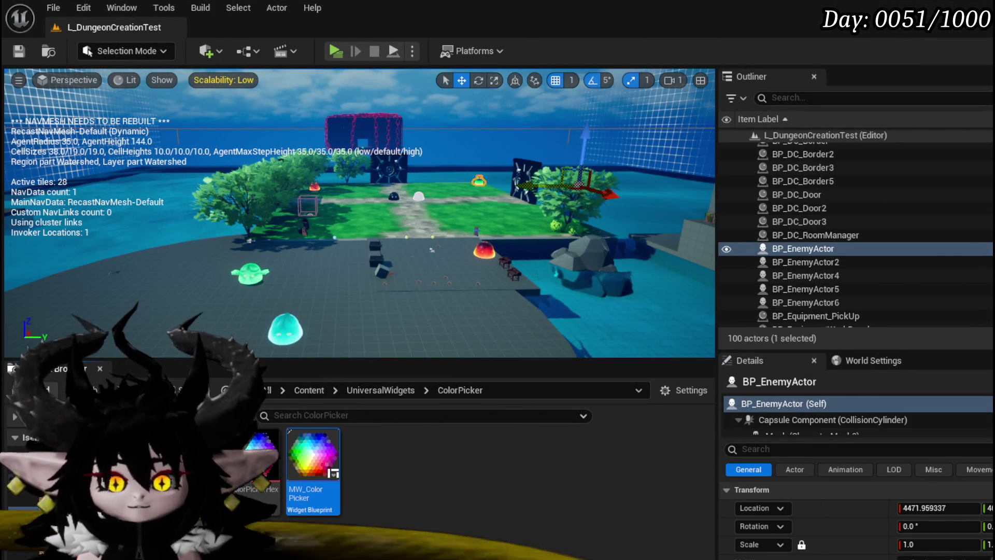
key(alt+Tab)
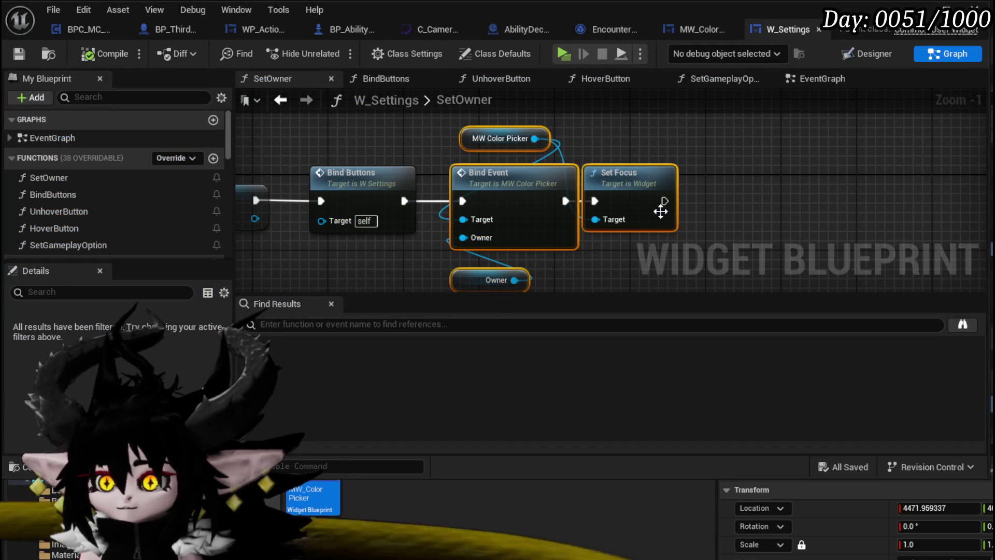
key(alt+Tab)
click(335, 51)
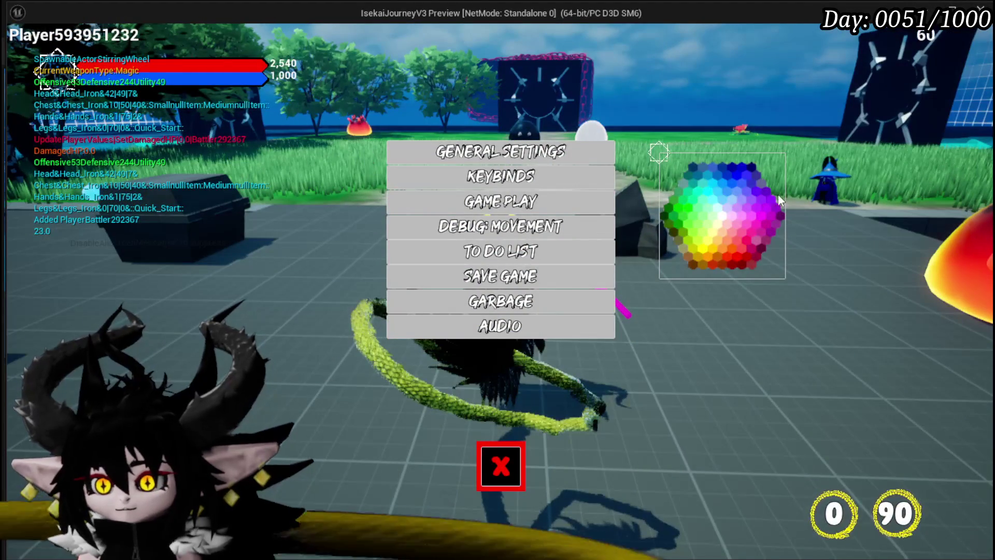
click(704, 187)
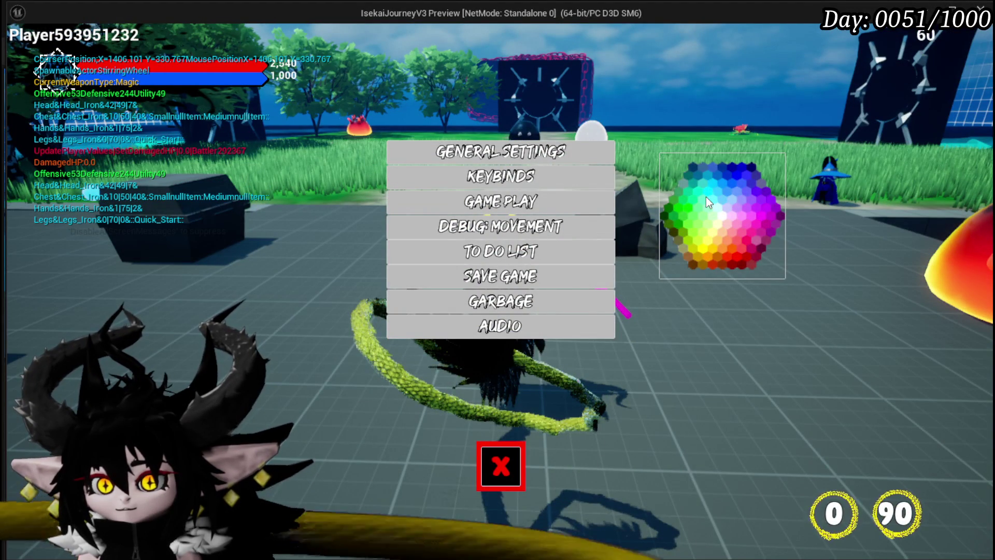
click(705, 201)
mouse_move(704, 214)
mouse_down()
mouse_move(741, 216)
mouse_move(750, 199)
mouse_move(720, 219)
mouse_move(710, 213)
mouse_move(757, 219)
mouse_move(679, 185)
mouse_move(667, 159)
mouse_move(729, 222)
mouse_move(763, 229)
mouse_move(736, 202)
mouse_move(678, 217)
mouse_up()
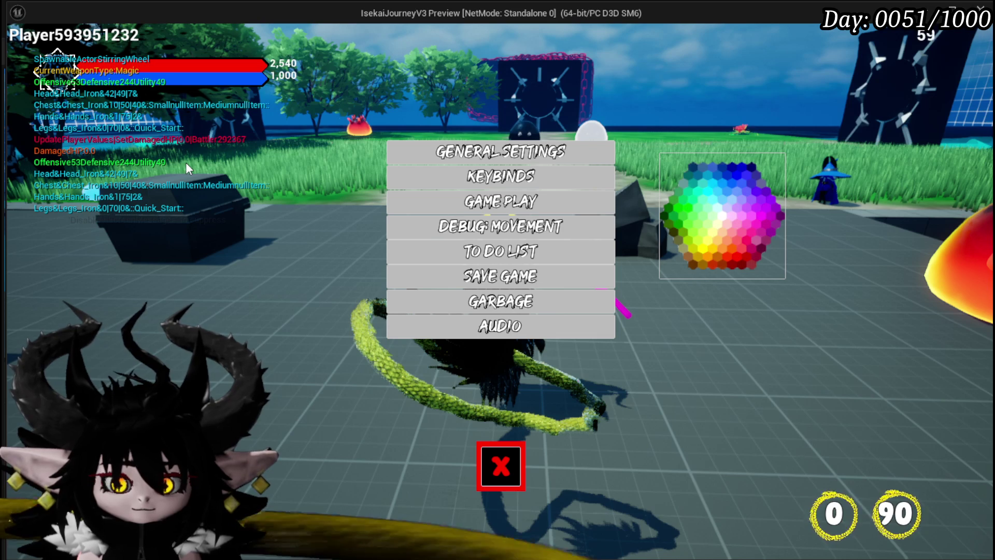
key(Escape)
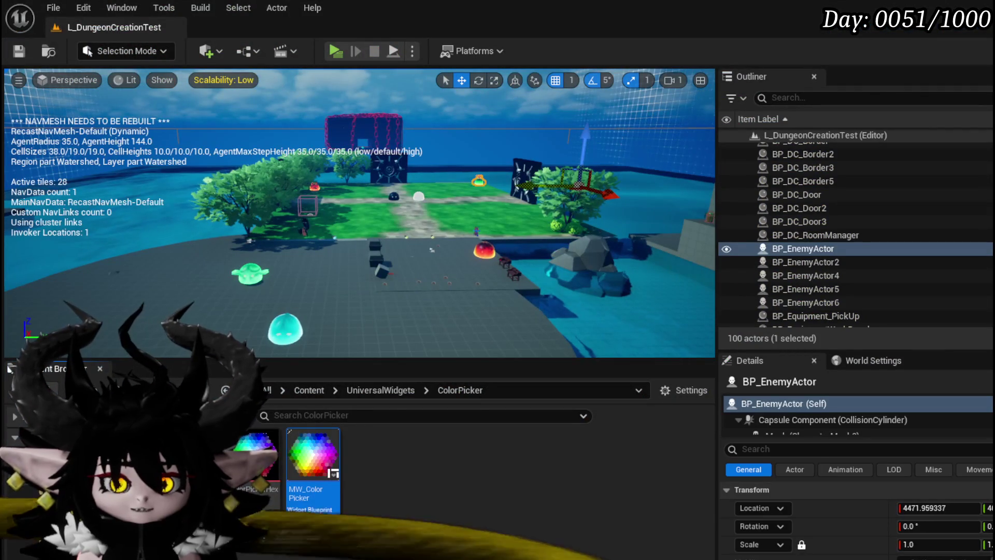
double_click(317, 448)
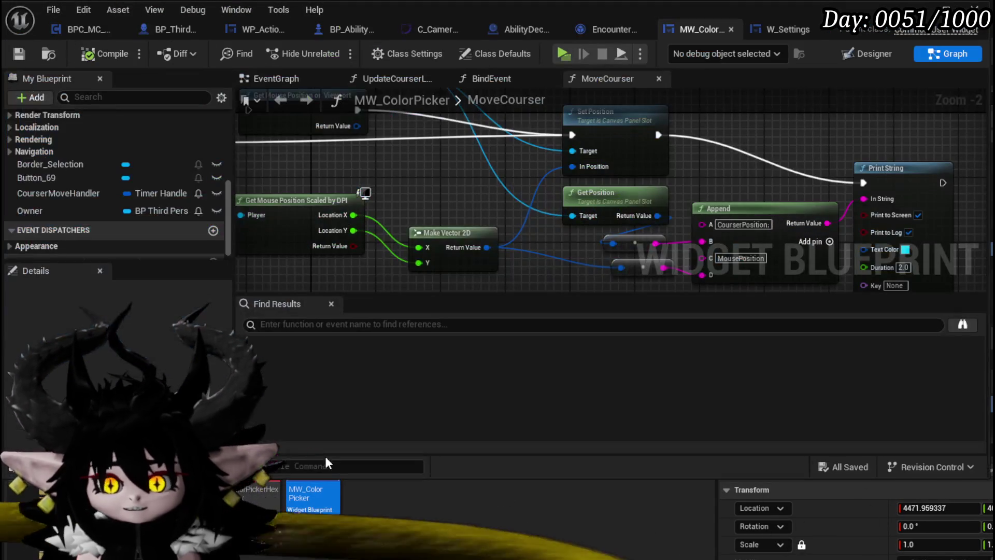
- Delete the Get Mouse Position on Viewport node, then restore it with undo
mouse_move(744, 158)
mouse_down()
mouse_move(734, 150)
mouse_move(895, 151)
mouse_move(904, 225)
mouse_move(739, 172)
mouse_move(732, 158)
mouse_move(746, 218)
mouse_move(746, 116)
mouse_move(630, 129)
mouse_move(833, 159)
mouse_move(774, 196)
mouse_up()
click(375, 143)
key(Delete)
mouse_move(405, 148)
mouse_down()
mouse_move(465, 155)
mouse_move(491, 200)
mouse_up()
key(ctrl+z)
- Move both Get Mouse Position nodes down and left beneath Cast To MP_Controller
scroll(446, 153, down, 2)
mouse_move(470, 189)
mouse_down()
mouse_move(444, 184)
mouse_move(493, 249)
mouse_move(451, 142)
mouse_move(414, 193)
mouse_move(440, 180)
mouse_up()
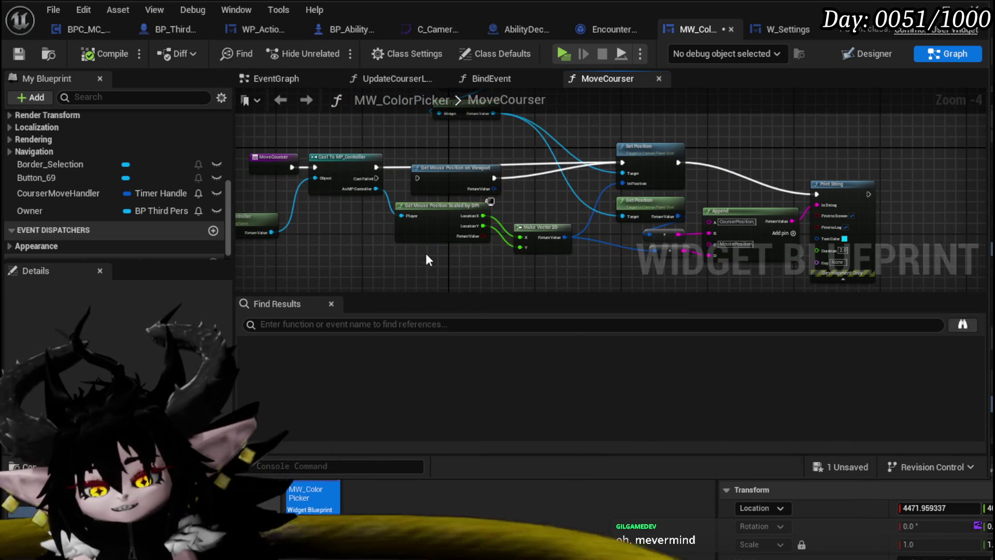
scroll(425, 254, up, 2)
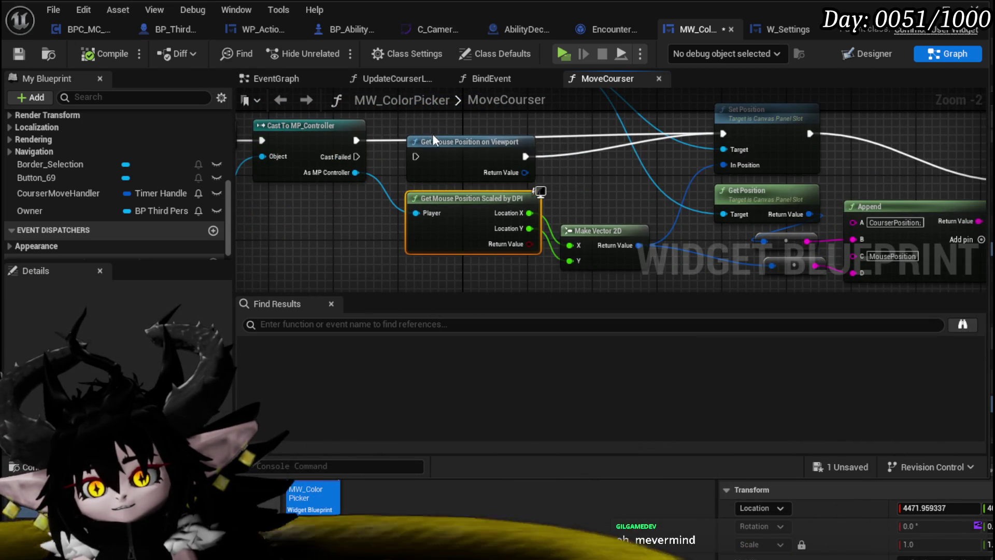
drag(451, 155, 356, 220)
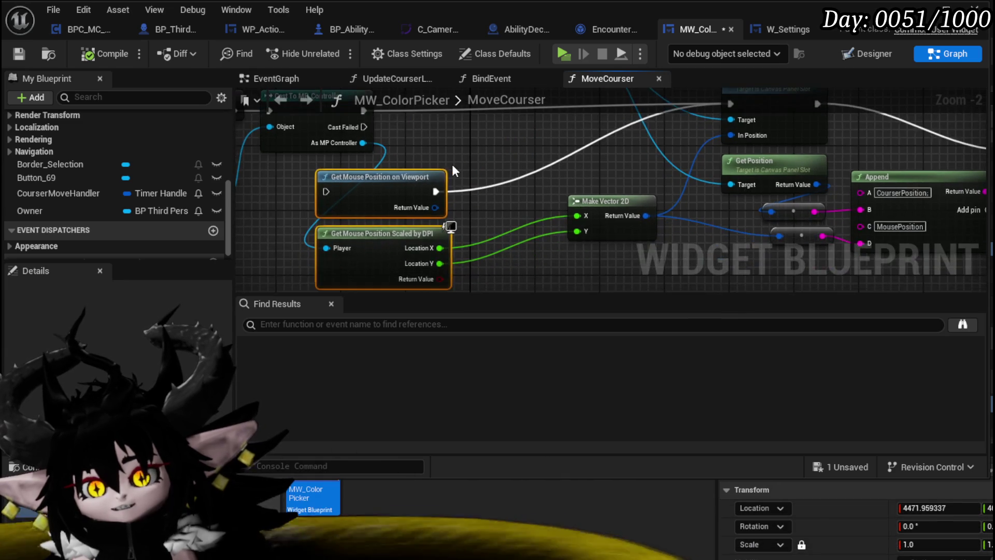
drag(452, 163, 234, 126)
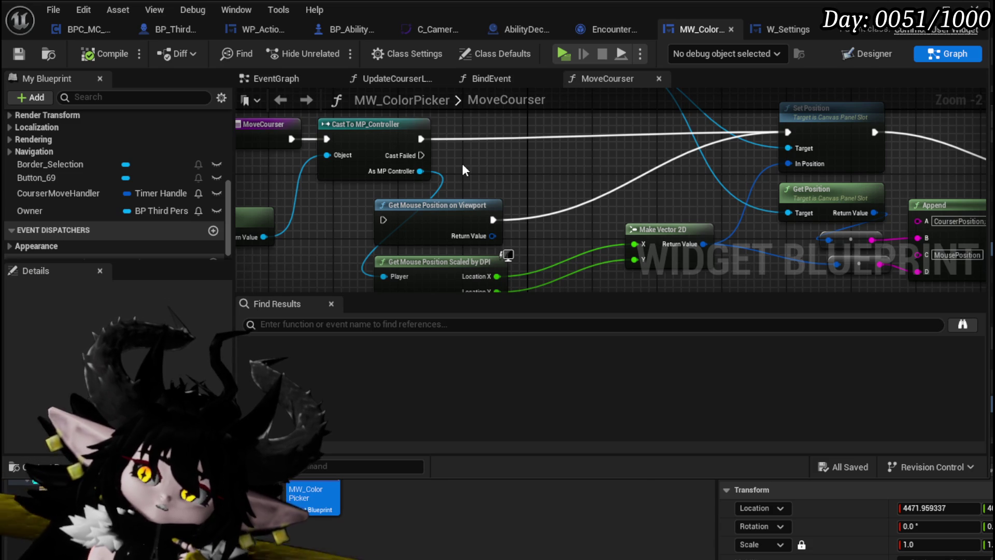
drag(420, 171, 484, 178)
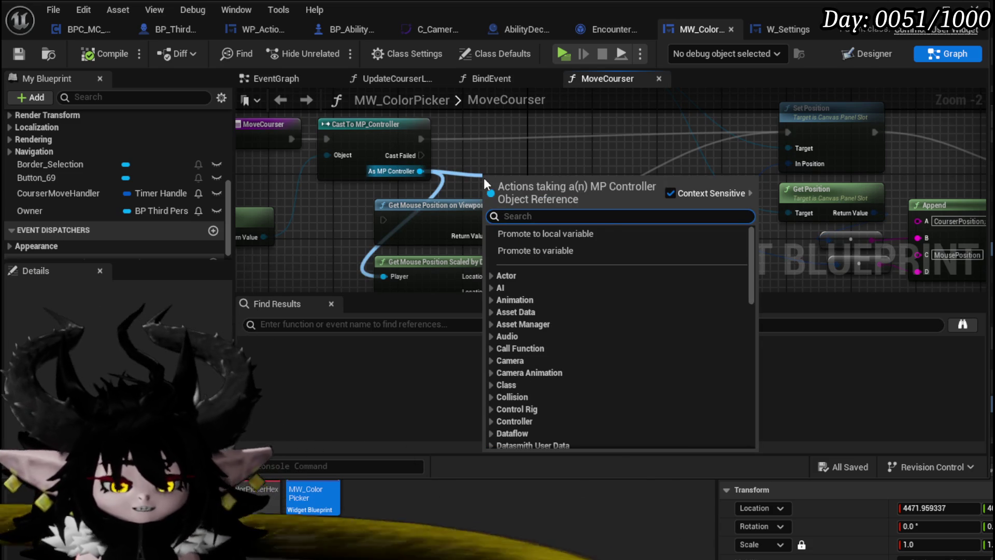
- Add a Get Mouse Position node off As MP Controller and wire its Location X into Make Vector 2D
text(g)
key(BackSpace)
text(Mouse)
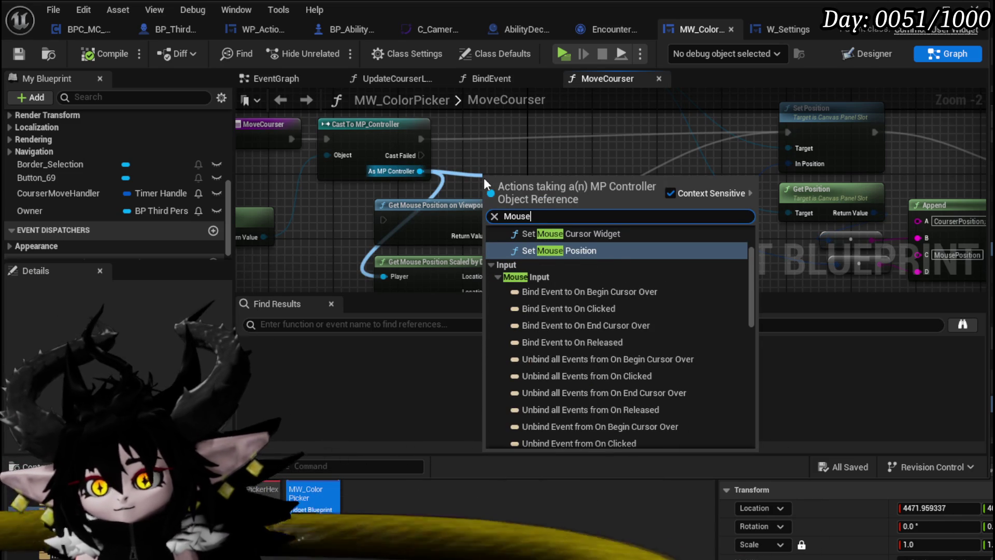
scroll(621, 326, up, 2)
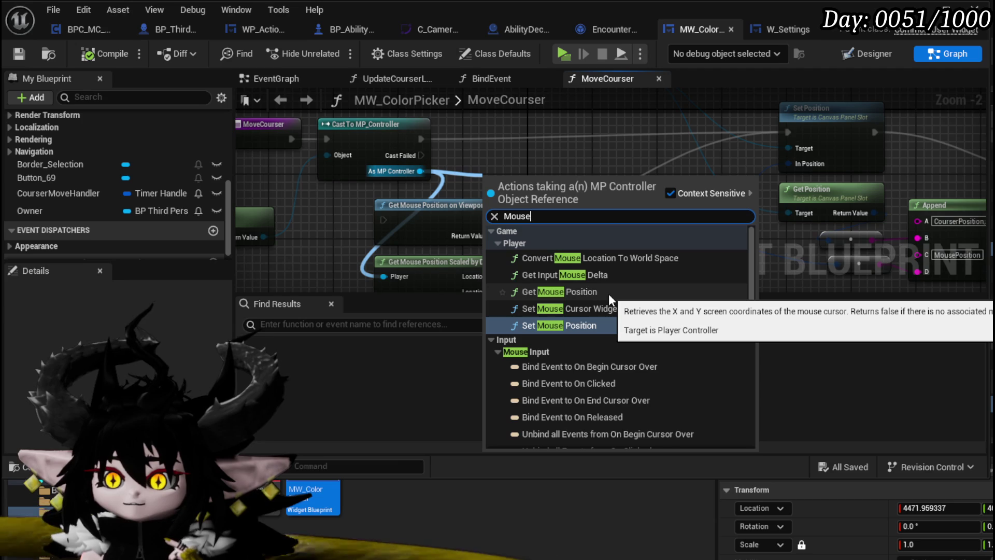
click(608, 294)
mouse_move(544, 183)
mouse_down()
mouse_move(544, 136)
mouse_move(420, 279)
mouse_move(470, 242)
mouse_up()
mouse_move(550, 179)
mouse_down()
mouse_move(496, 219)
mouse_move(542, 222)
mouse_move(435, 246)
mouse_move(570, 129)
mouse_move(572, 145)
mouse_up()
- Compile and save the MW_ColorPicker widget blueprint
scroll(581, 272, down, 1)
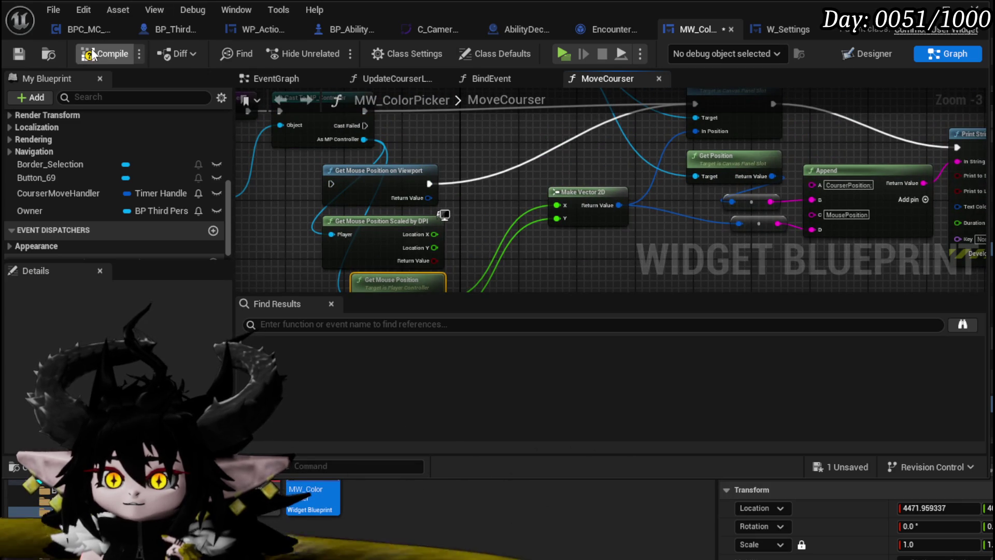
click(21, 51)
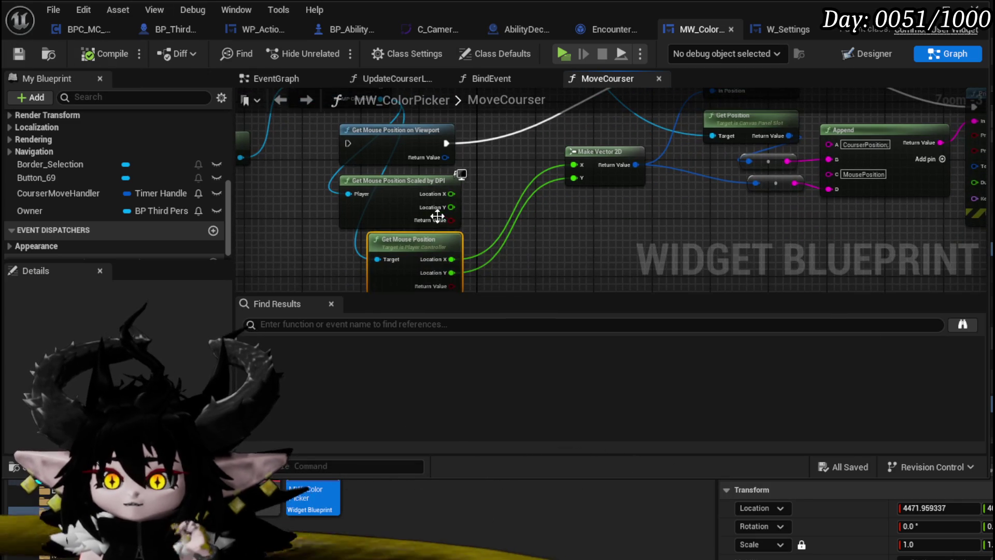
click(403, 167)
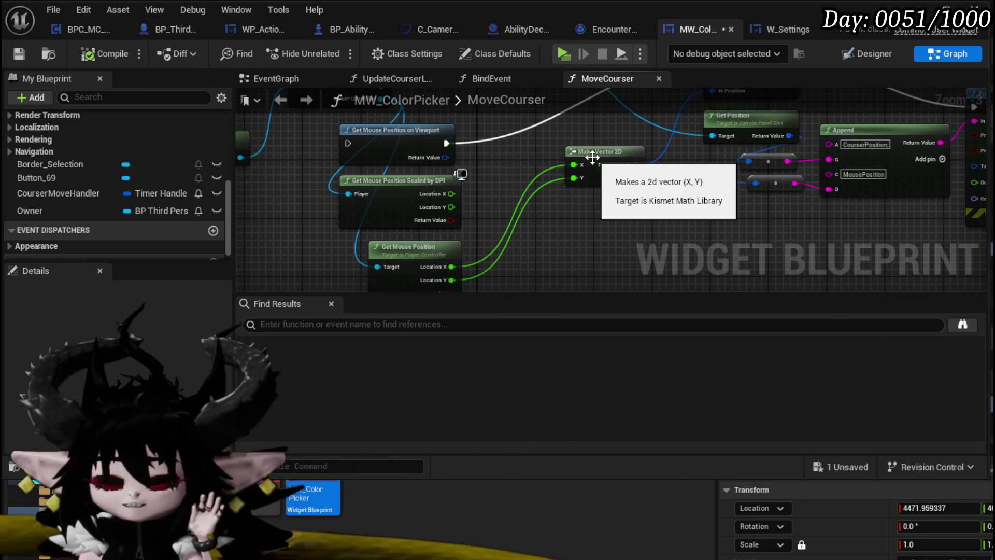
click(19, 54)
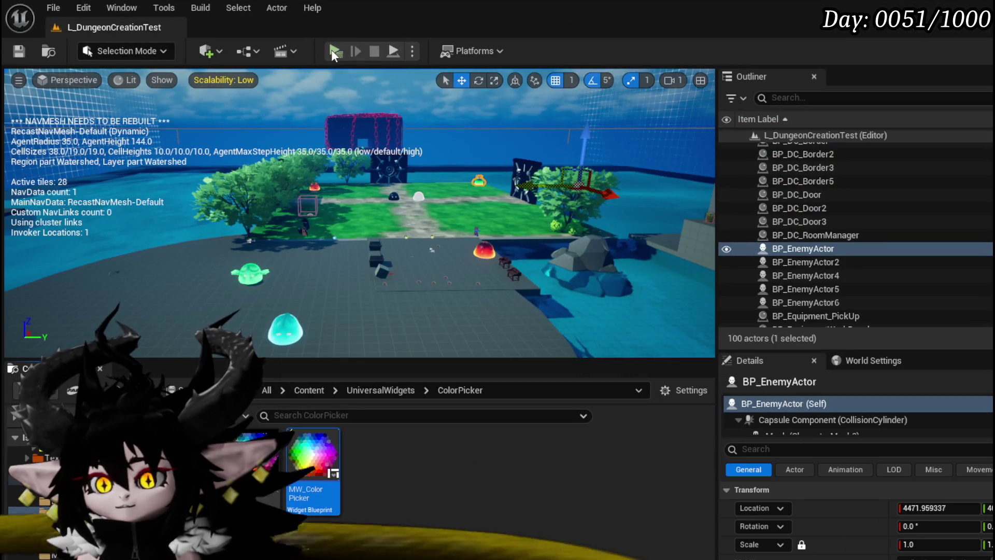
click(332, 52)
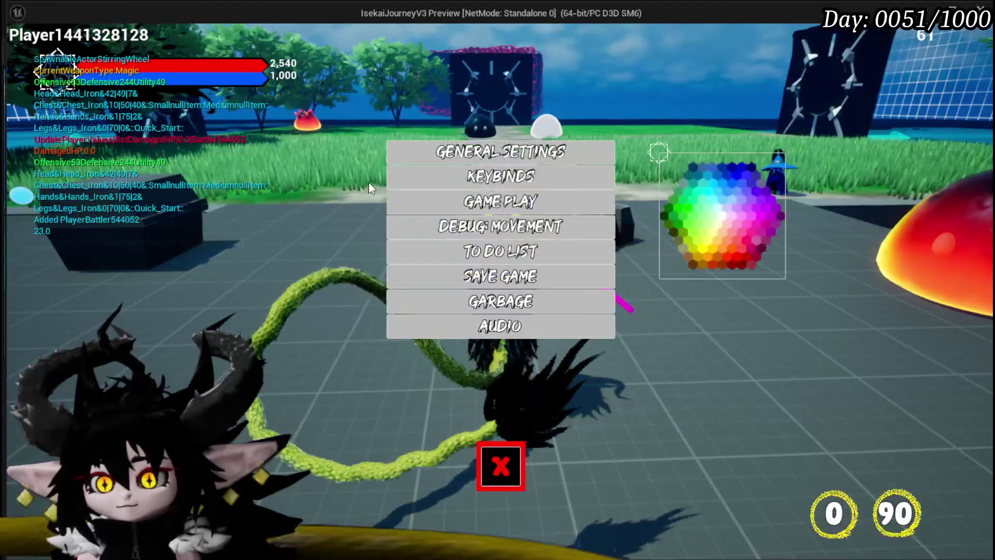
click(690, 199)
drag(692, 200, 693, 208)
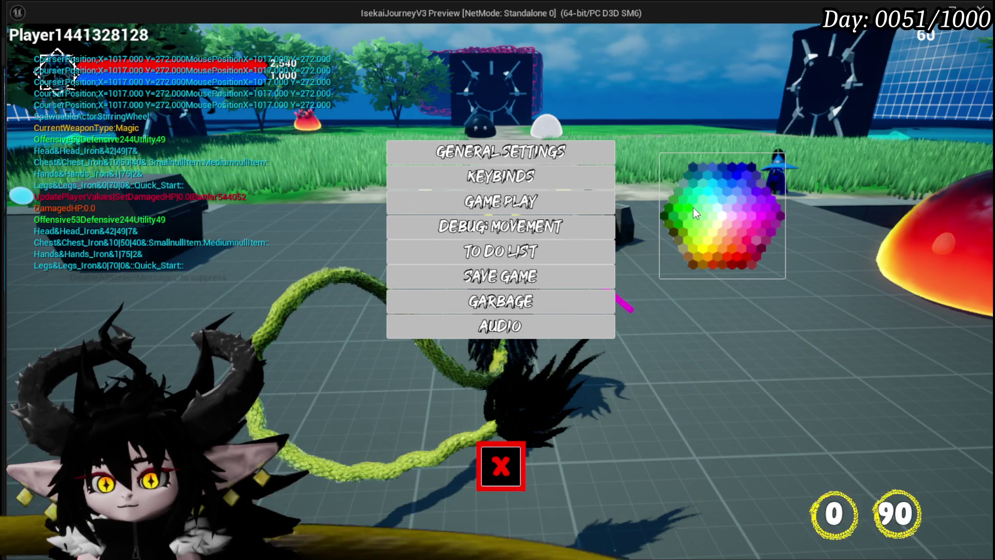
click(692, 206)
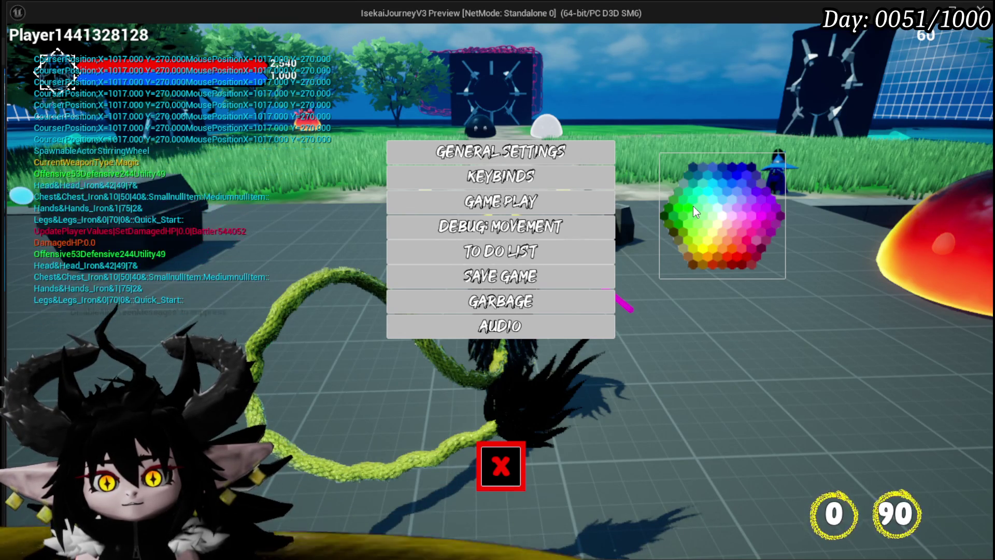
click(714, 207)
drag(757, 209, 774, 212)
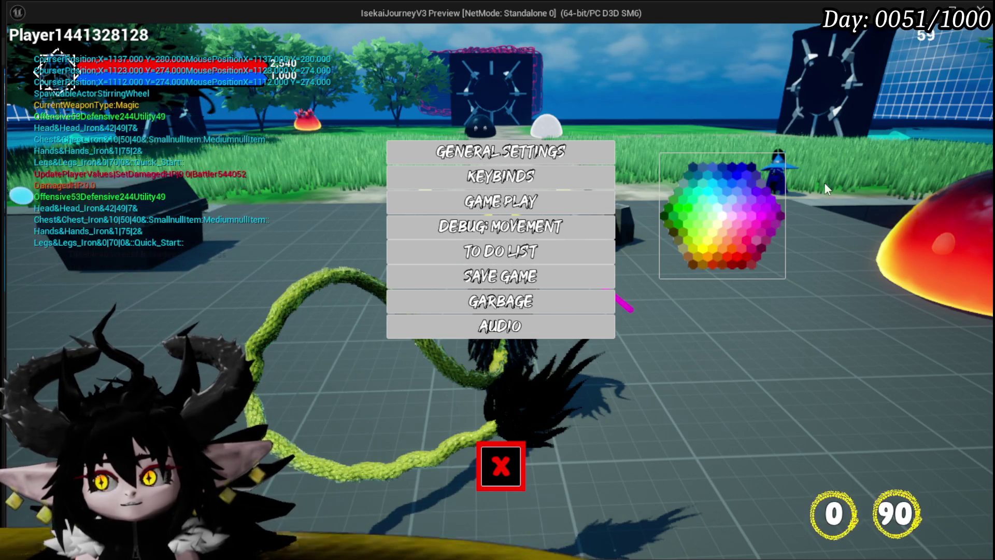
mouse_move(683, 247)
mouse_down()
mouse_move(692, 256)
mouse_move(689, 219)
mouse_move(710, 179)
mouse_up()
mouse_move(734, 245)
mouse_down()
mouse_move(696, 195)
mouse_move(704, 231)
mouse_move(752, 234)
mouse_up()
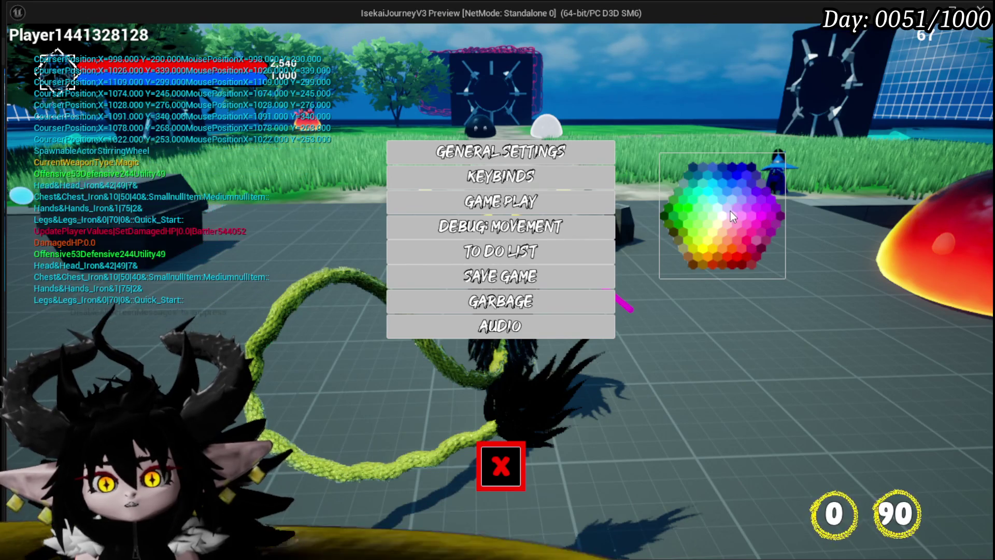
key(Escape)
key(ctrl+s)
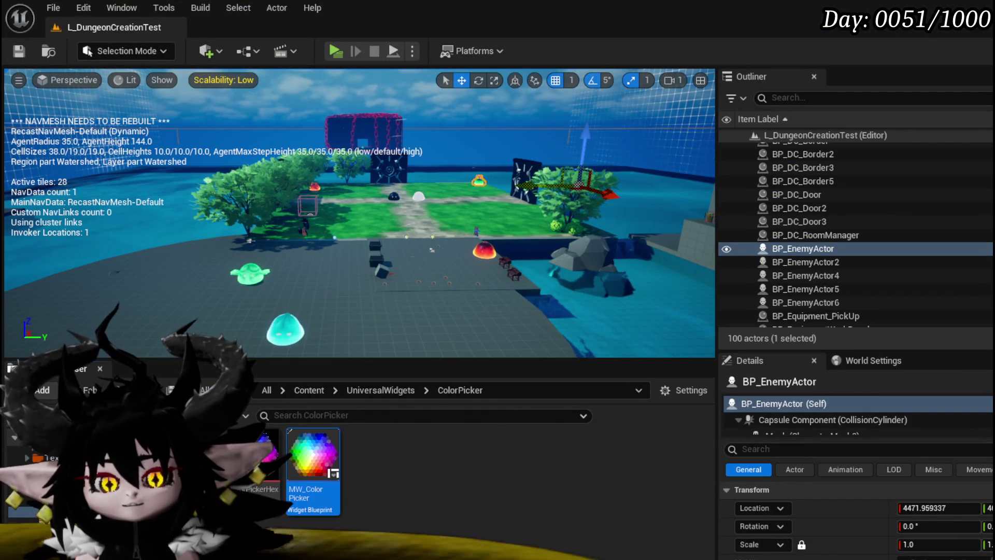
- Reposition the Print String and Set Position nodes in the MoveCourser graph
key(alt+Tab)
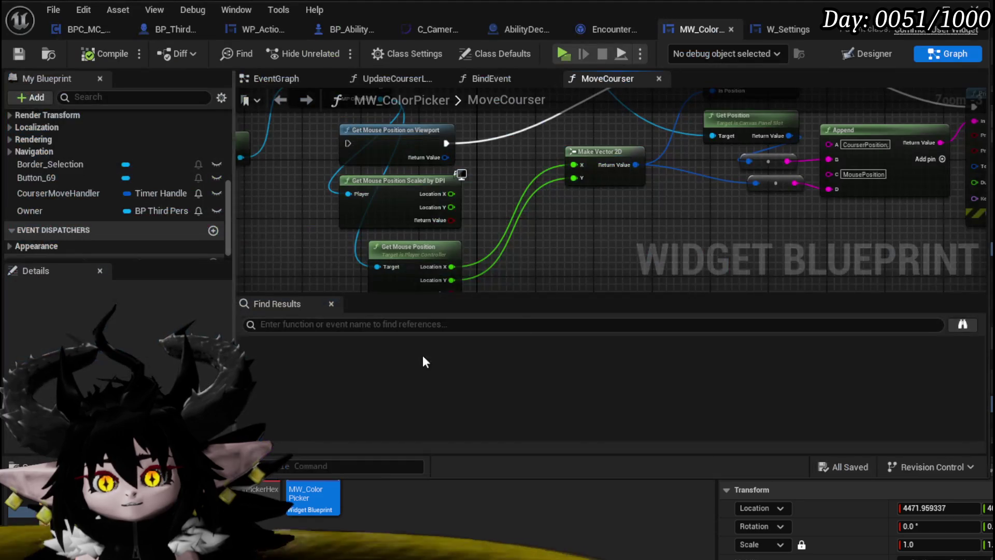
mouse_move(558, 241)
mouse_down()
mouse_move(558, 259)
mouse_move(555, 226)
mouse_move(523, 225)
mouse_move(356, 265)
mouse_move(296, 328)
mouse_move(397, 275)
mouse_up()
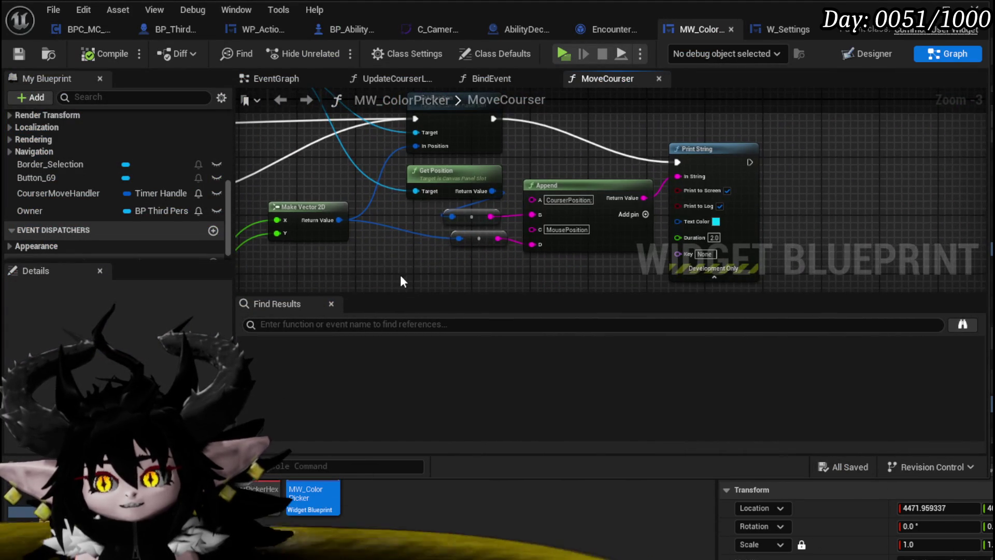
mouse_move(718, 149)
mouse_down()
mouse_move(753, 111)
mouse_move(758, 158)
mouse_up()
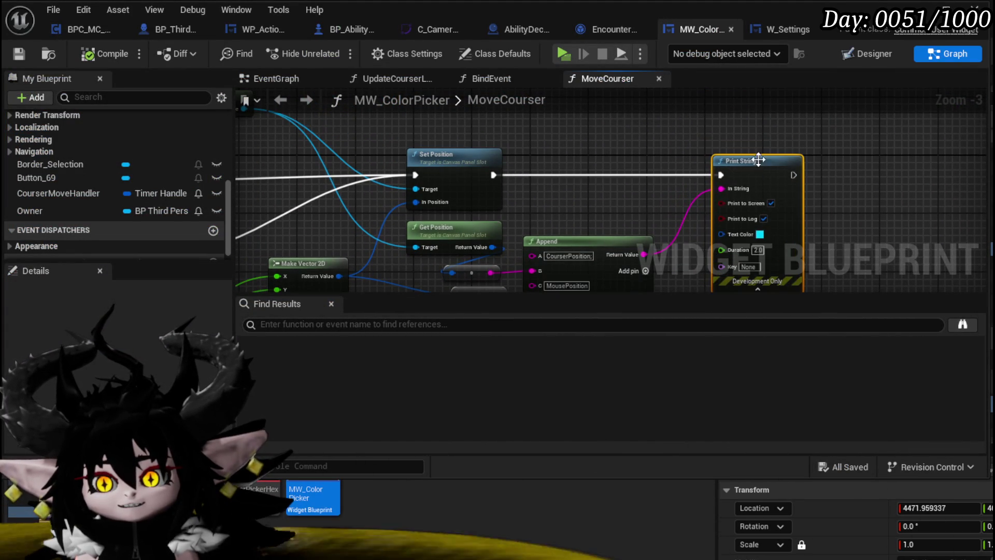
mouse_move(630, 169)
mouse_down()
mouse_move(608, 168)
mouse_move(625, 170)
mouse_up()
click(559, 154)
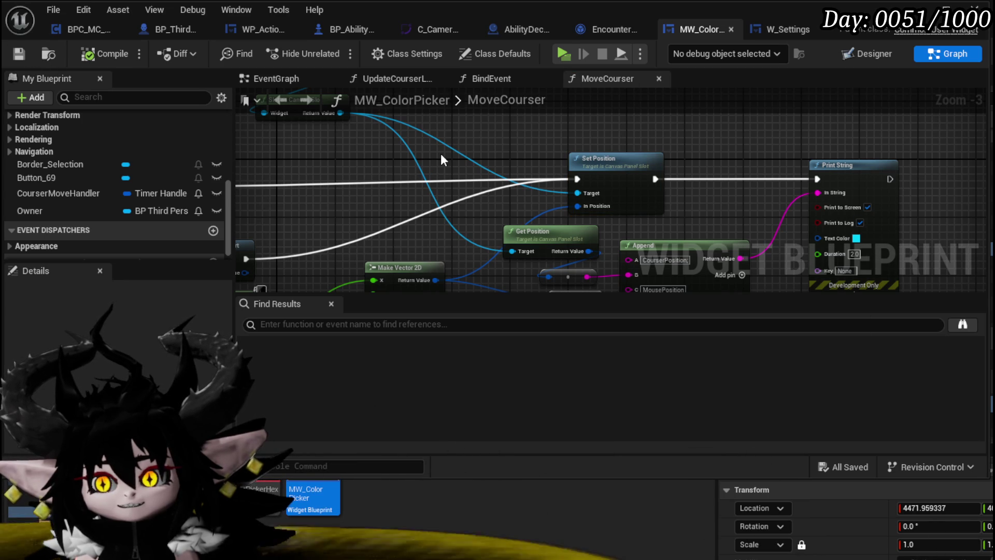
scroll(439, 155, down, 1)
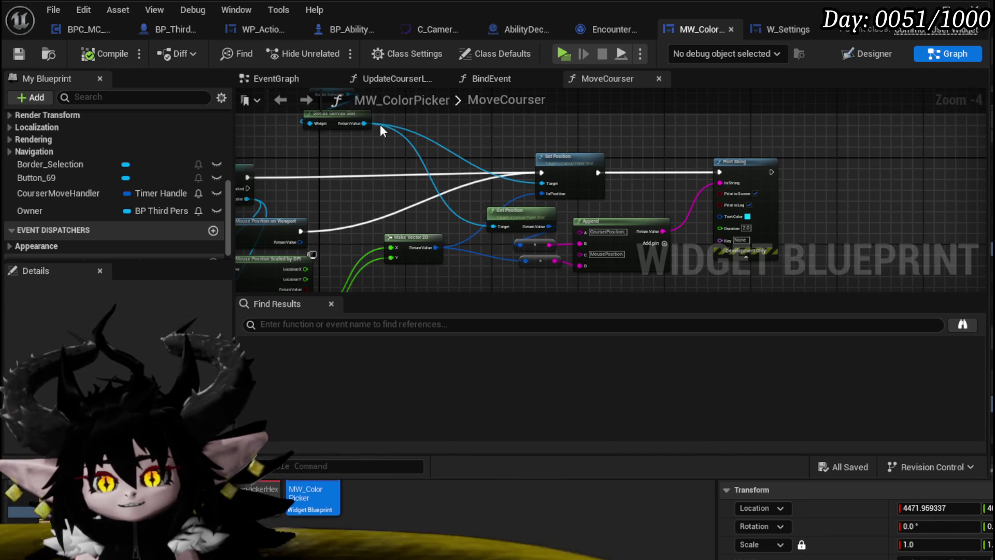
- Show MW_ColorPicker's designer layout and select the Canvas Panel
click(276, 79)
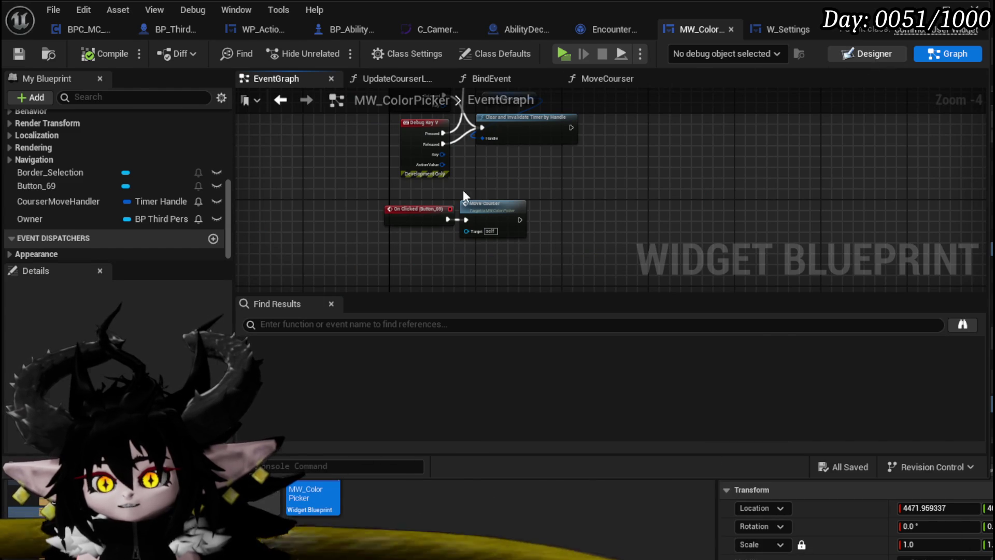
key(shift+F12)
click(60, 329)
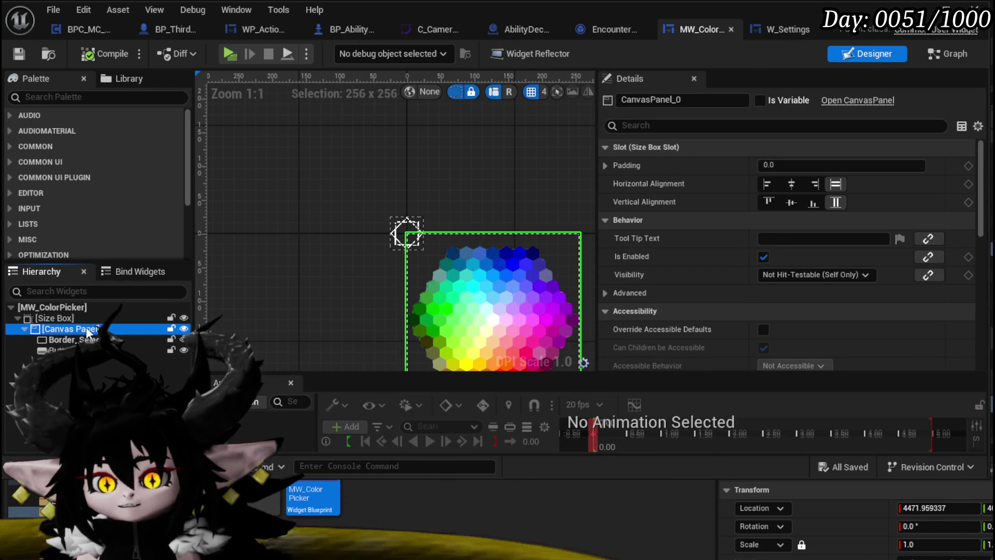
- Turn off the Size Box's width and height overrides and save the widget
click(73, 317)
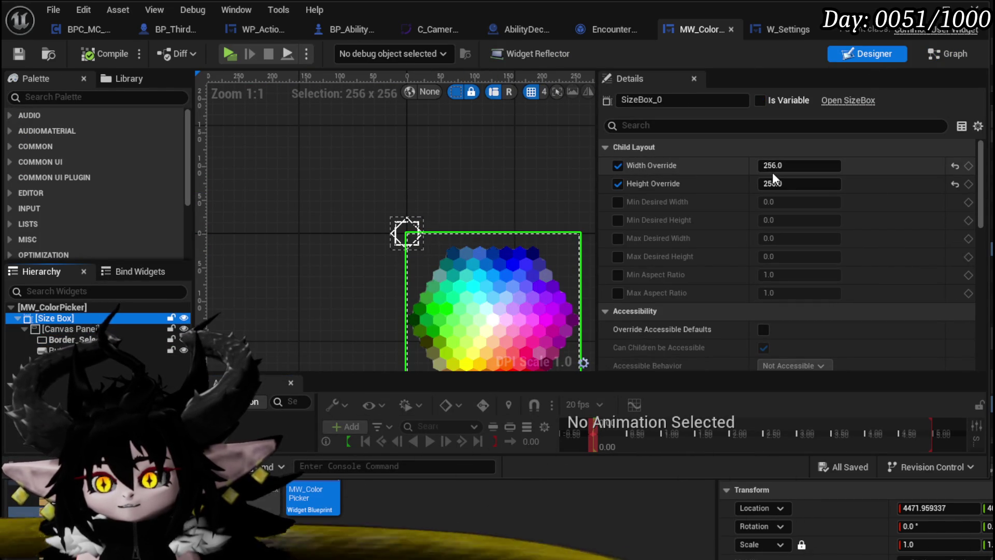
click(617, 166)
click(618, 184)
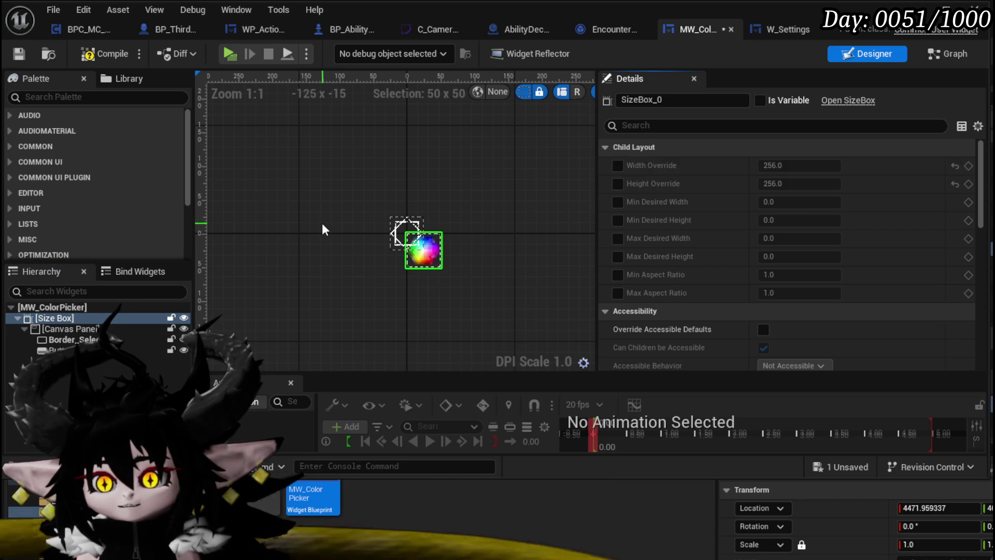
key(Down)
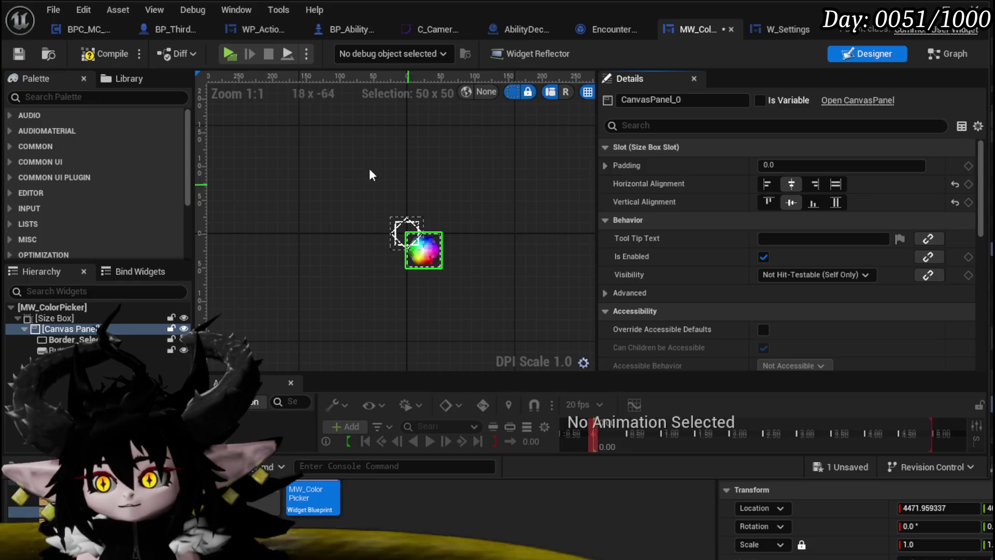
click(18, 55)
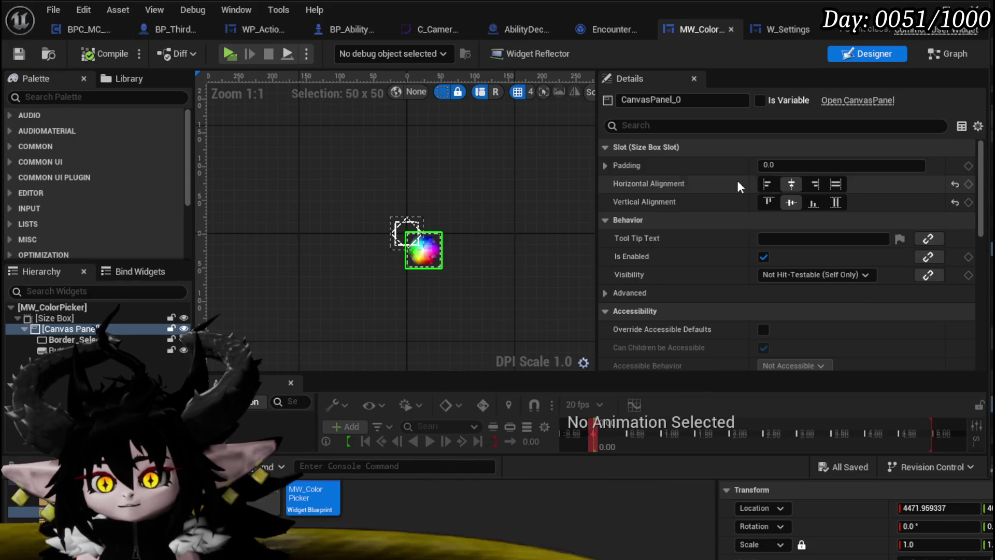
- Select Button_69 and browse through its properties in Details
key(Down)
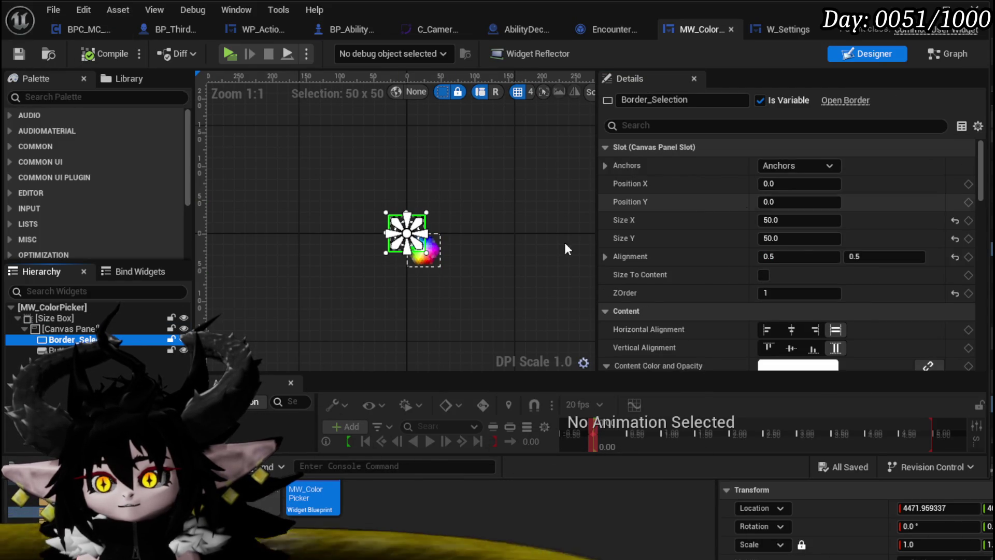
key(Down)
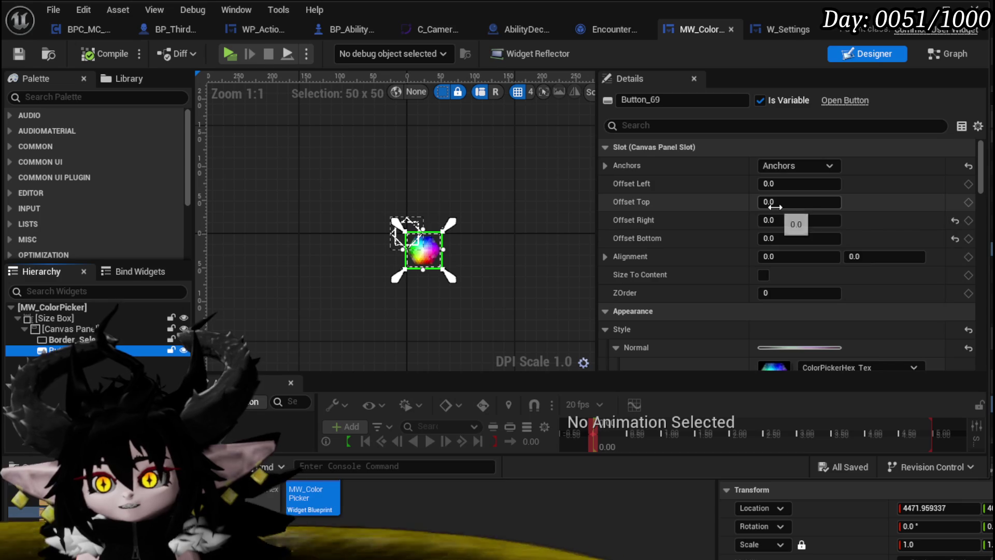
scroll(748, 232, down, 3)
scroll(748, 233, down, 5)
scroll(748, 234, up, 8)
scroll(748, 231, down, 3)
scroll(748, 232, up, 3)
scroll(748, 231, down, 15)
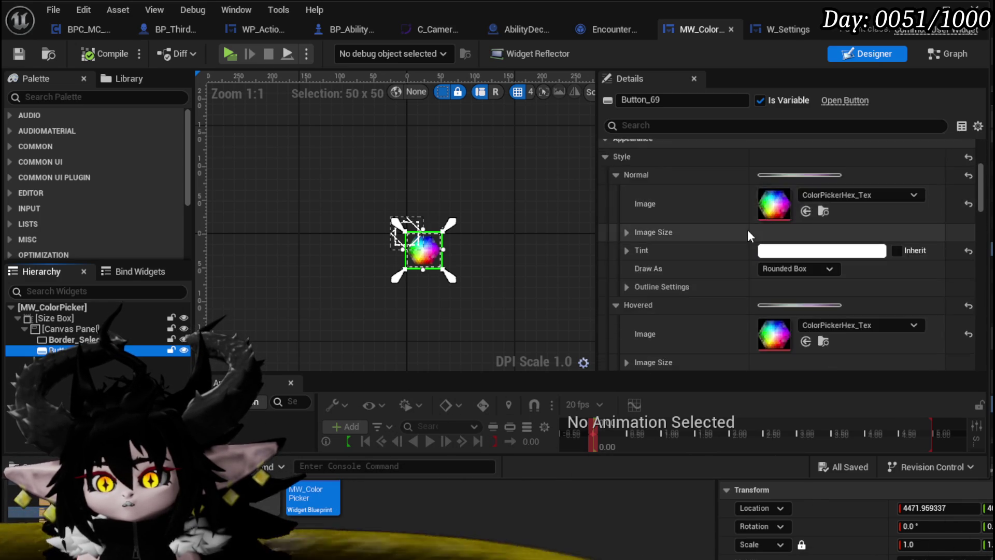
scroll(748, 231, down, 3)
scroll(748, 232, down, 3)
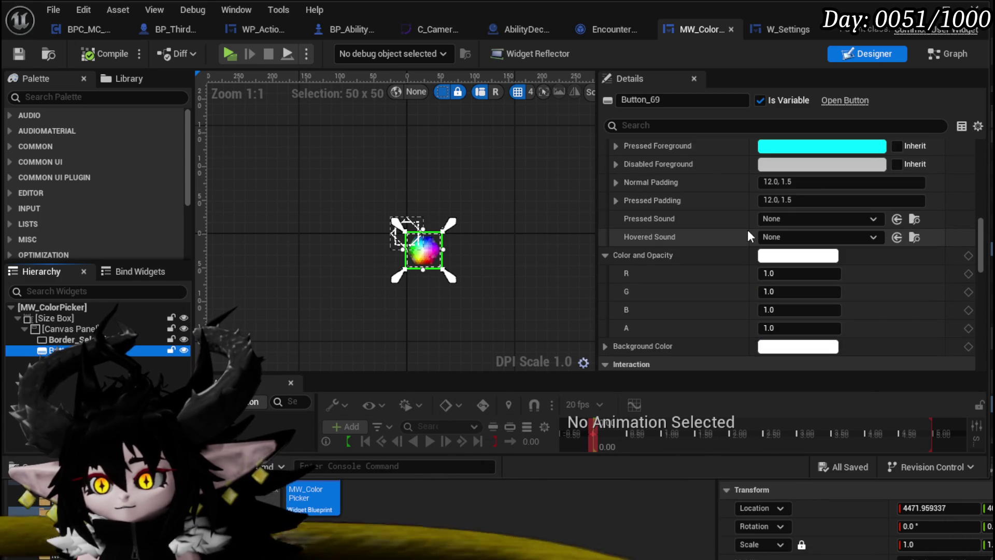
scroll(747, 232, down, 10)
scroll(747, 232, down, 2)
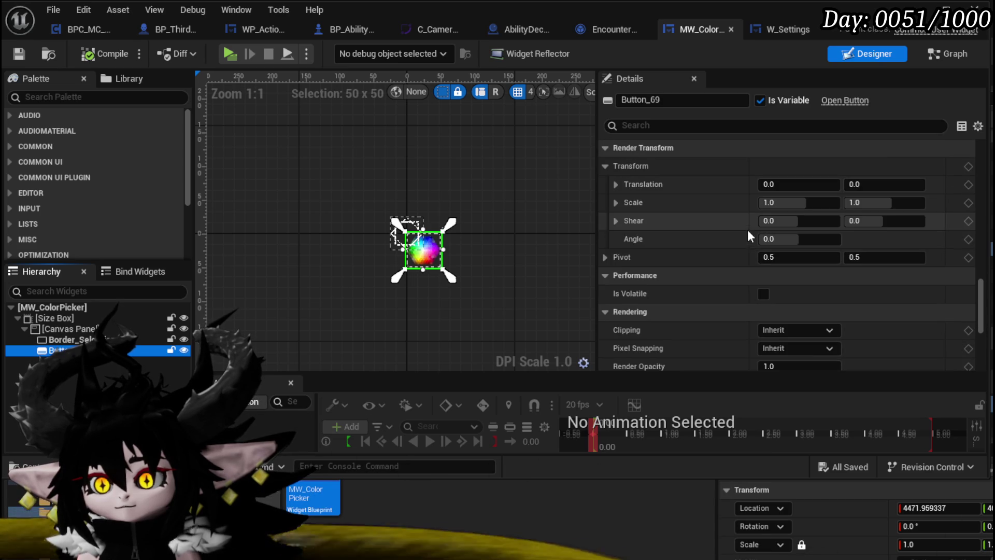
- Search Button_69's properties for 'ze', clear the search, and bring up the Wrap With list
click(634, 126)
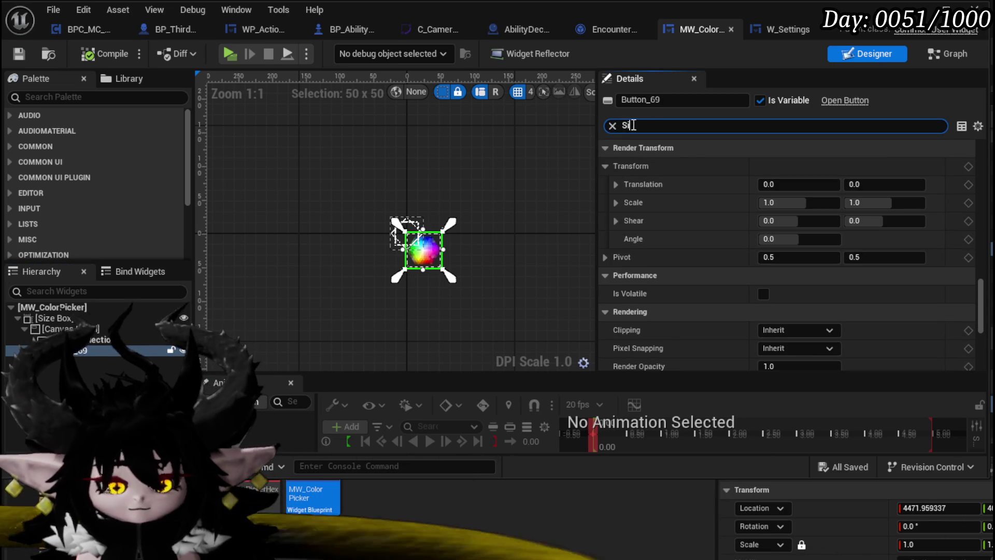
text(ze)
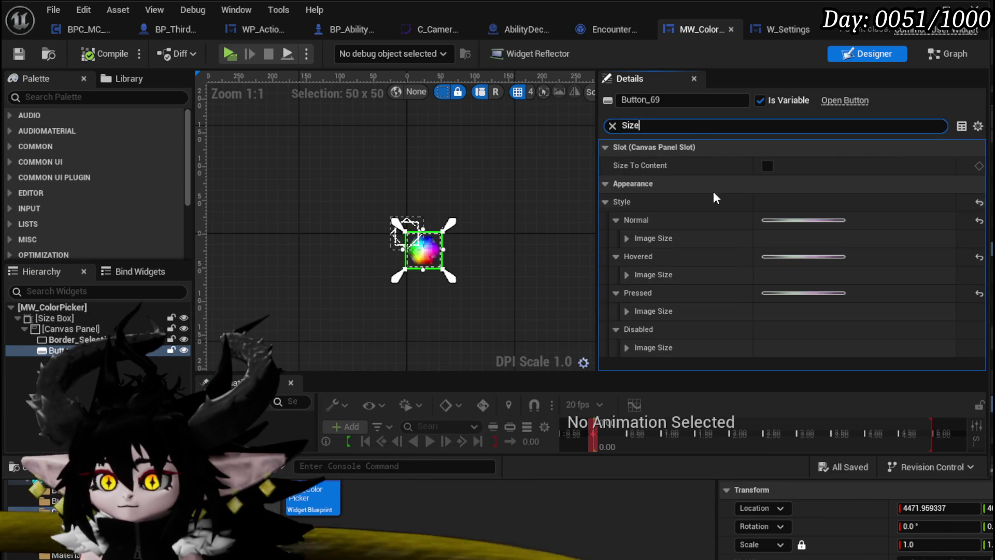
click(612, 126)
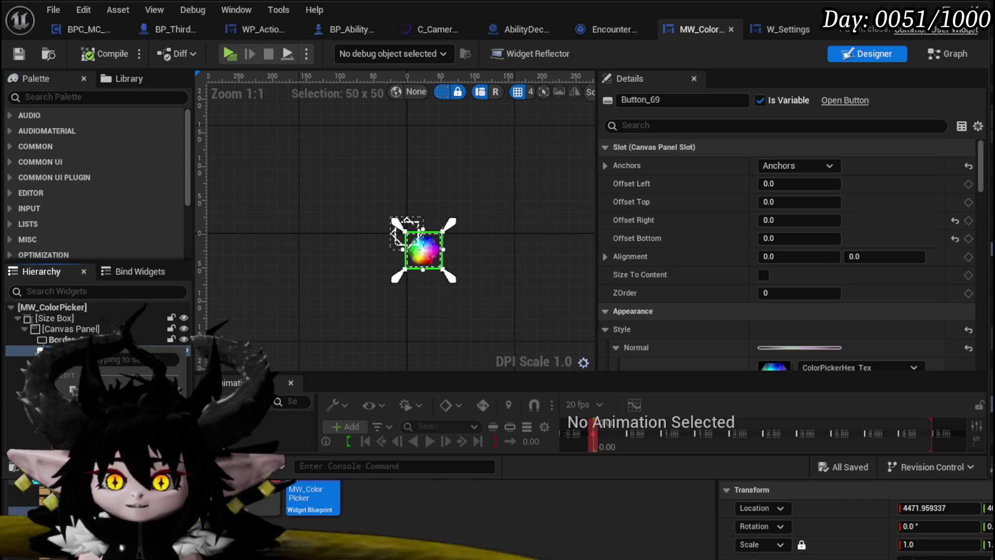
mouse_move(130, 456)
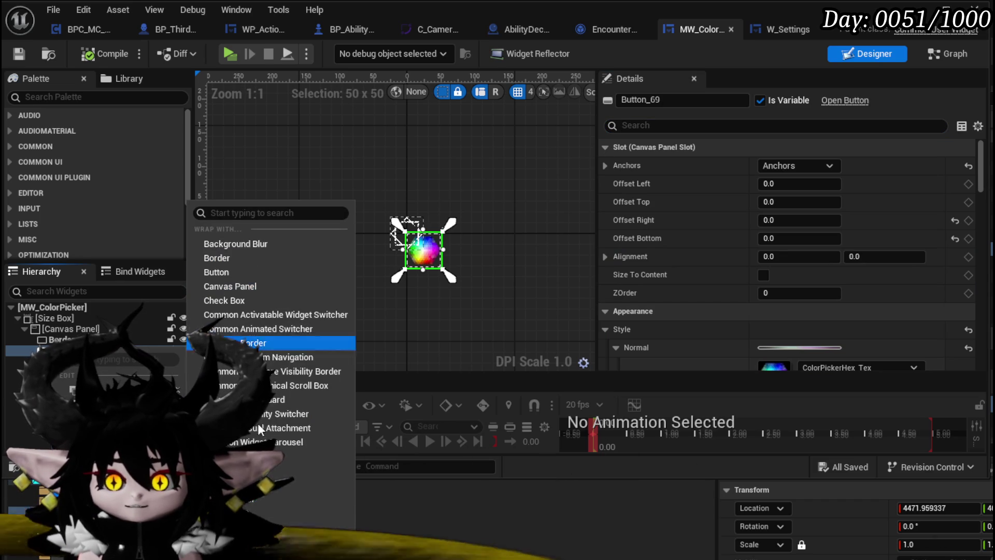
- Wrap Button_69 in a Size Box with width and height overrides of 256
click(233, 456)
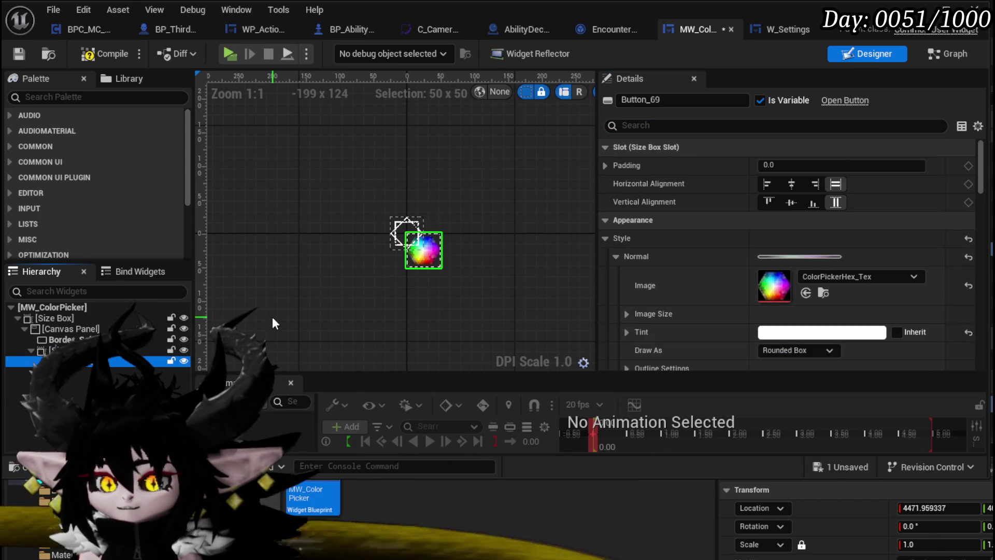
click(618, 329)
click(617, 347)
scroll(757, 328, down, 1)
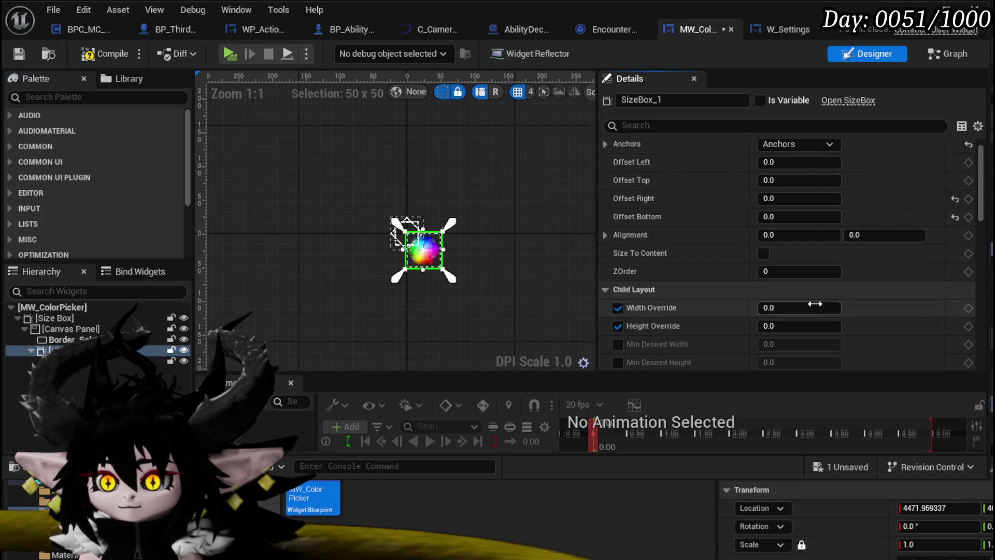
text(256)
key(Return)
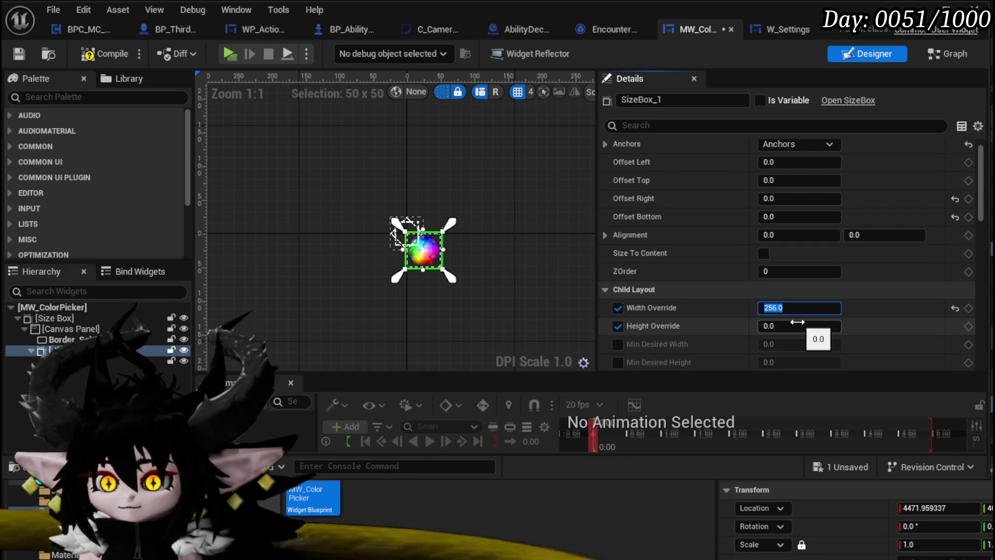
click(795, 320)
text(256)
- Compile and save the MW_ColorPicker widget
click(92, 58)
click(18, 57)
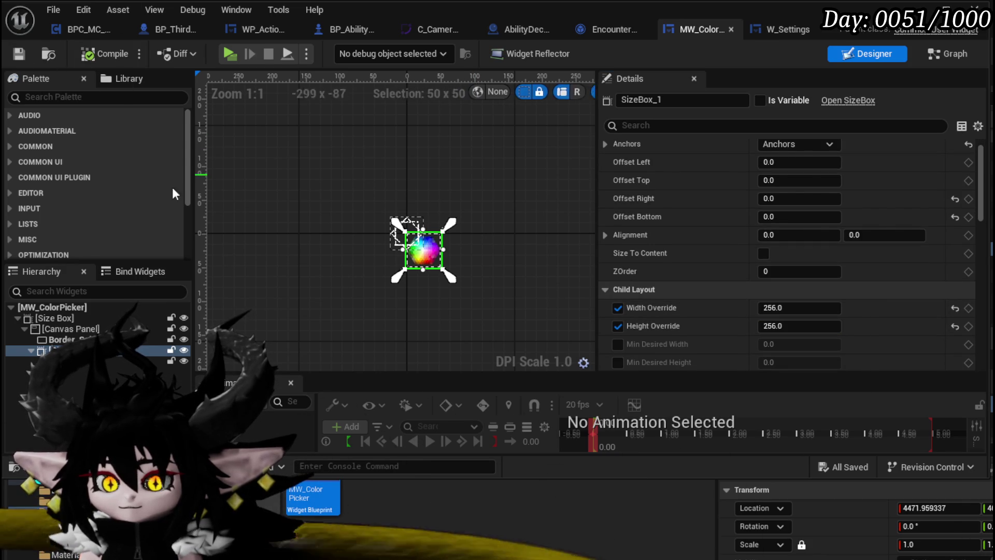
click(764, 34)
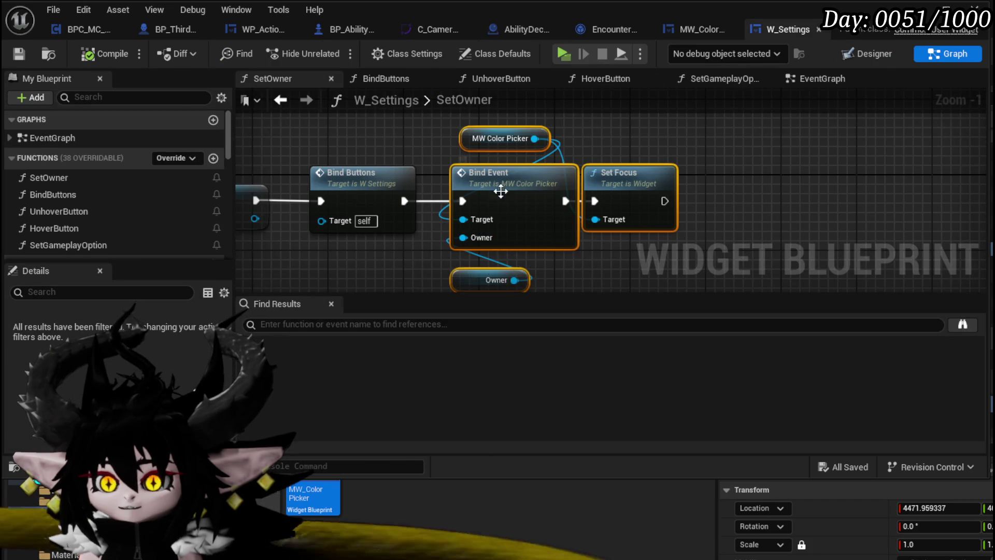
- Anchor MW_ColorPicker with the full-stretch preset so it fills the W_Settings canvas
click(874, 53)
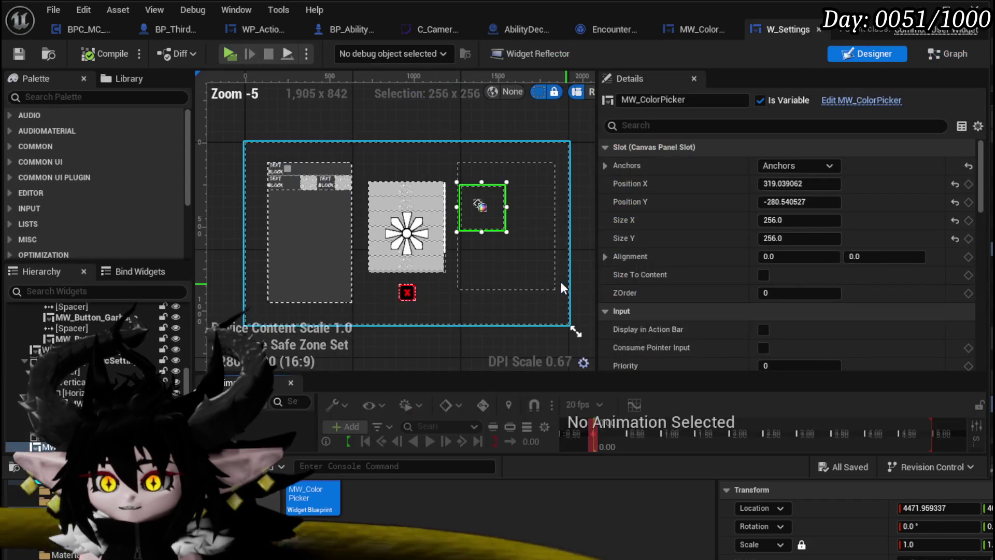
click(794, 165)
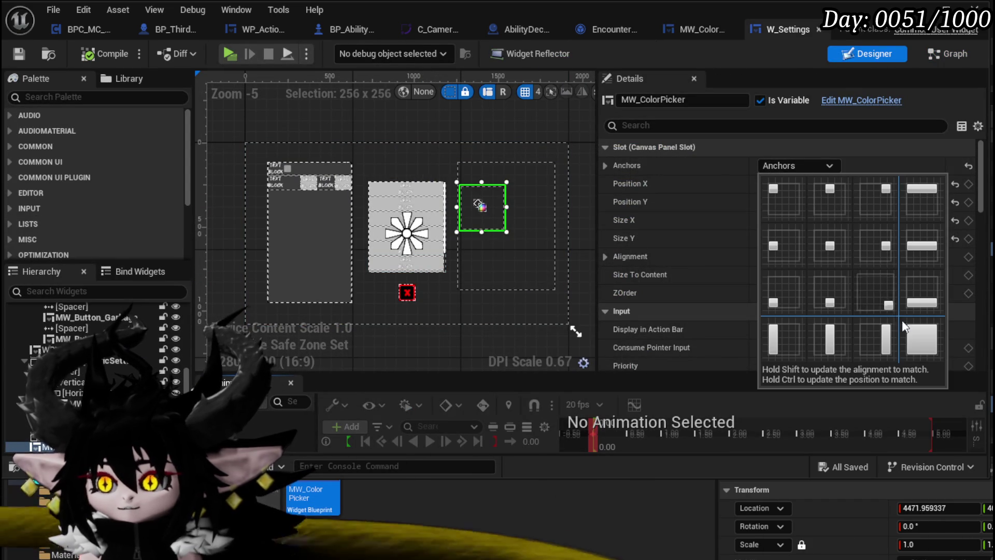
click(915, 340)
scroll(409, 228, up, 10)
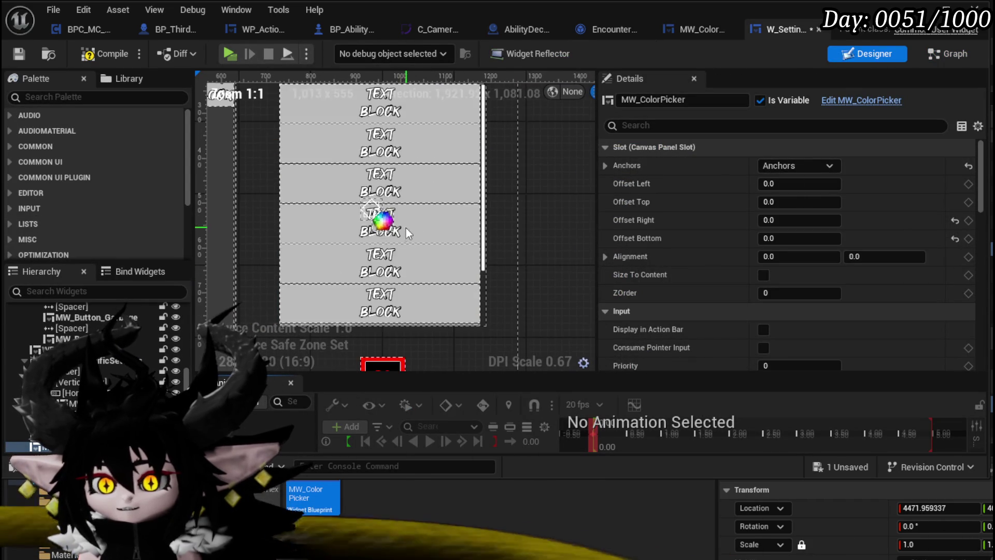
scroll(376, 207, down, 7)
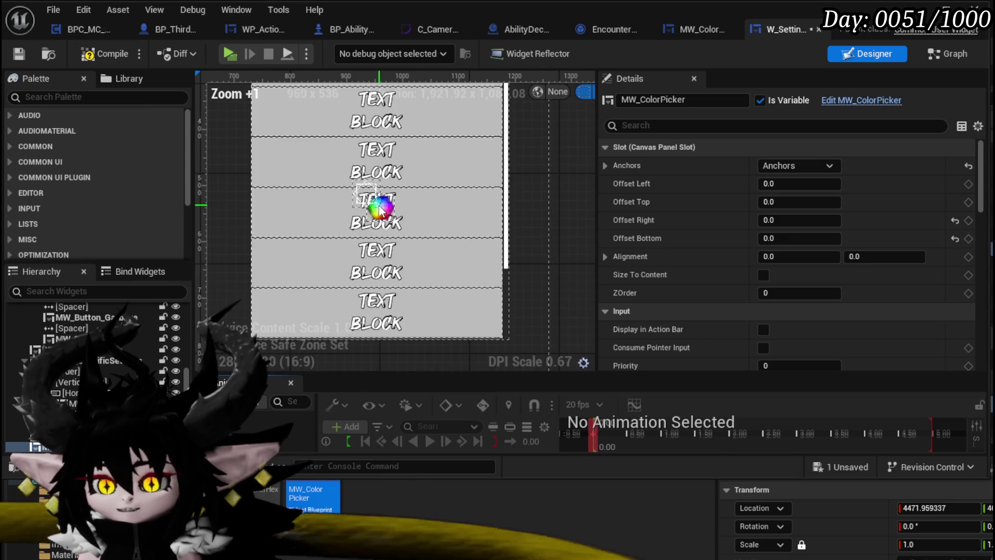
scroll(388, 220, down, 2)
- Compile and save the W_Settings widget
click(89, 57)
click(19, 54)
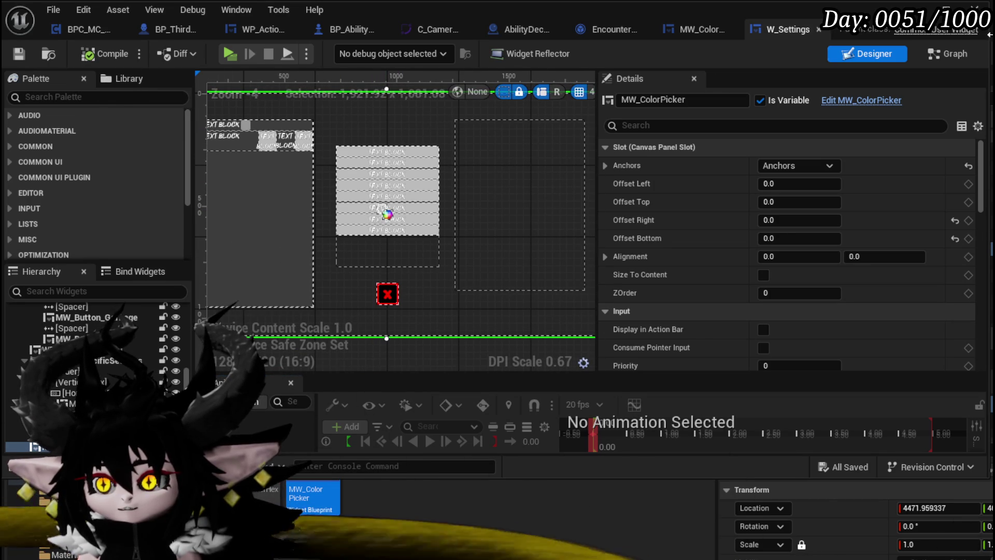
click(928, 57)
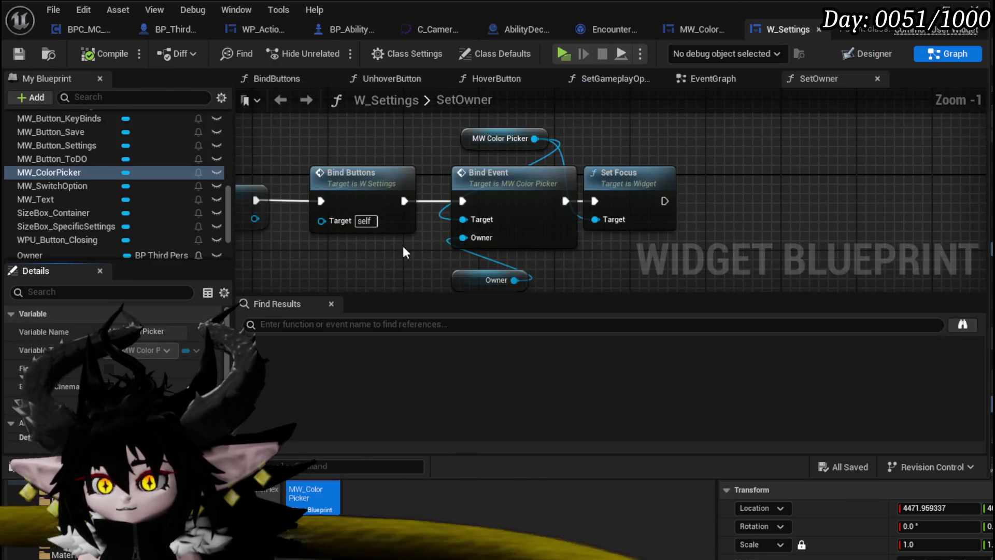
- Enable Size To Content on SizeBox_1 in MW_ColorPicker, then compile and save it
click(692, 30)
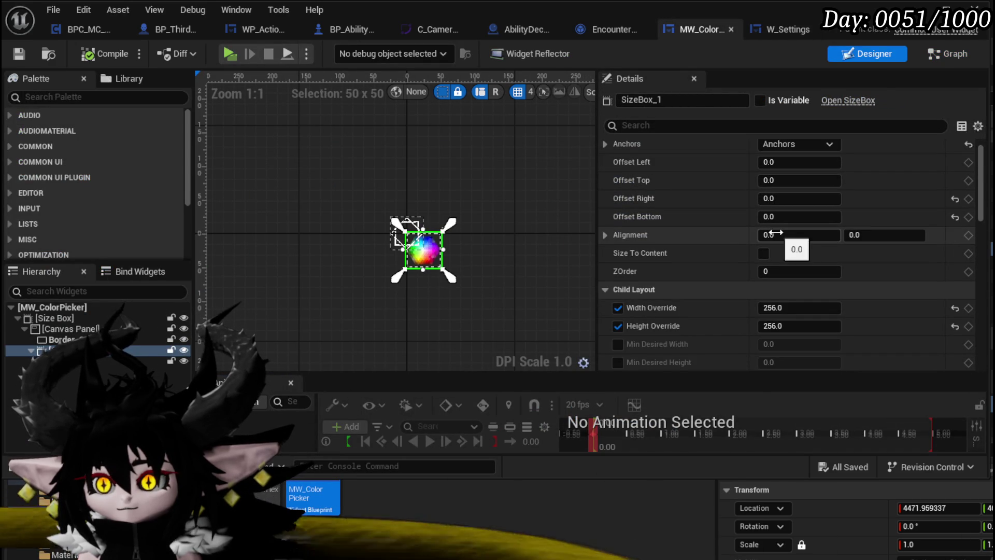
click(764, 253)
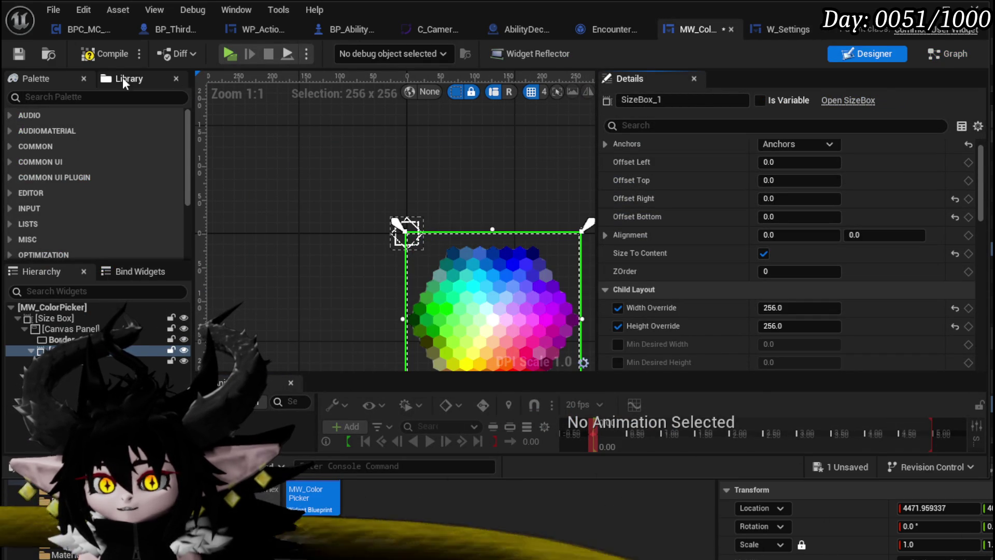
click(99, 54)
key(ctrl+s)
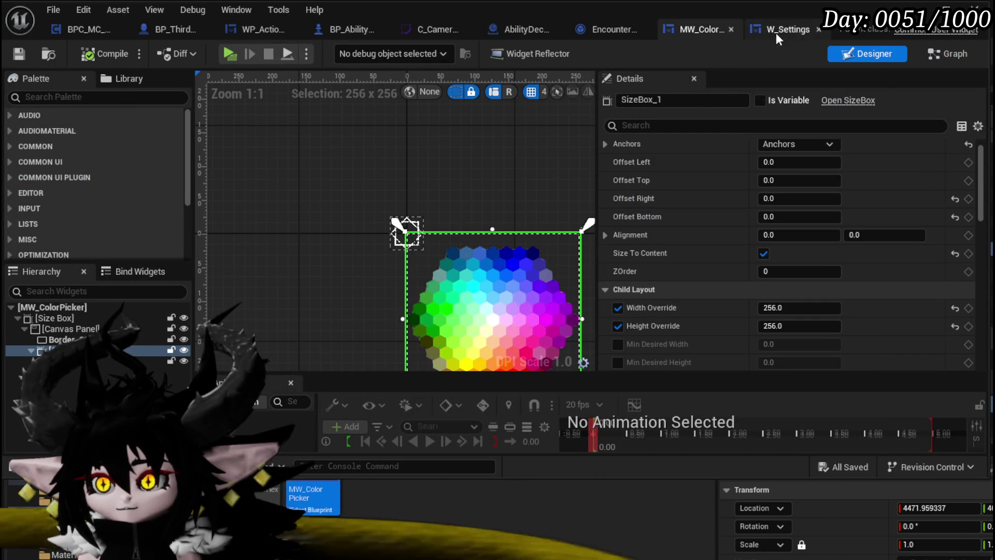
click(775, 31)
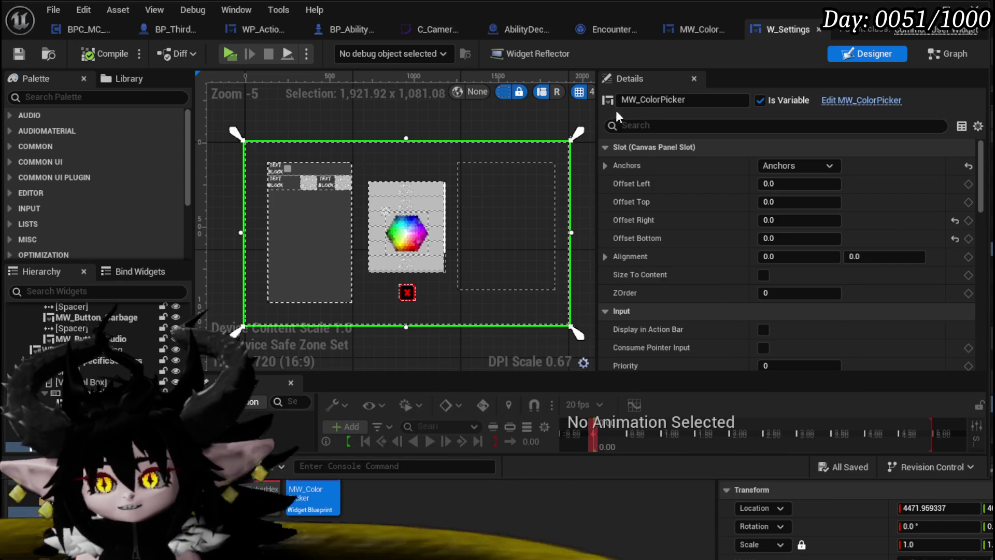
click(933, 8)
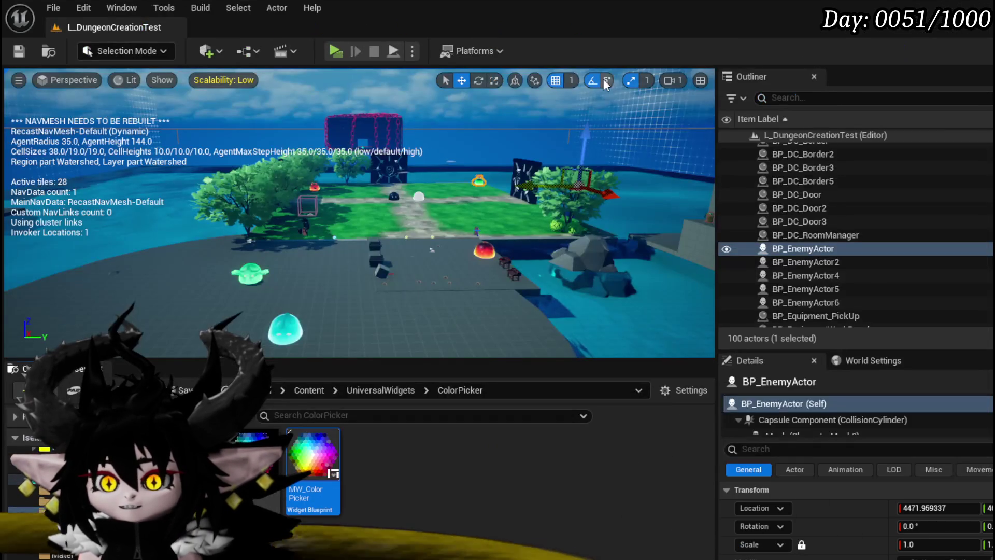
key(alt+p)
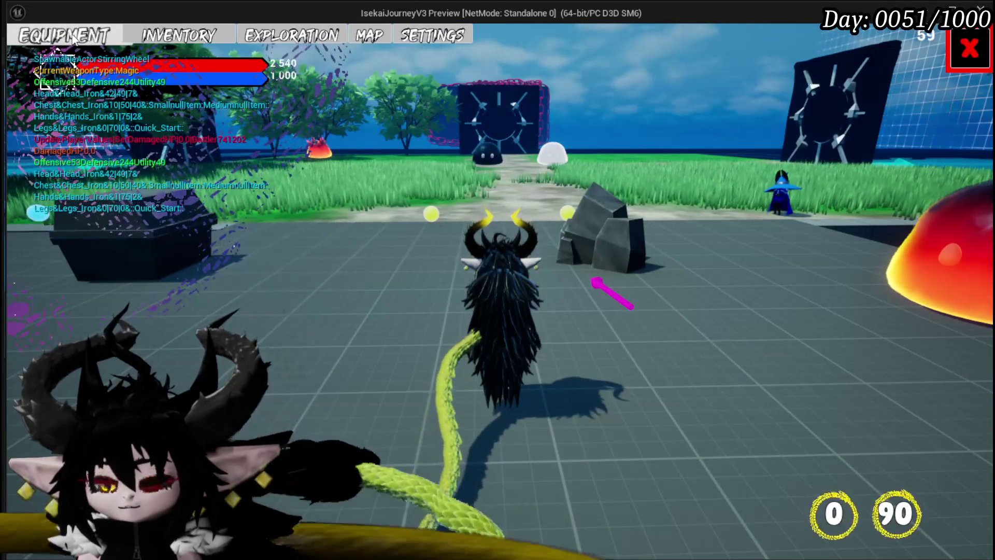
click(969, 49)
key(Escape)
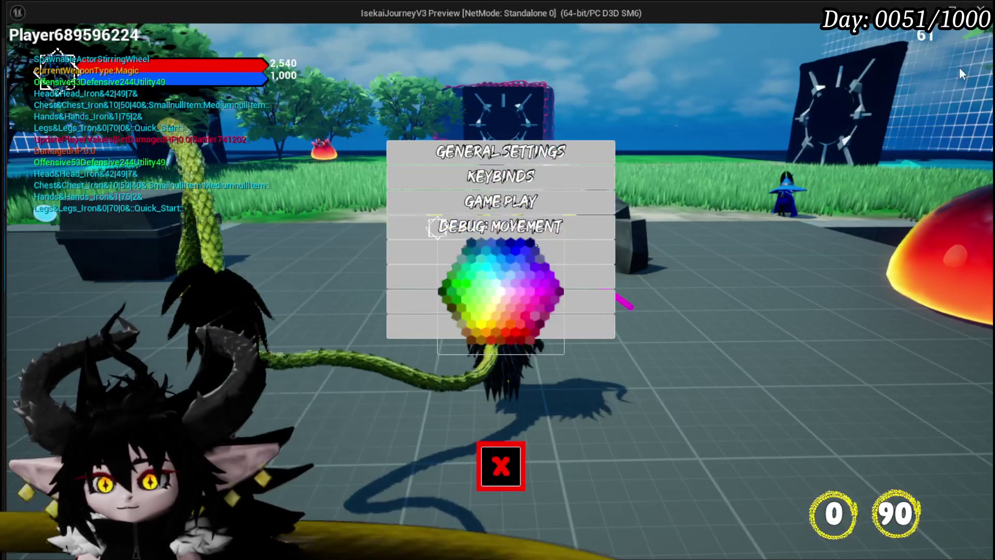
click(464, 301)
scroll(505, 337, up, 3)
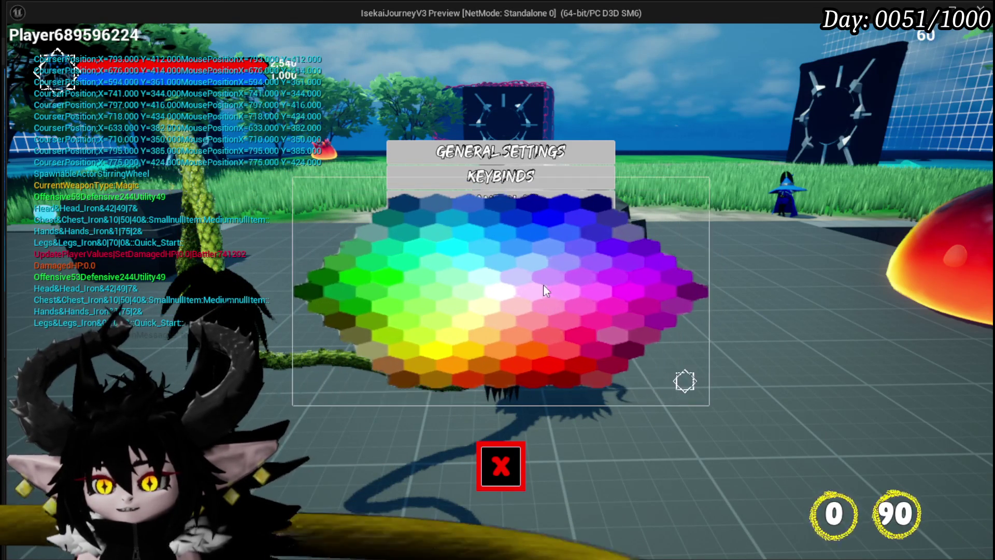
key(Escape)
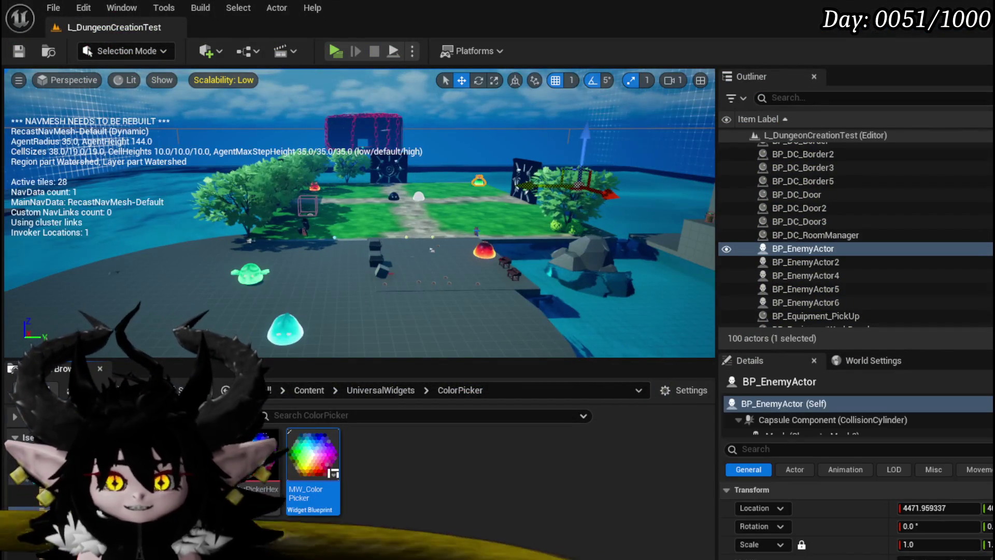
- Save all assets, then inspect Button_69 and SizeBox_1 in MW_ColorPicker's hierarchy
click(20, 52)
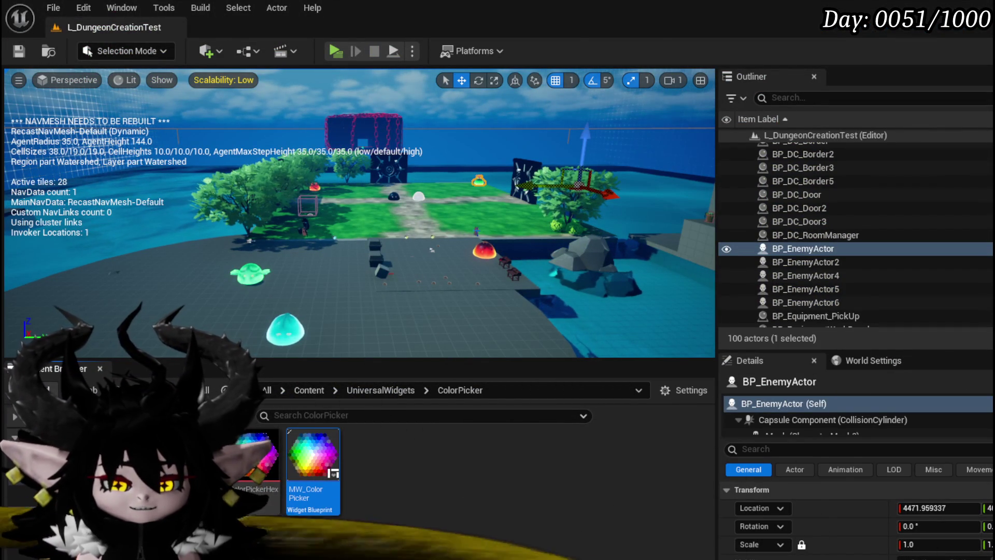
key(alt+Tab)
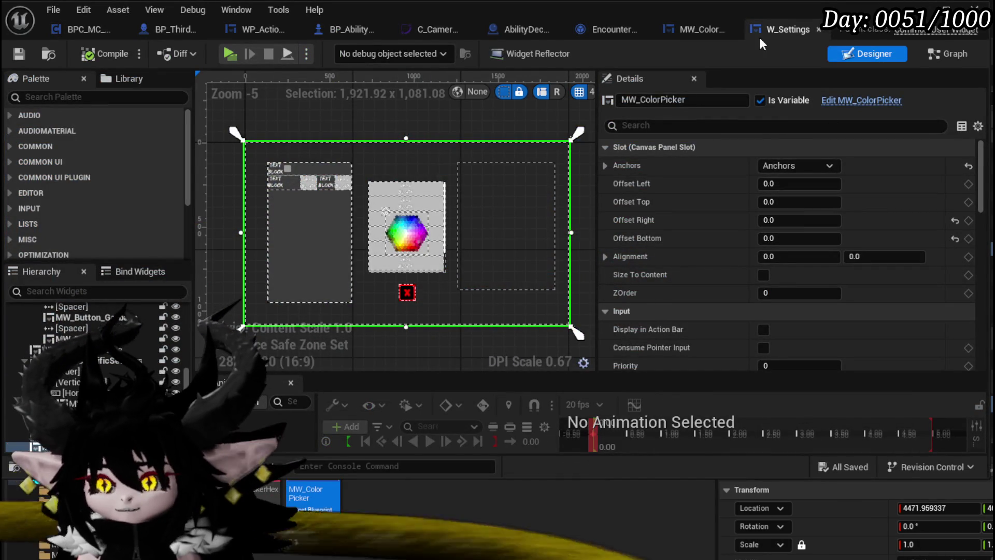
click(704, 30)
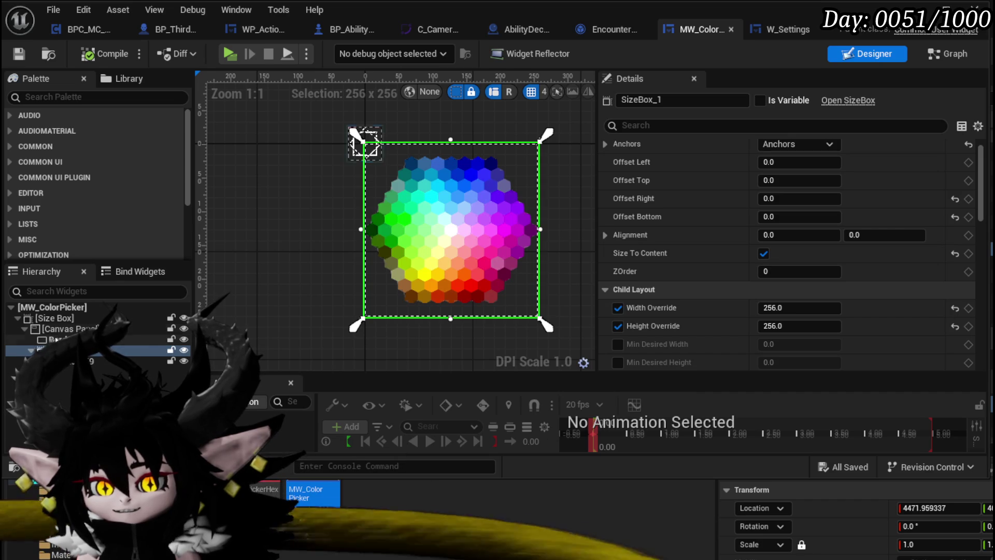
click(96, 362)
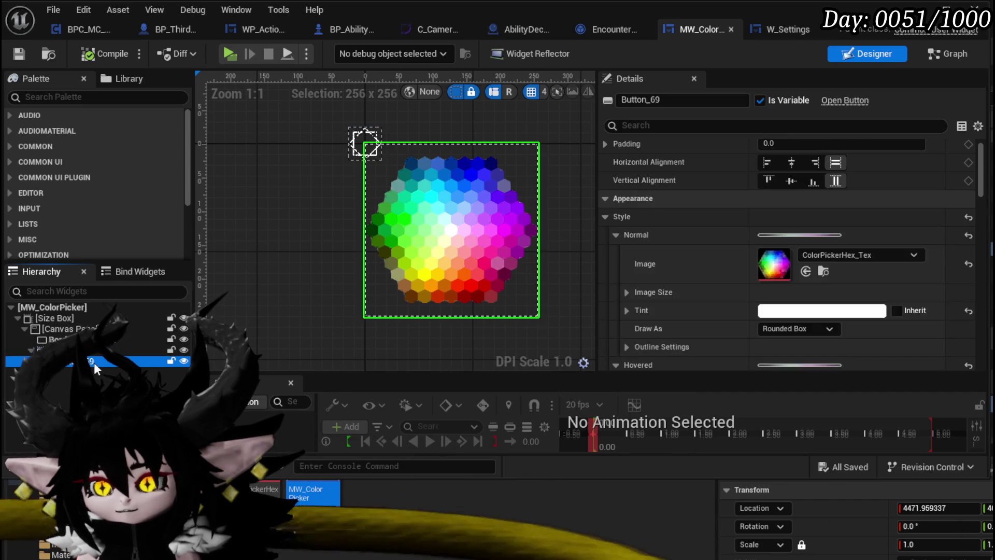
click(88, 353)
click(96, 361)
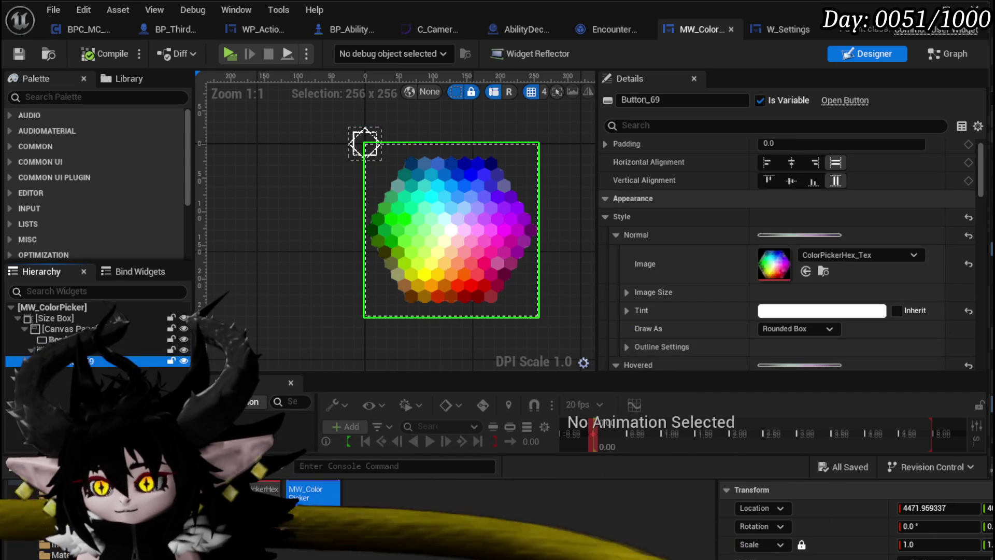
click(87, 350)
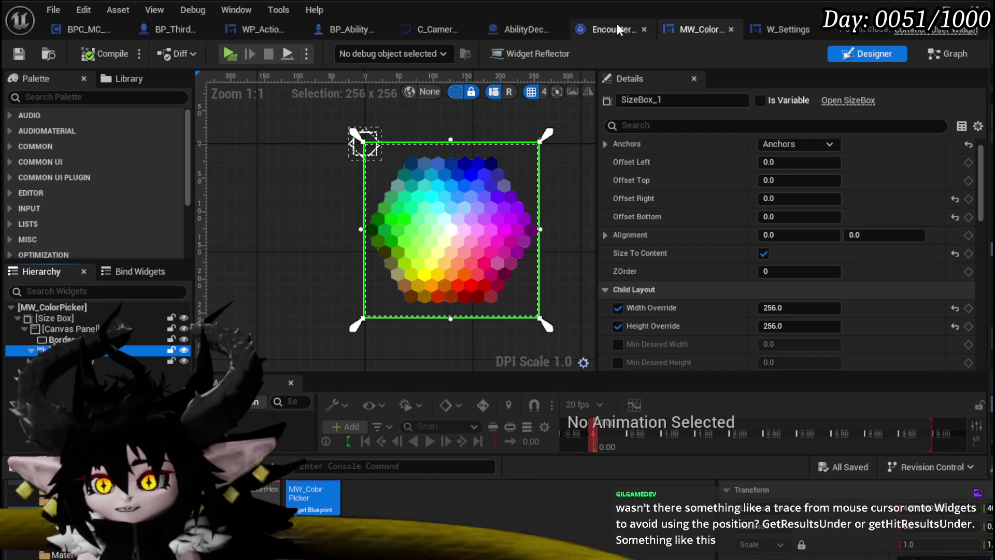
- Show MW_ColorPicker's EventGraph with the Button_69 click event
click(762, 30)
click(704, 35)
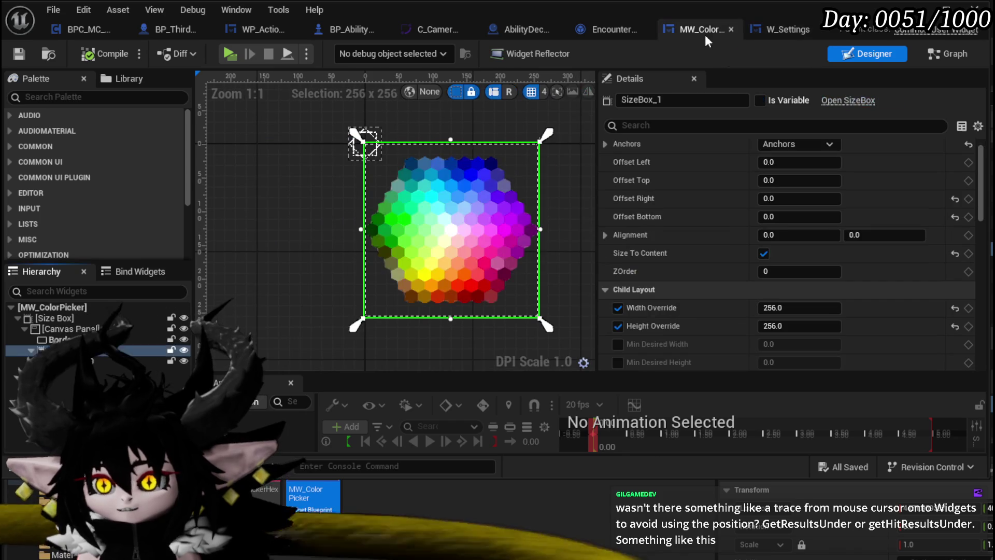
click(934, 55)
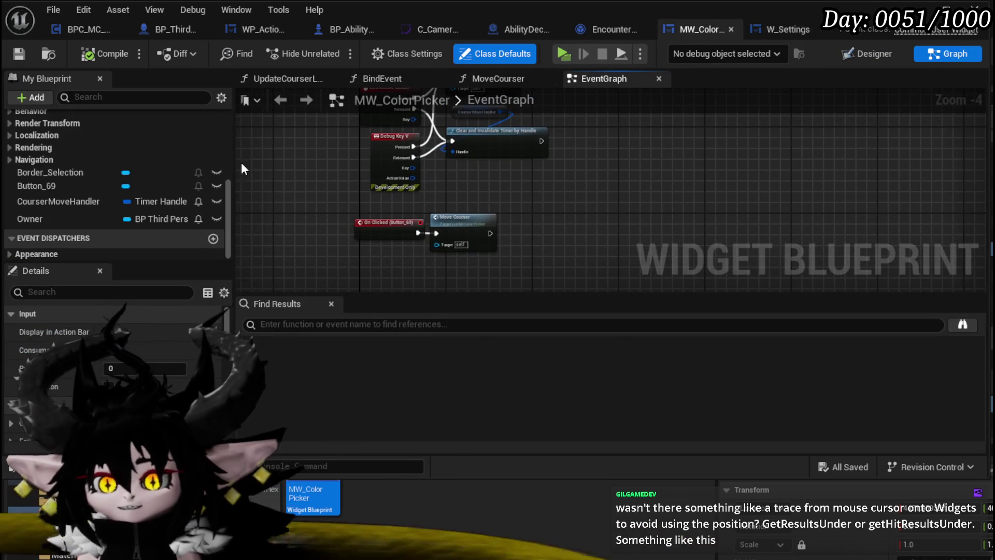
- Open the MoveCourser function graph and search its node list for 'mouse to'
scroll(159, 166, up, 5)
double_click(58, 155)
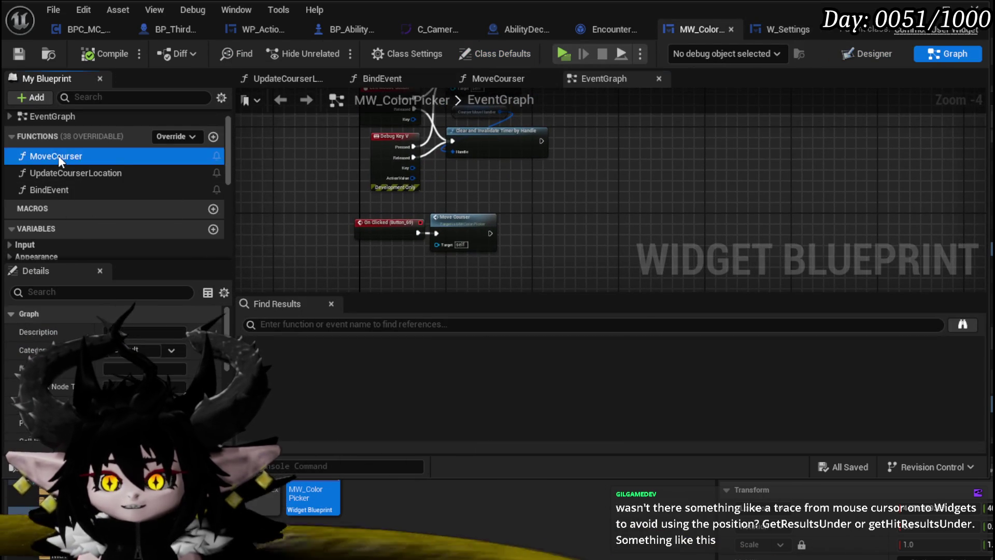
scroll(403, 165, up, 2)
right_click(420, 167)
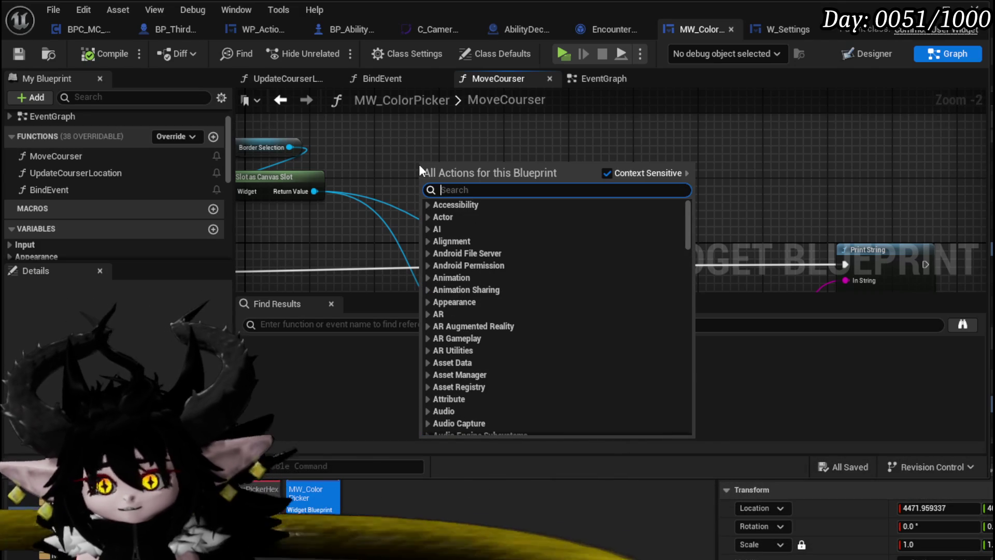
text(mouse to)
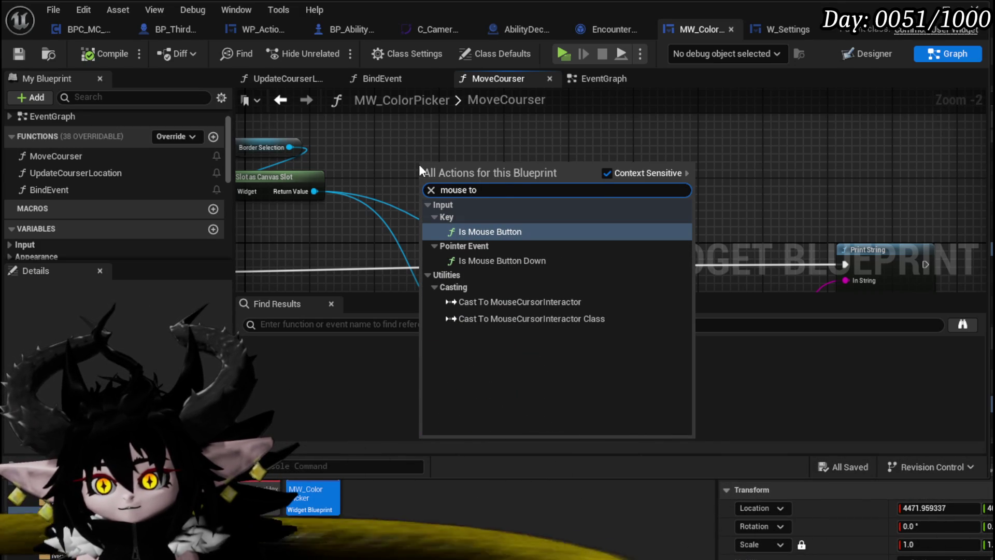
key(BackSpace)
key(BackSpace)
key(BackSpace)
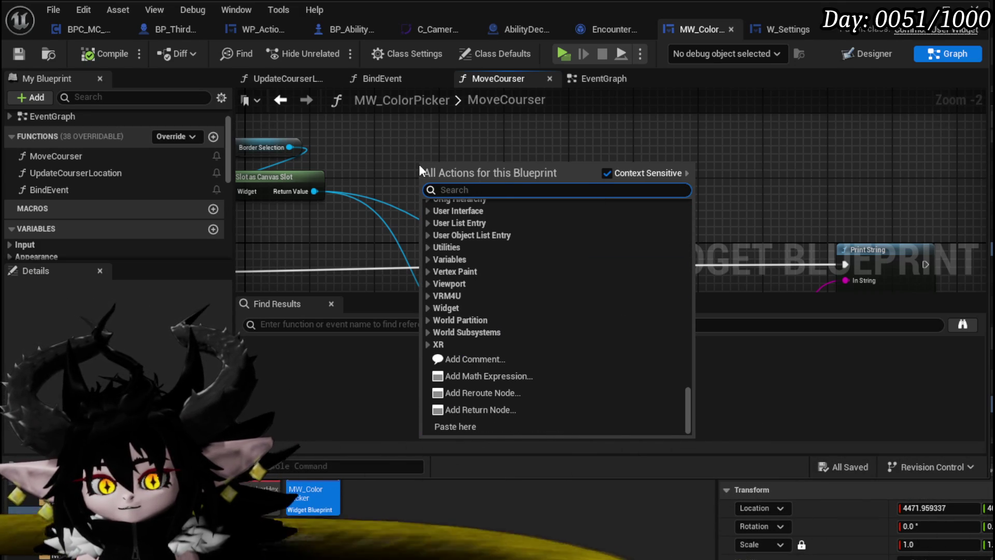
- Turn off Context Sensitive and search all actions for 'mouse to wid' and 'cursor wi'
click(607, 173)
click(558, 191)
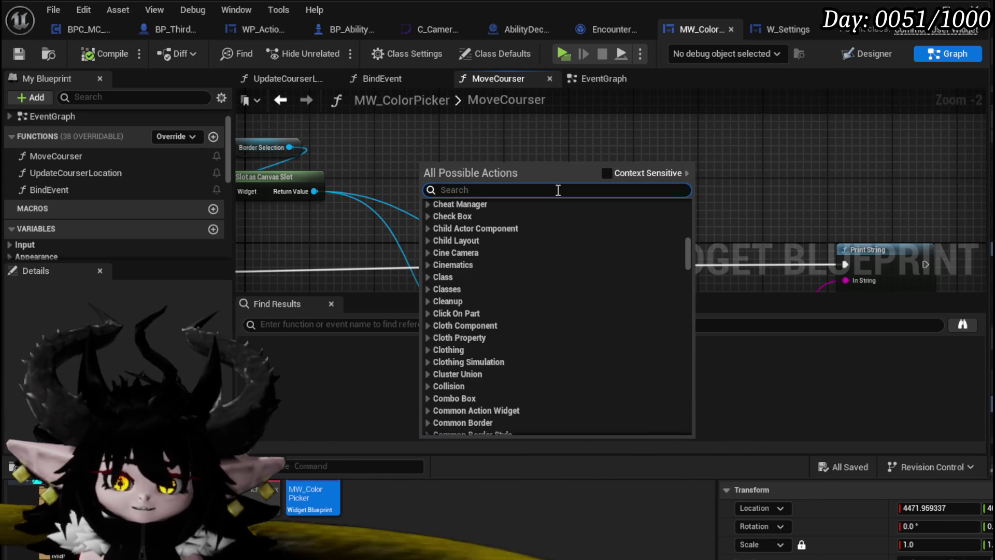
text(mouse t)
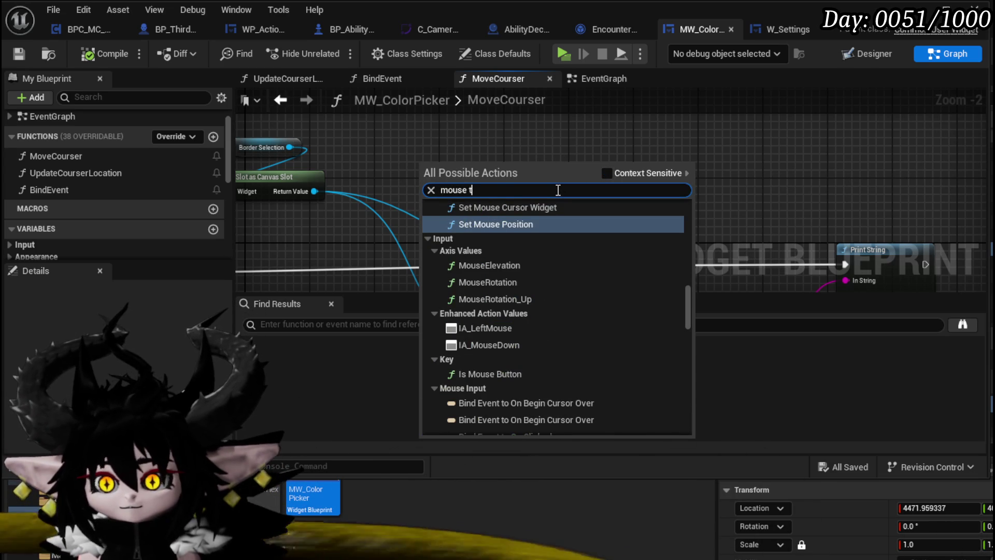
text(o wid)
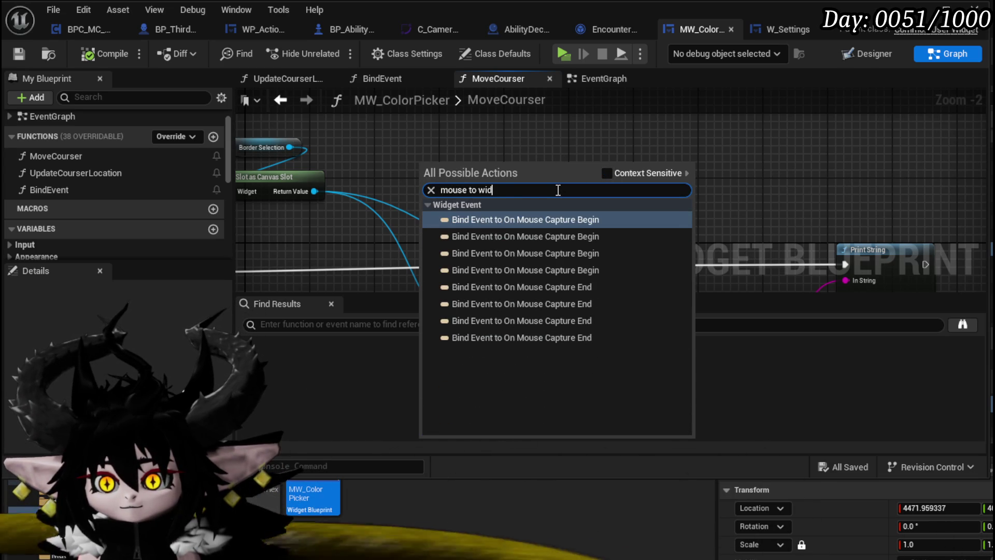
key(BackSpace)
key(BackSpace)
key(BackSpace)
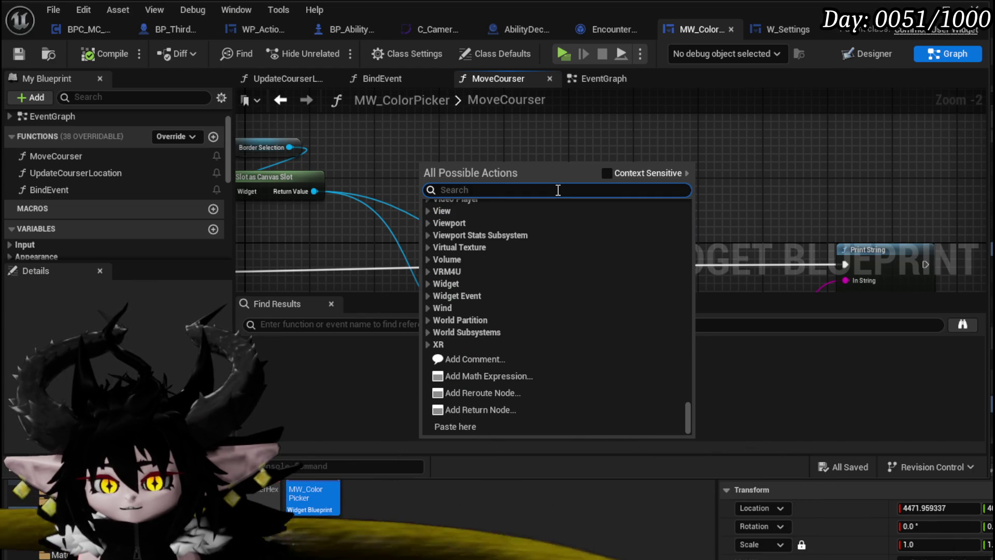
text(cursor wi)
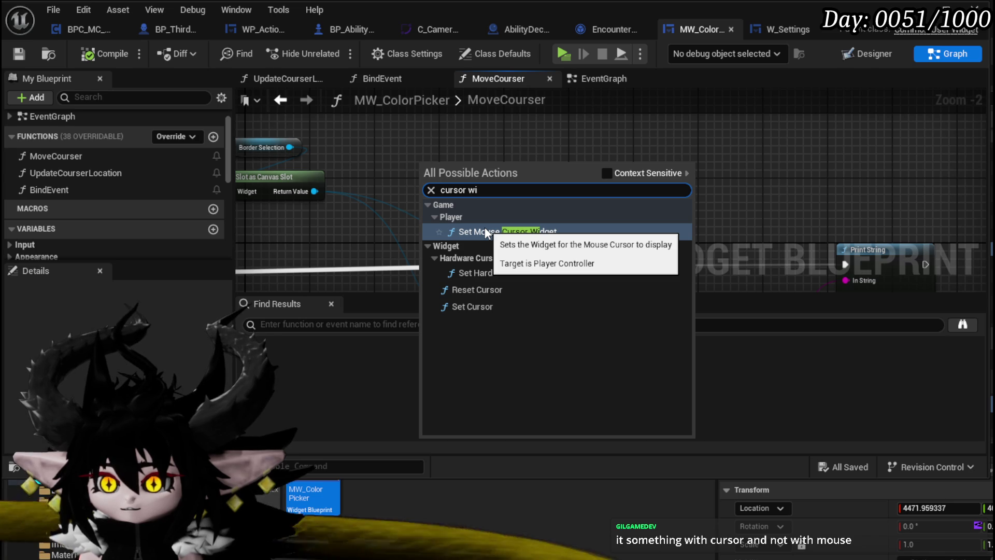
- Search a new node list for 'mouse on c' and 'widget', browse the matches, then close it
mouse_move(378, 148)
mouse_down()
mouse_move(506, 160)
mouse_move(451, 152)
mouse_up()
right_click(450, 152)
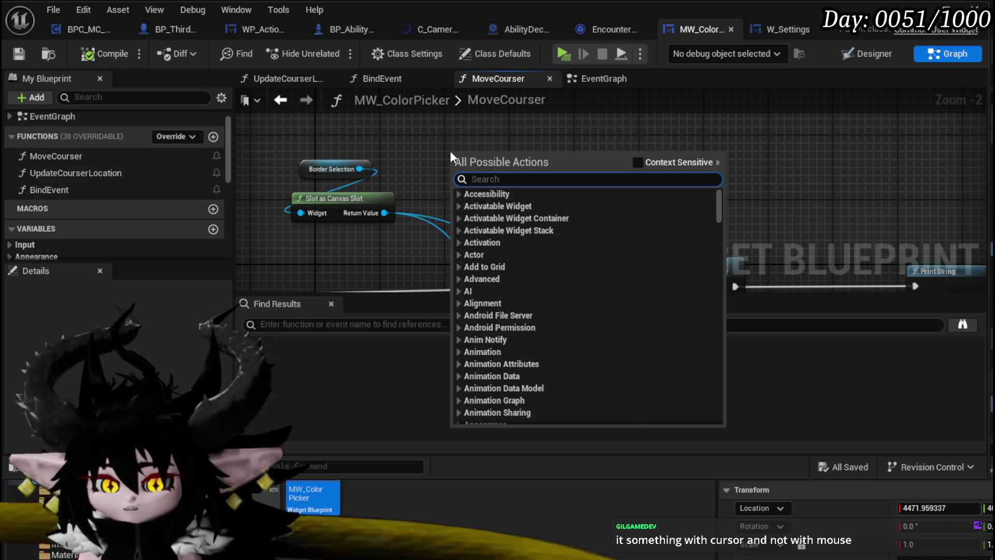
text(mouse)
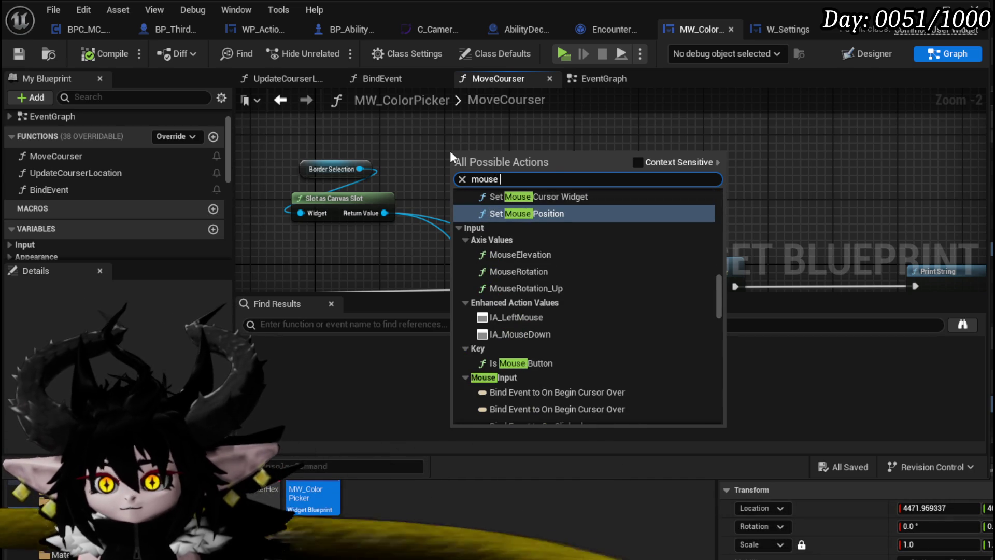
text( on)
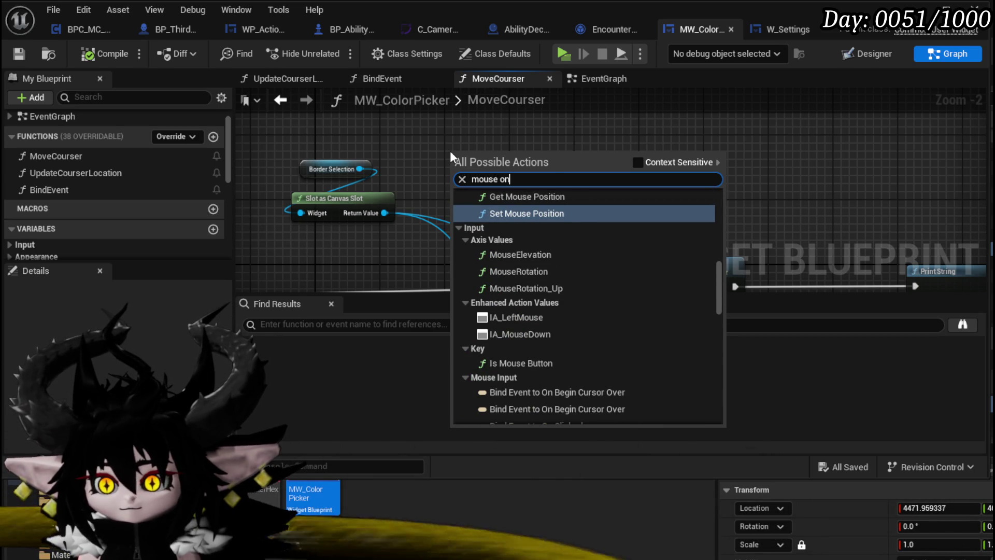
text( c)
key(BackSpace)
key(BackSpace)
key(BackSpace)
text(widget)
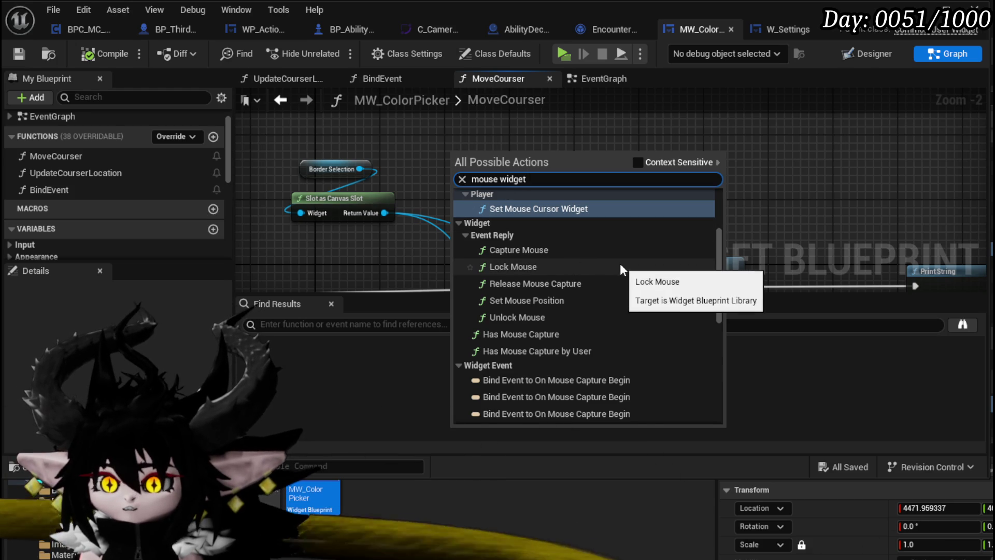
scroll(620, 263, down, 5)
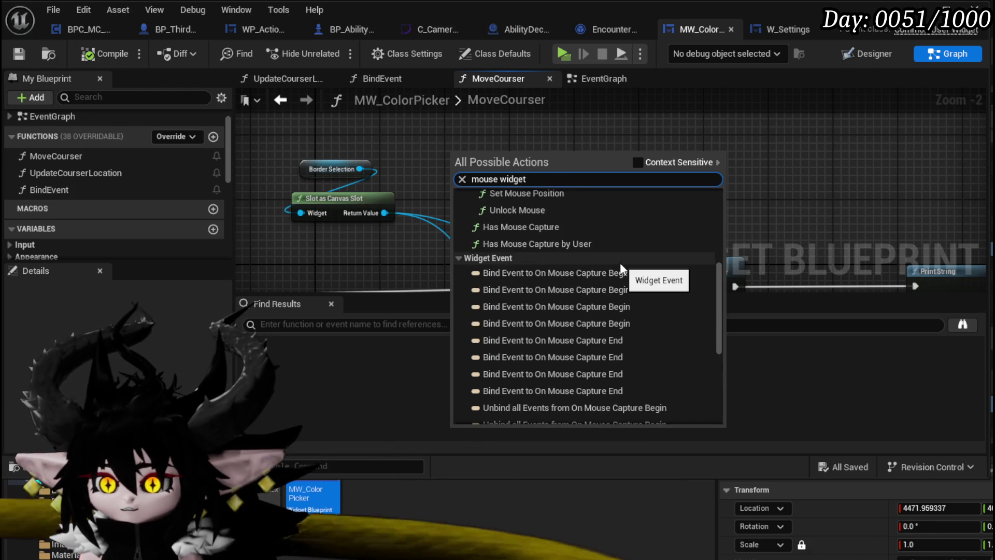
scroll(620, 263, down, 5)
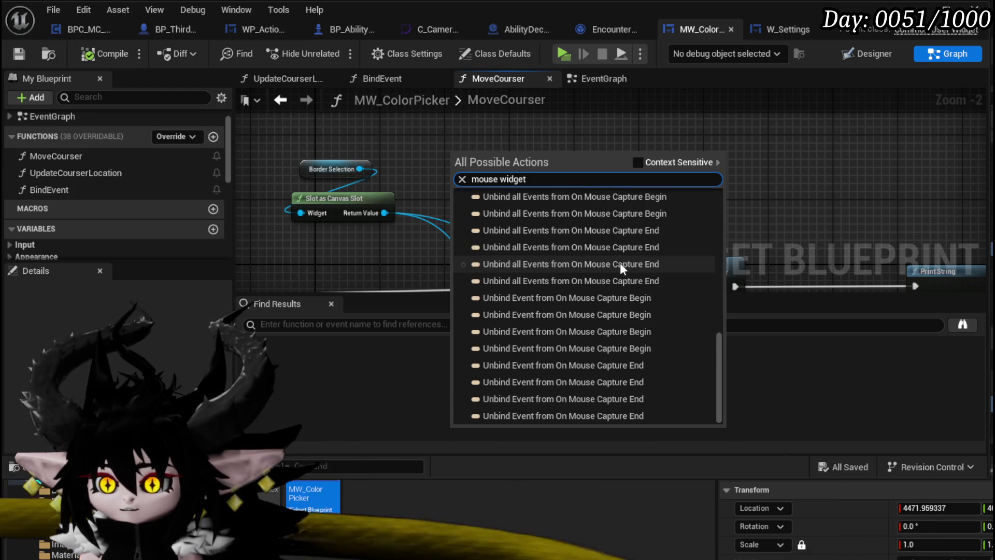
scroll(620, 263, up, 10)
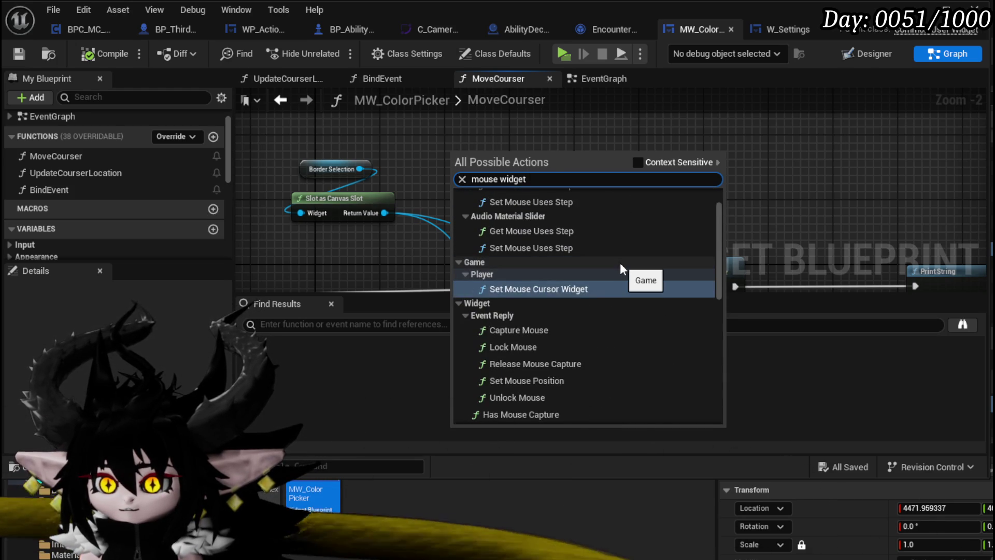
scroll(620, 263, up, 2)
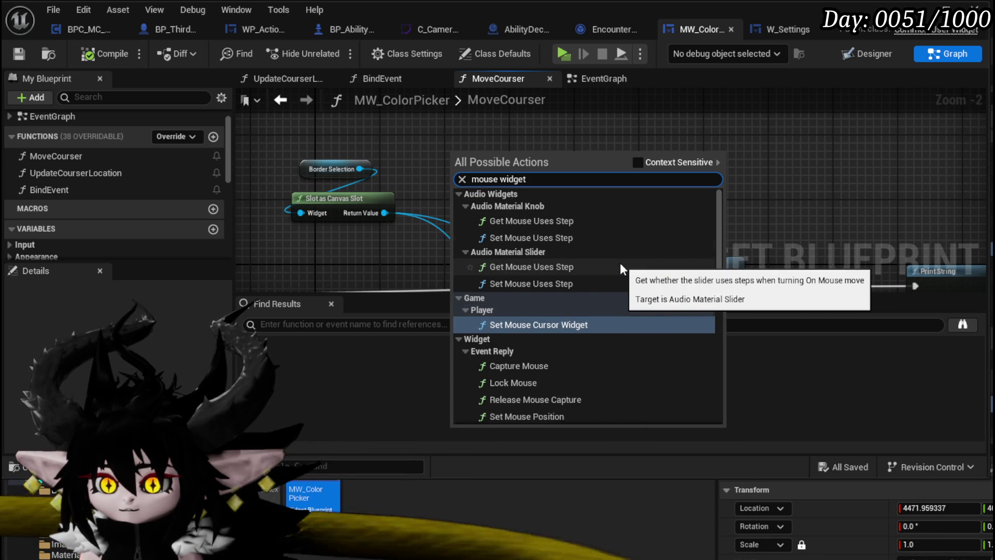
scroll(619, 263, down, 2)
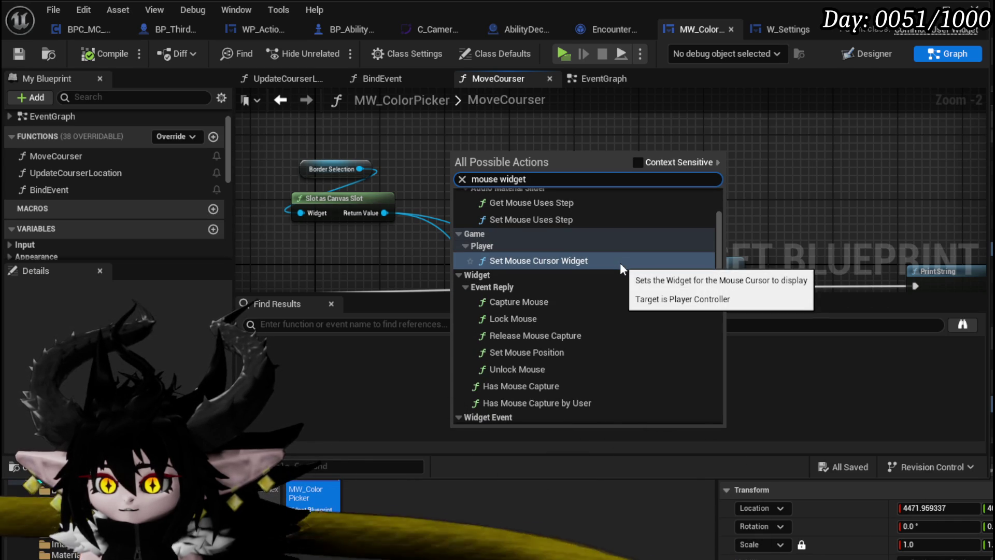
click(438, 181)
right_click(508, 179)
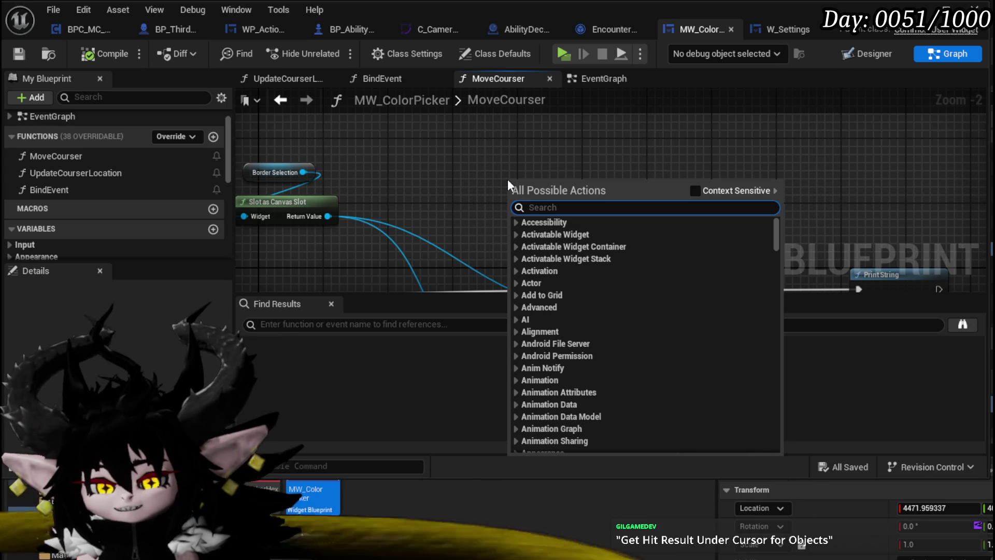
- Add a Get Hit Result Under Cursor for Objects node, reposition it, then delete it
text(get hi)
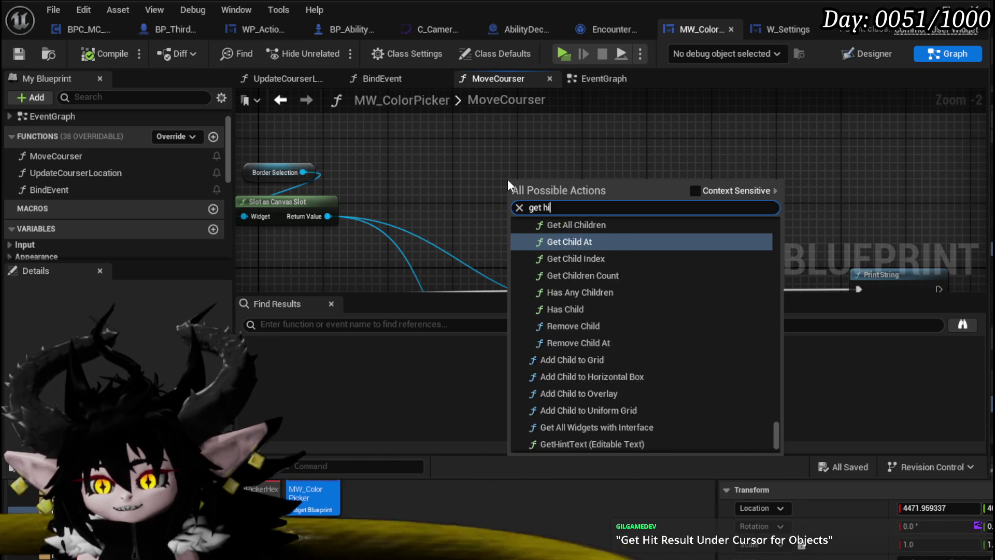
text(t resul)
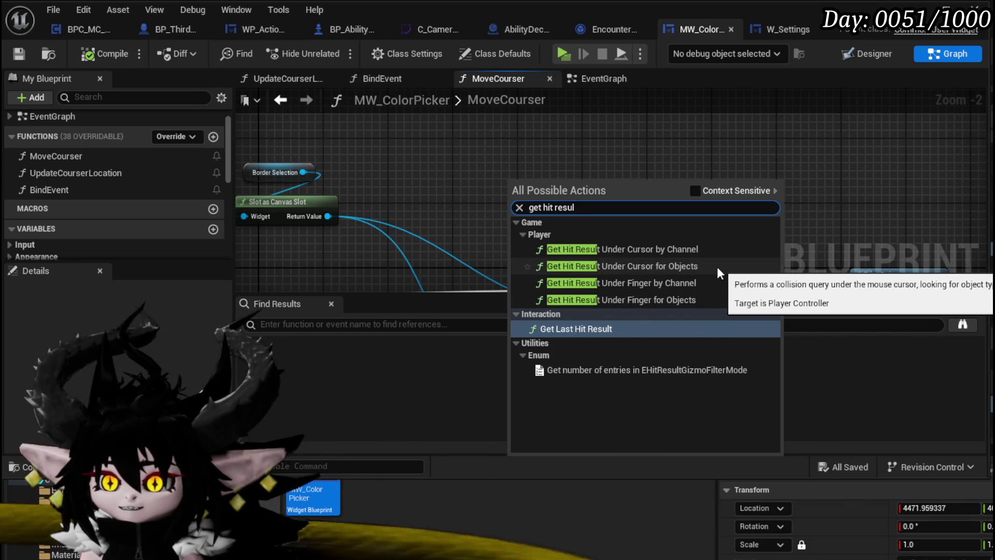
click(573, 267)
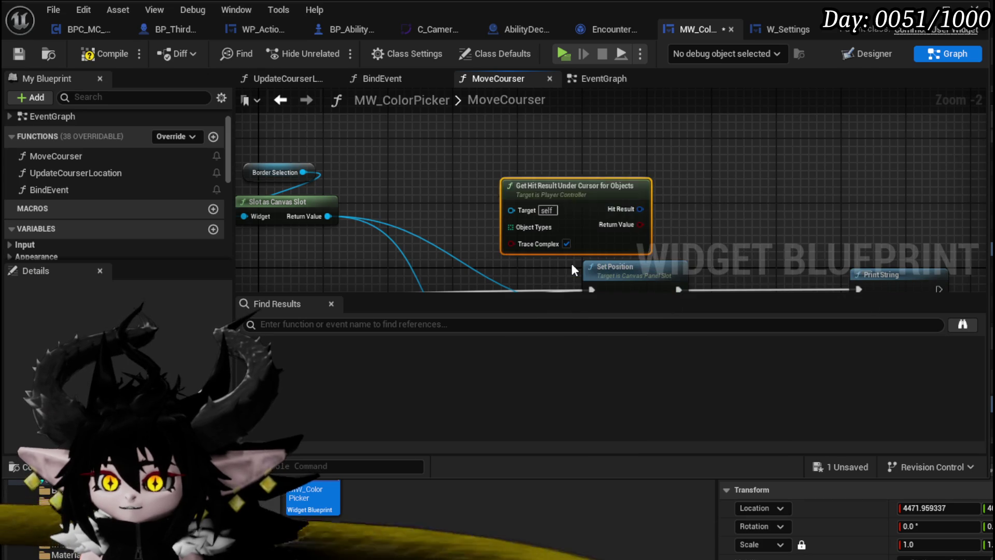
drag(568, 204, 489, 166)
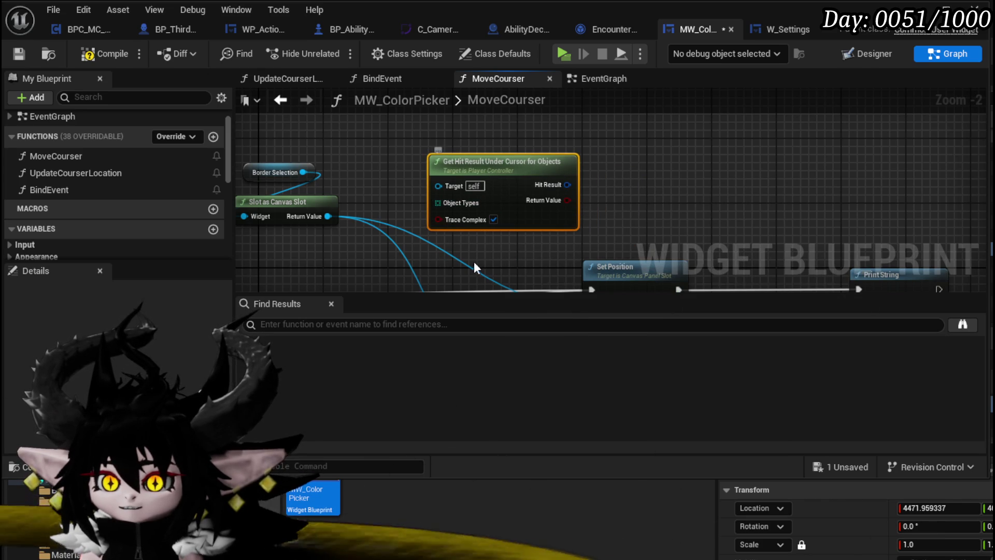
key(Delete)
- Search the node list for 'get mouse cur', then narrow it to 'get hit' functions
right_click(441, 185)
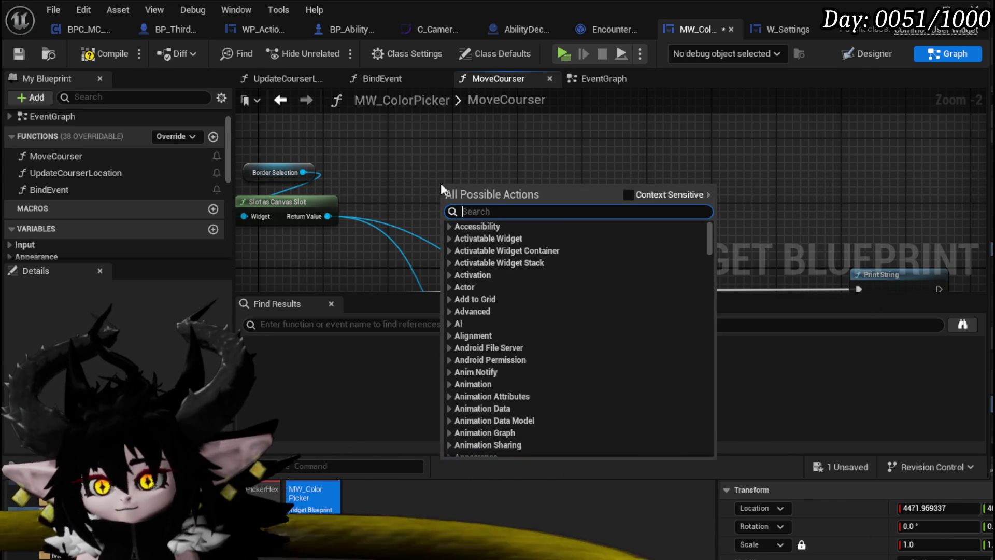
text(g)
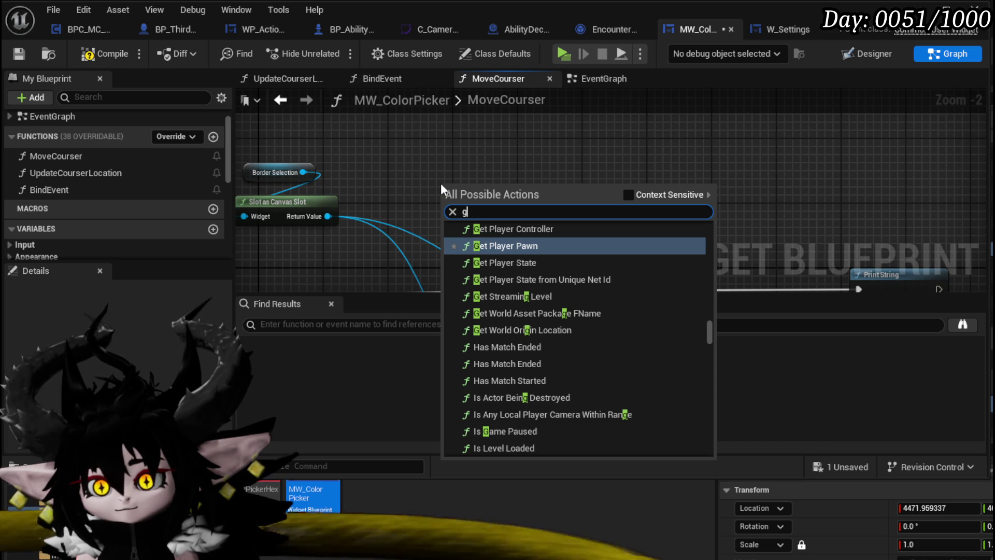
text(et mouse cur)
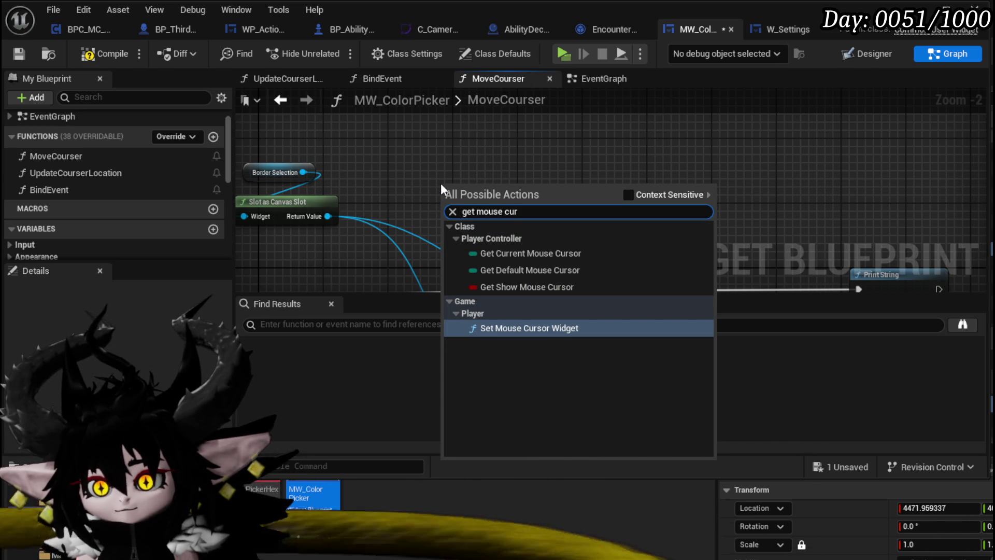
key(BackSpace)
key(BackSpace)
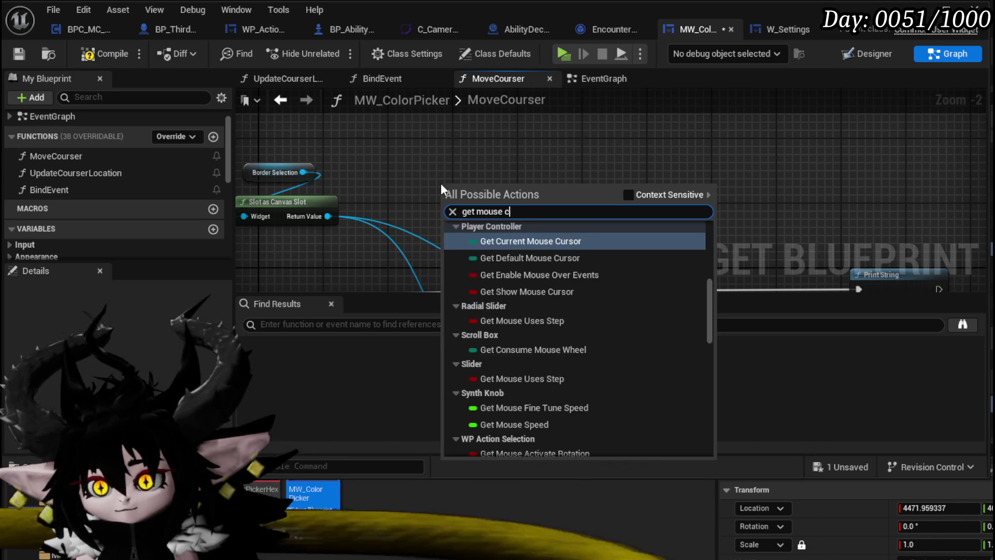
key(BackSpace)
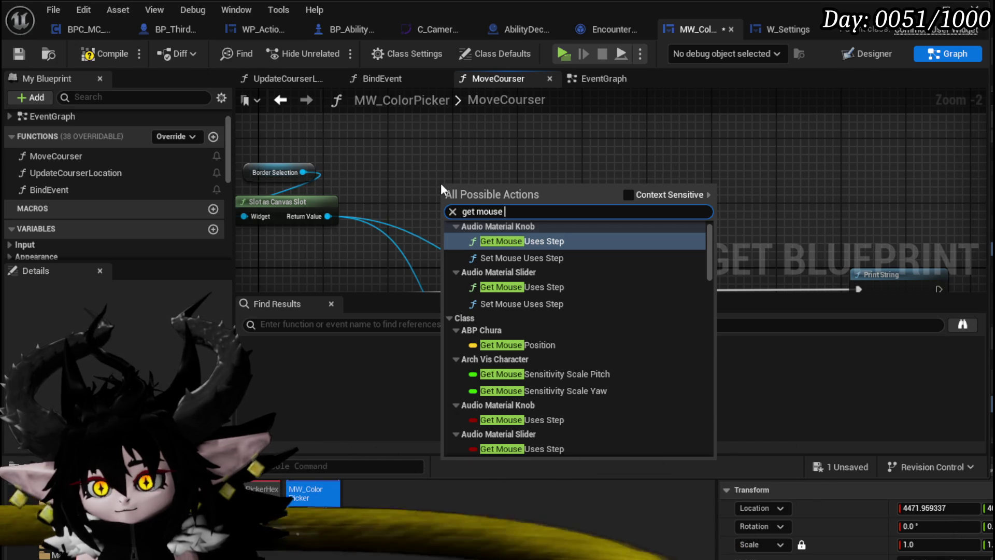
key(BackSpace)
key(BackSpace)
key(BackSpace)
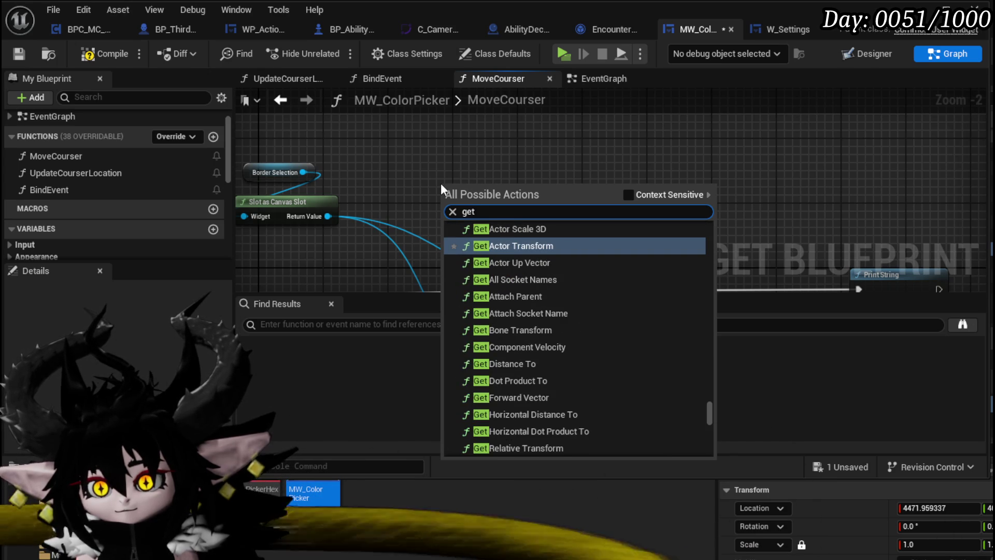
text( hit)
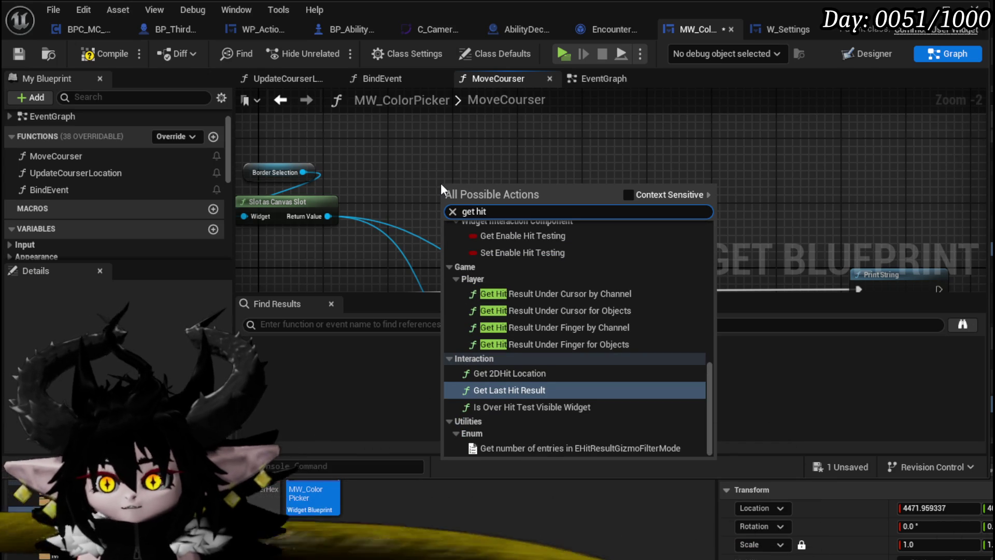
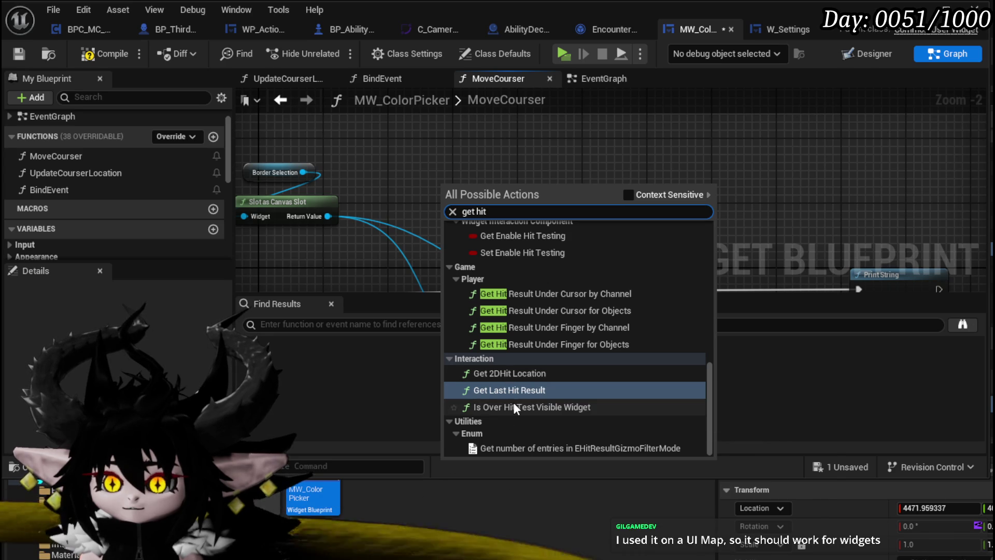
- Add a Get 2DHit Location node in MoveCourser and position it beneath Slot as Canvas Slot
click(507, 374)
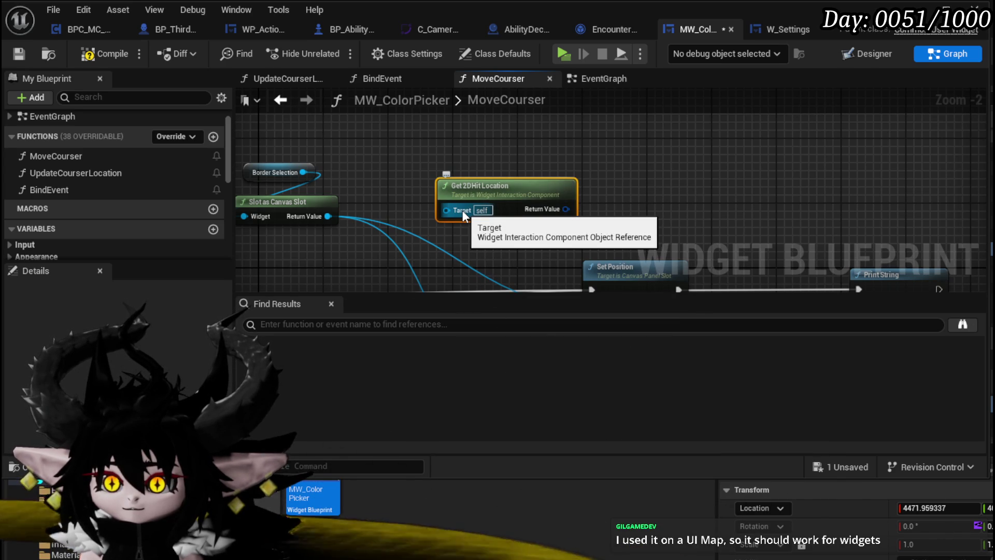
mouse_move(464, 212)
mouse_down()
mouse_move(528, 210)
mouse_move(541, 225)
mouse_up()
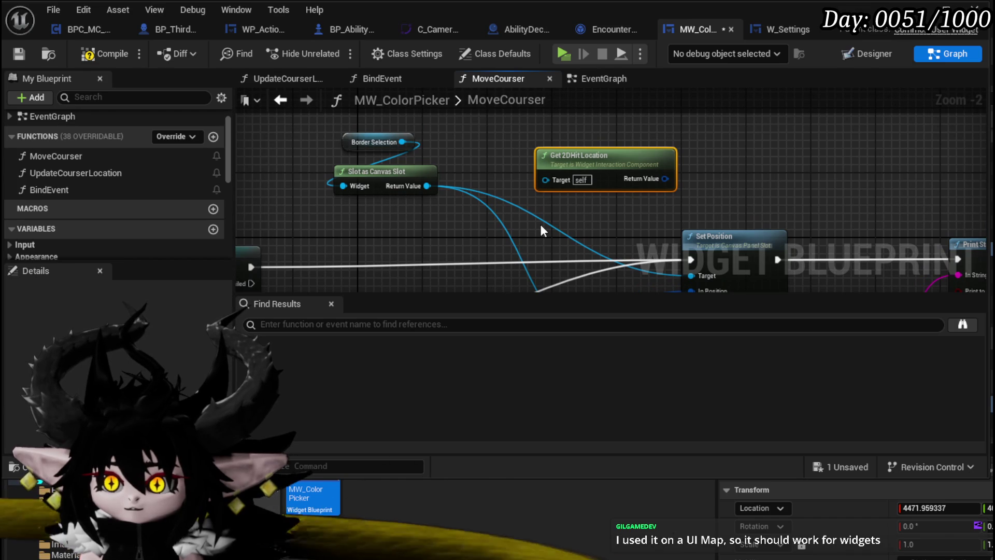
drag(565, 181, 468, 229)
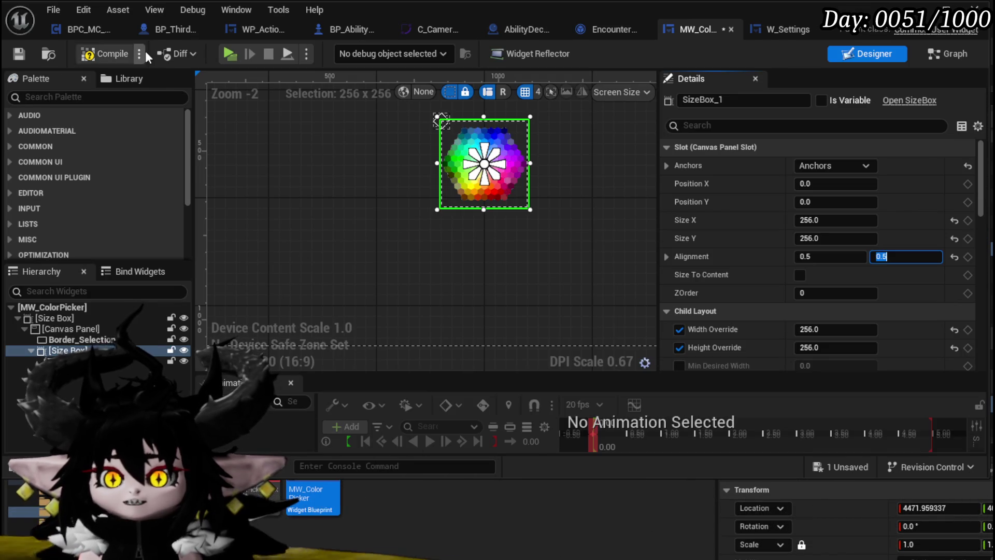
- Compile and save MW_ColorPicker, then bring up the W_Settings widget
click(91, 55)
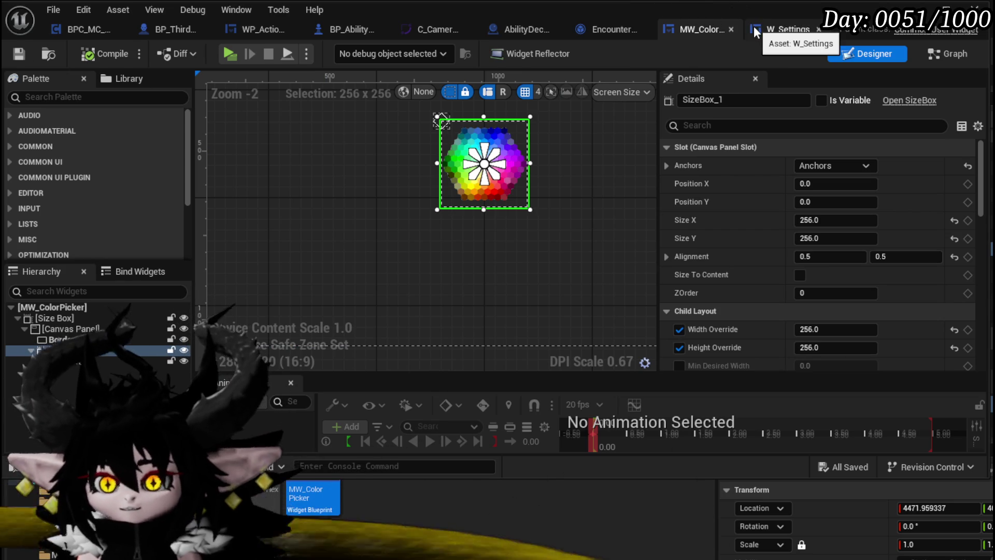
click(784, 36)
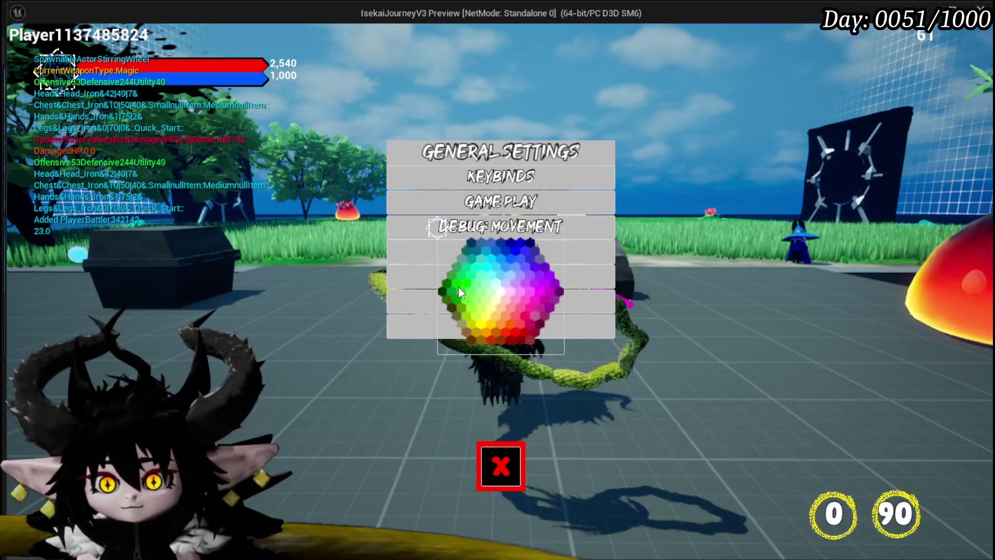
- Click and circle around the hexagonal colour wheel to log cursor positions, then close the preview
click(472, 272)
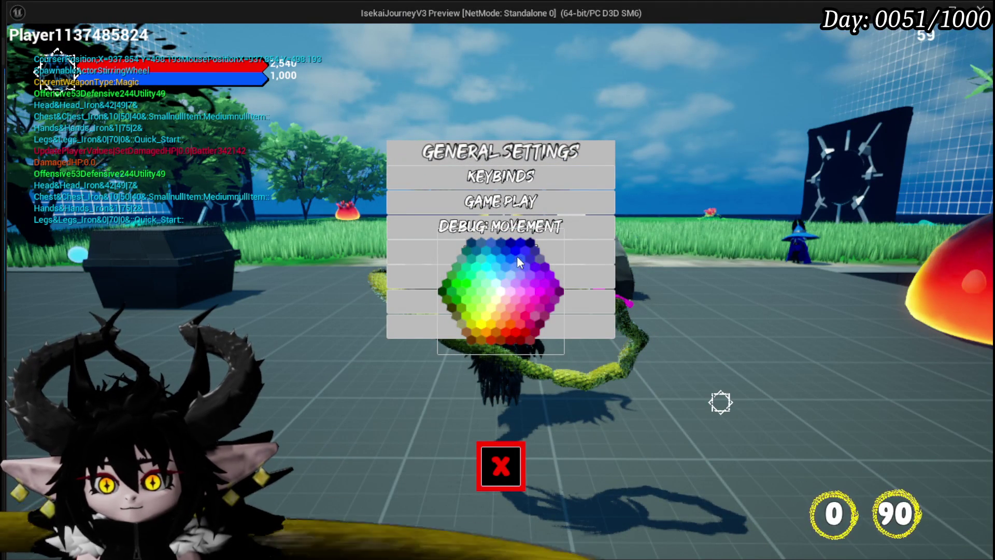
click(521, 253)
click(469, 245)
click(469, 270)
click(460, 294)
mouse_move(473, 307)
mouse_down()
mouse_move(528, 315)
mouse_move(539, 281)
mouse_move(512, 252)
mouse_move(466, 272)
mouse_move(529, 319)
mouse_move(529, 259)
mouse_move(448, 280)
mouse_move(489, 304)
mouse_move(473, 250)
mouse_move(517, 309)
mouse_move(487, 266)
mouse_move(539, 301)
mouse_move(484, 281)
mouse_move(537, 286)
mouse_move(493, 294)
mouse_move(509, 254)
mouse_up()
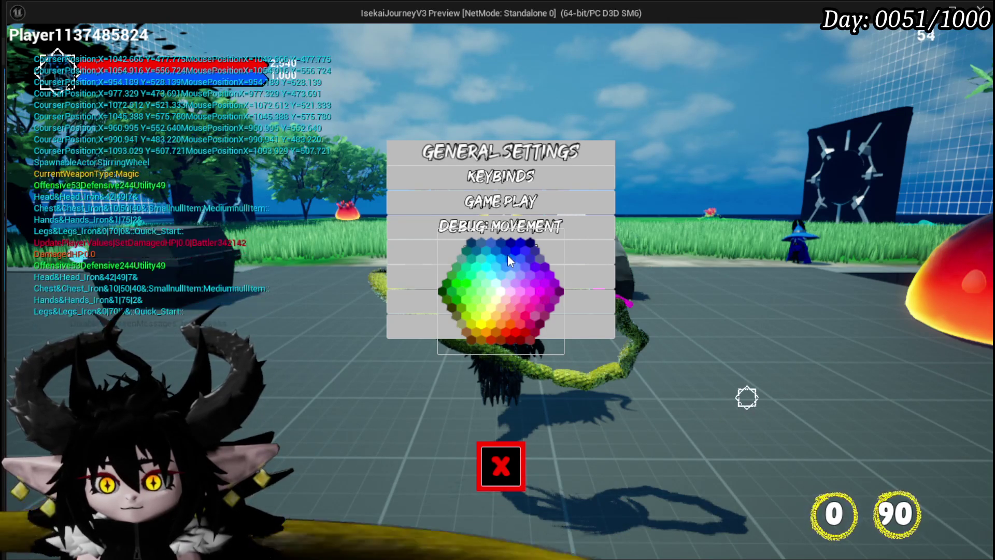
key(Escape)
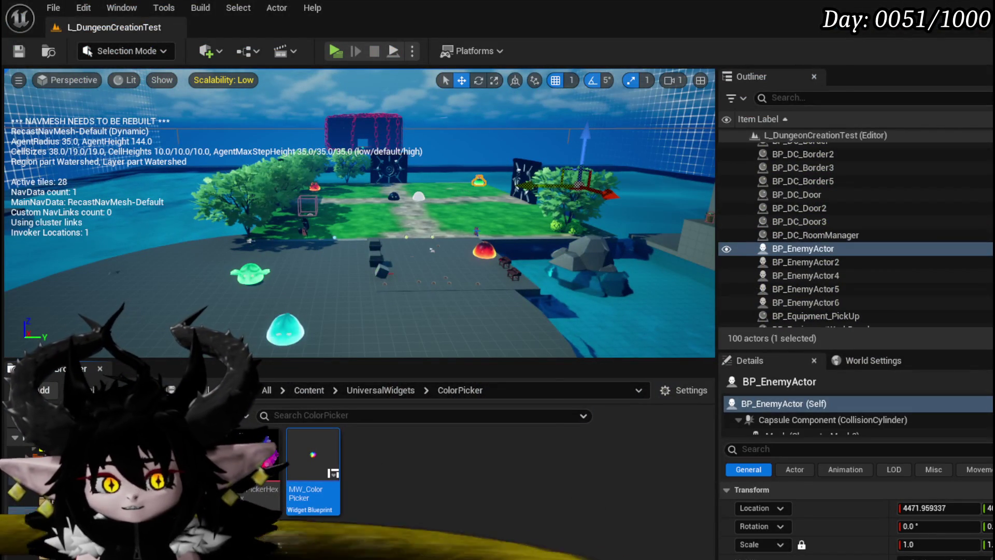
- Open MW_ColorPicker and anchor Border_Selection to the top-left
double_click(294, 446)
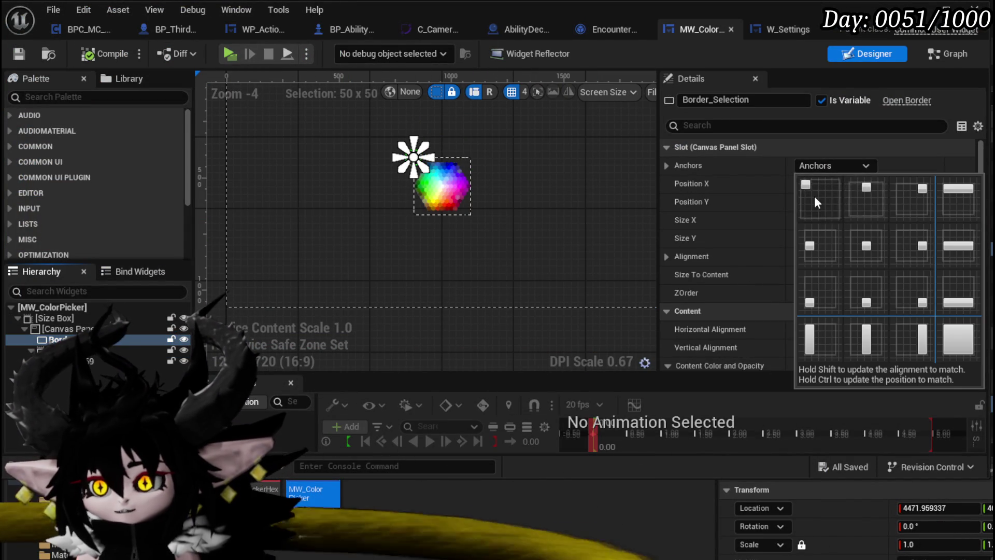
click(814, 198)
mouse_move(375, 232)
mouse_down()
mouse_move(374, 304)
mouse_move(378, 285)
mouse_up()
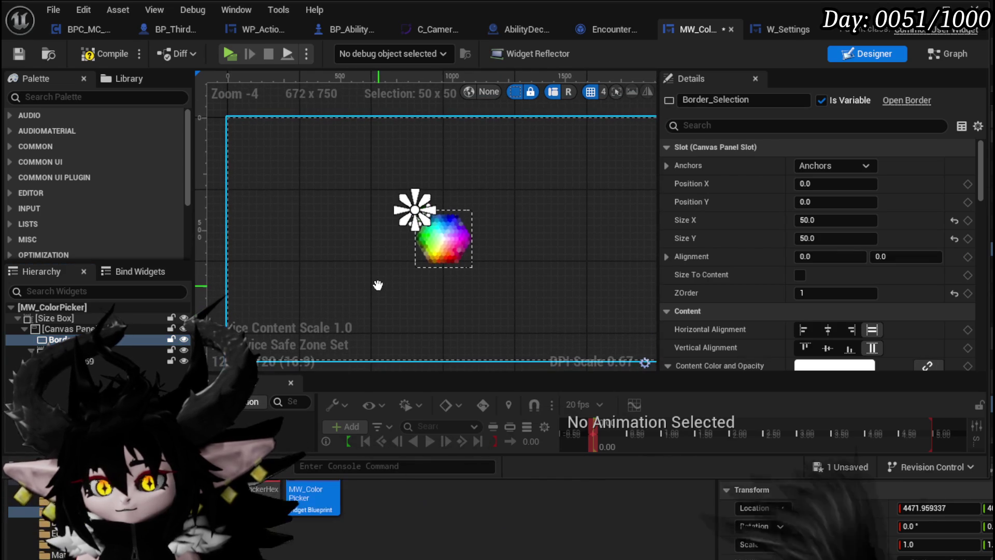
- Set CanvasPanel_0 to fill horizontally and vertically, then compile the widget
click(57, 331)
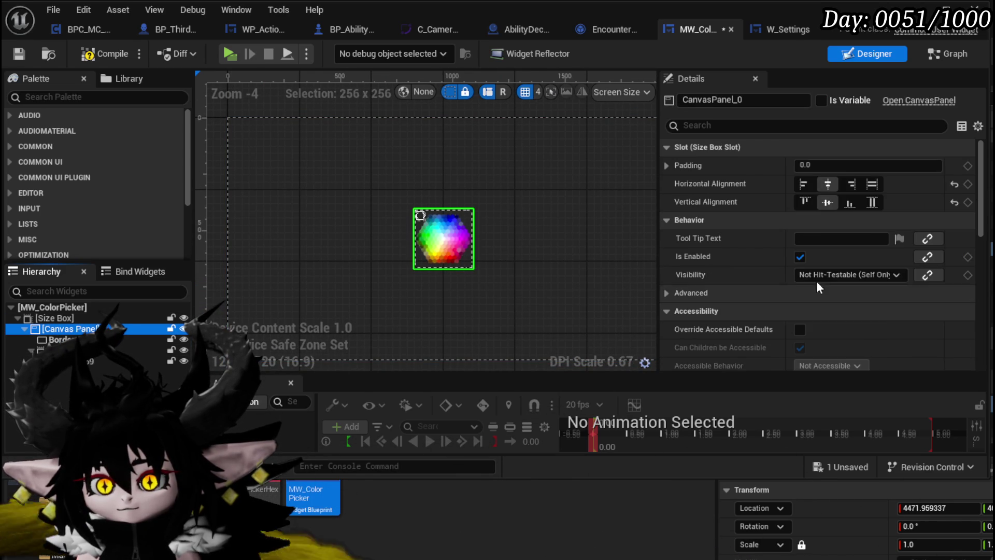
click(872, 183)
click(872, 202)
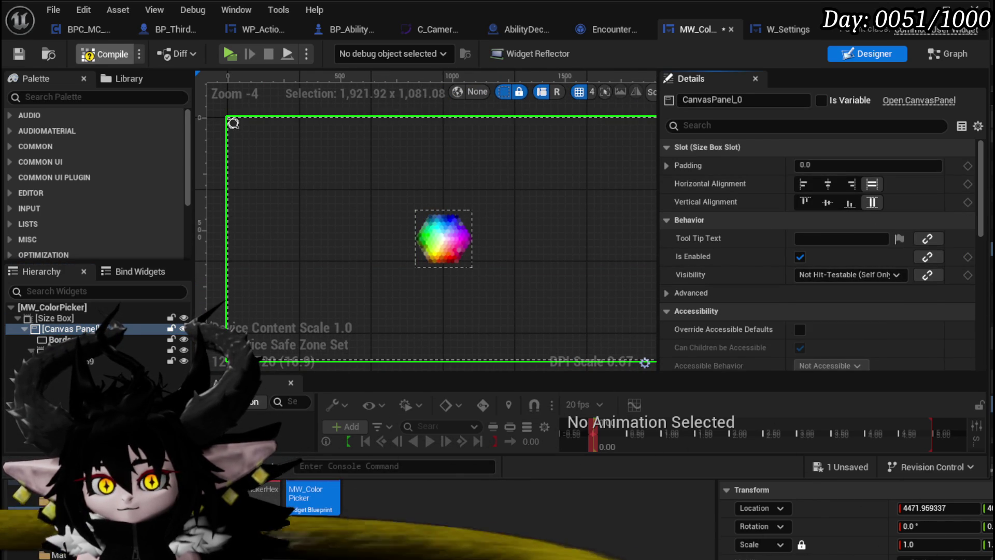
click(103, 54)
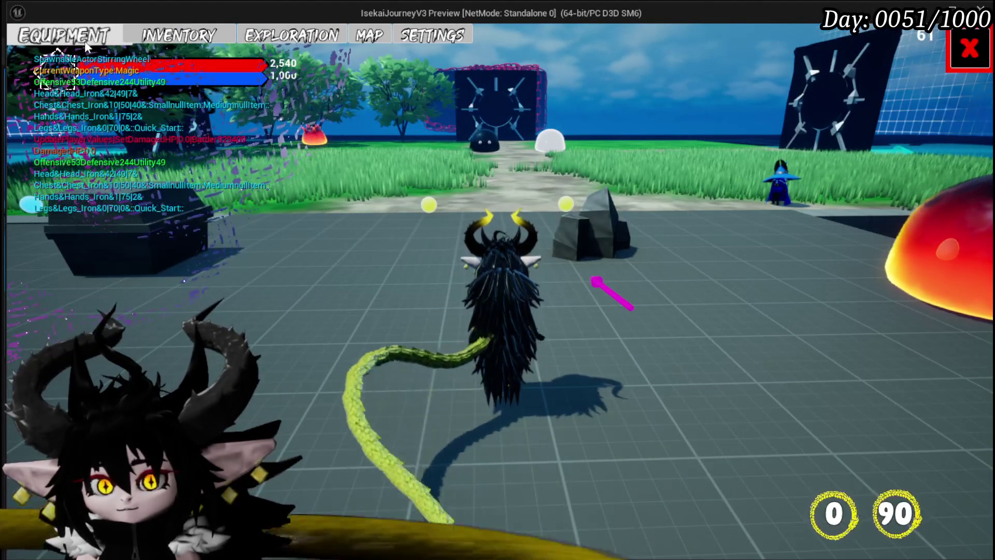
- Open the in-game settings menu and click around the colour wheel's left and lower edge
click(969, 50)
key(Escape)
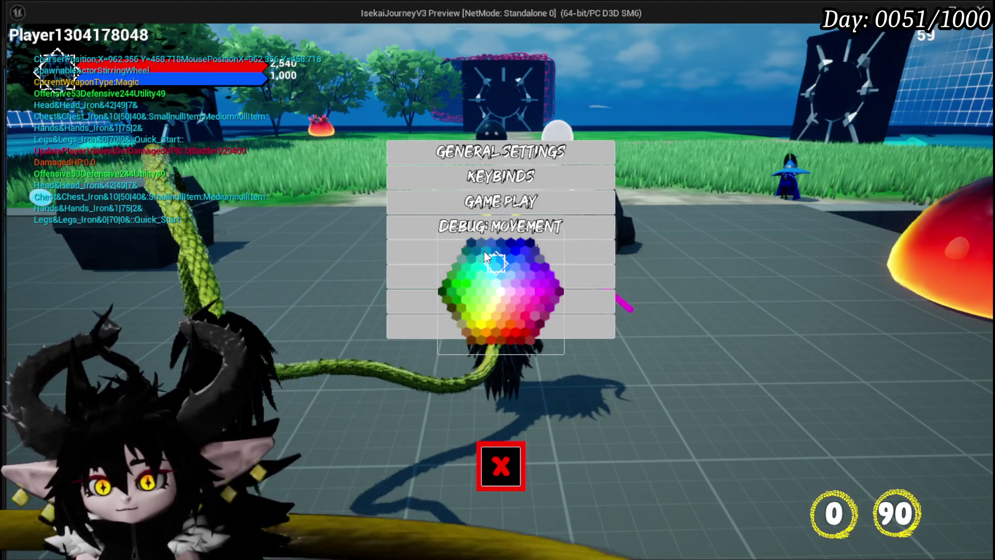
click(477, 247)
click(460, 274)
click(458, 284)
click(478, 317)
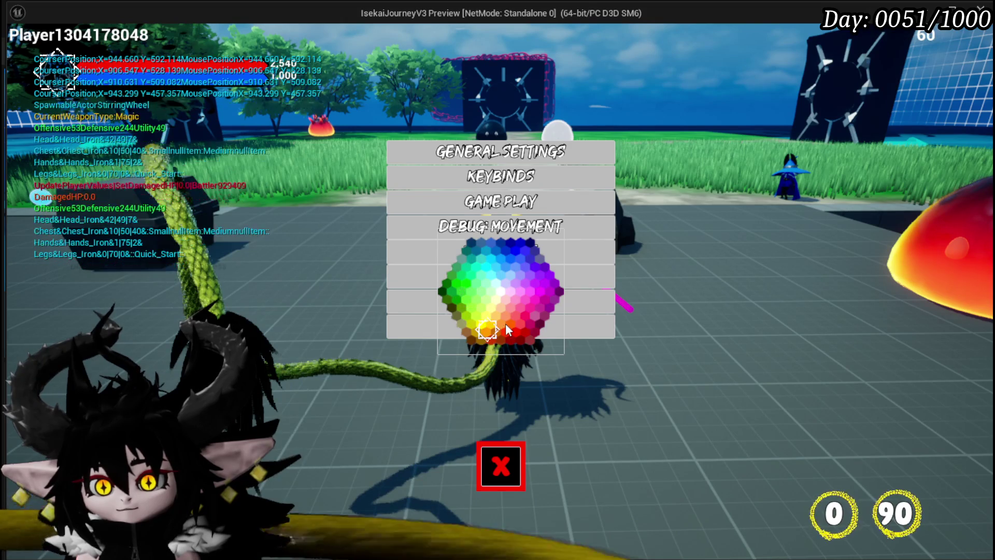
click(522, 326)
click(532, 325)
- Move the marker to the wheel's right side and centre, then stop the play session
click(533, 325)
click(540, 306)
click(539, 305)
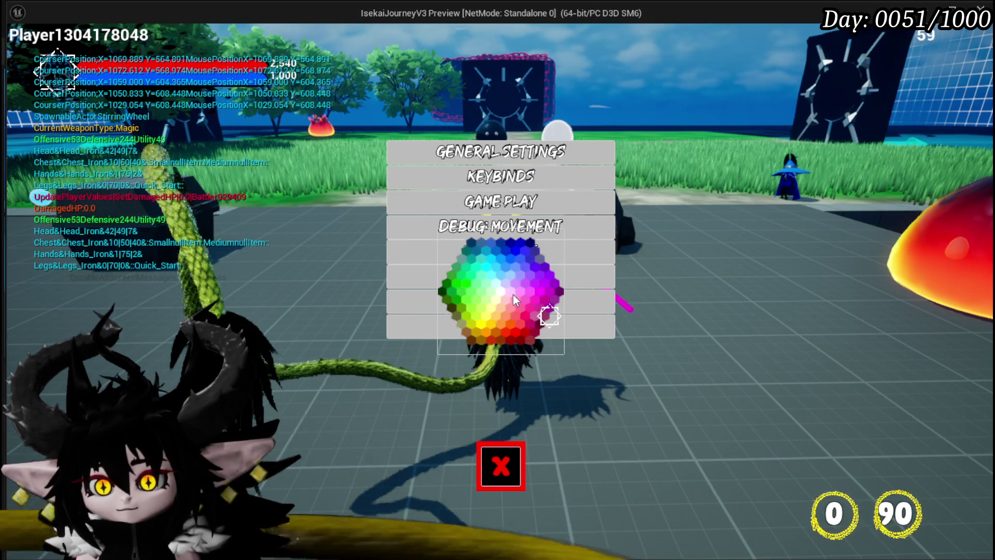
double_click(513, 293)
click(482, 269)
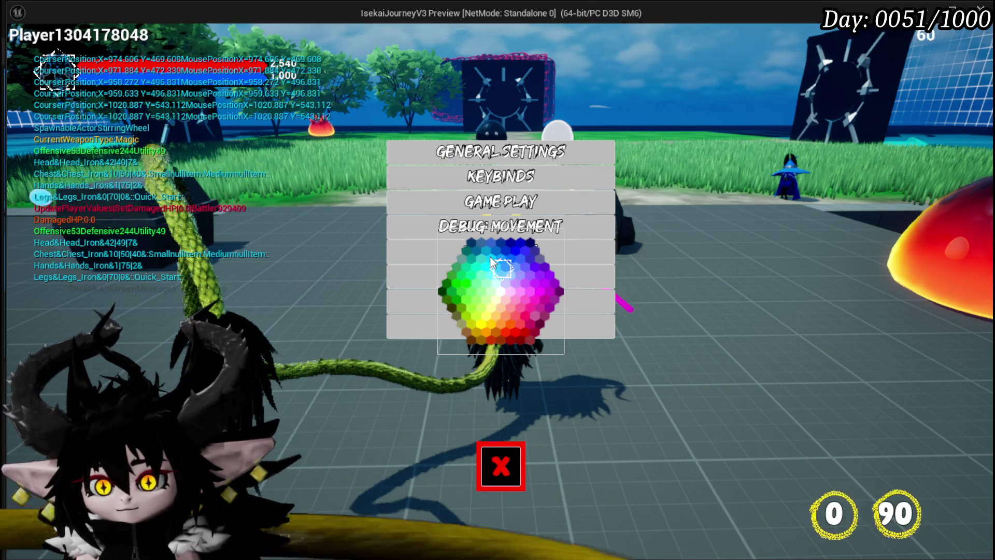
key(alt+Tab)
key(Escape)
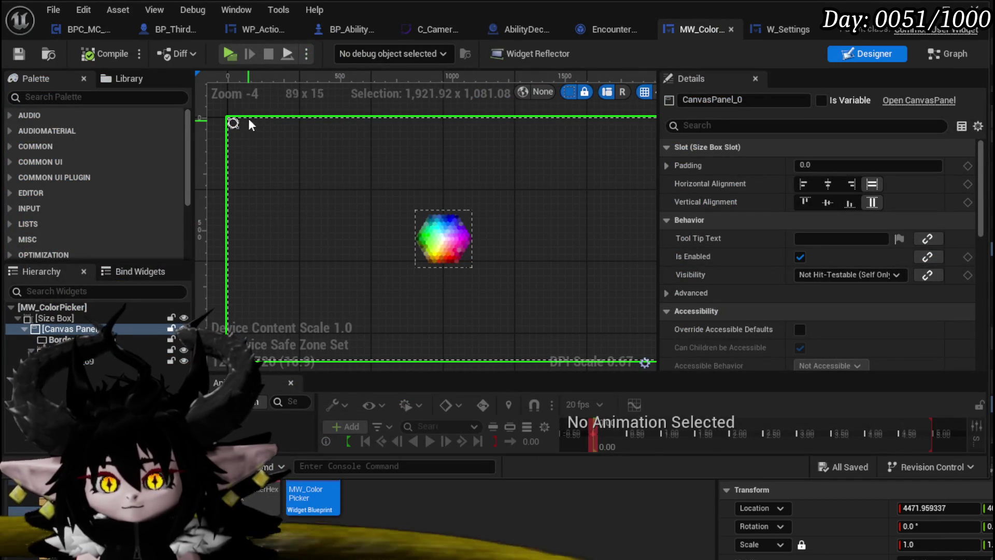
- Select Border_Selection and set its vertical alignment to 1
click(233, 125)
click(808, 256)
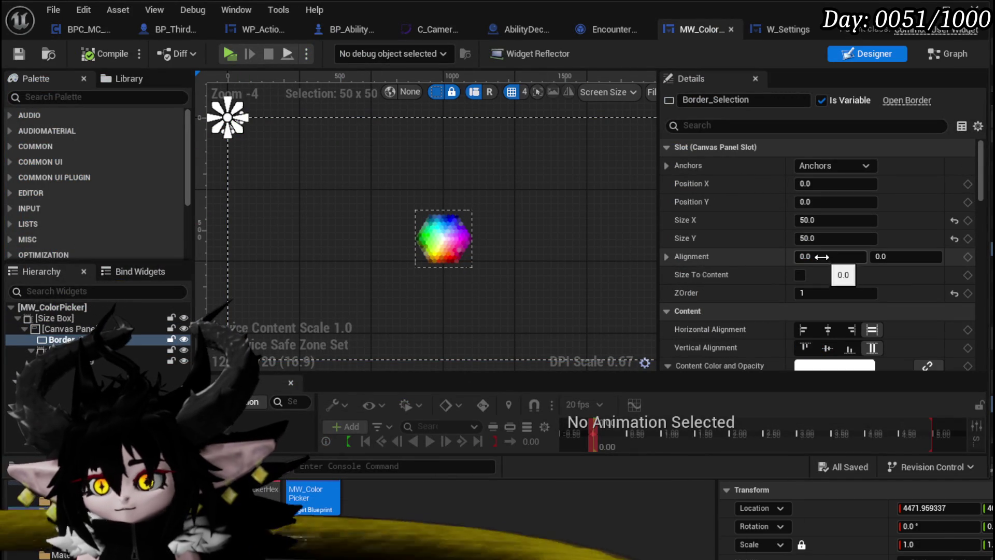
click(889, 258)
text(1)
key(Return)
key(Return)
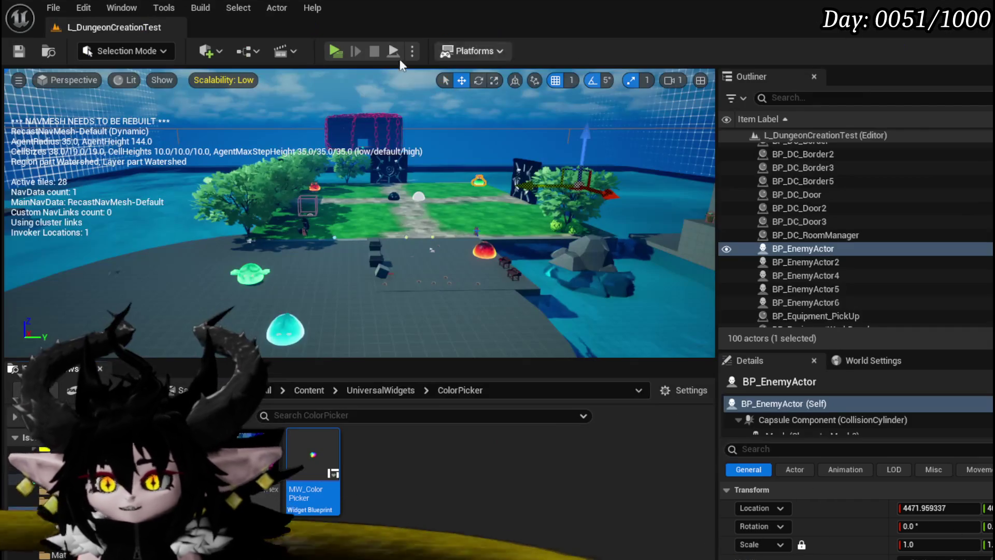
- Play-test the colour wheel in the settings panel, then close the preview and reopen MW_ColorPicker
click(326, 47)
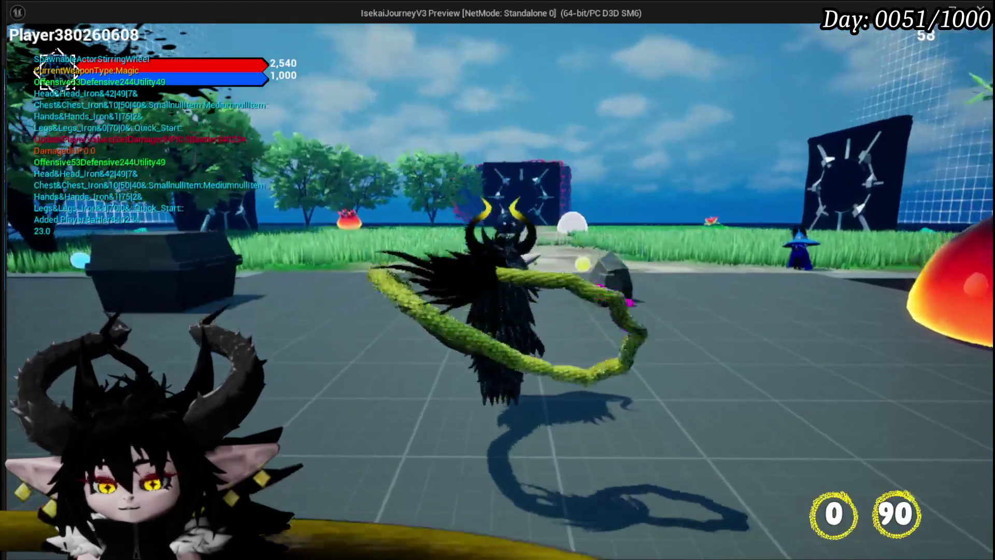
key(Tab)
click(433, 35)
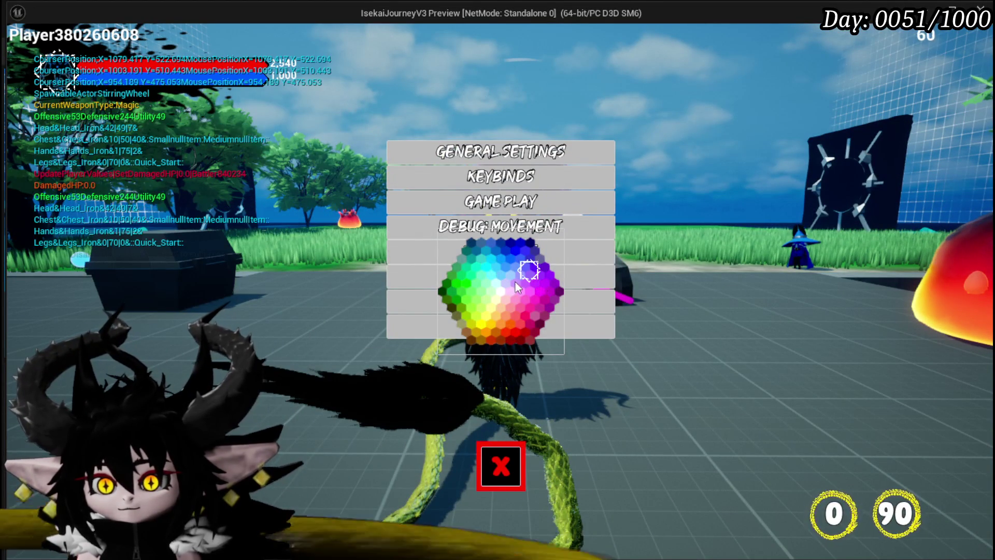
key(Escape)
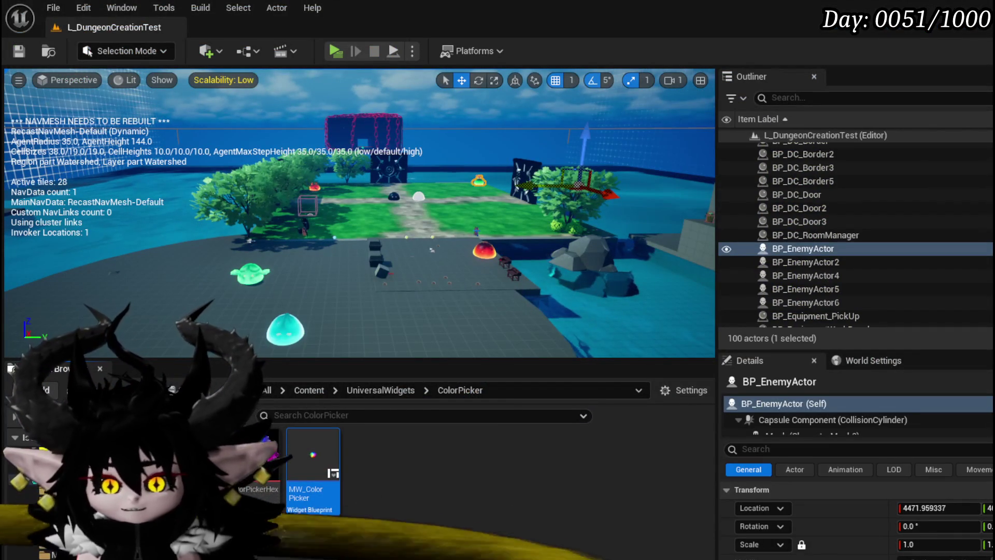
double_click(310, 451)
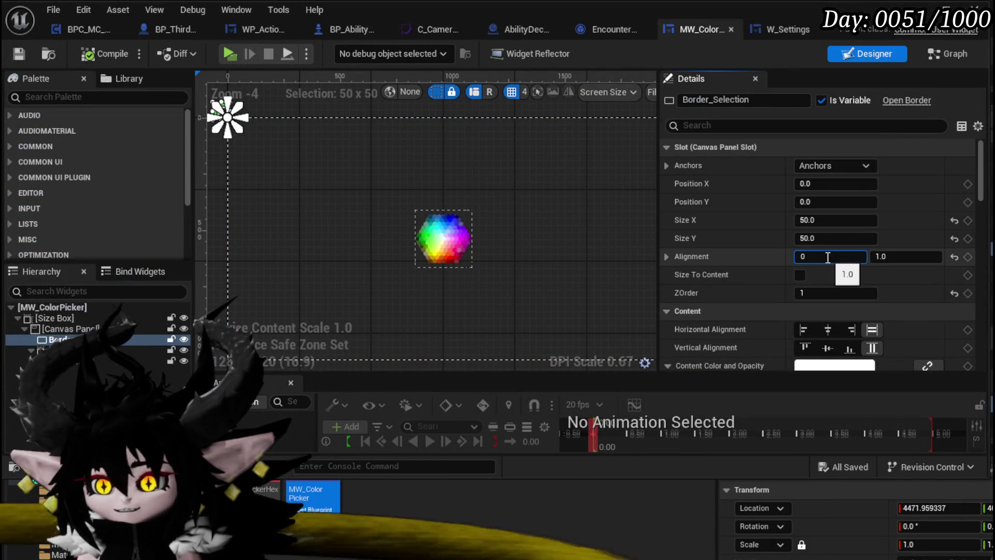
- Set Border_Selection's alignment to 0.5, 0.5, then compile and save
text(.5)
click(902, 257)
text(0)
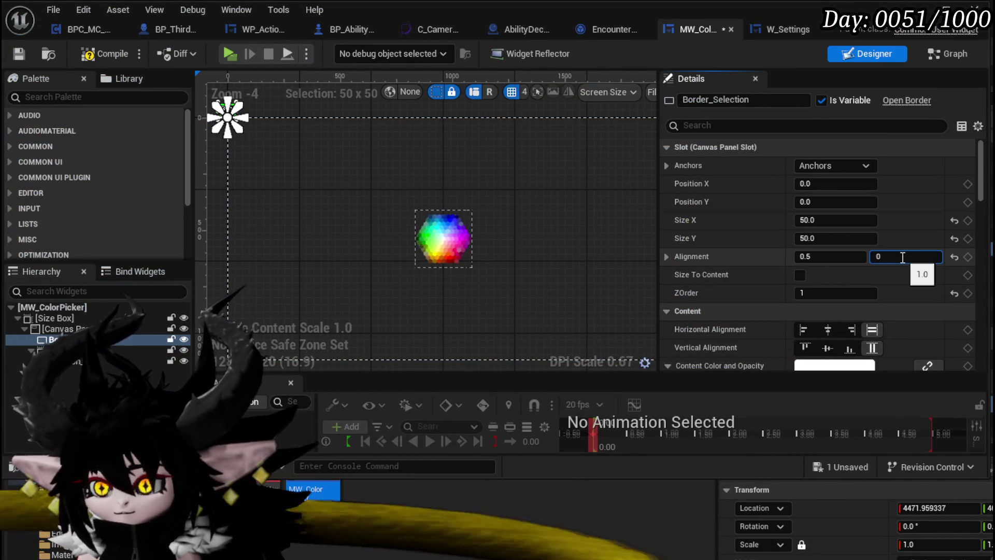
text(.5)
key(Return)
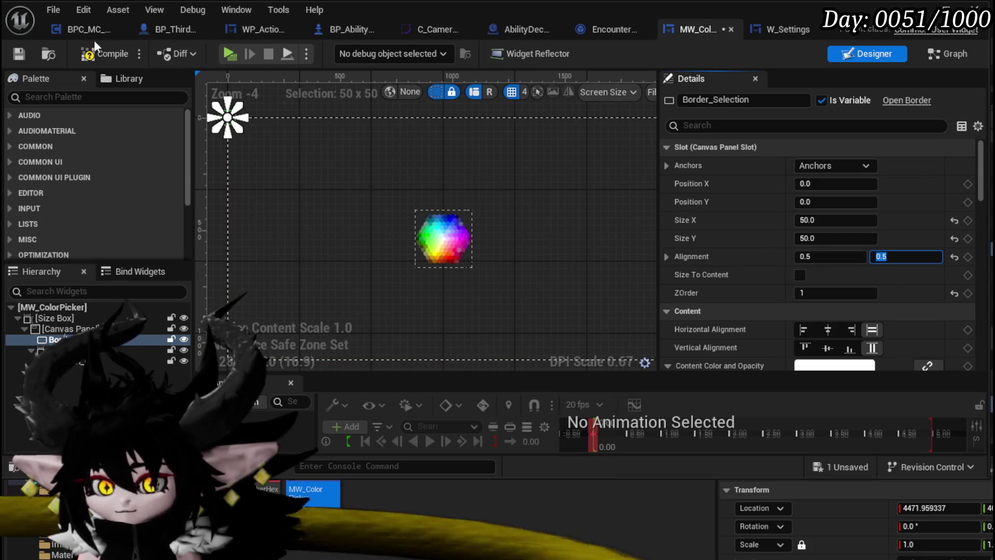
click(92, 55)
click(17, 56)
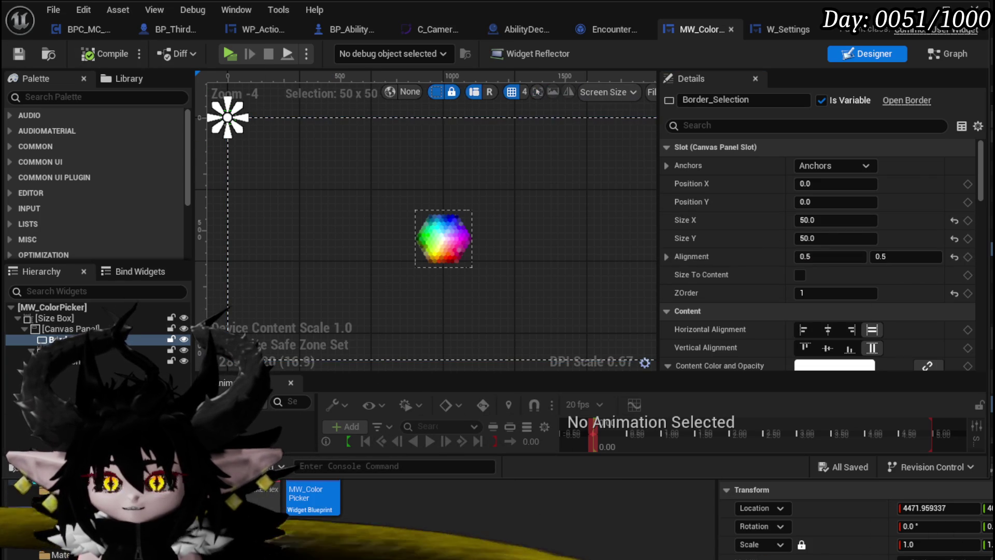
- Move SizeBox_1 right on the canvas to position 499, 23, compiling and saving MW_ColorPicker
click(455, 236)
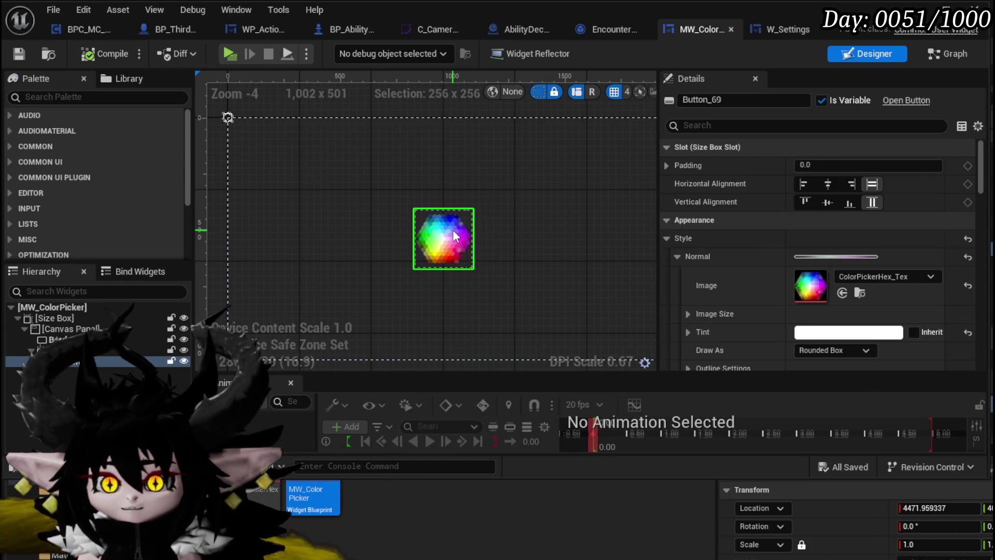
scroll(519, 266, down, 1)
click(446, 259)
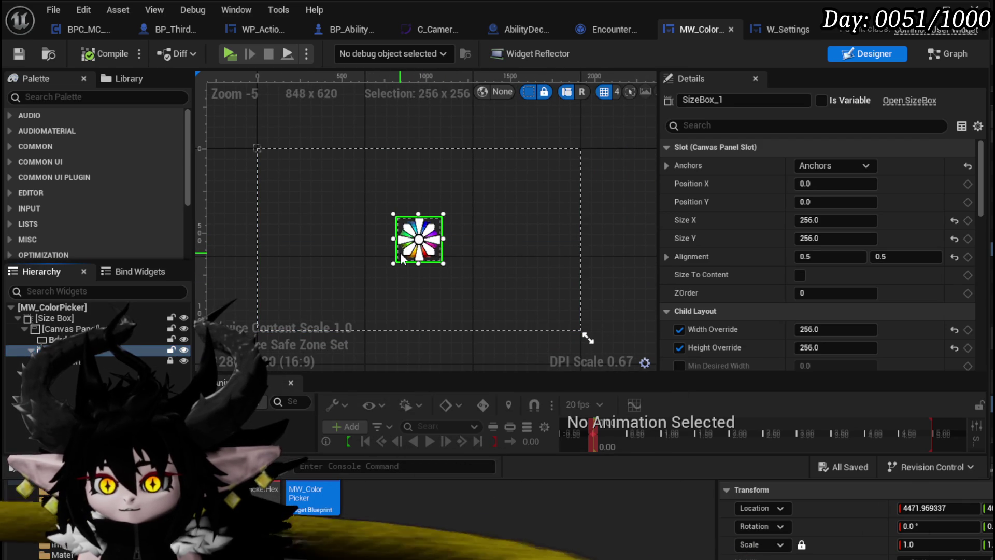
mouse_move(401, 257)
mouse_down()
mouse_move(500, 255)
mouse_move(483, 250)
mouse_up()
click(95, 51)
click(18, 54)
drag(501, 243, 502, 250)
click(104, 55)
click(20, 54)
key(alt+Tab)
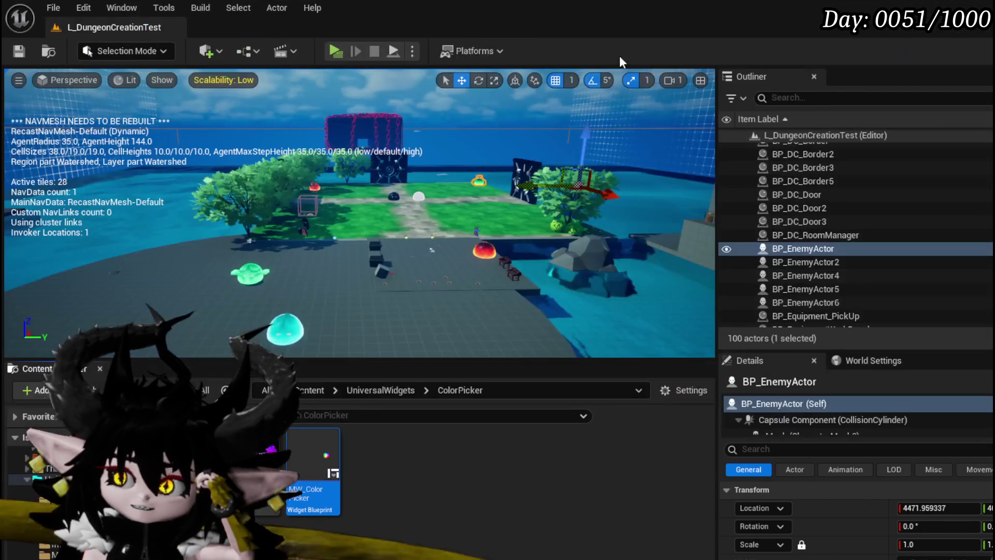
key(alt+p)
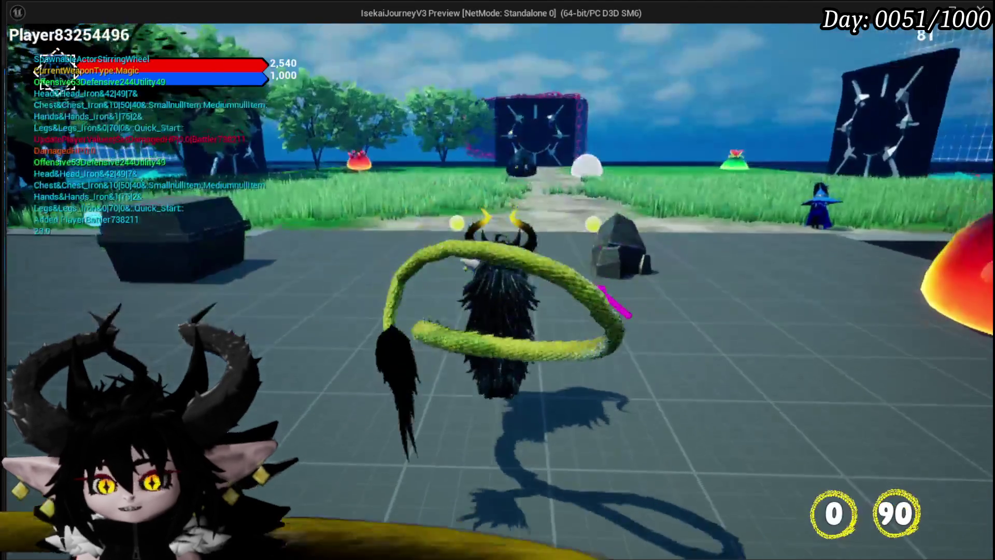
key(Escape)
mouse_move(737, 269)
mouse_down()
mouse_move(708, 284)
mouse_move(710, 302)
mouse_move(746, 325)
mouse_move(779, 268)
mouse_move(724, 273)
mouse_move(729, 311)
mouse_move(768, 305)
mouse_up()
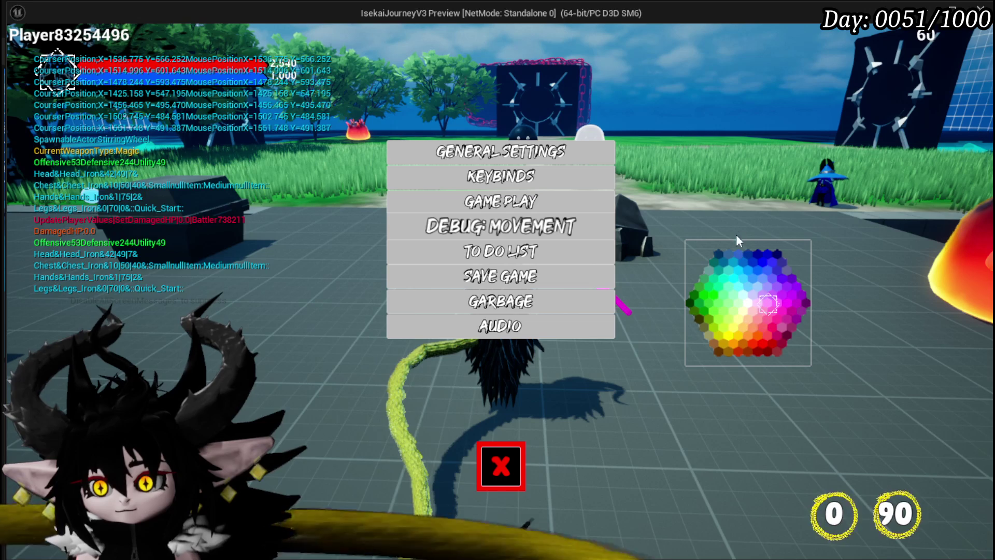
key(alt+Tab)
key(Escape)
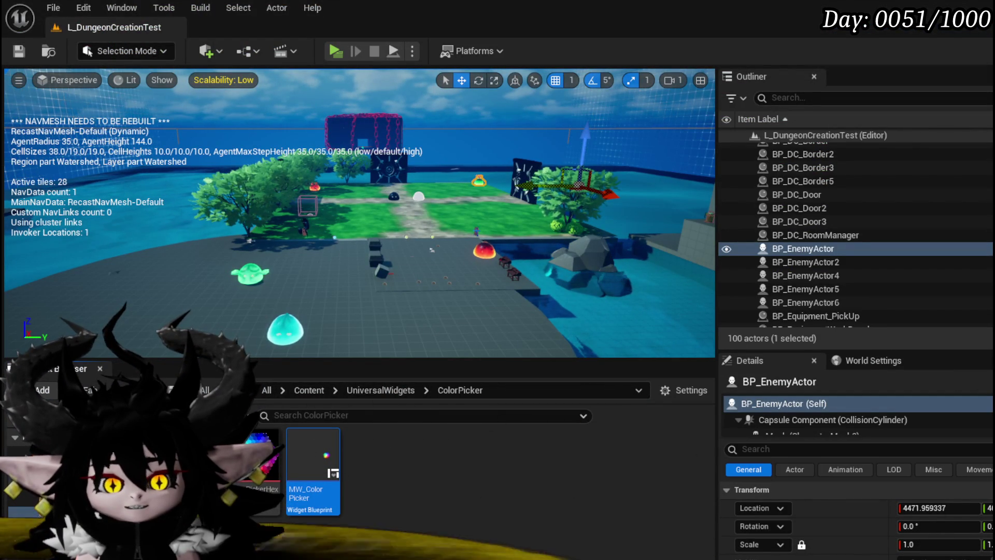
- Open MW_ColorPicker's Designer, find Button_69's events in Details, and add an On Hovered event
double_click(313, 466)
click(967, 52)
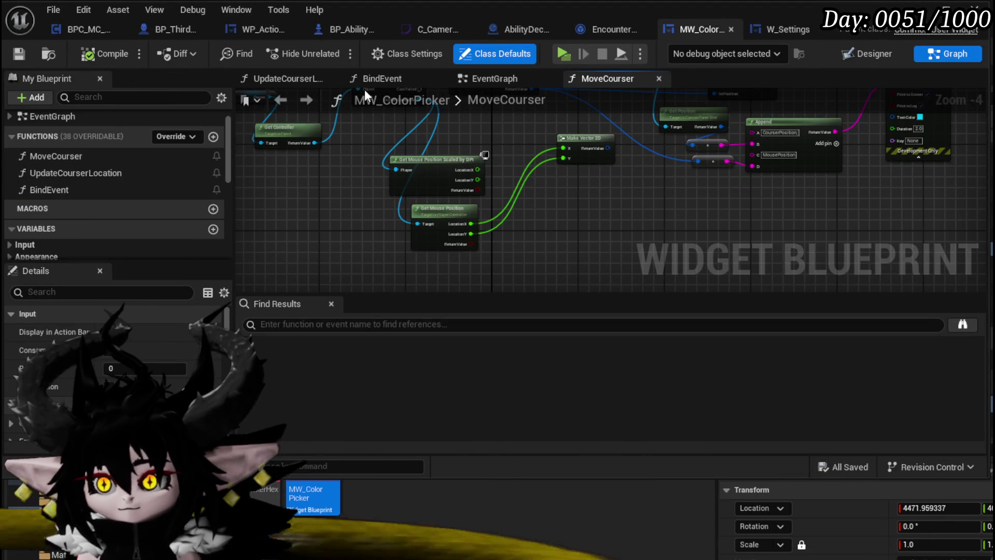
click(866, 54)
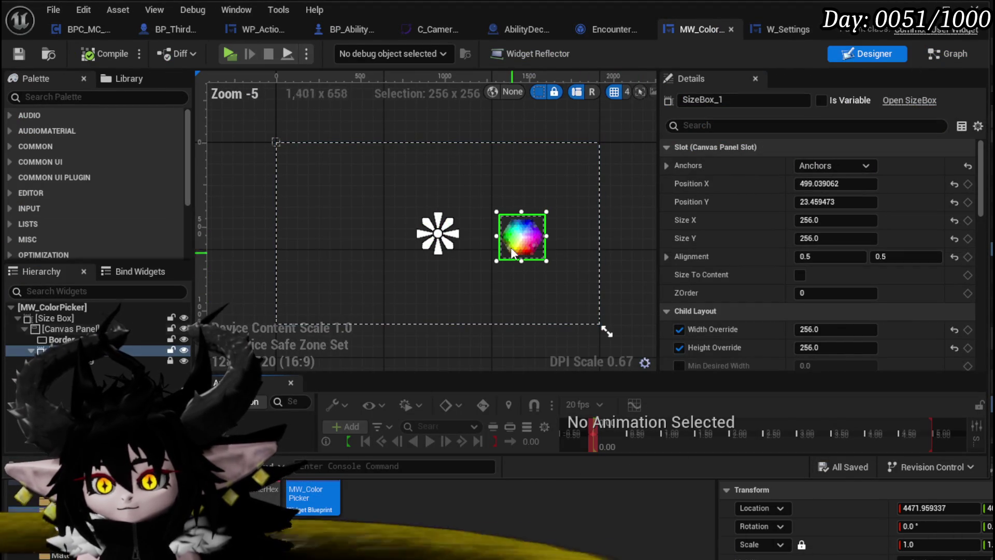
scroll(840, 306, down, 10)
scroll(837, 297, down, 5)
scroll(724, 294, up, 4)
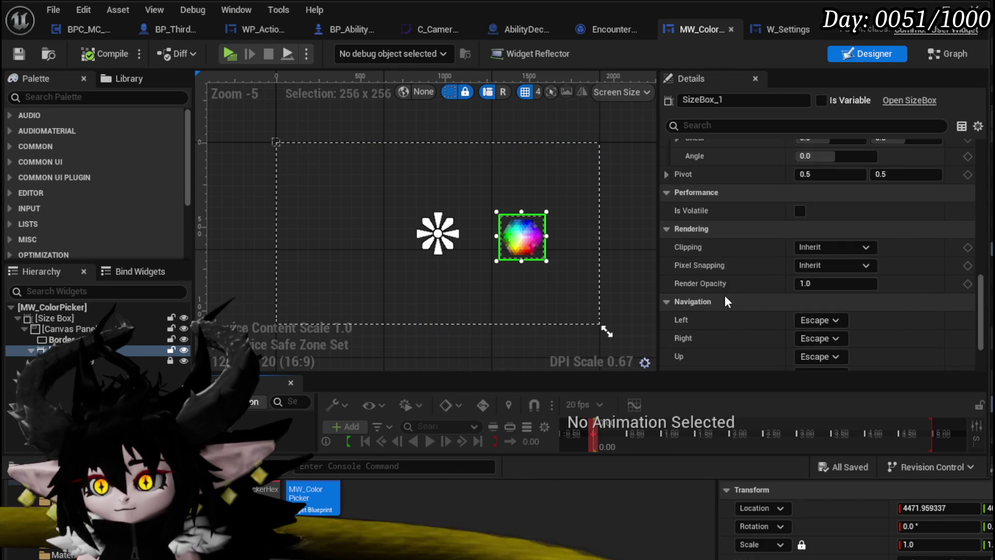
scroll(724, 294, up, 10)
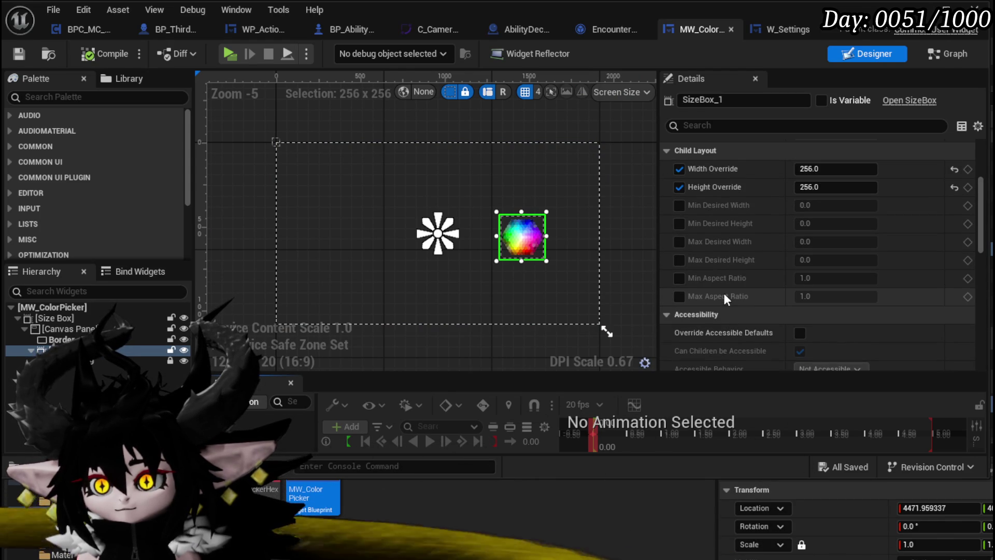
scroll(723, 293, down, 4)
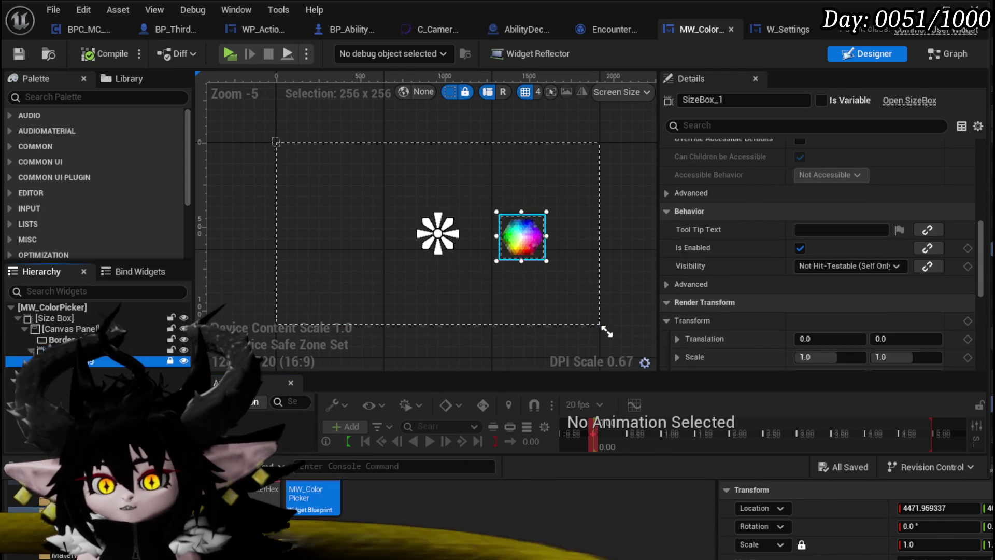
drag(981, 230, 960, 384)
scroll(978, 279, down, 1)
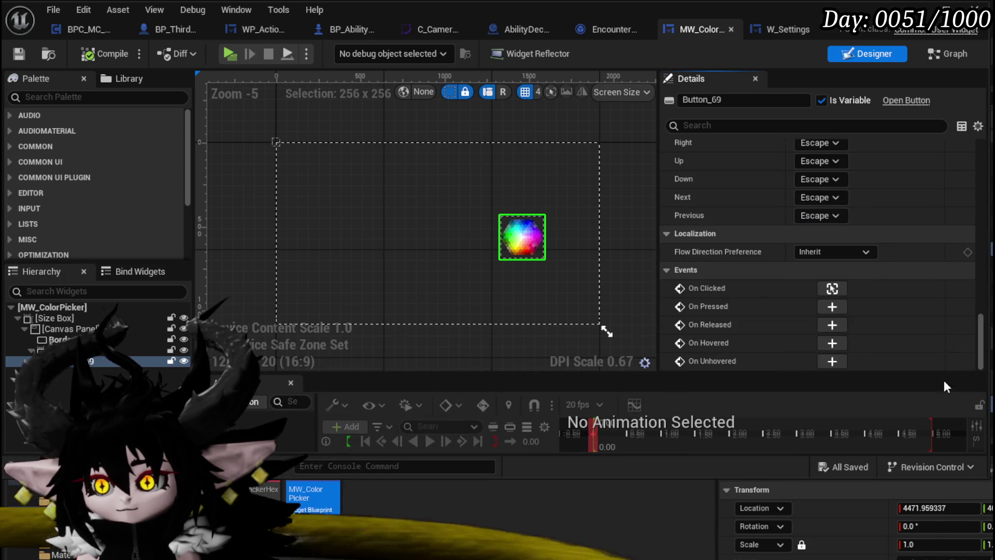
click(831, 343)
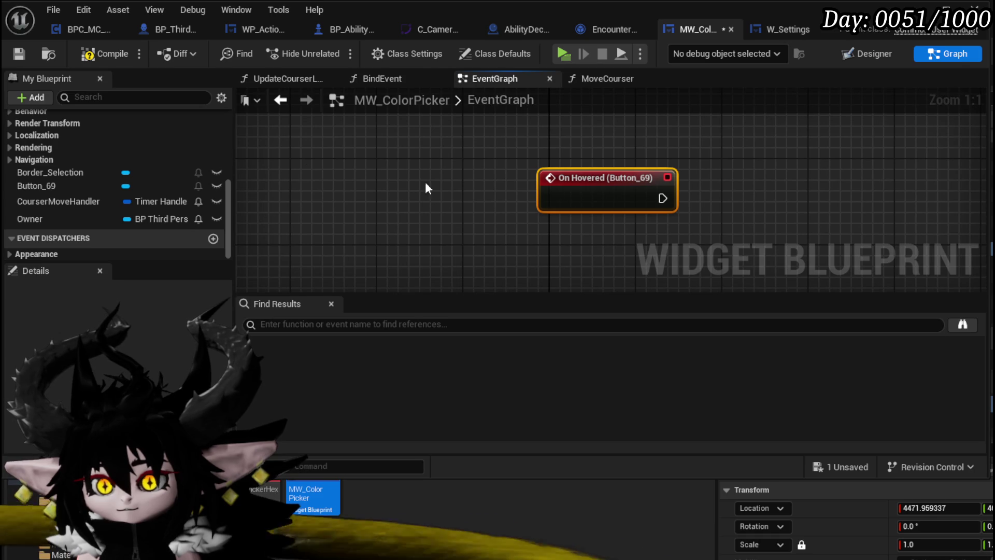
- Add an On Unhovered event for Button_69 and move Update Courser Location beside the hover events
click(78, 187)
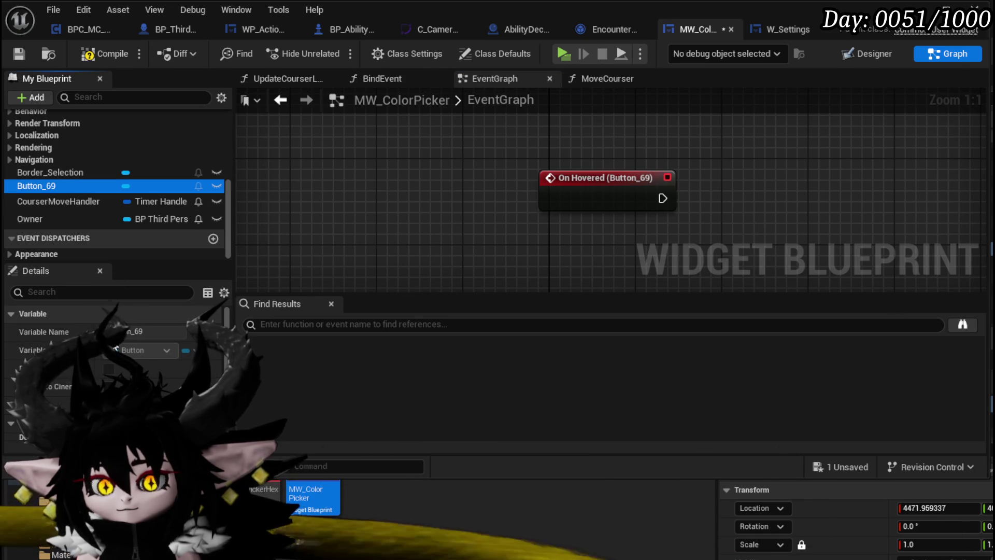
scroll(150, 327, down, 3)
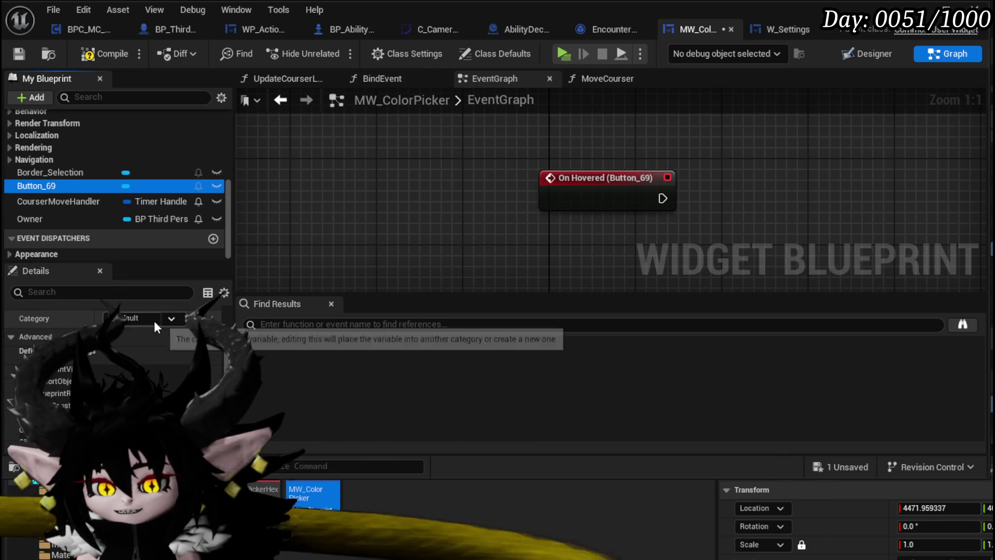
click(215, 357)
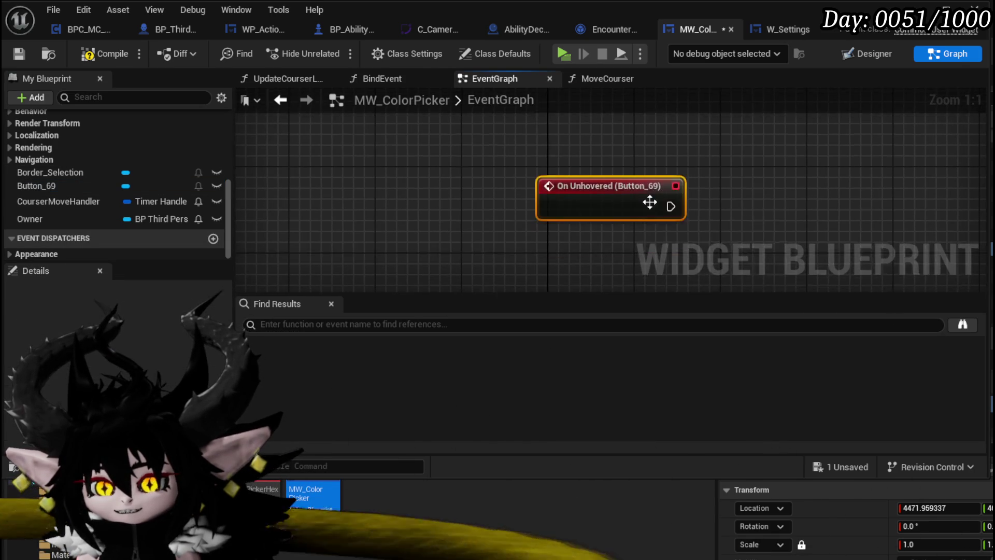
scroll(650, 202, down, 4)
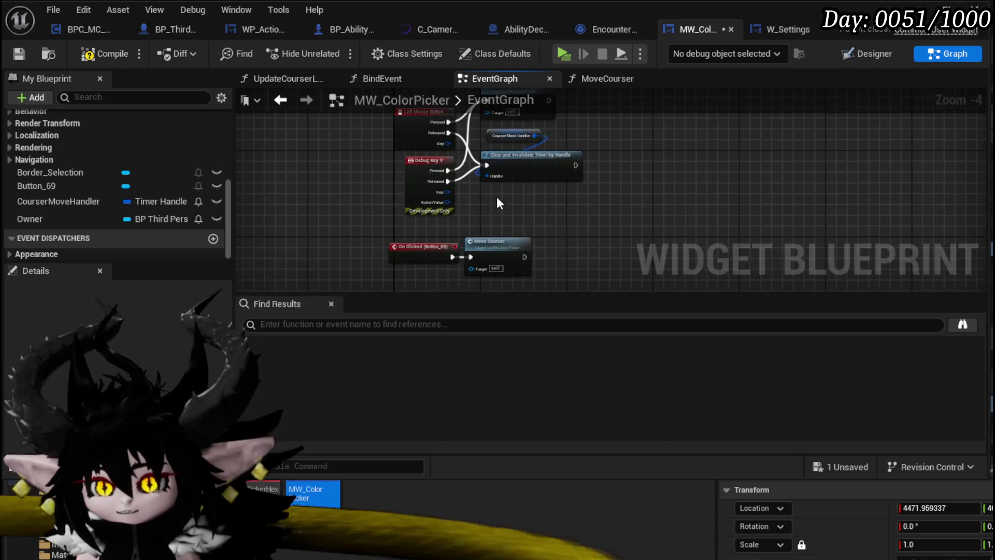
scroll(528, 167, up, 2)
mouse_move(636, 206)
mouse_down()
mouse_move(622, 116)
mouse_move(641, 170)
mouse_up()
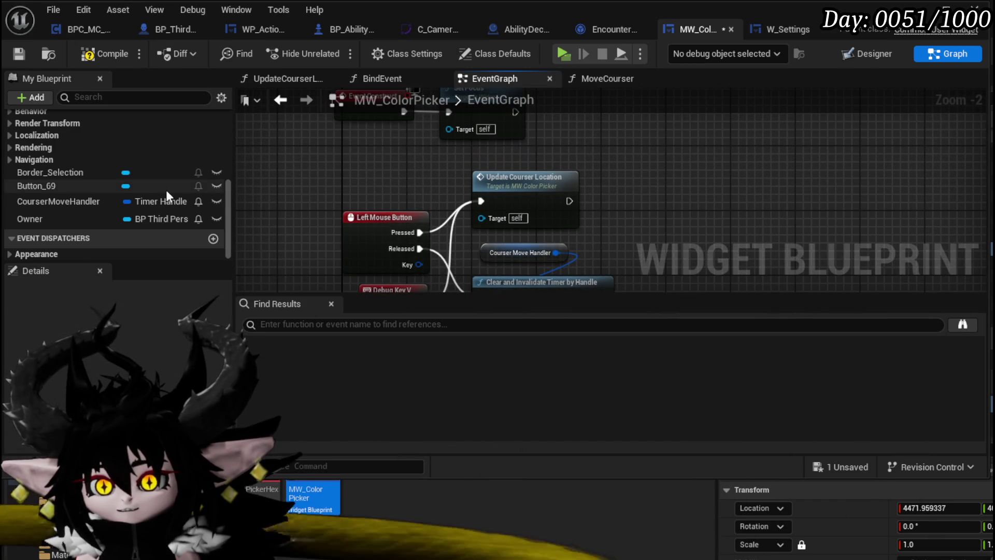
scroll(143, 185, up, 5)
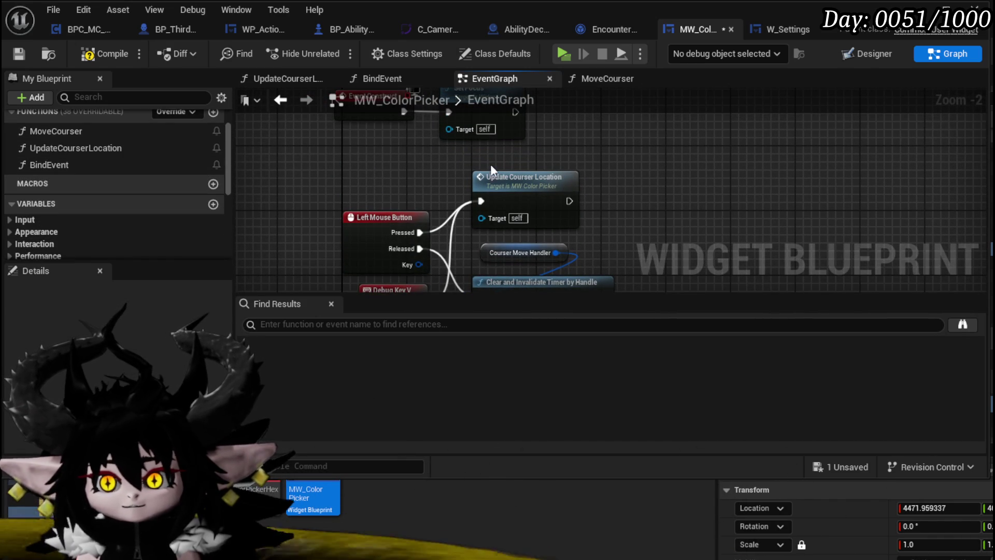
mouse_move(528, 211)
mouse_down()
mouse_move(868, 302)
mouse_move(703, 157)
mouse_up()
mouse_move(431, 150)
mouse_down()
mouse_move(471, 188)
mouse_move(456, 150)
mouse_up()
scroll(112, 241, down, 3)
- Give Update Courser Location a new Boolean input, then add a new Boolean variable
click(214, 376)
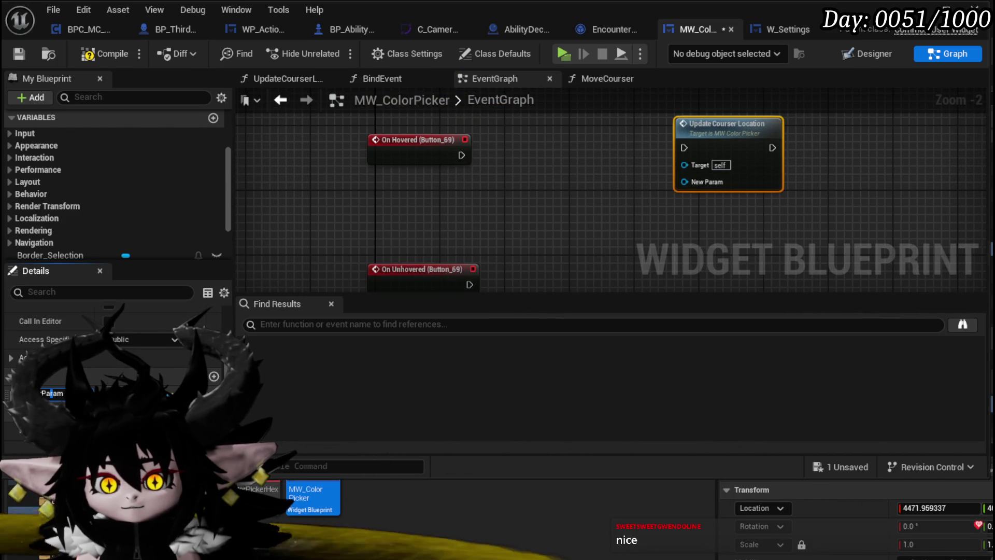
click(168, 393)
click(153, 63)
click(60, 391)
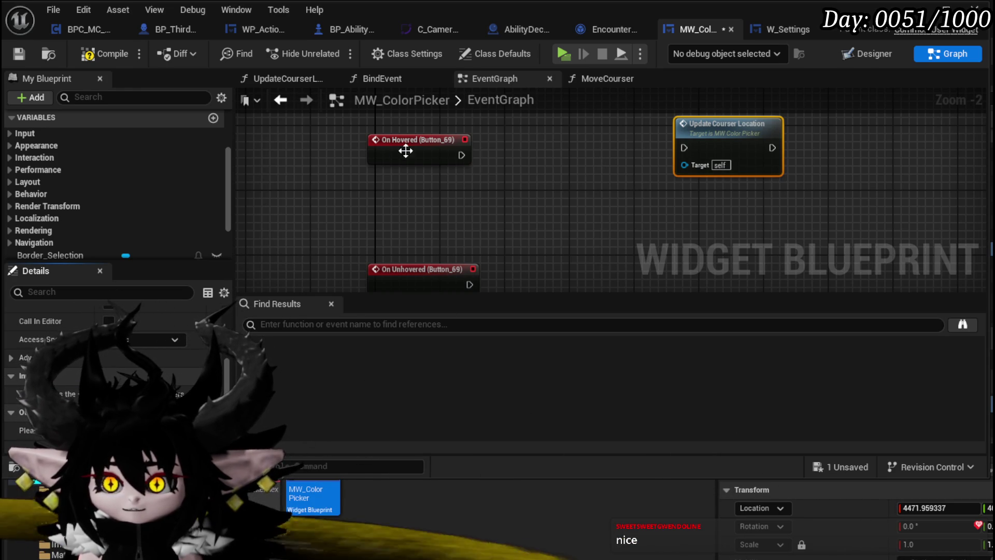
click(646, 251)
scroll(152, 234, down, 3)
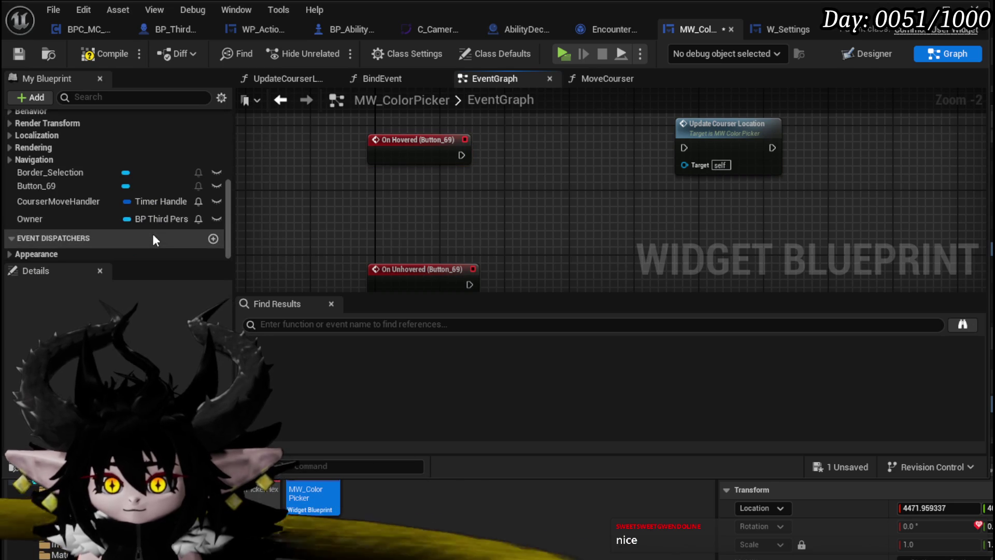
scroll(155, 232, up, 3)
scroll(104, 208, up, 2)
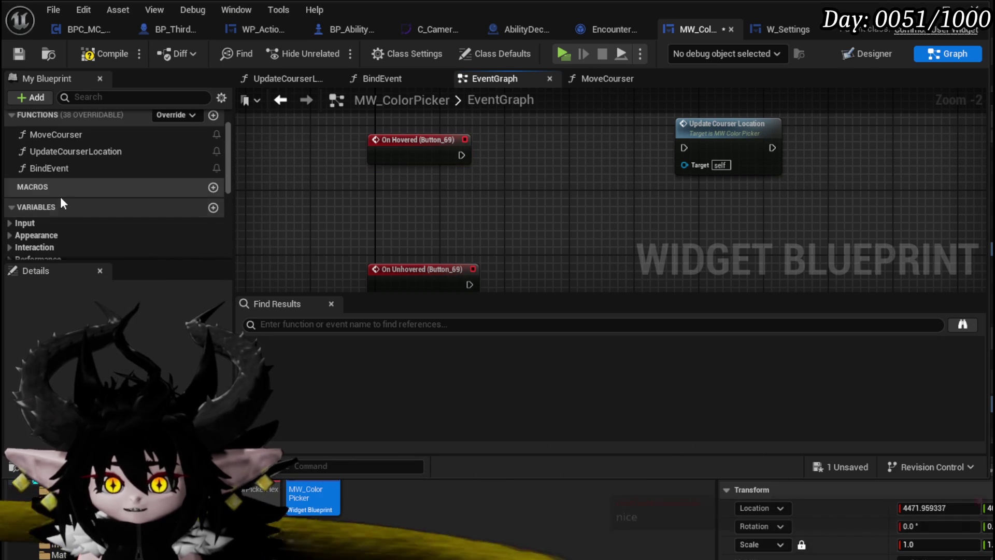
click(213, 207)
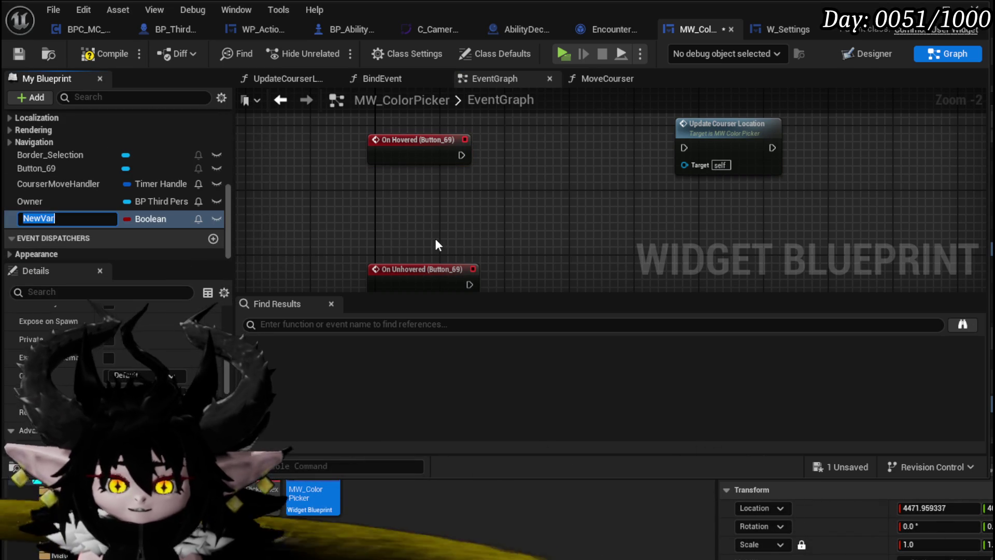
- Name the variable Hovering and add a SET node that makes it true on hover
text(Hoveri)
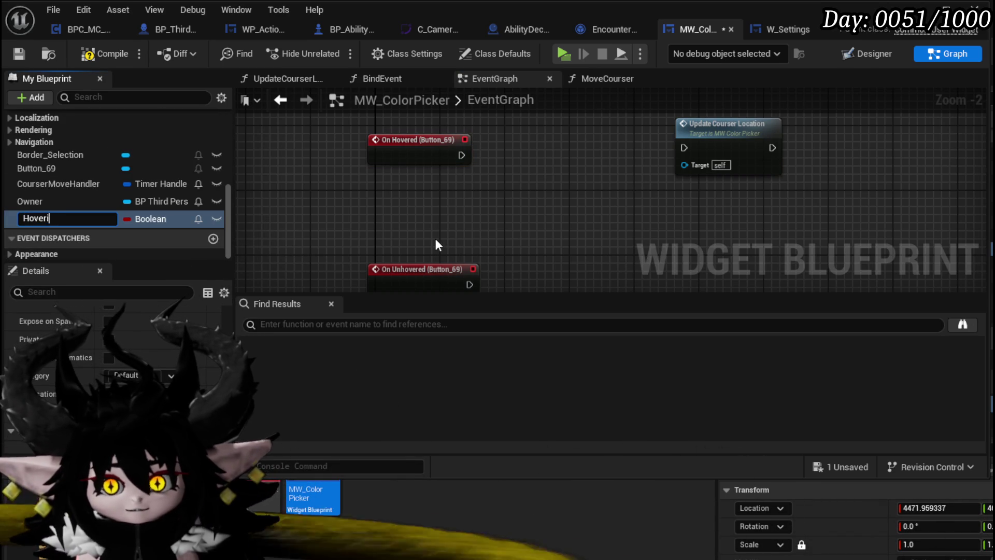
text(ng)
key(Return)
mouse_move(61, 228)
mouse_down()
mouse_move(515, 161)
mouse_move(508, 150)
mouse_up()
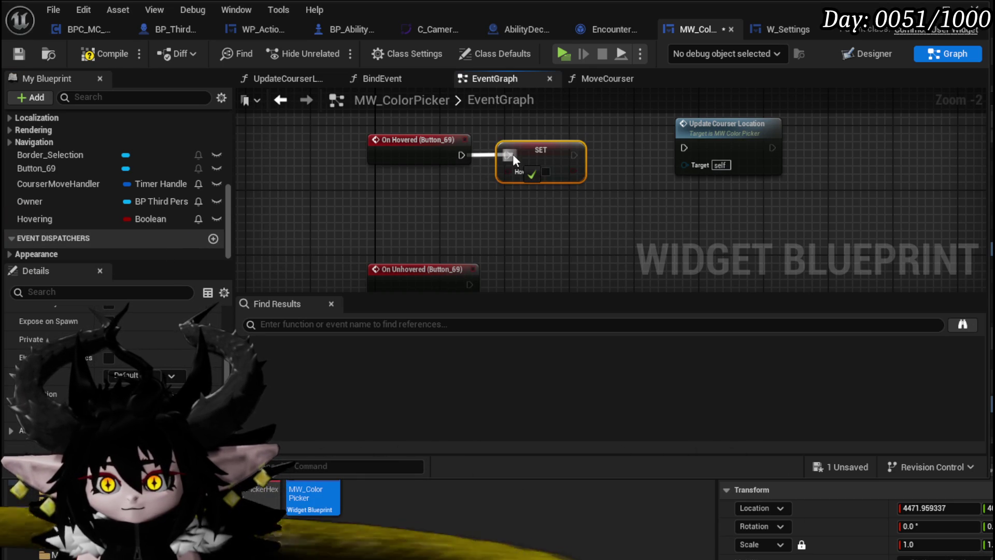
click(546, 172)
- Wire a pasted SET Hovering node to On Unhovered to set it false, and tidy nodes
click(508, 232)
key(ctrl+v)
mouse_move(455, 279)
mouse_down()
mouse_move(440, 234)
mouse_move(446, 206)
mouse_up()
drag(519, 197, 526, 204)
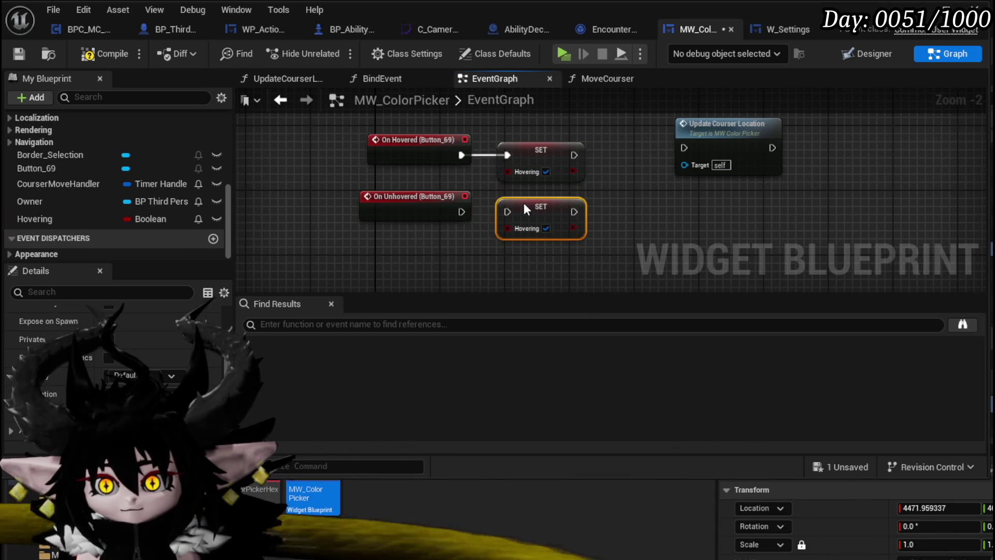
drag(462, 210, 506, 212)
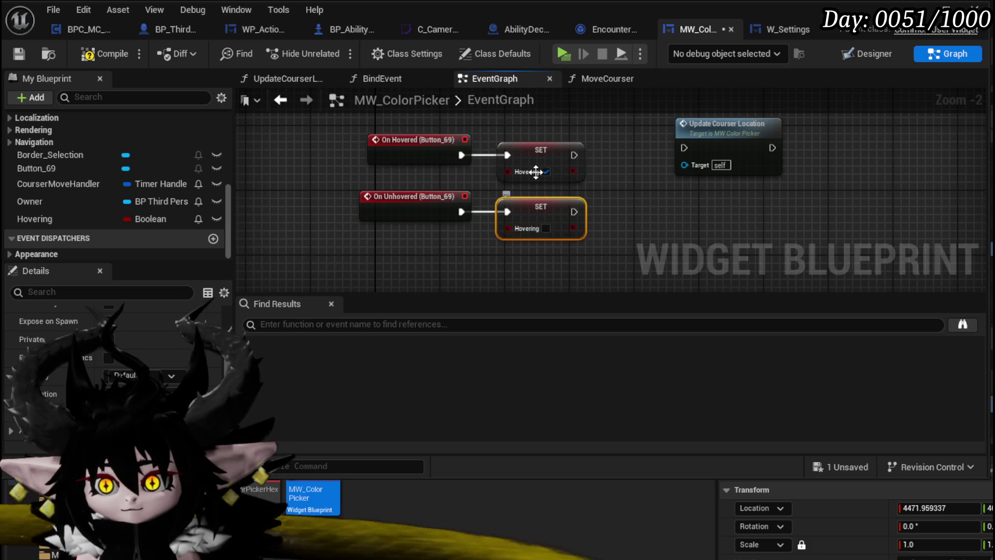
scroll(543, 194, down, 1)
drag(580, 259, 574, 195)
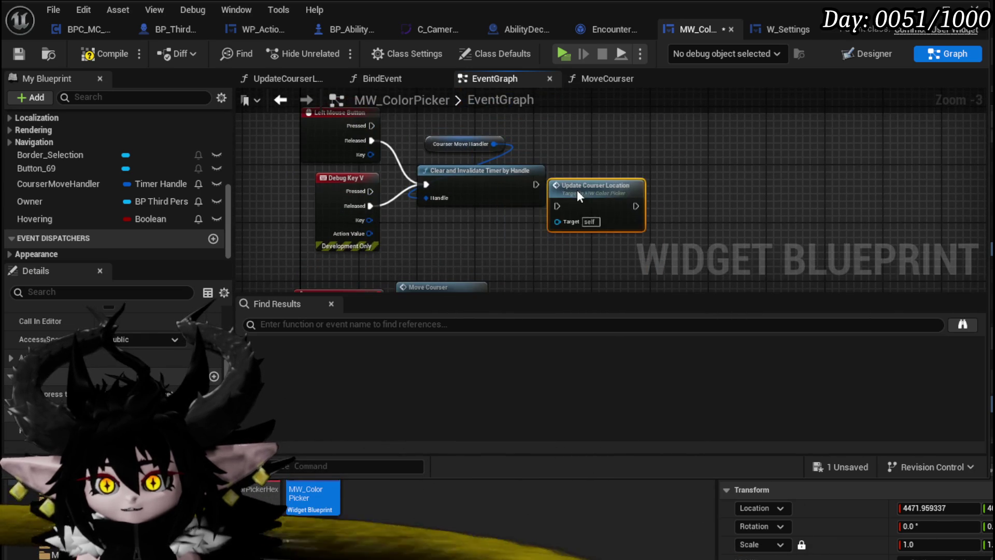
- Rearrange Update Courser Location and the timer nodes, and select the SET Hovering node
drag(387, 158, 357, 197)
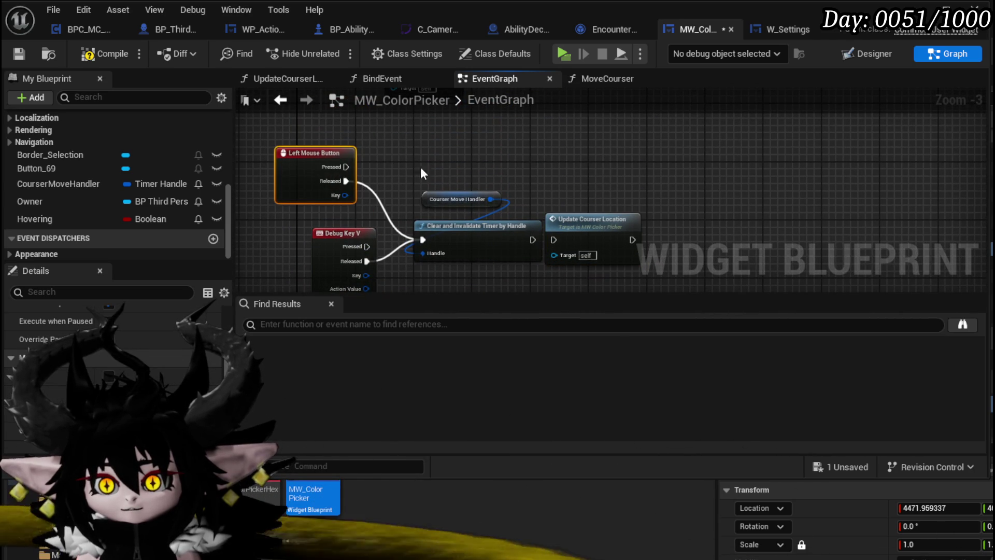
drag(591, 221, 627, 191)
drag(440, 173, 469, 236)
mouse_move(471, 238)
mouse_down()
mouse_move(474, 257)
mouse_move(541, 263)
mouse_up()
click(359, 194)
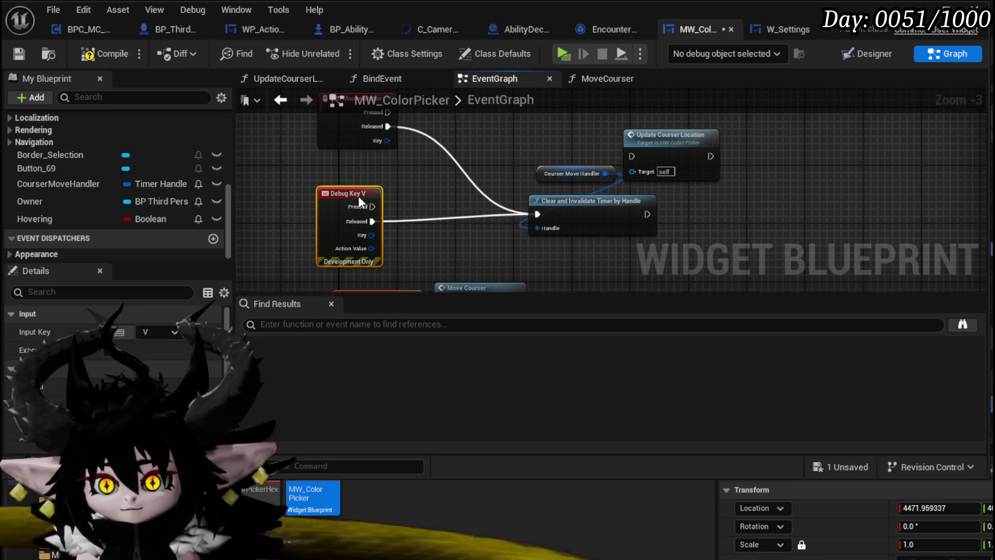
mouse_move(352, 187)
mouse_down()
mouse_move(481, 148)
mouse_move(487, 158)
mouse_up()
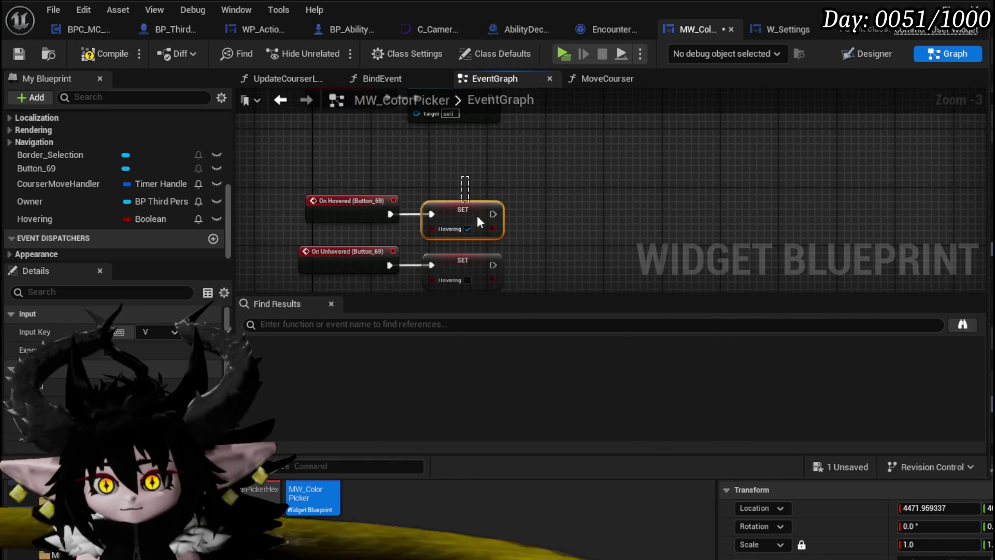
click(468, 202)
- Paste a SET Hovering node on Left Mouse Button Released, set it true, and add a Hovering getter
mouse_move(414, 155)
mouse_down()
mouse_move(414, 217)
mouse_move(607, 256)
mouse_up()
click(414, 160)
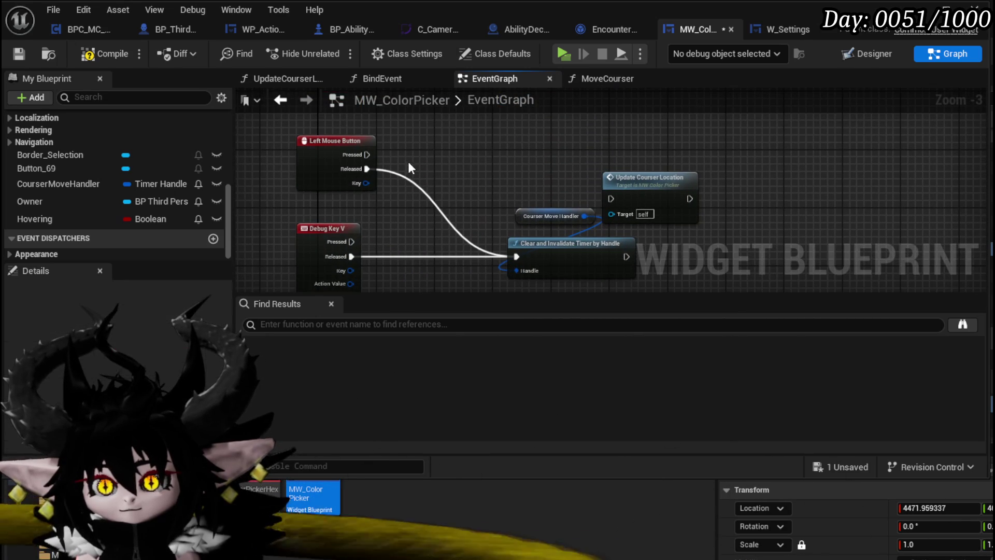
key(ctrl+v)
drag(425, 168, 415, 170)
click(451, 184)
mouse_move(410, 220)
mouse_down()
mouse_move(393, 228)
mouse_move(430, 181)
mouse_up()
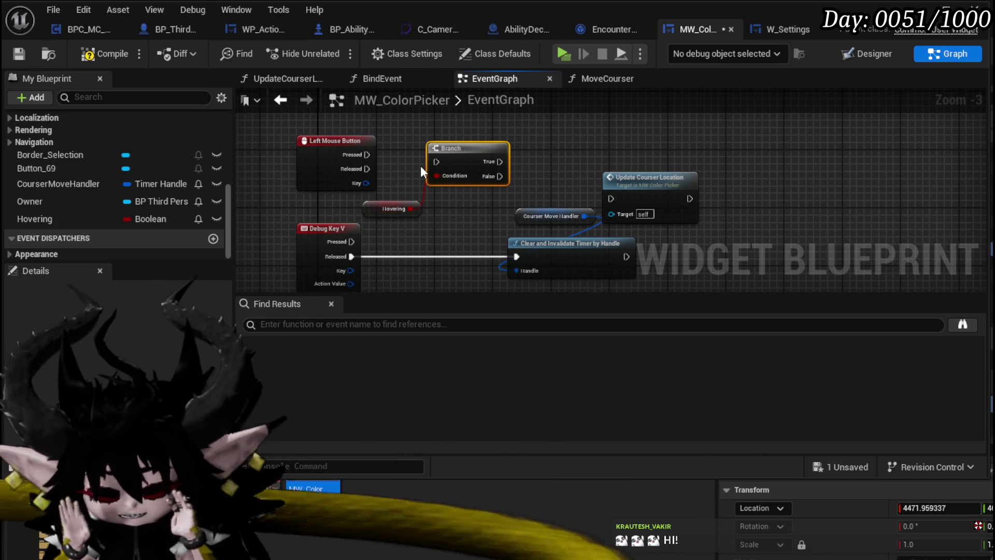
- Wire Left Mouse Button Pressed into the Branch, place Hovering and Update Courser Location beside it, then compile and save
mouse_move(367, 155)
mouse_down()
mouse_move(447, 169)
mouse_move(439, 152)
mouse_up()
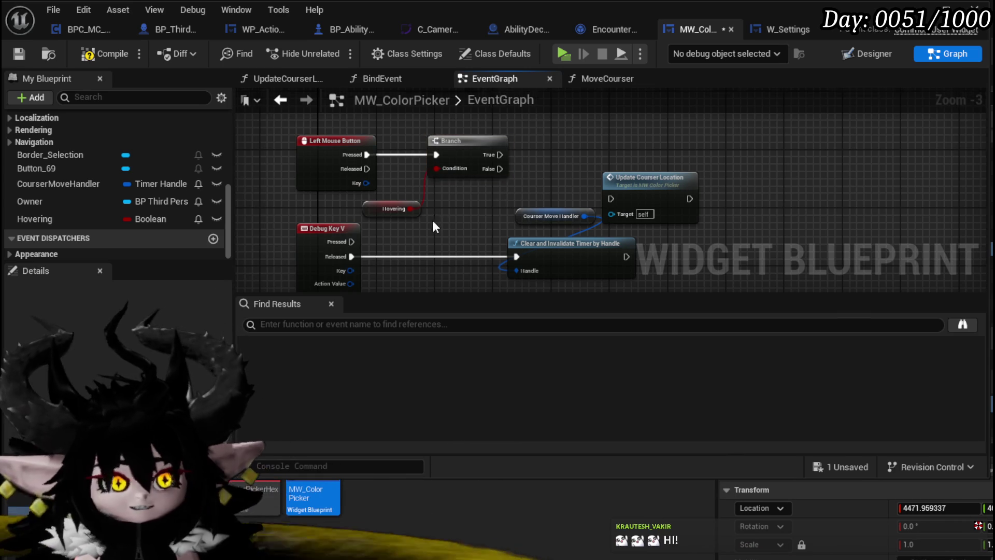
drag(381, 279, 461, 183)
mouse_move(579, 230)
mouse_down()
mouse_move(527, 179)
mouse_move(501, 182)
mouse_up()
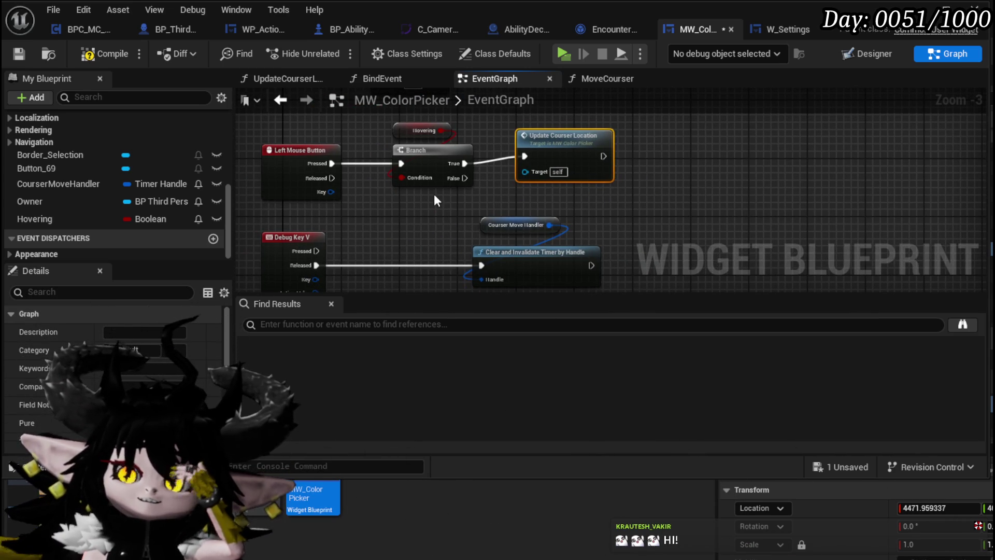
click(98, 54)
click(20, 54)
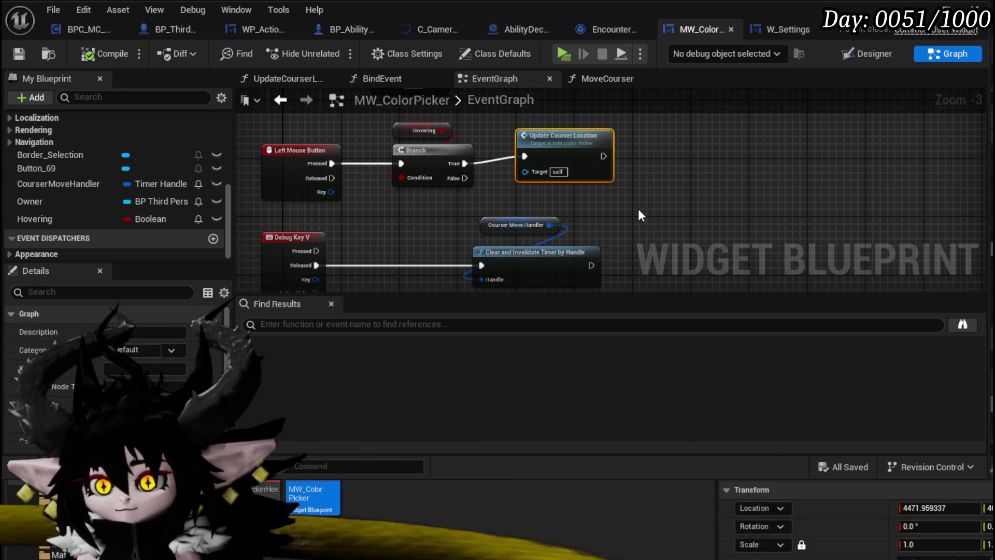
double_click(544, 140)
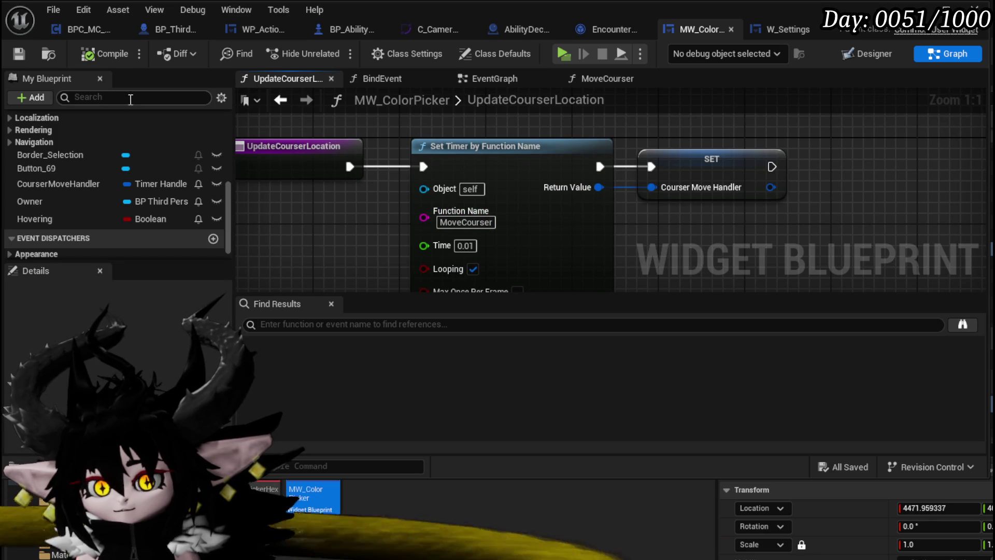
- Review the EventGraph's hover nodes, then open MoveCourser and pan to its entry and Get Controller nodes
click(280, 100)
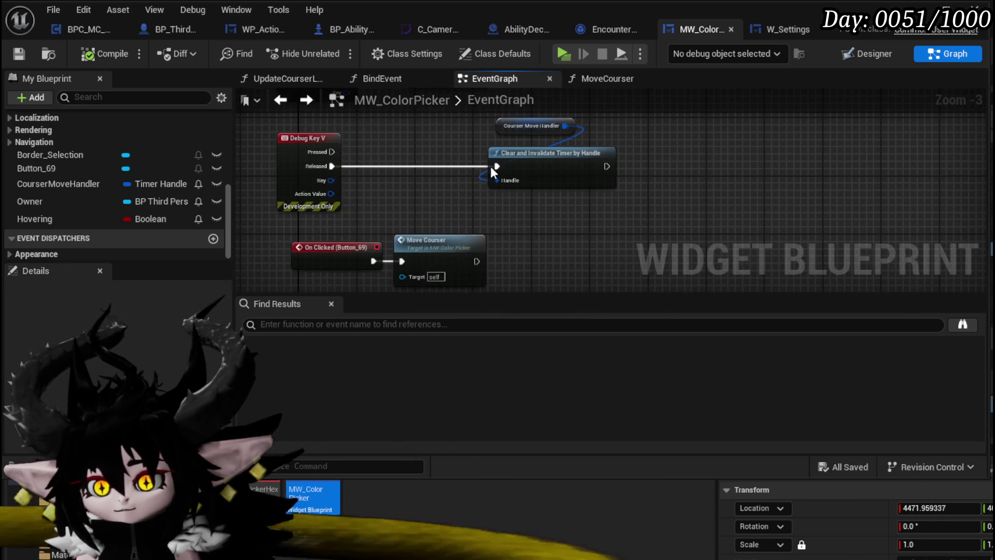
mouse_move(412, 181)
mouse_down()
mouse_move(419, 247)
mouse_move(417, 110)
mouse_move(456, 163)
mouse_move(502, 154)
mouse_up()
click(499, 215)
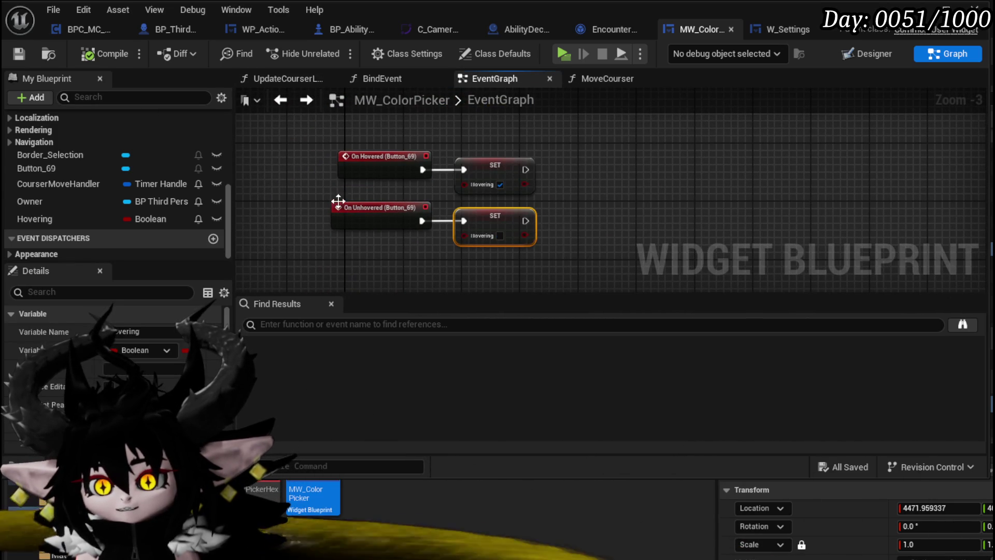
scroll(83, 165, up, 10)
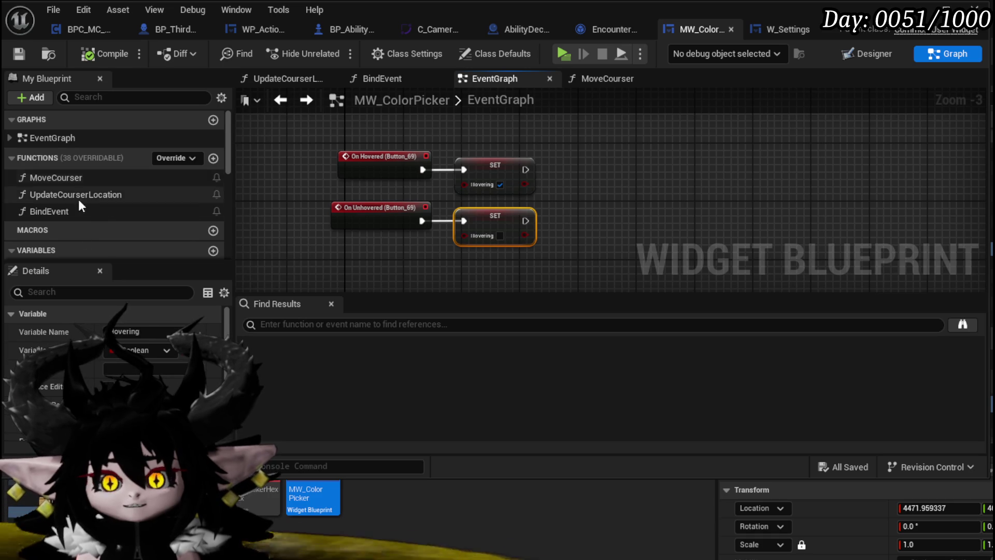
double_click(58, 178)
mouse_move(560, 228)
mouse_down()
mouse_move(518, 283)
mouse_move(658, 270)
mouse_up()
mouse_move(399, 254)
mouse_down()
mouse_move(428, 252)
mouse_move(382, 222)
mouse_move(716, 226)
mouse_up()
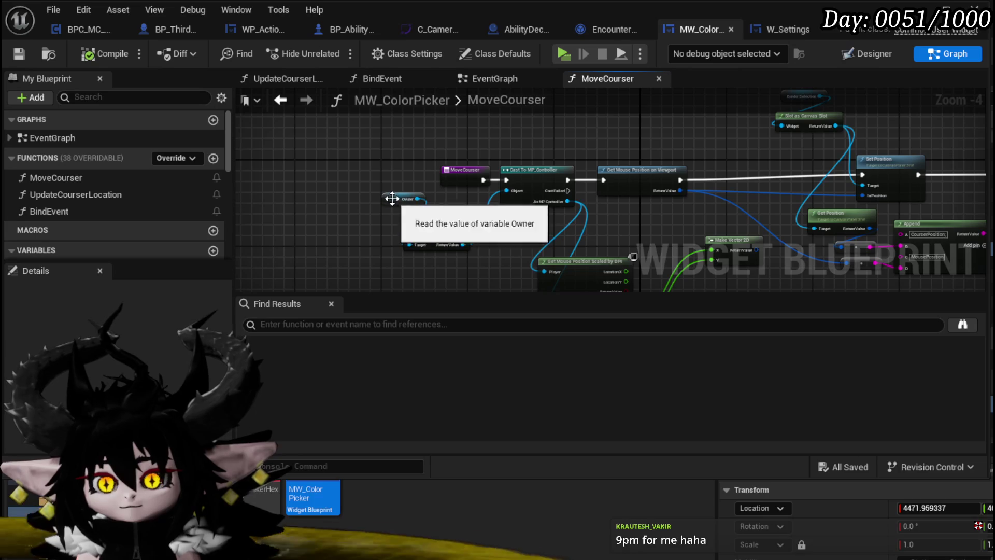
- After the MoveCourser entry, add a Branch on Get Hovering with True wired to the Cast, deleting the stray SET node
drag(391, 201, 428, 214)
drag(455, 177, 385, 171)
key(ctrl+v)
drag(331, 208, 296, 218)
scroll(82, 236, down, 3)
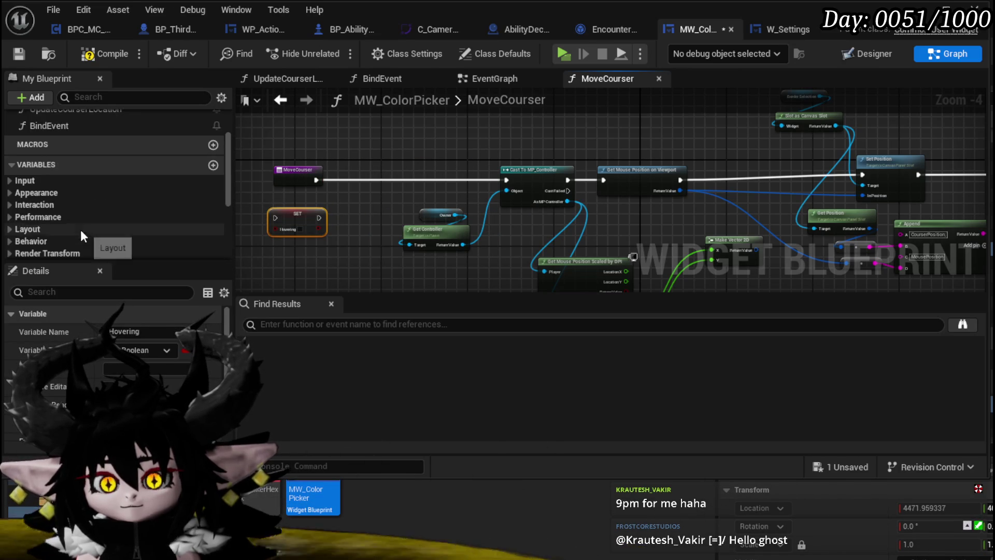
scroll(80, 229, down, 5)
mouse_move(65, 202)
mouse_down()
mouse_move(278, 145)
mouse_move(327, 150)
mouse_move(340, 179)
mouse_move(505, 178)
mouse_up()
click(307, 163)
click(353, 176)
click(444, 228)
click(297, 213)
key(Delete)
- Place a CourserMoveHandler getter and search its actions for 'Clear'
drag(67, 160, 259, 213)
click(277, 230)
mouse_move(340, 240)
mouse_down()
mouse_move(348, 183)
mouse_move(384, 172)
mouse_move(394, 185)
mouse_up()
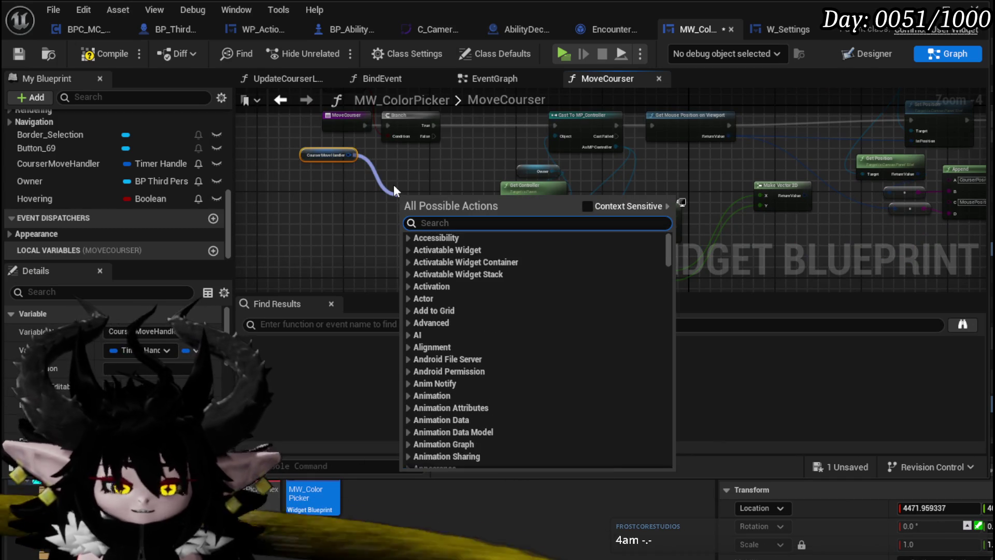
text(Clear)
scroll(577, 293, up, 3)
scroll(577, 289, up, 8)
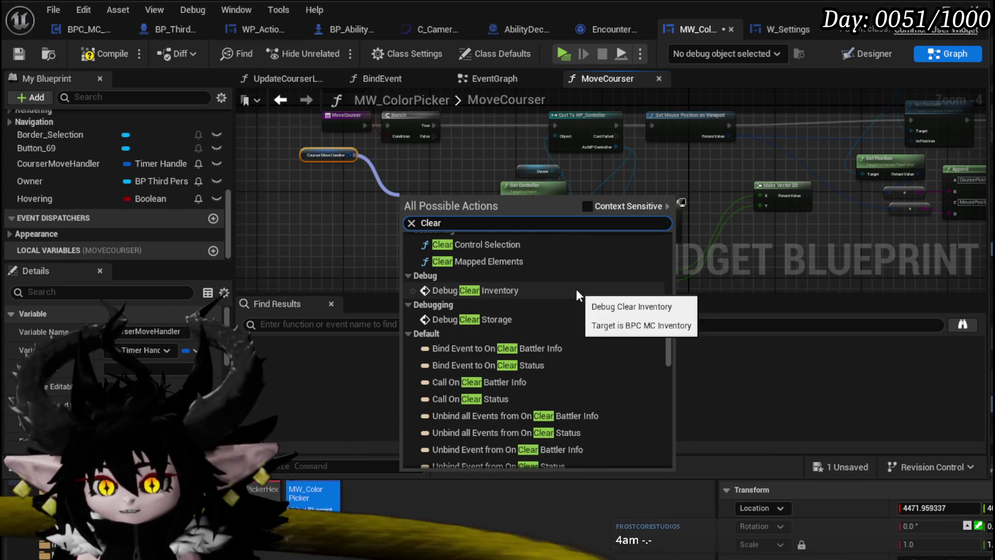
scroll(576, 289, up, 5)
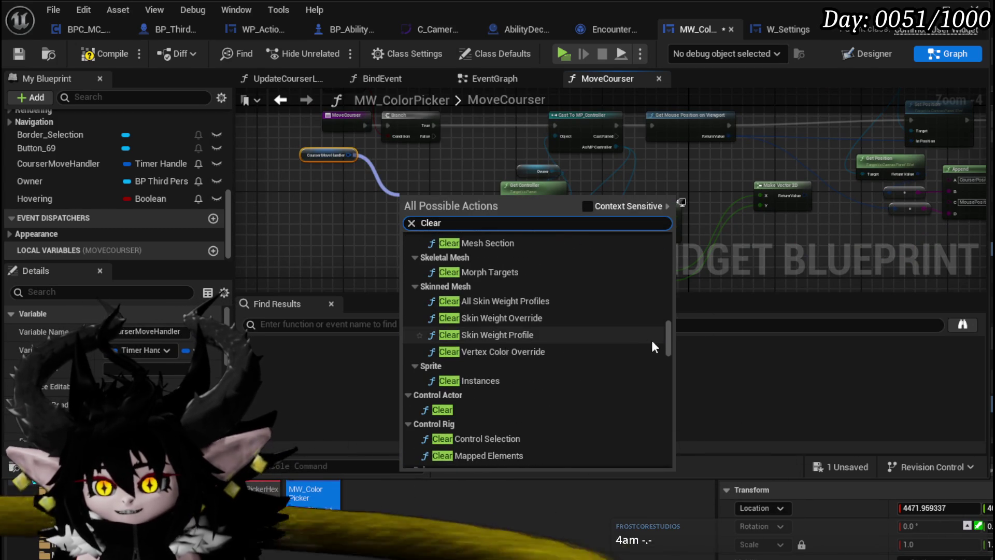
drag(666, 341, 668, 458)
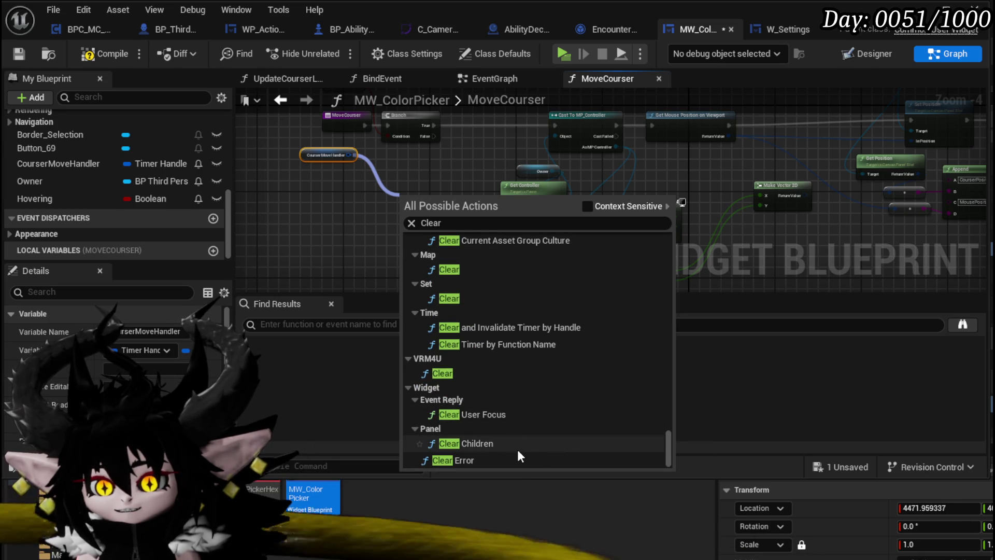
scroll(503, 350, up, 5)
- Add Clear and Invalidate Timer by Handle on the Branch False path, save, and launch a standalone play test
click(466, 220)
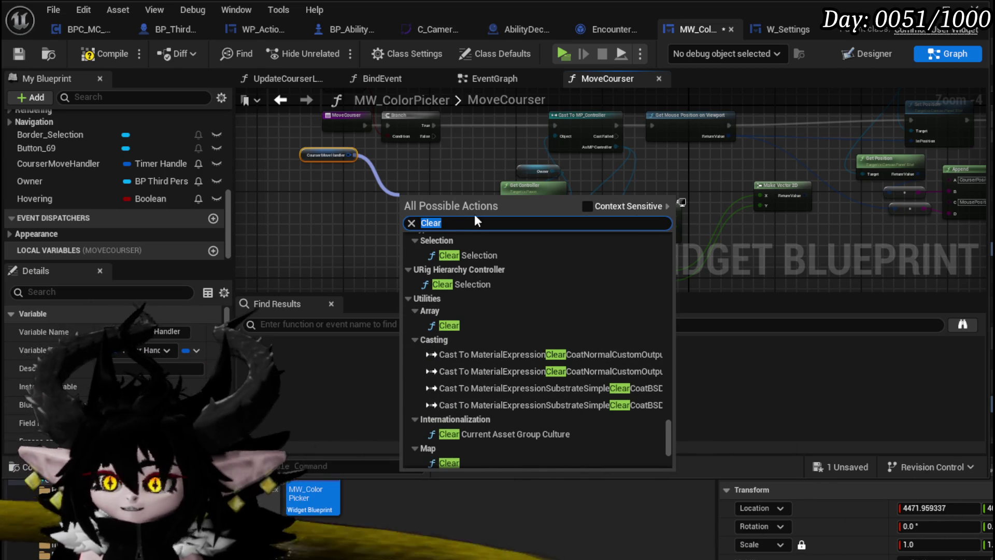
click(587, 206)
click(450, 273)
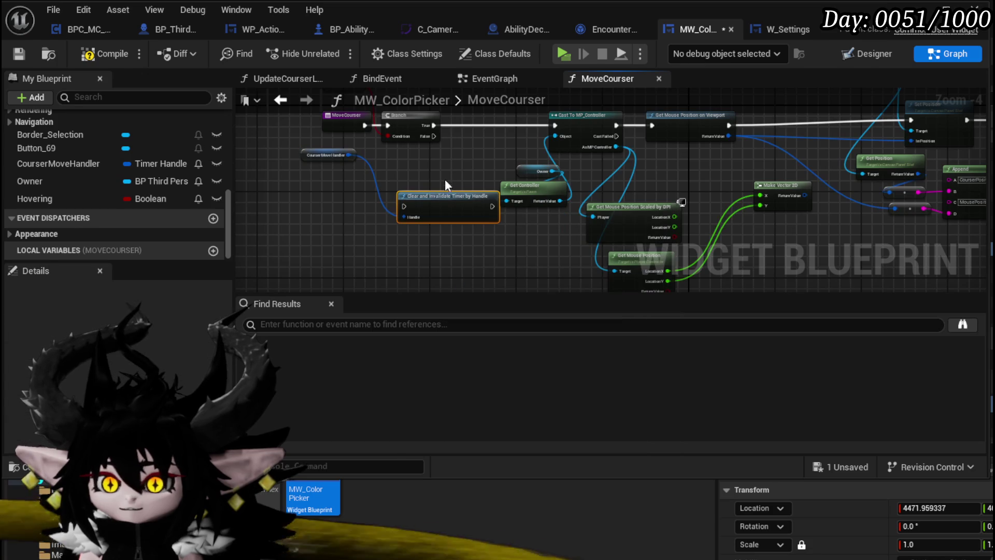
drag(434, 137, 413, 171)
drag(403, 205, 403, 205)
drag(454, 208, 405, 192)
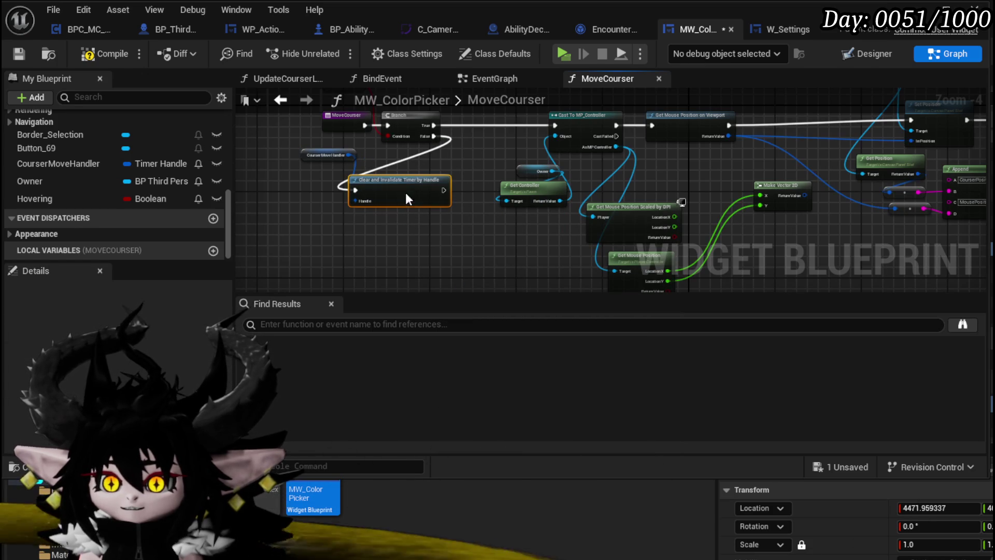
click(21, 52)
key(alt+p)
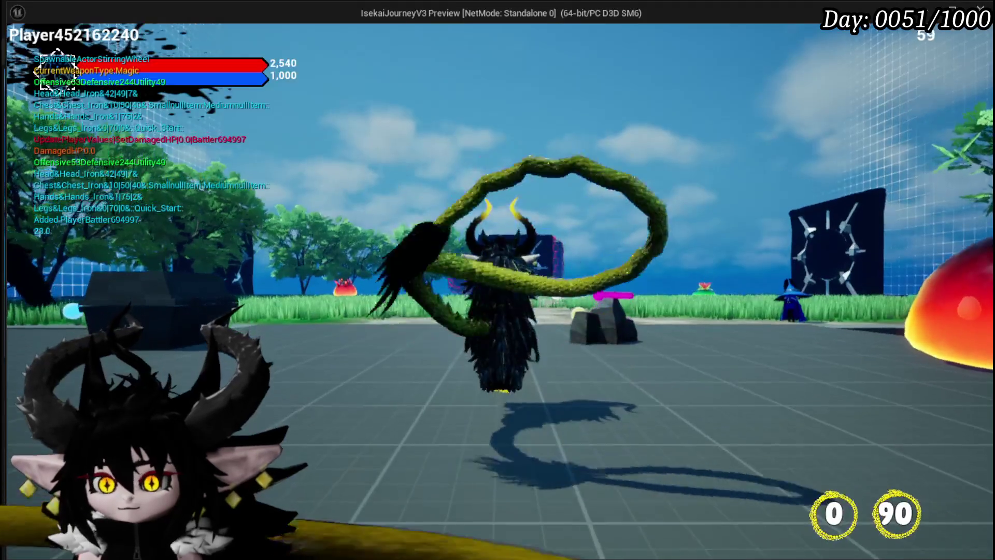
- Open the in-game settings menu, click around the colour wheel to check the marker follows, then stop playing
key(Escape)
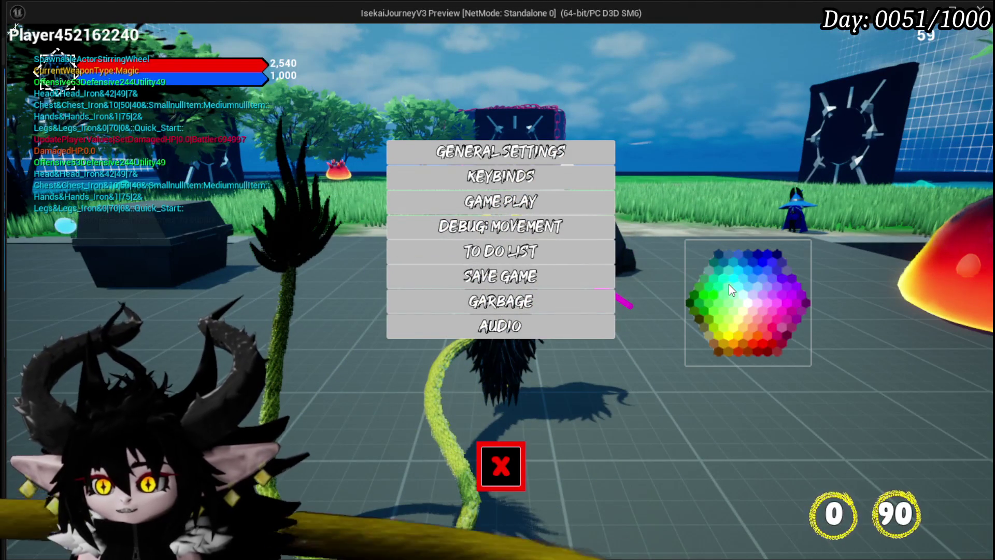
click(728, 284)
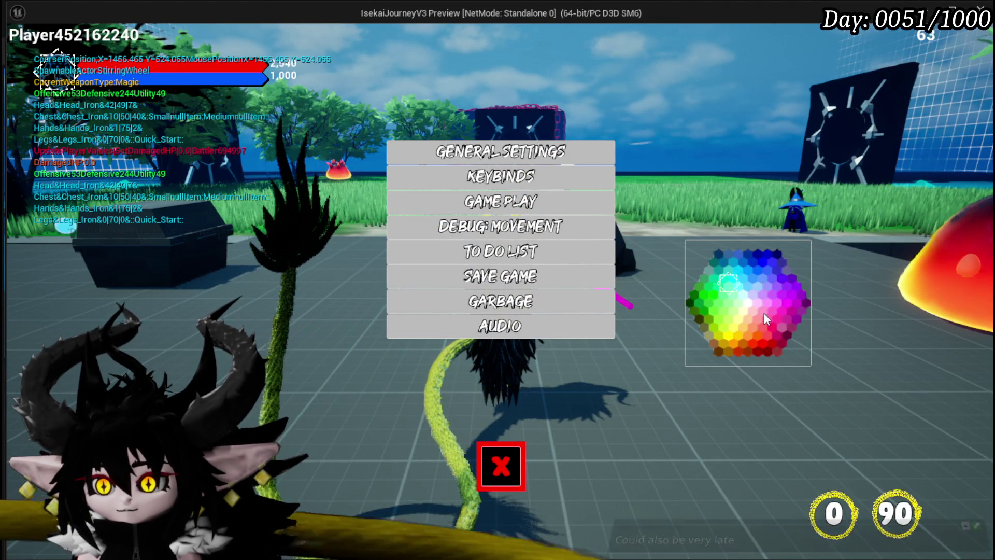
click(767, 303)
click(717, 274)
click(721, 307)
click(753, 315)
click(769, 315)
click(775, 292)
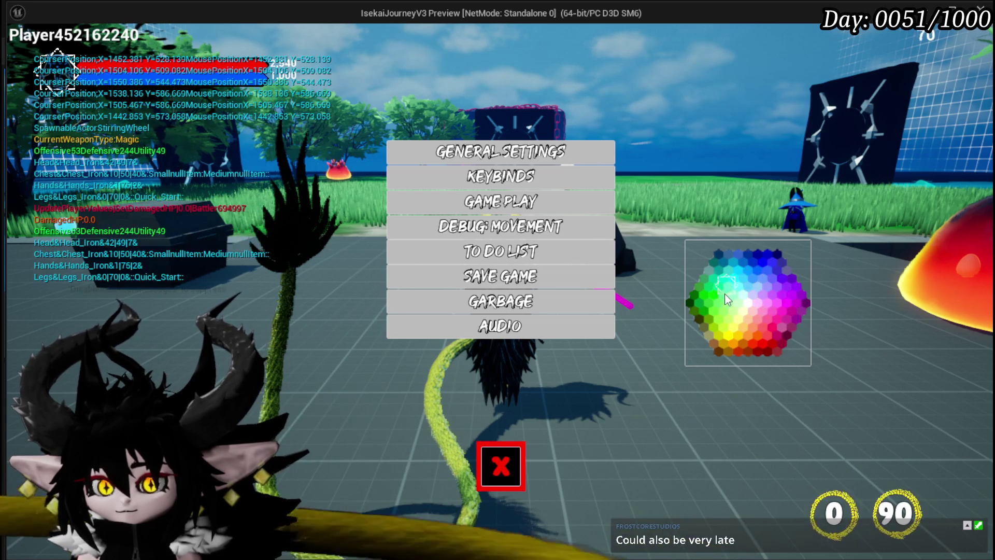
key(alt+Tab)
key(Escape)
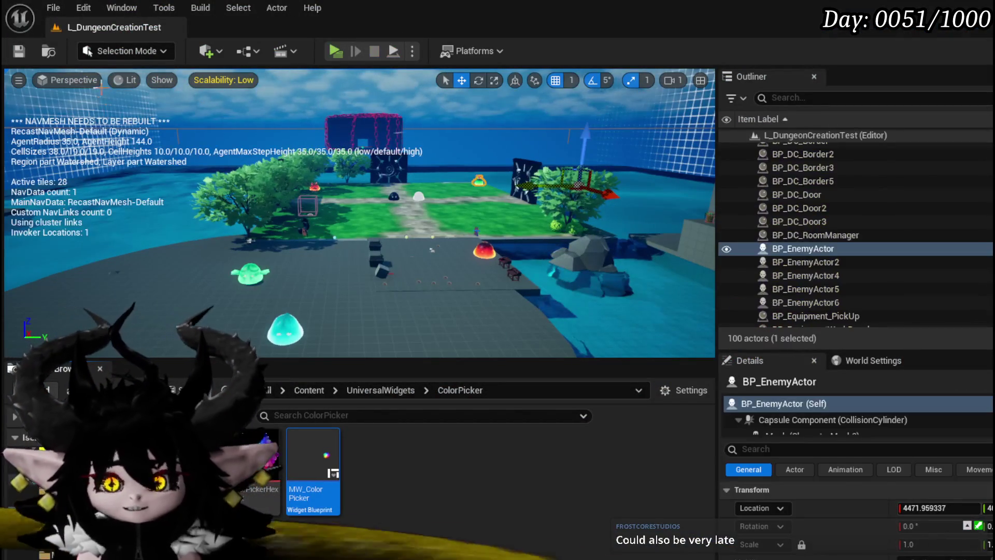
- Save the map, return to MW_ColorPicker, and shift Get Mouse Position on Viewport right in MoveCourser
key(ctrl+s)
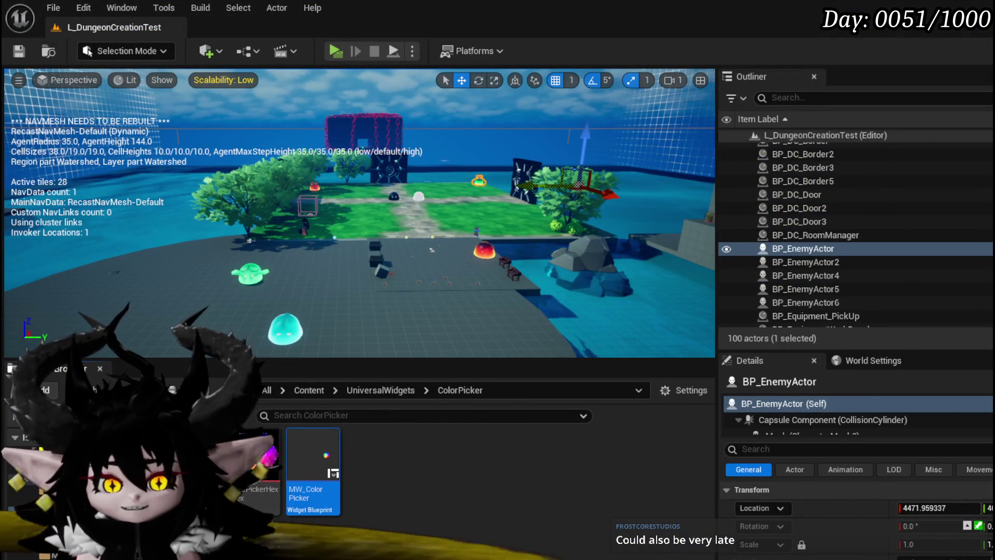
key(alt+Tab)
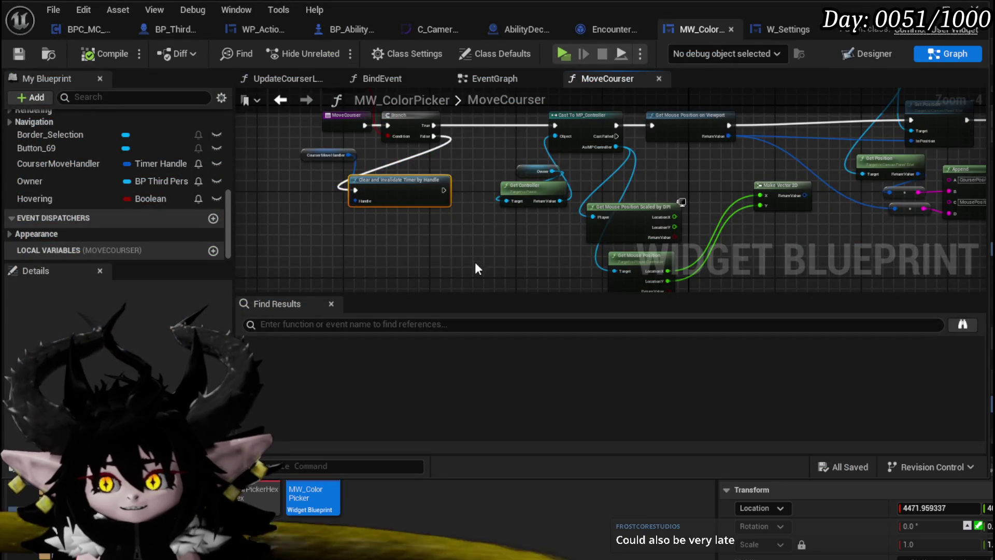
scroll(476, 285, down, 2)
scroll(539, 192, up, 4)
scroll(574, 213, down, 3)
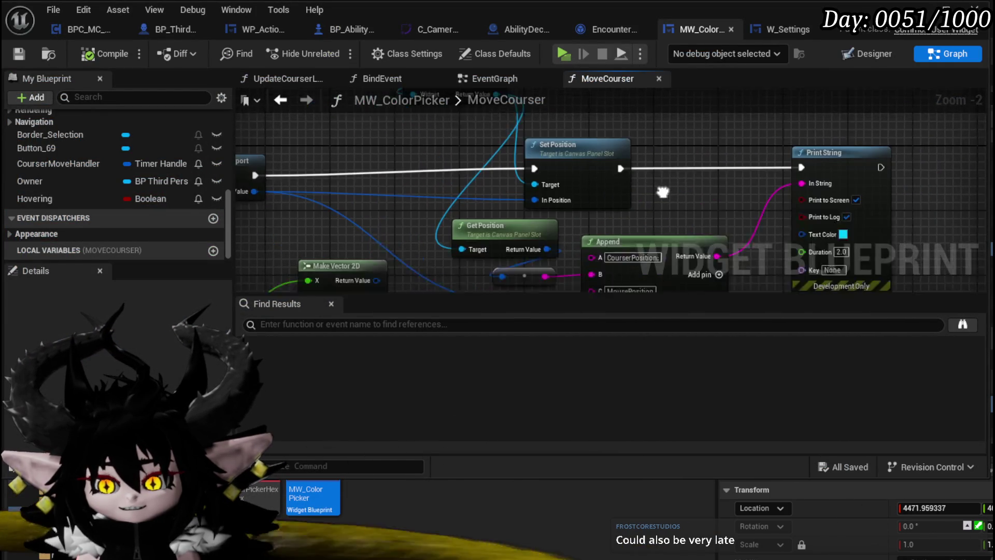
drag(478, 177, 485, 173)
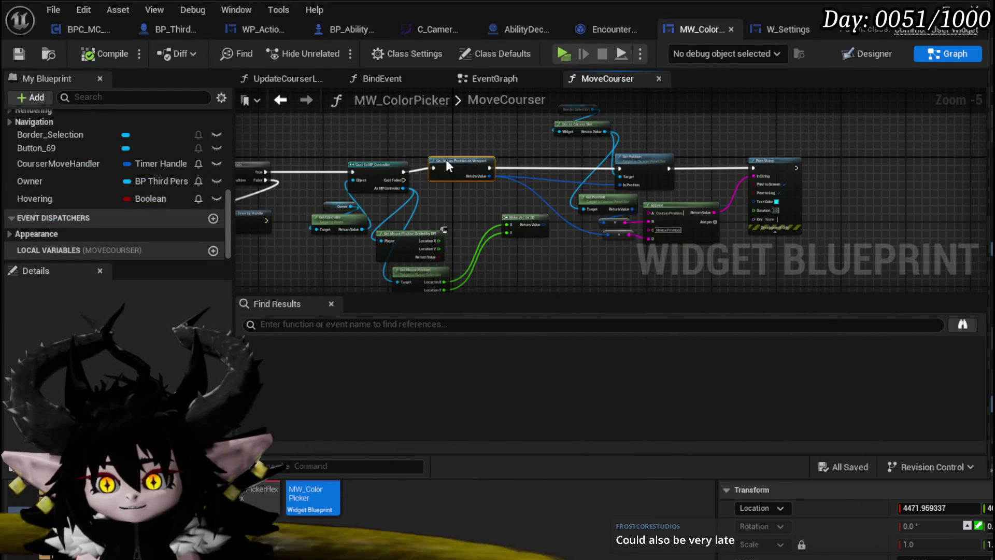
drag(400, 135, 443, 141)
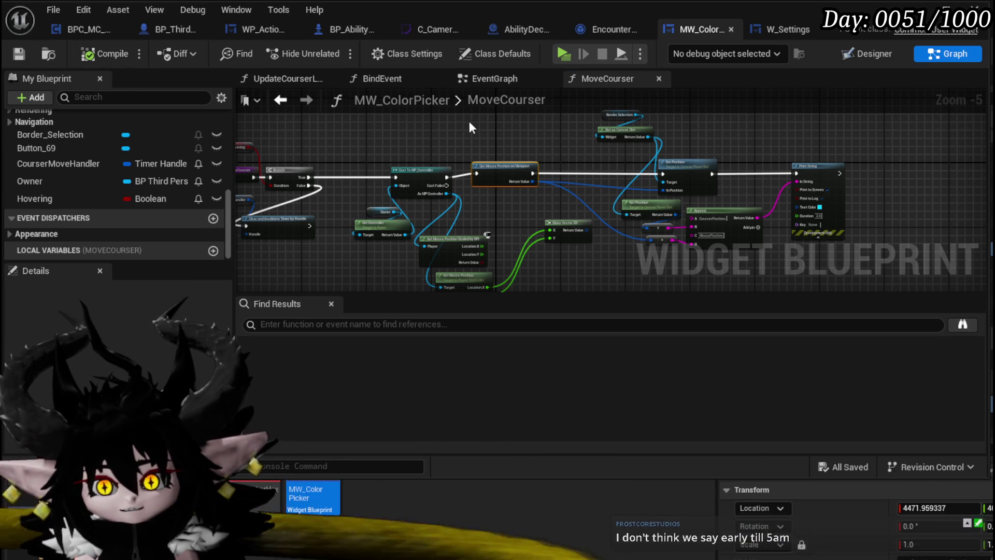
drag(503, 166, 529, 166)
click(486, 136)
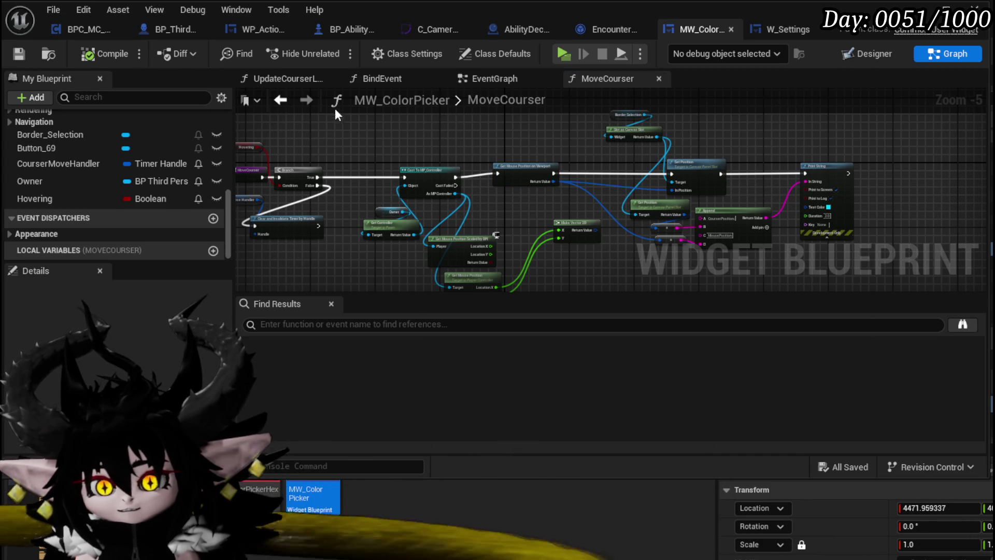
- Browse the EventGraph, BindEvent, W_Settings, MoveCourser and UpdateCourserLocation graphs
click(492, 79)
click(398, 77)
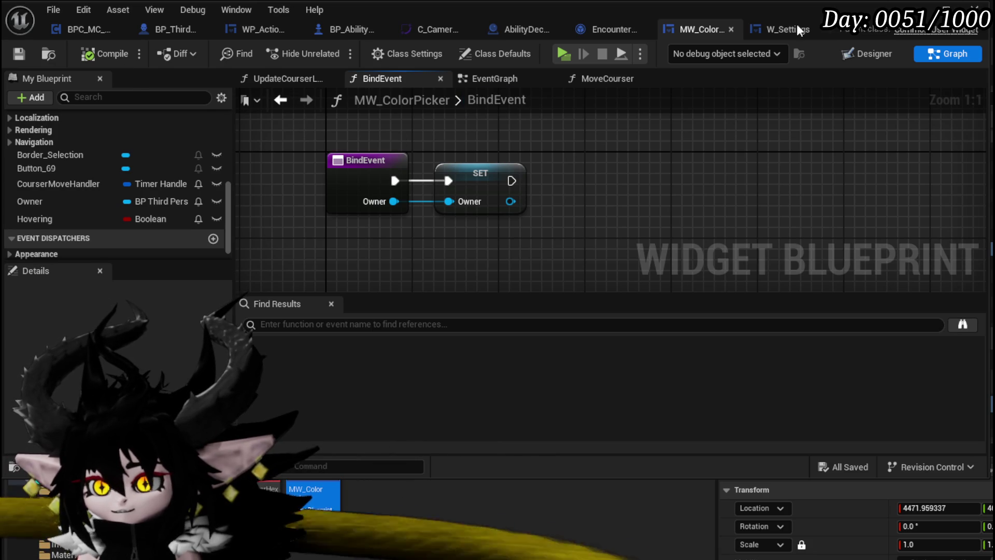
click(772, 29)
click(673, 32)
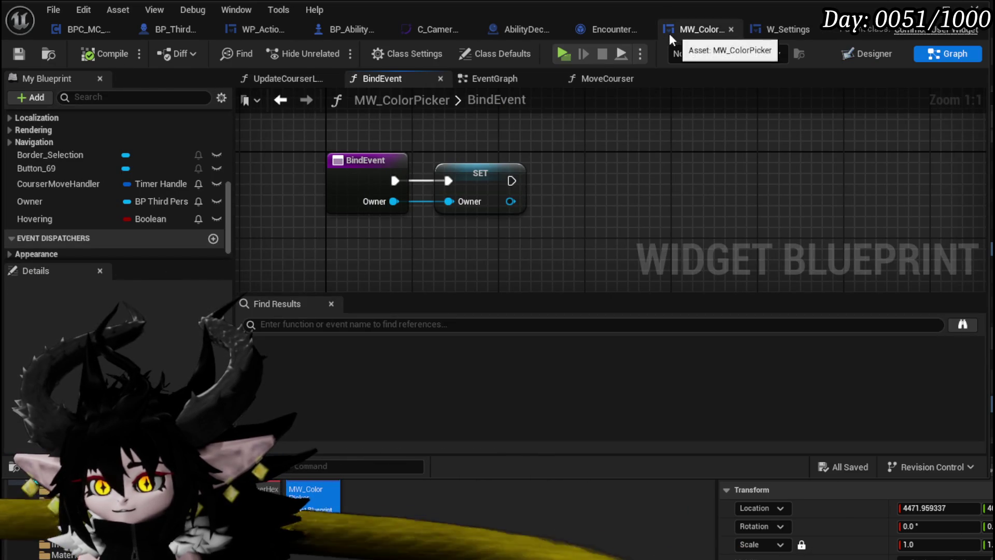
scroll(118, 148, up, 5)
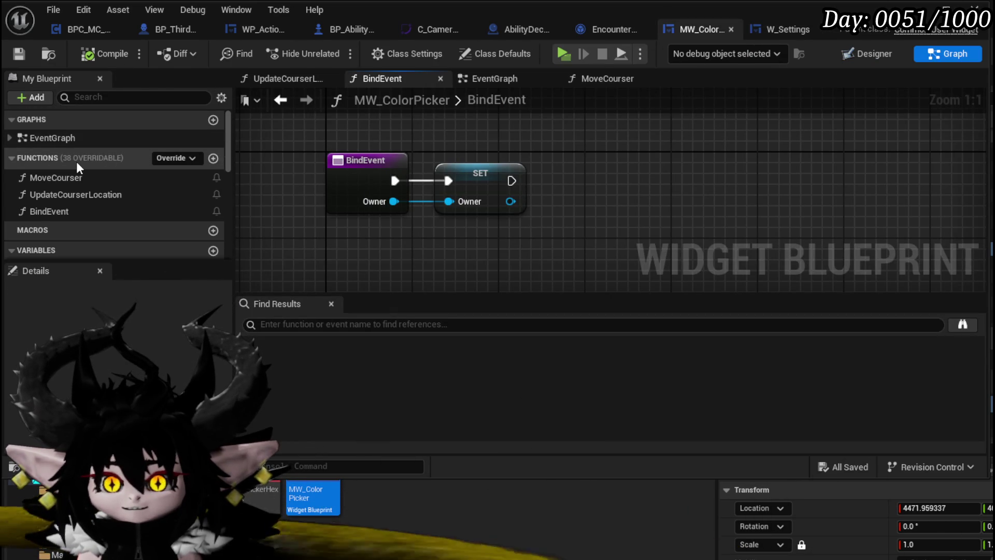
double_click(145, 178)
double_click(60, 190)
scroll(388, 191, down, 1)
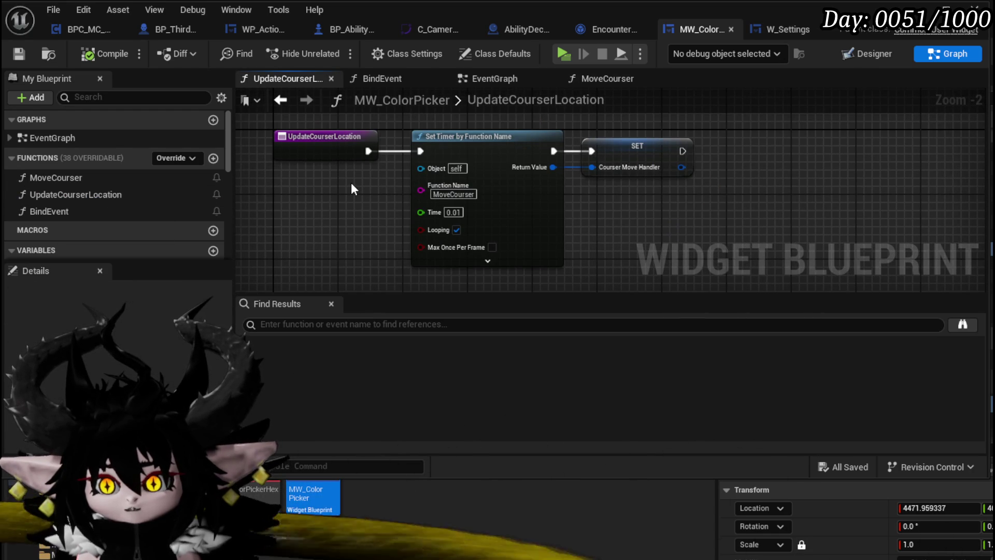
click(362, 151)
click(290, 194)
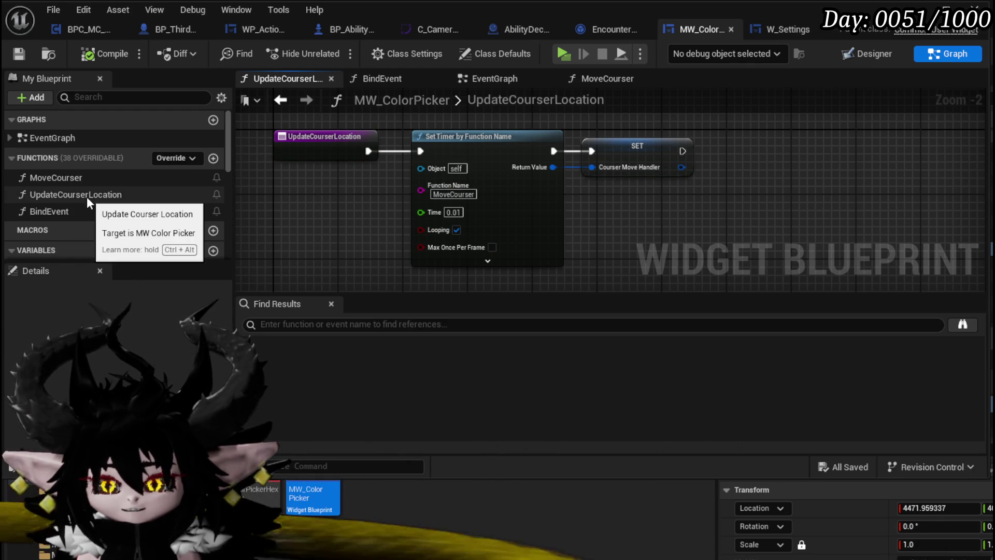
double_click(580, 102)
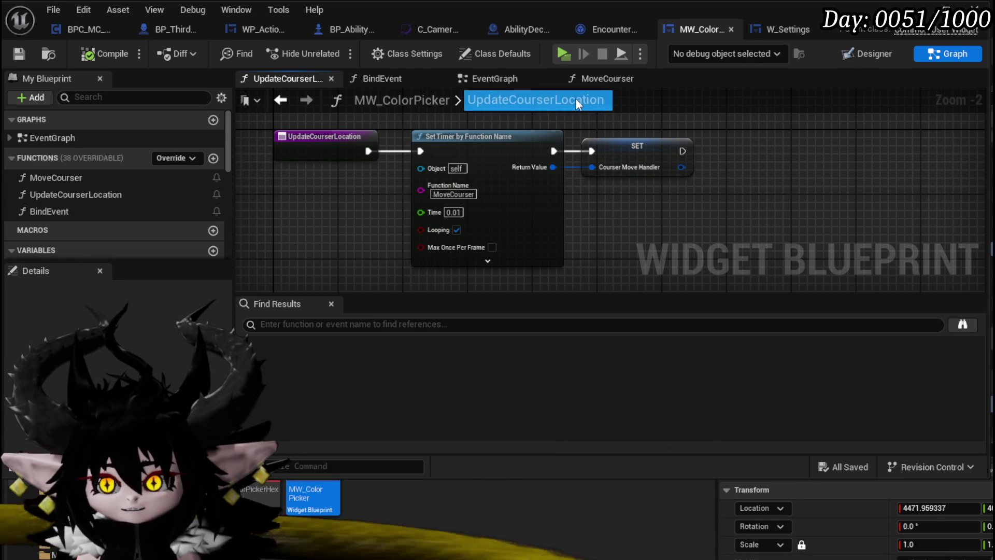
- In the EventGraph, move On Unhovered beside the SET nodes and shift the hover event group together
click(501, 79)
mouse_move(419, 201)
mouse_down()
mouse_move(474, 152)
mouse_move(382, 222)
mouse_up()
drag(334, 269, 529, 138)
scroll(436, 254, down, 4)
mouse_move(410, 235)
mouse_down()
mouse_move(404, 121)
mouse_move(356, 235)
mouse_up()
scroll(446, 259, up, 7)
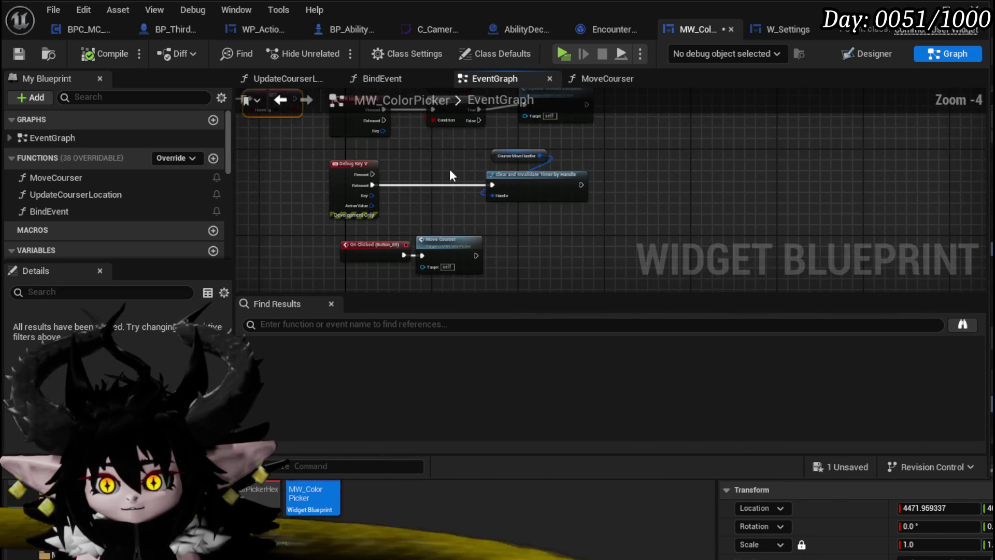
- Straighten the Update Courser Location wire and bring the On Clicked and Move Courser nodes into view
drag(714, 184, 716, 193)
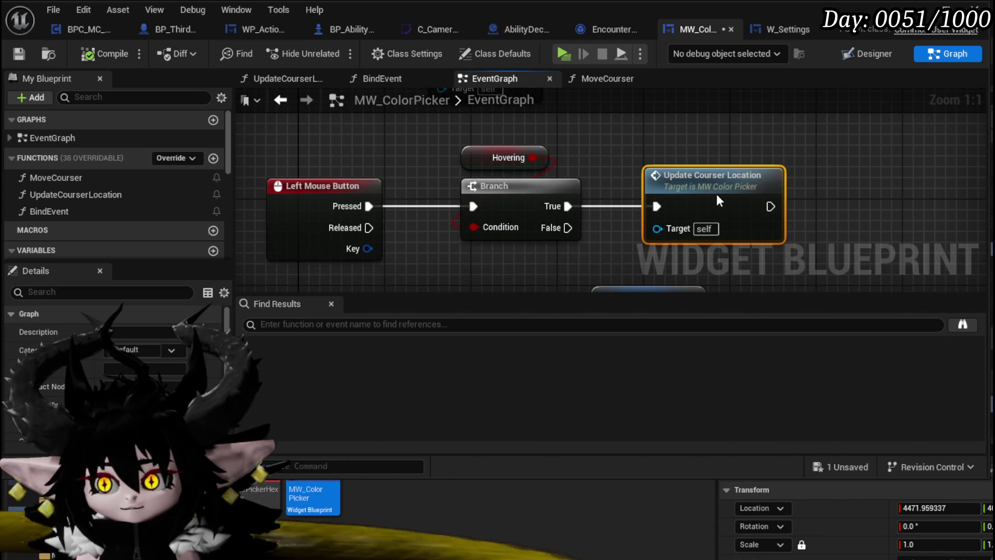
drag(623, 204, 506, 150)
click(529, 181)
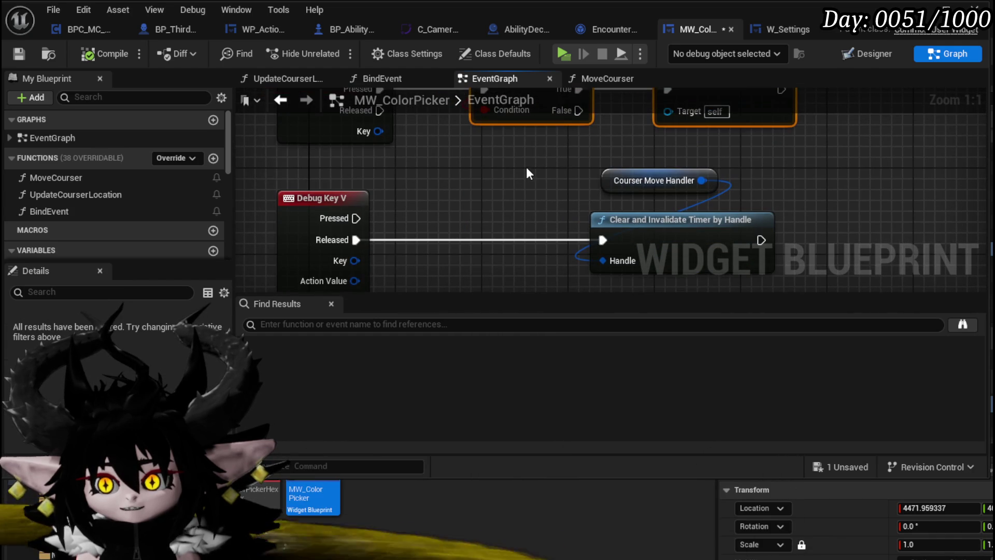
mouse_move(526, 168)
mouse_down()
mouse_move(533, 116)
mouse_move(515, 211)
mouse_move(515, 164)
mouse_up()
scroll(515, 165, down, 1)
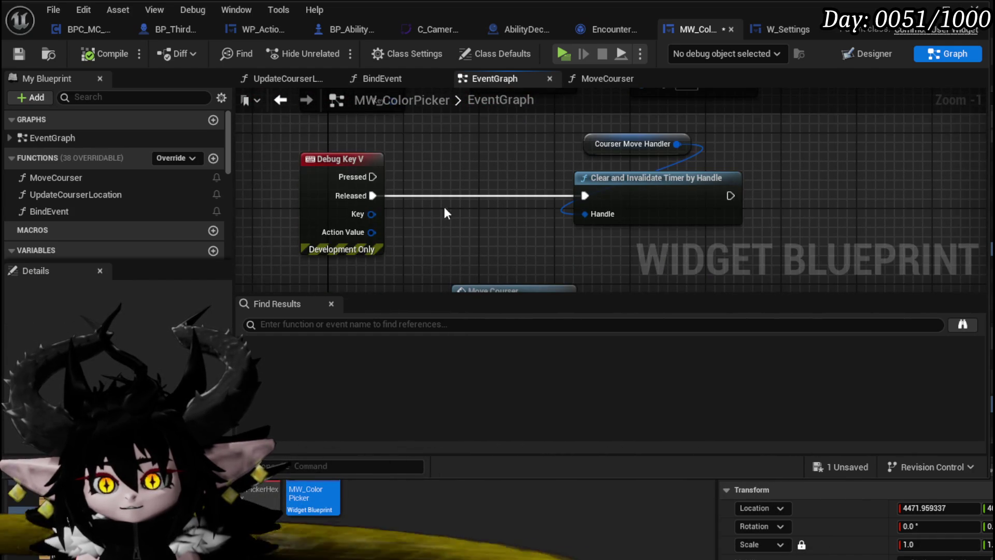
drag(493, 232, 491, 99)
scroll(378, 154, down, 2)
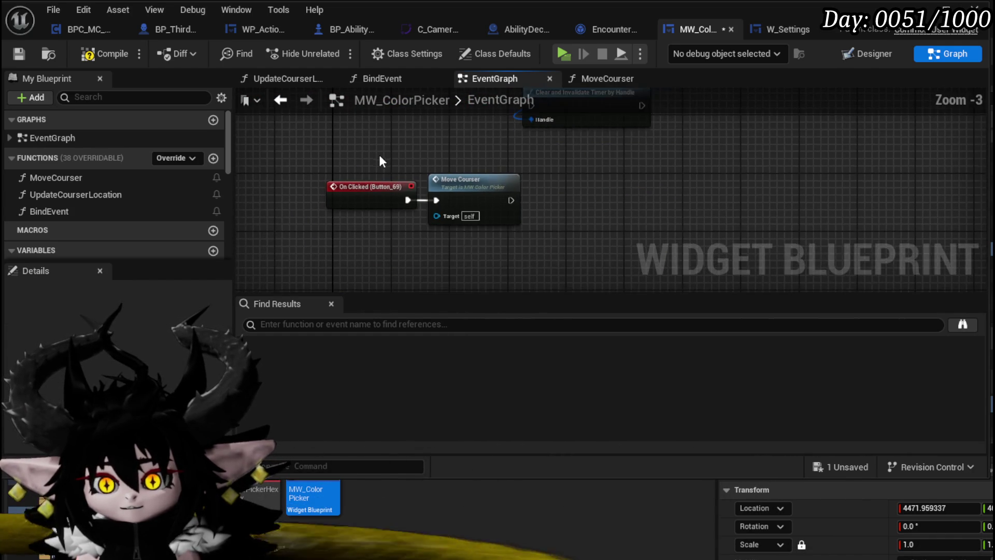
- Delete the Left Mouse Button and Move Courser nodes
mouse_move(375, 166)
mouse_down()
mouse_move(481, 218)
mouse_move(505, 190)
mouse_move(443, 243)
mouse_up()
click(357, 140)
key(Delete)
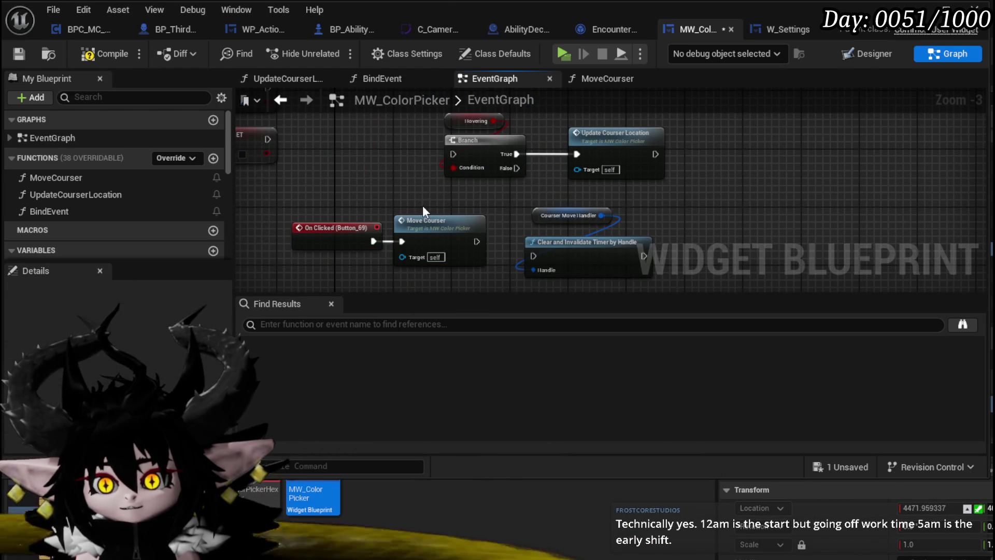
drag(422, 206, 415, 180)
click(438, 206)
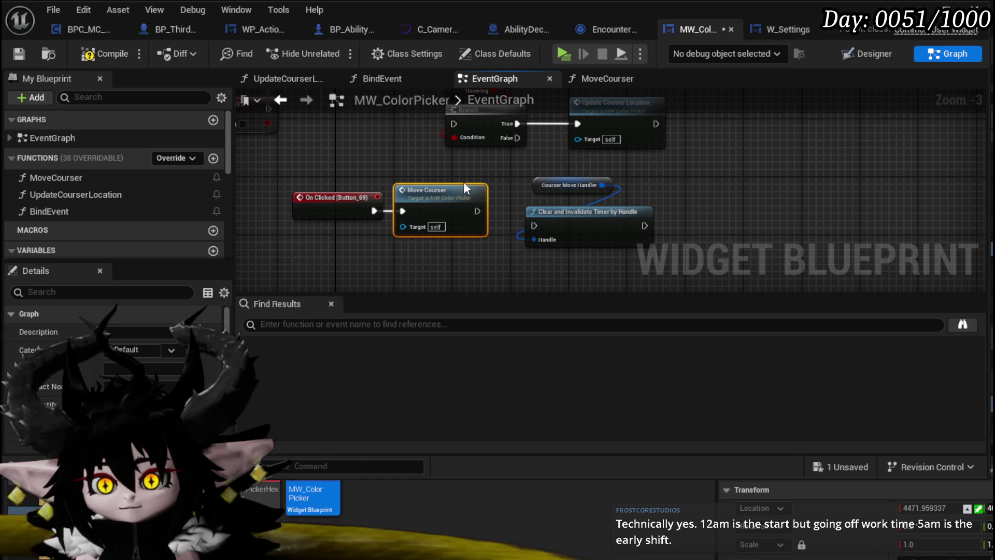
key(Delete)
- Wire On Clicked (Button_69) into the Branch, then compile and save MW_ColorPicker
mouse_move(350, 196)
mouse_down()
mouse_move(379, 110)
mouse_move(465, 132)
mouse_up()
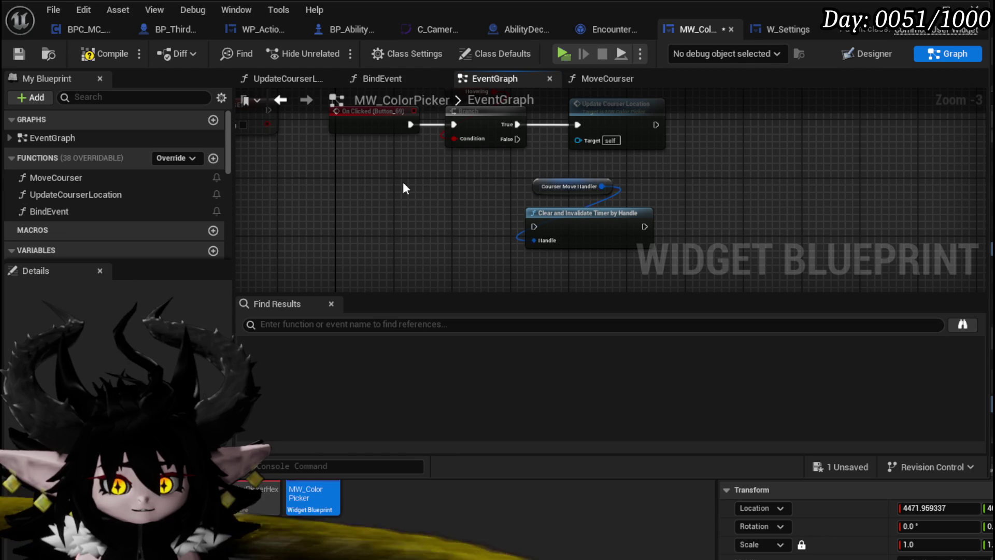
click(105, 53)
click(15, 55)
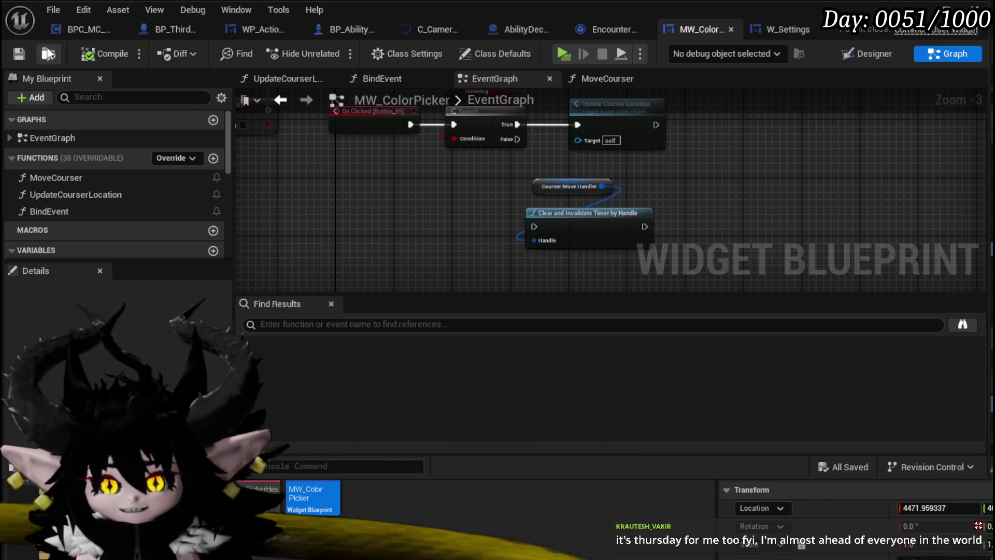
mouse_move(467, 166)
mouse_down()
mouse_move(468, 224)
mouse_move(492, 173)
mouse_move(586, 216)
mouse_up()
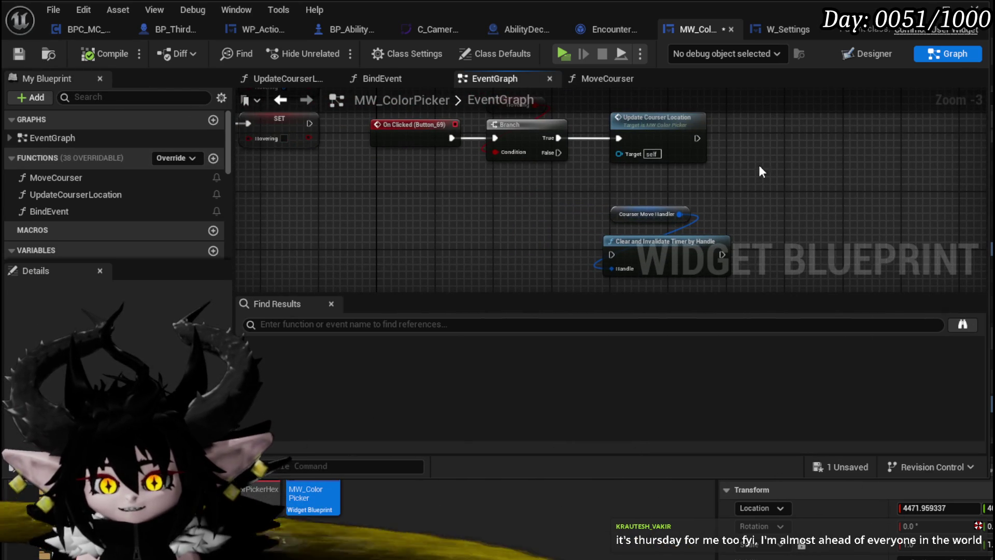
- Add an On Released event for Button_69 that calls Clear and Invalidate Timer by Handle on CourserMoveHandler
click(871, 54)
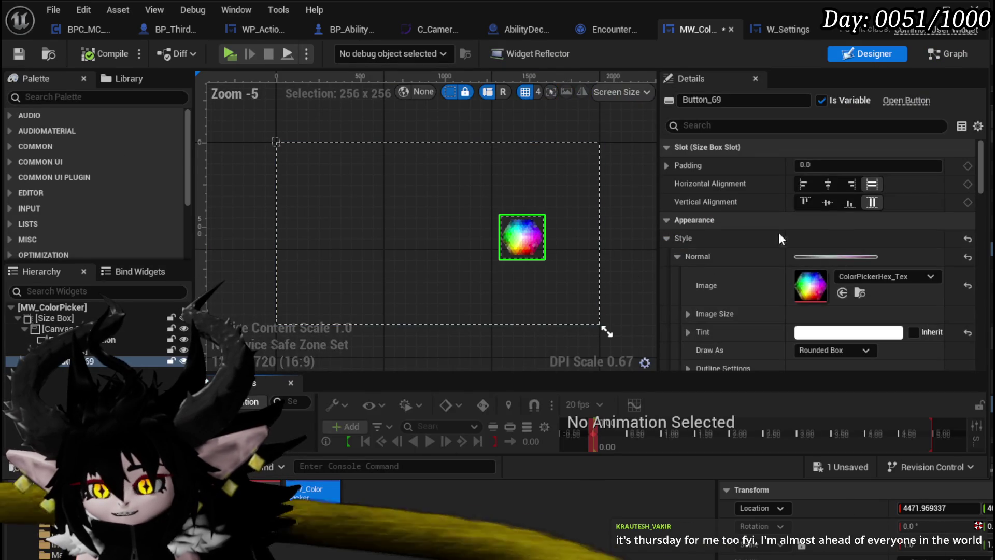
scroll(824, 231, down, 10)
scroll(829, 242, down, 10)
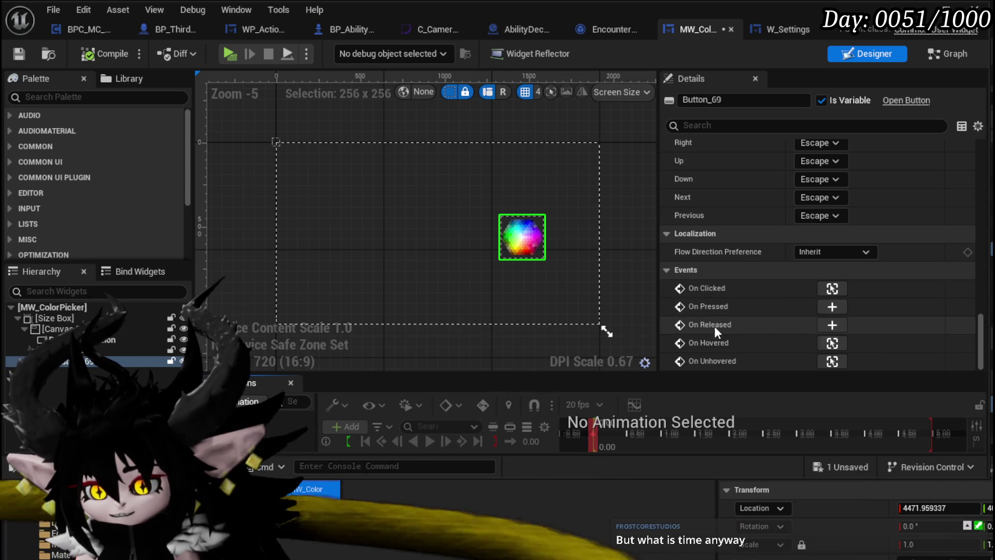
click(821, 325)
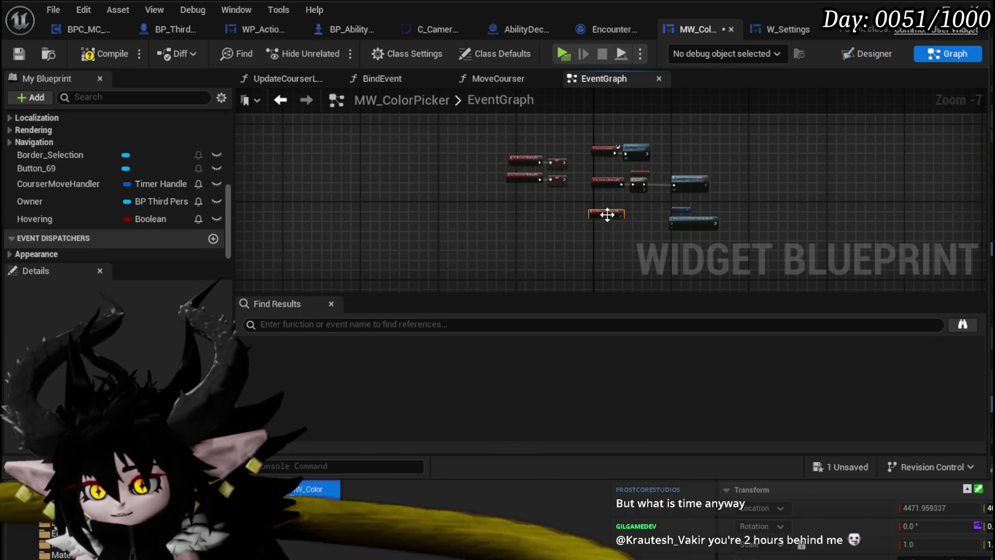
scroll(605, 214, up, 3)
mouse_move(618, 211)
mouse_down()
mouse_move(673, 209)
mouse_move(758, 228)
mouse_move(737, 228)
mouse_up()
drag(719, 168, 745, 214)
drag(744, 214, 710, 210)
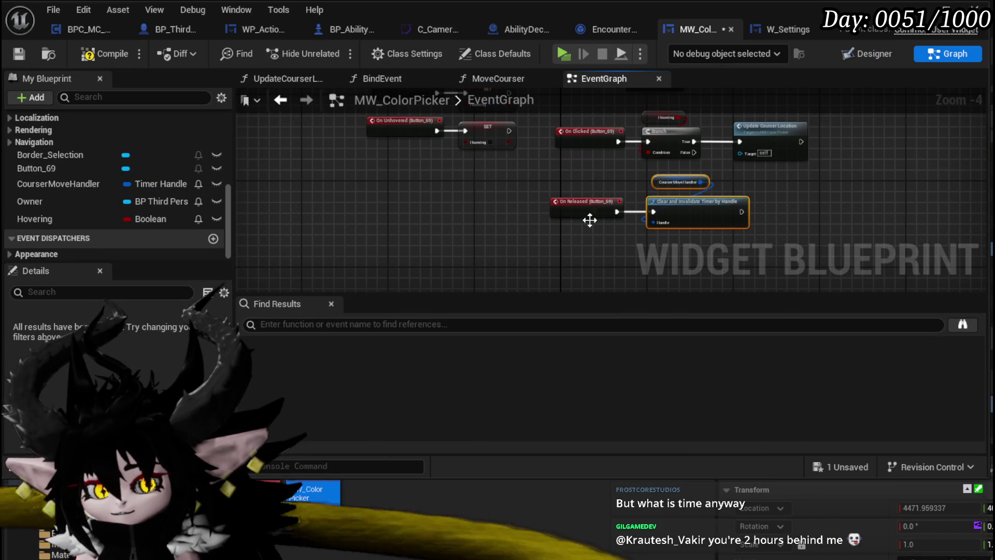
click(599, 241)
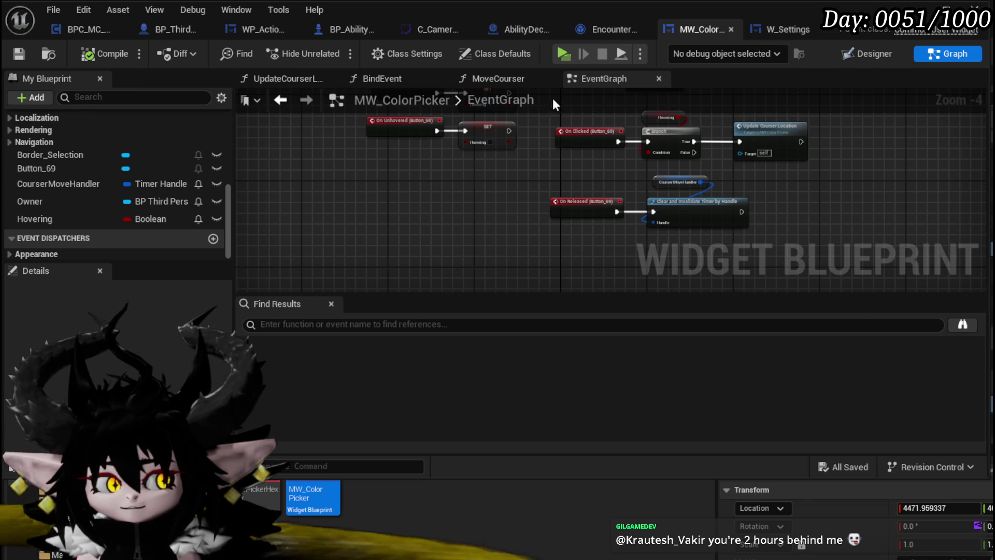
key(alt+Tab)
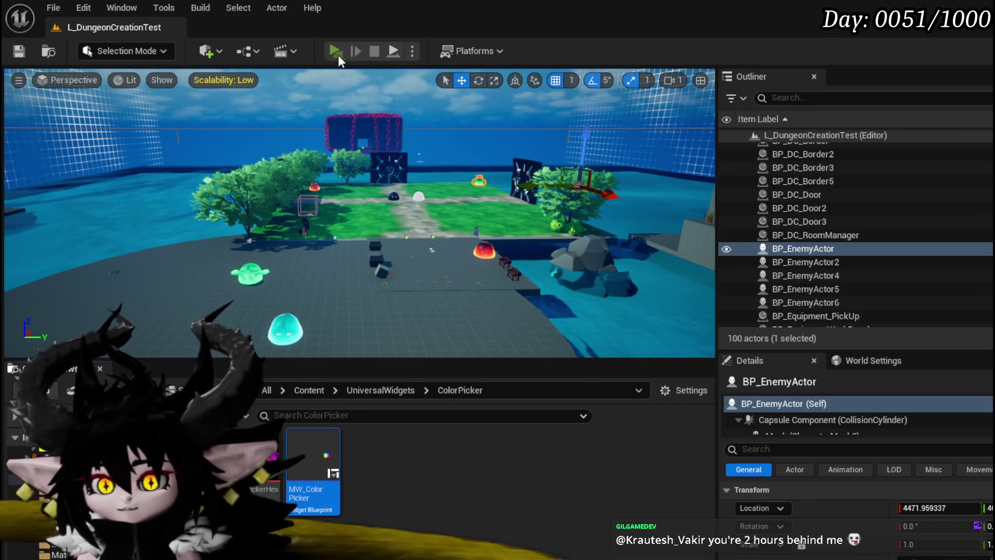
- Run two play sessions, opening the in-game settings menu with Tab to check the colour wheel
click(334, 51)
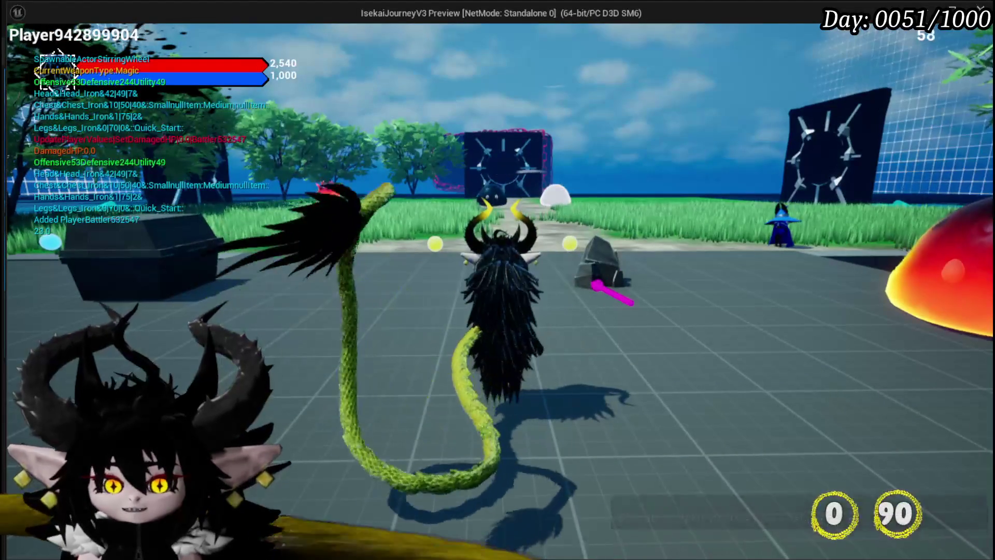
key(Tab)
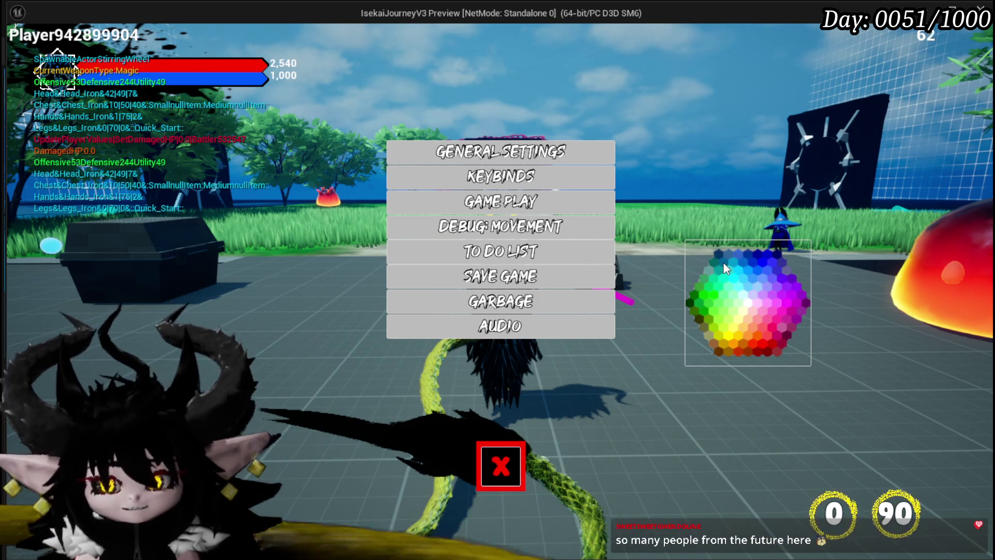
key(Escape)
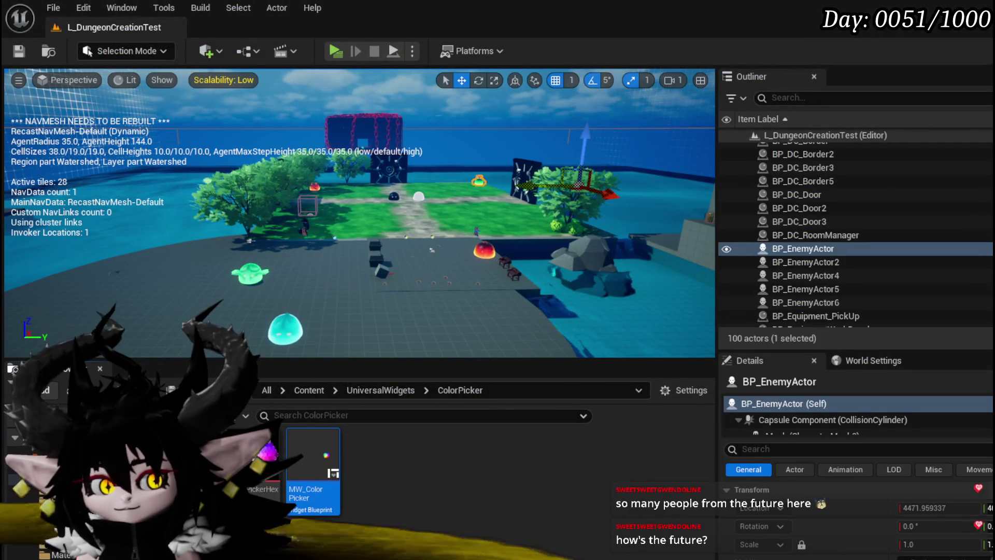
click(334, 50)
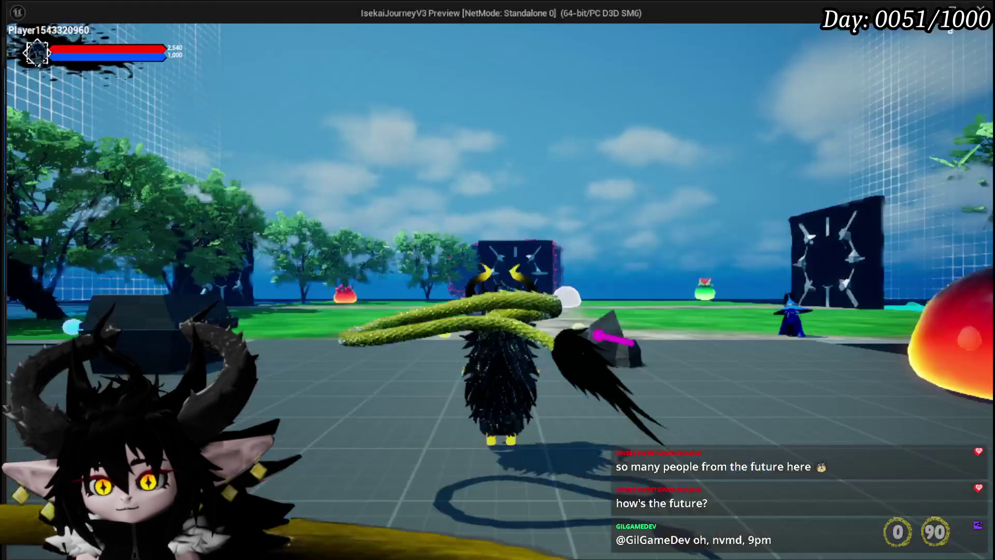
key(Tab)
key(Escape)
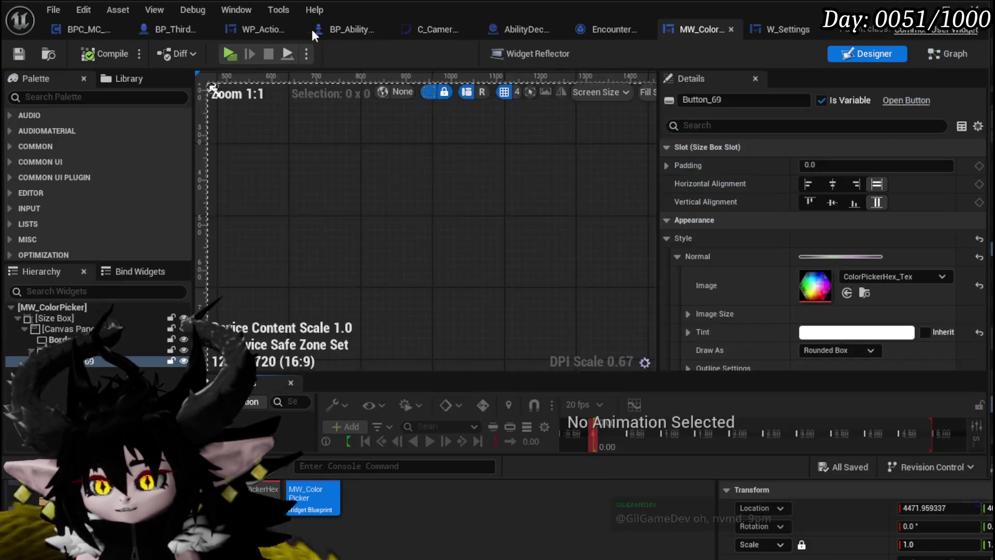
- In Designer, set SizeBox_1 Visibility to Visible and save the widget
click(875, 54)
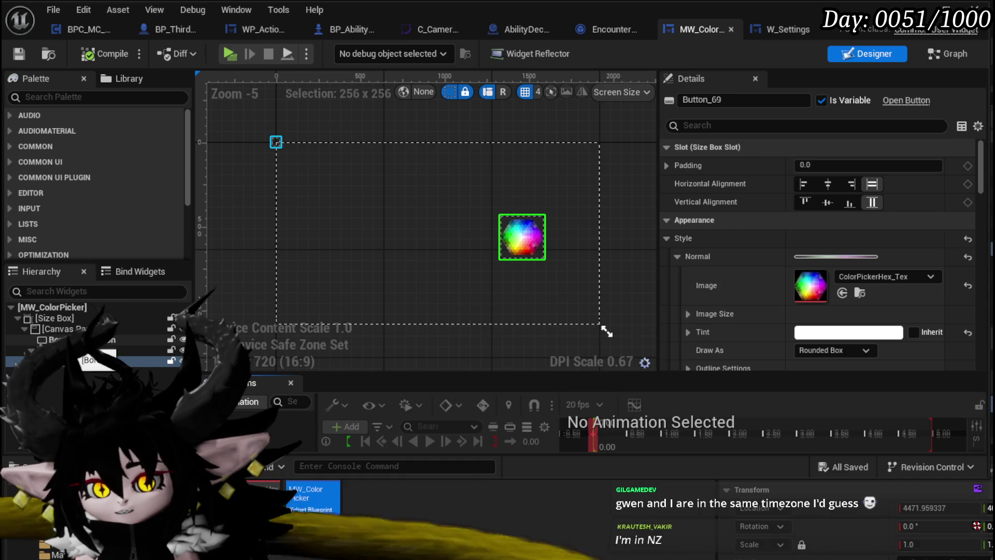
click(57, 351)
scroll(887, 251, down, 10)
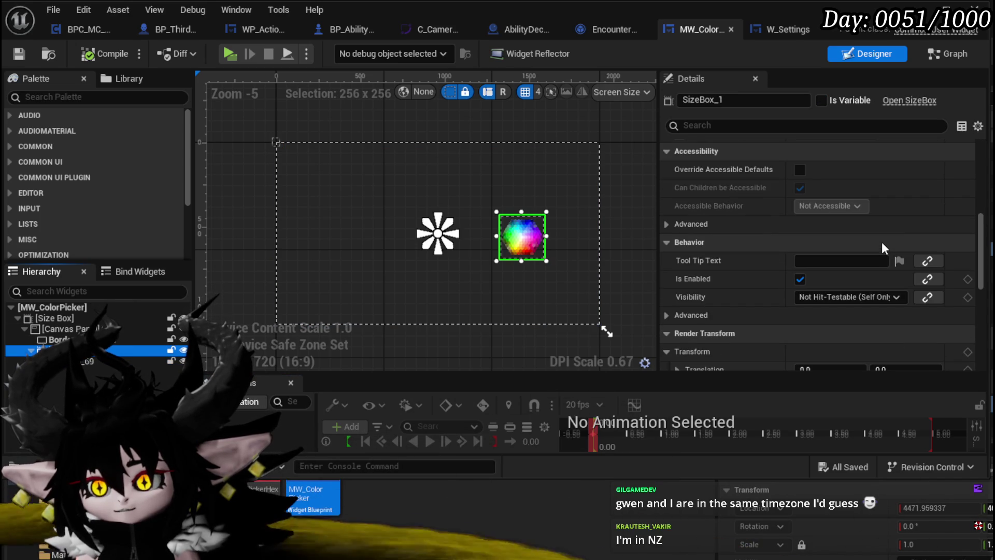
click(837, 292)
click(801, 311)
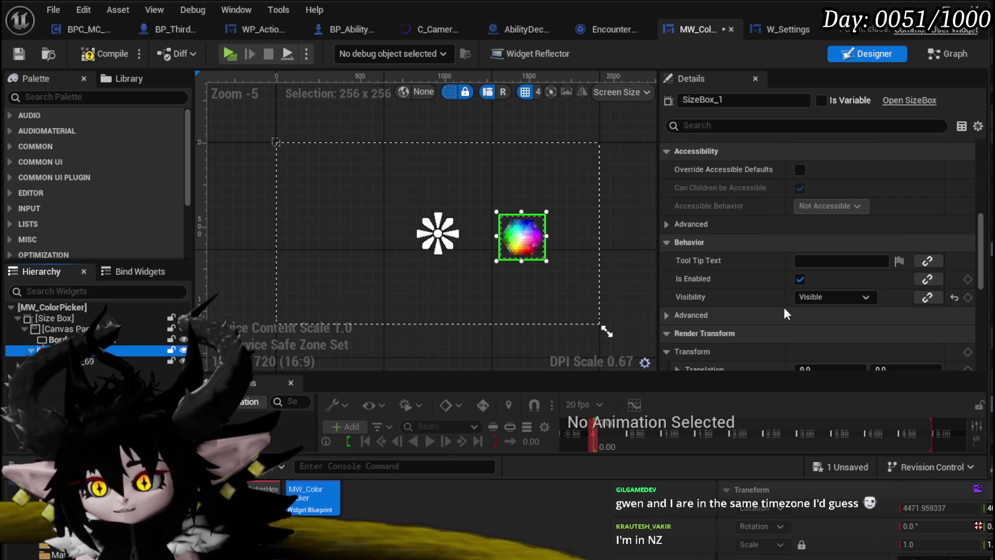
click(19, 55)
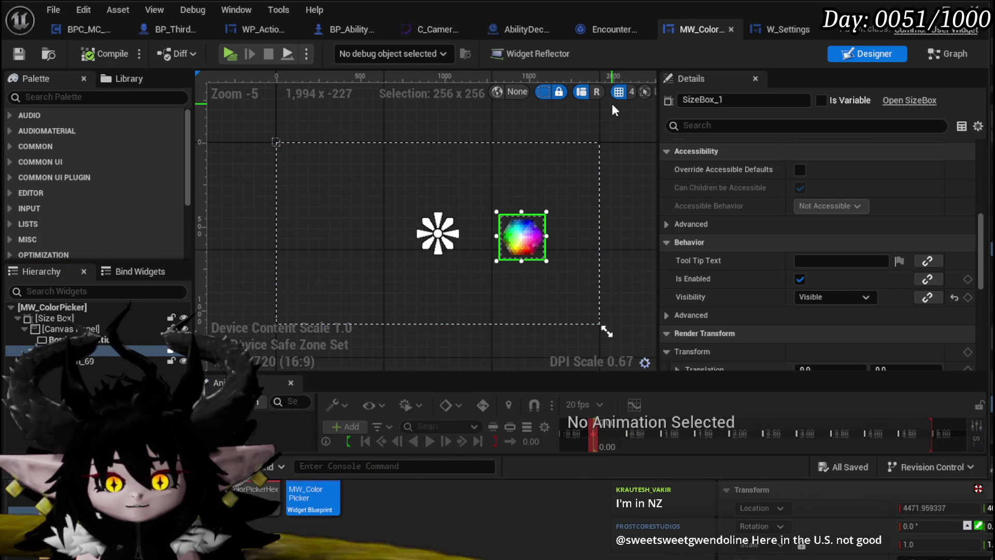
- Play-test the colour picker from the level, then reopen MW_ColorPicker
key(alt+Tab)
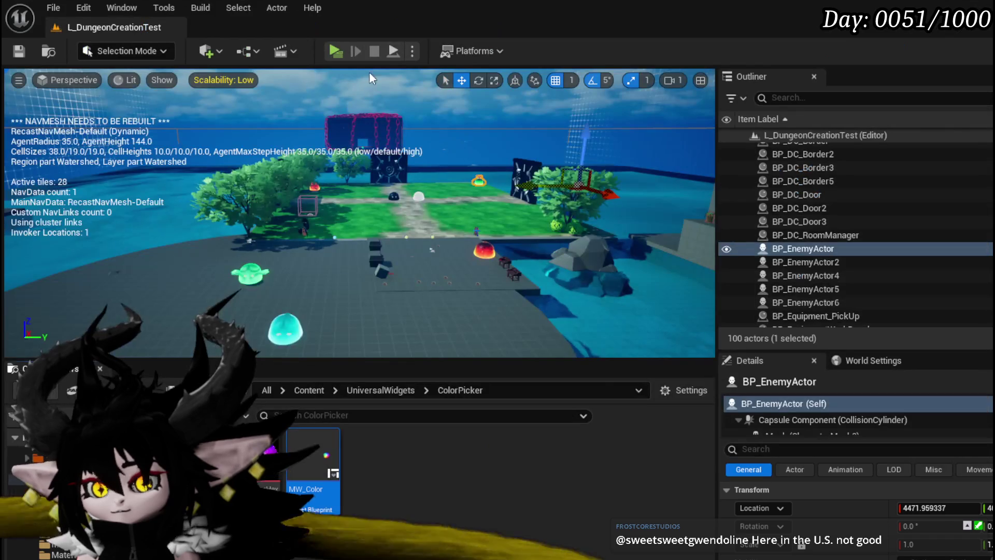
click(336, 51)
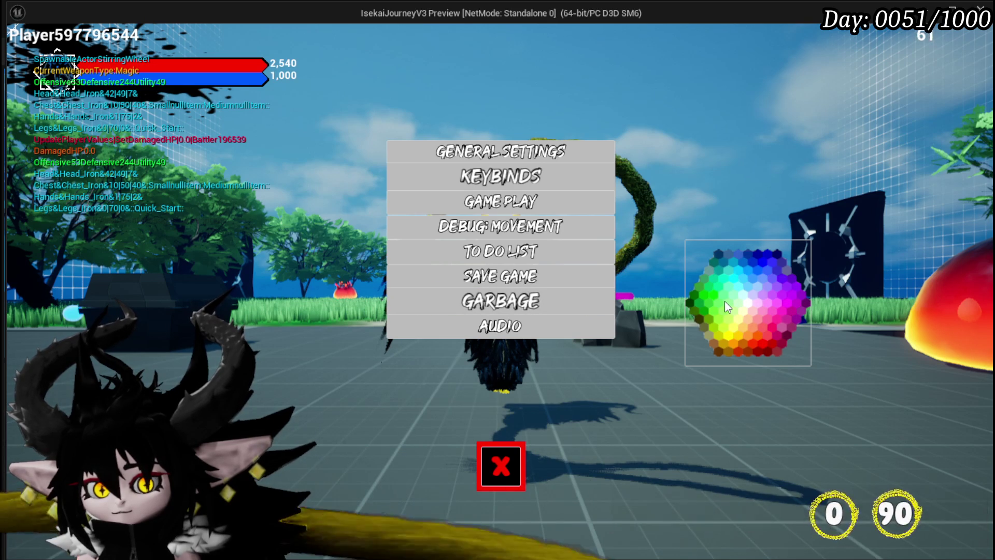
key(Escape)
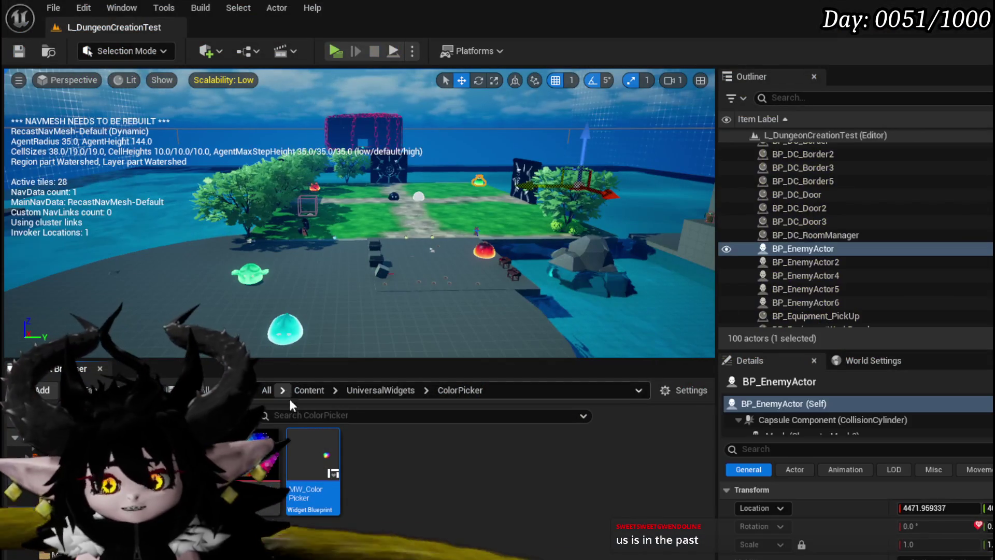
double_click(311, 445)
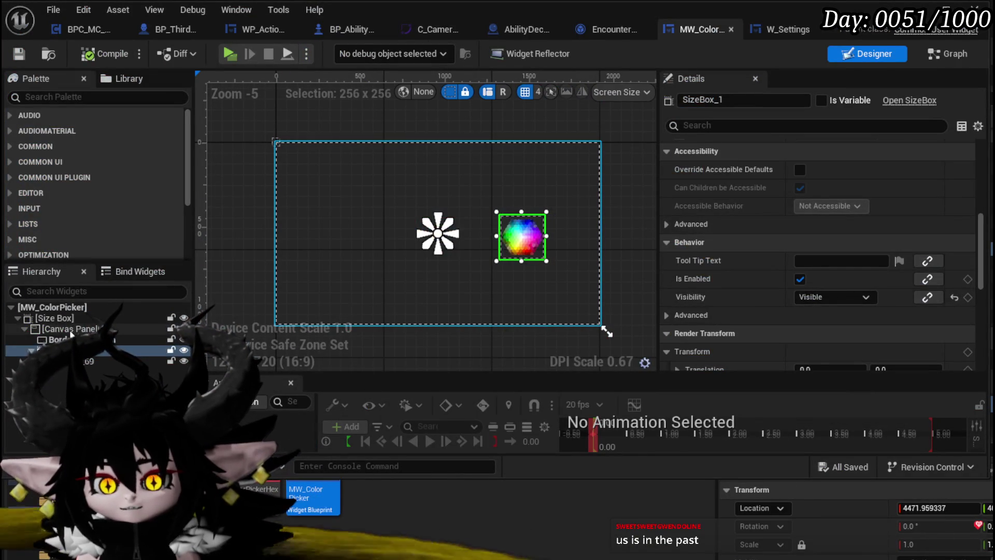
- Set the Canvas Panel's visibility to Visible in the Details panel
click(70, 328)
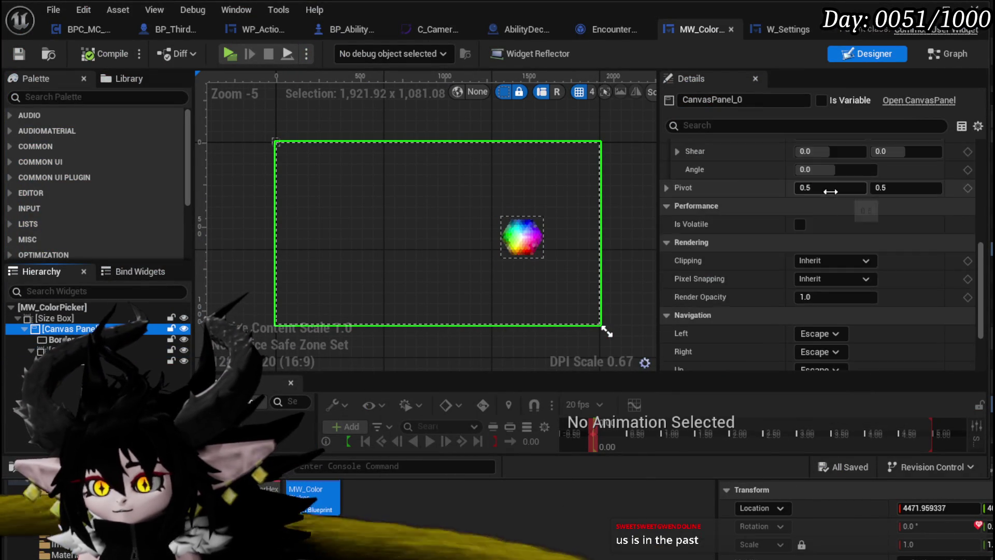
scroll(831, 188, down, 3)
scroll(810, 300, up, 6)
scroll(807, 282, up, 4)
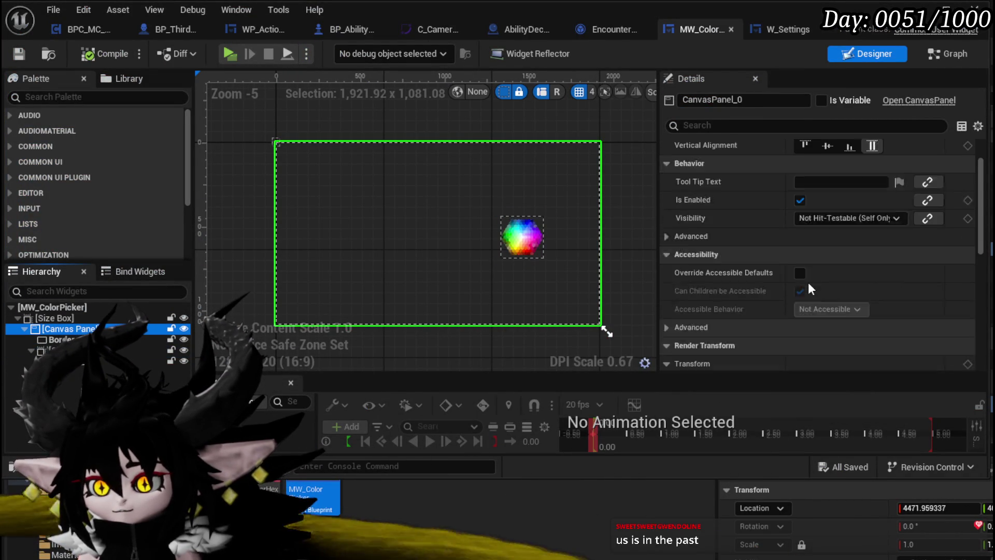
click(819, 238)
click(822, 254)
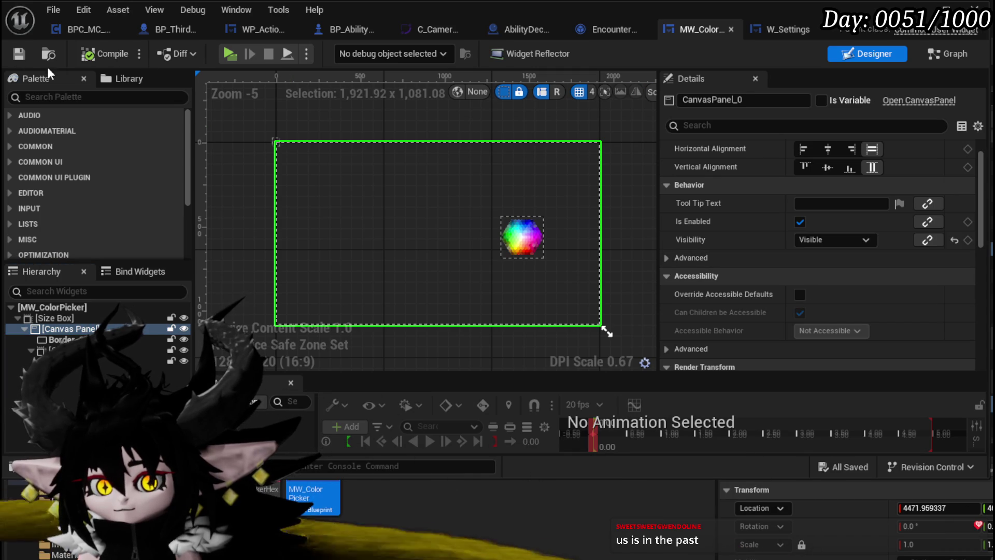
- Play-test the level briefly, then stop and reopen the MW_ColorPicker blueprint
click(918, 9)
click(333, 51)
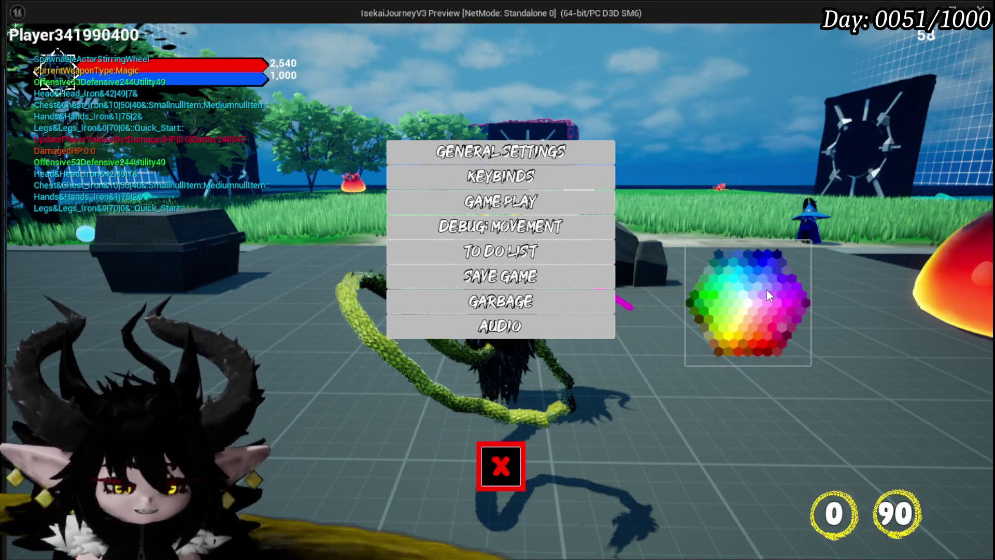
key(Escape)
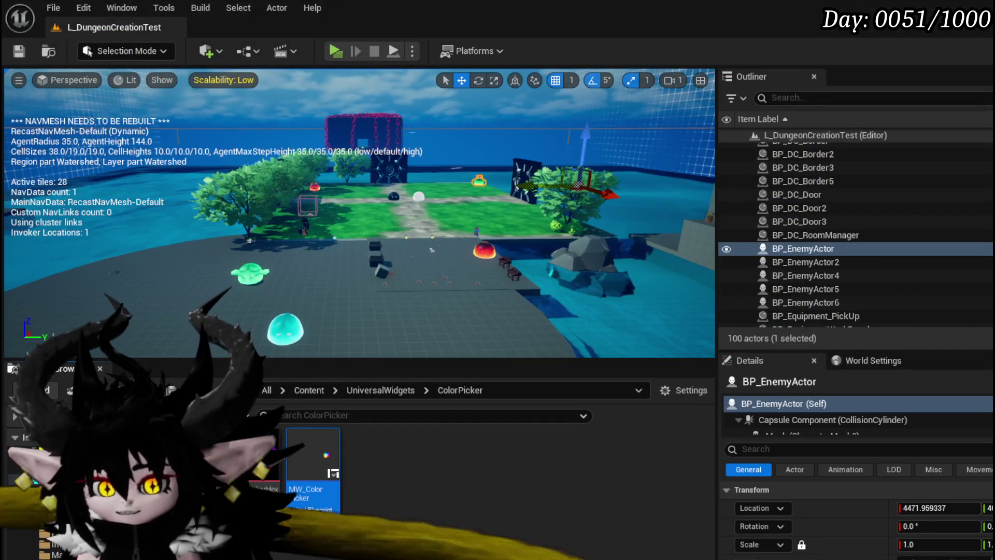
double_click(313, 462)
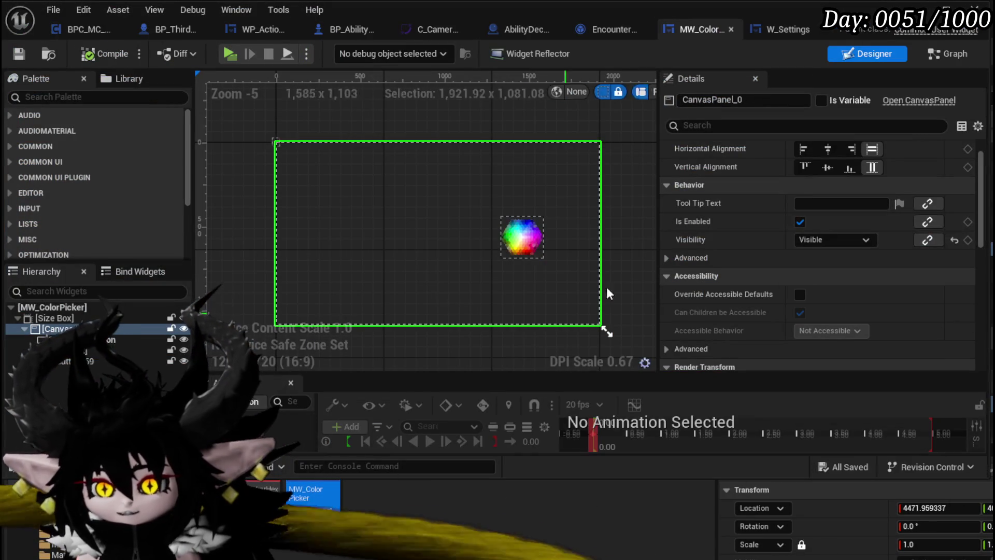
- Set the outer Size Box's visibility to Visible
click(97, 319)
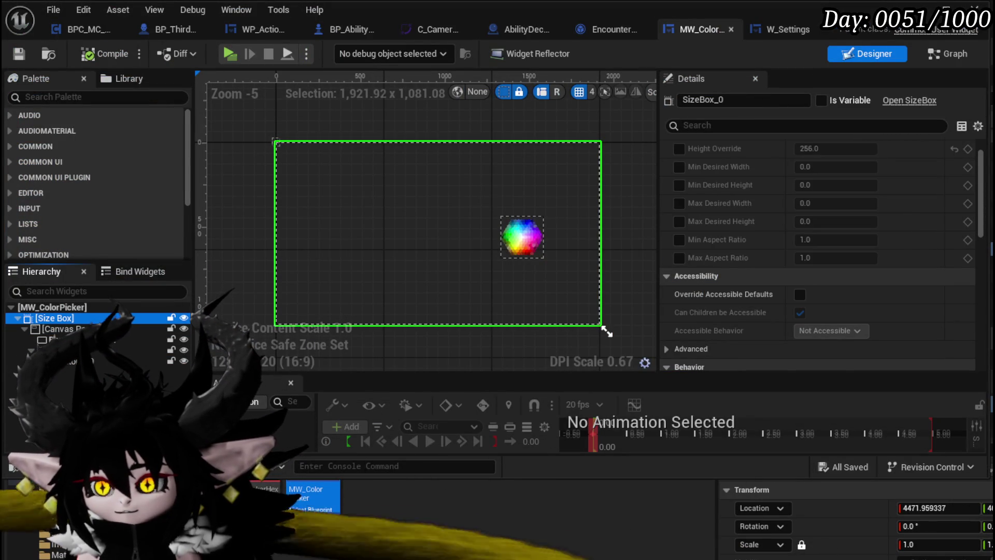
scroll(827, 248, down, 15)
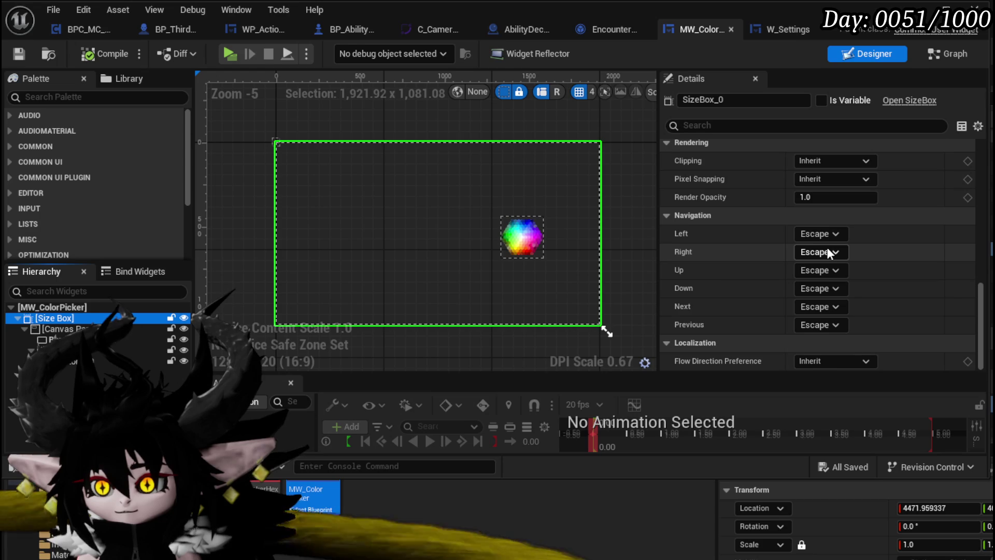
scroll(828, 249, up, 10)
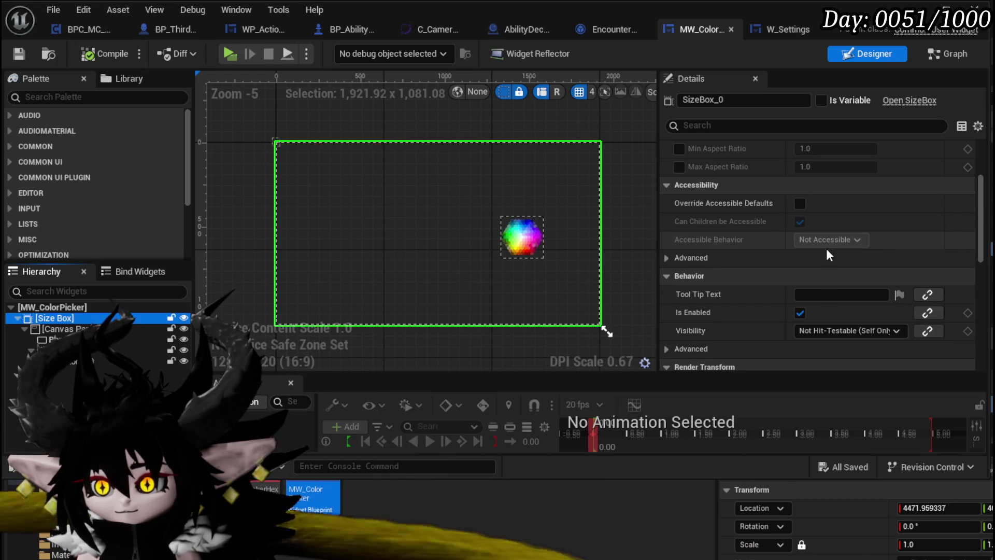
click(824, 331)
click(824, 344)
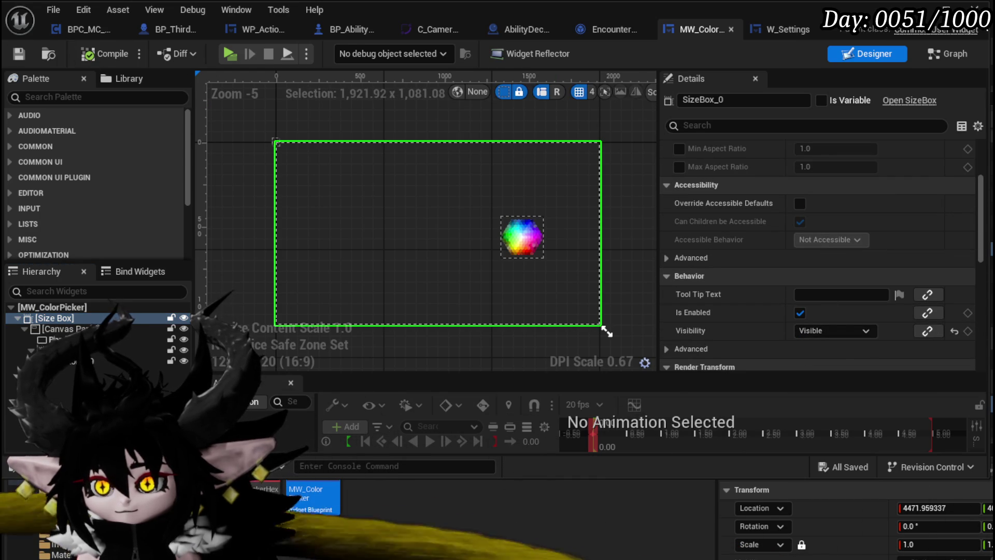
- Test the colour wheel in the in-game settings menu, then reopen MW_ColorPicker
key(alt+Tab)
click(335, 51)
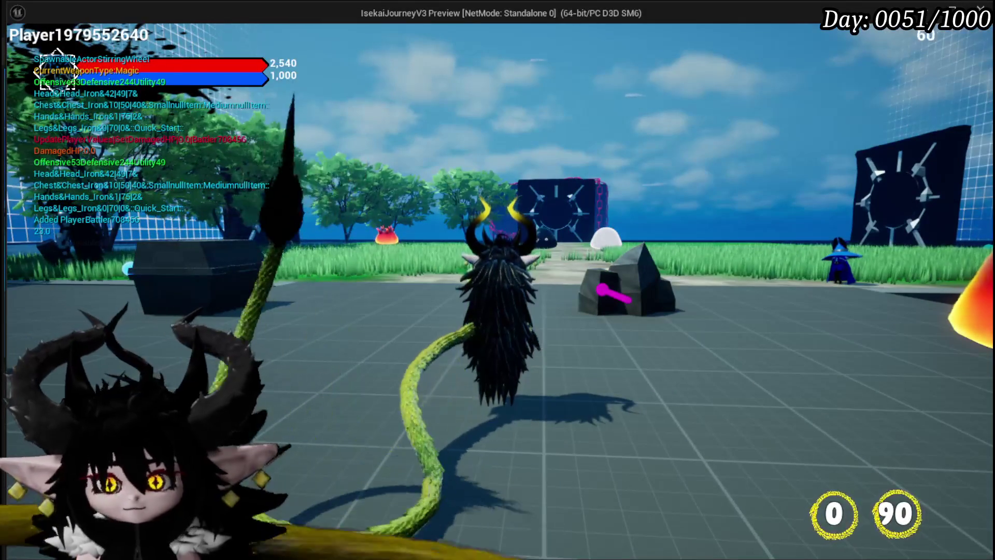
key(Tab)
key(Escape)
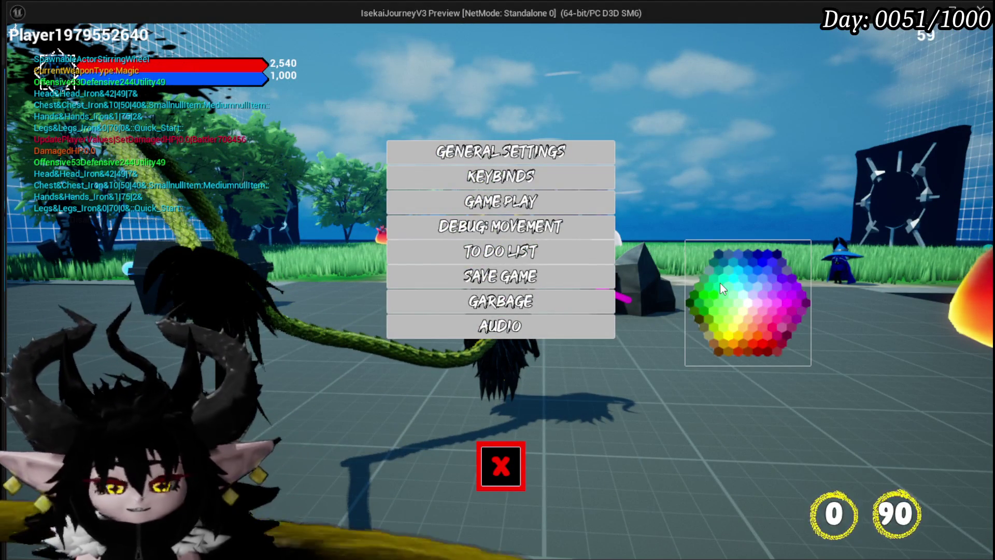
key(Escape)
double_click(306, 459)
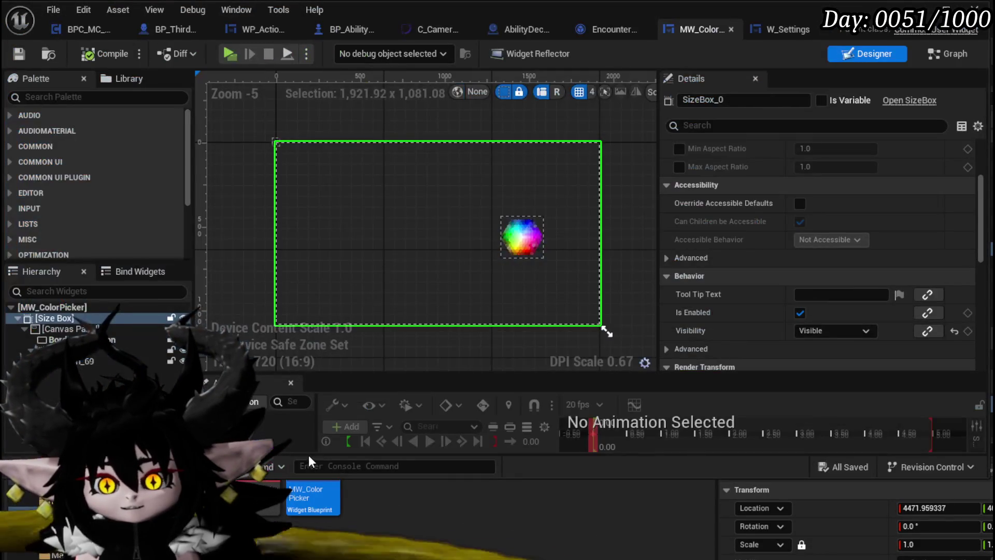
- Set both the Size Box and the Canvas Panel to Not Hit-Testable (Self Only)
click(811, 332)
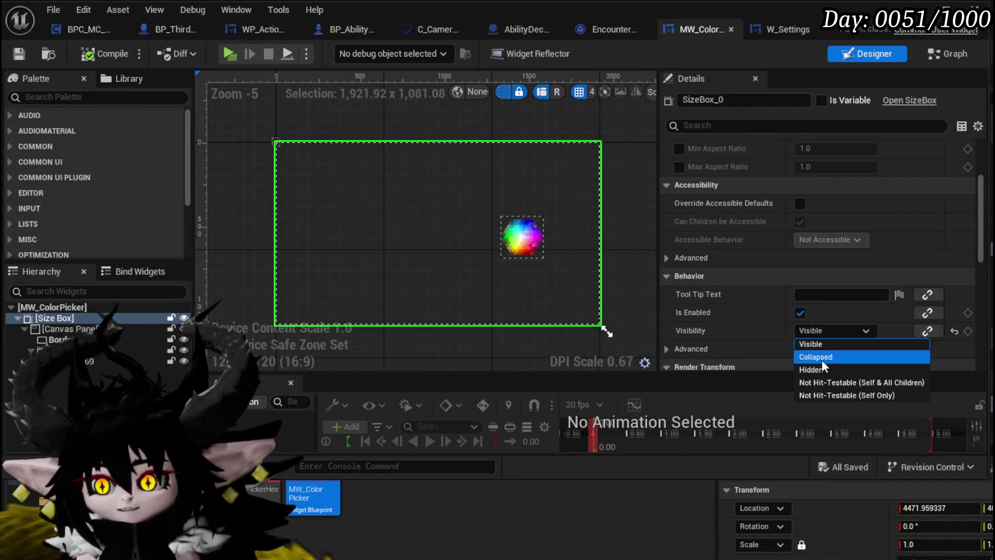
click(824, 393)
click(67, 329)
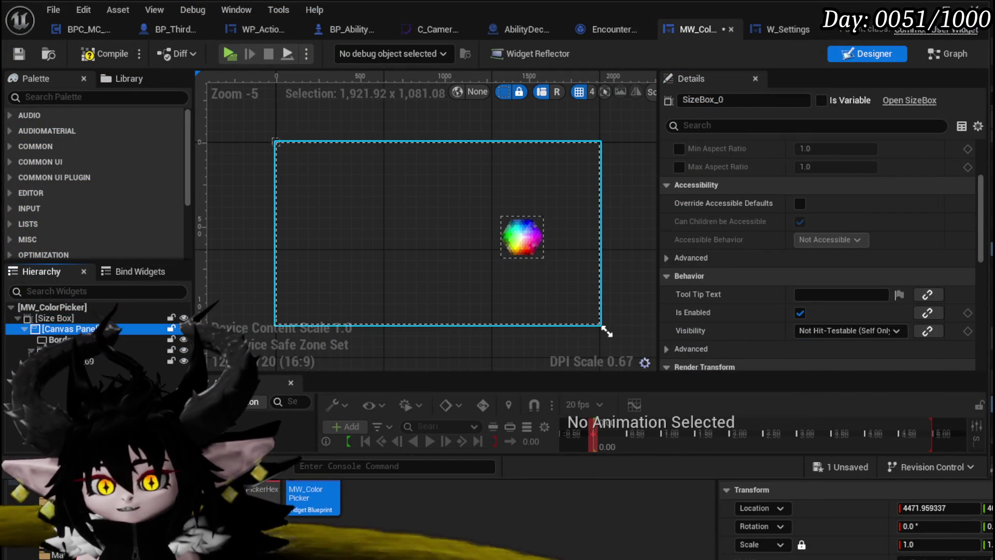
scroll(860, 307, down, 6)
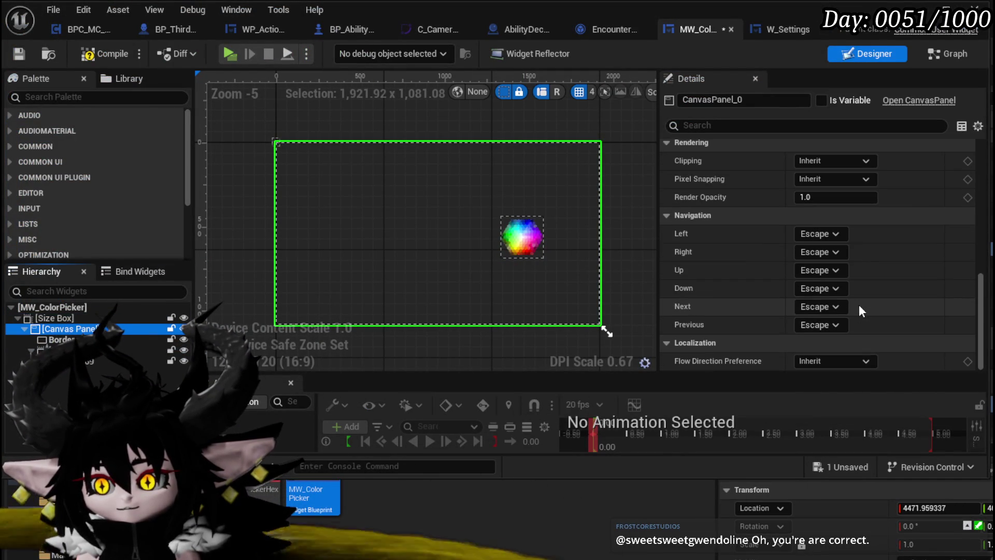
scroll(860, 304, up, 5)
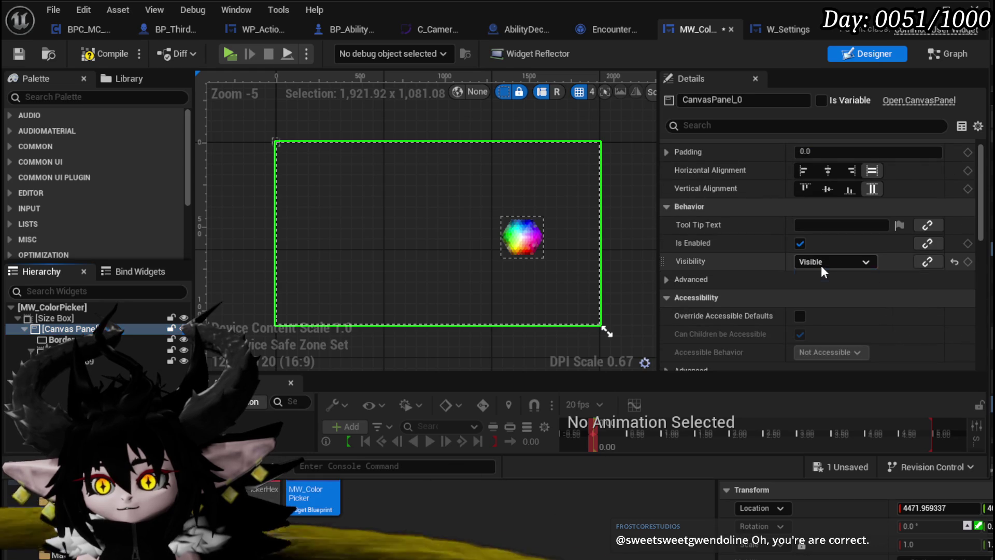
click(821, 265)
click(834, 319)
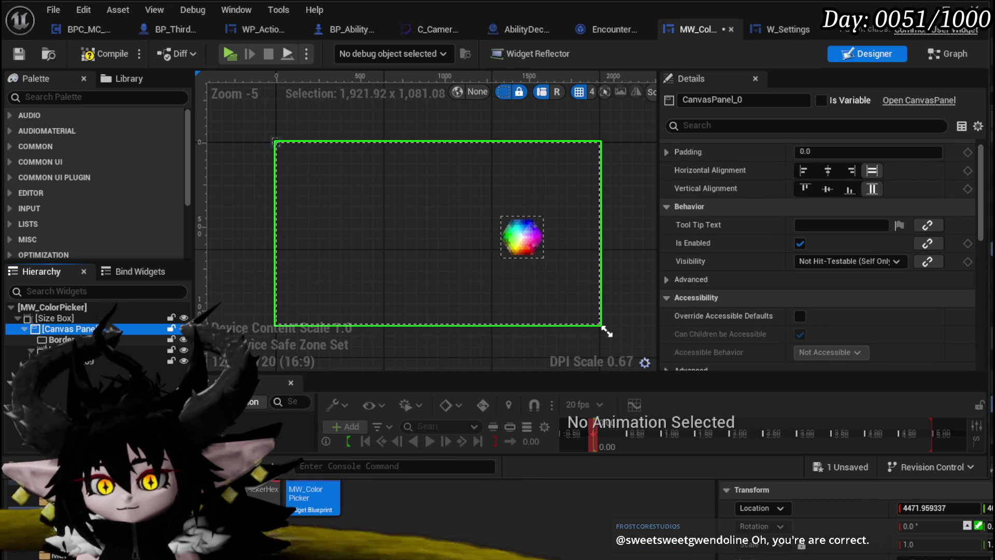
- Make SizeBox_1 Not Hit-Testable (Self Only), then compile and save MW_ColorPicker
click(522, 236)
scroll(807, 298, down, 3)
scroll(806, 299, down, 5)
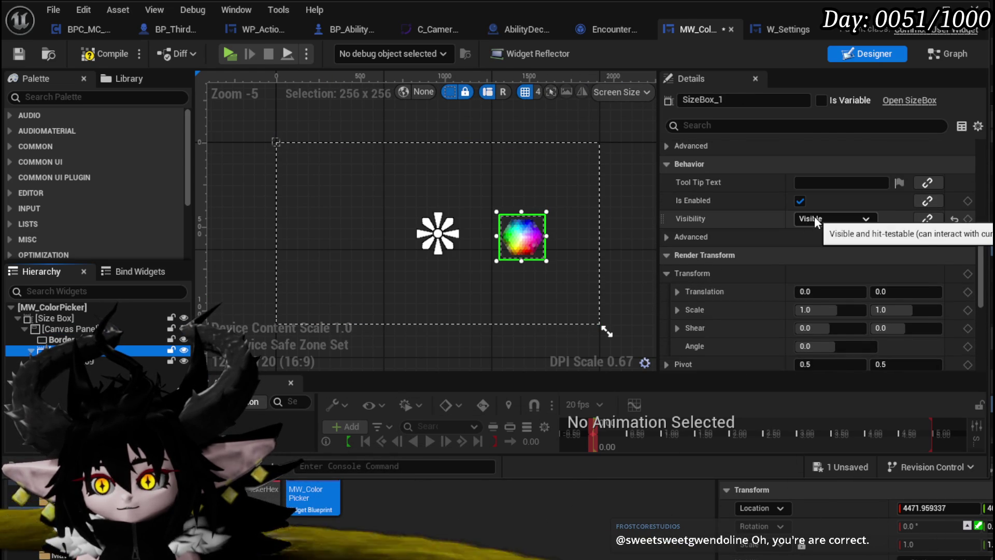
click(814, 217)
click(844, 281)
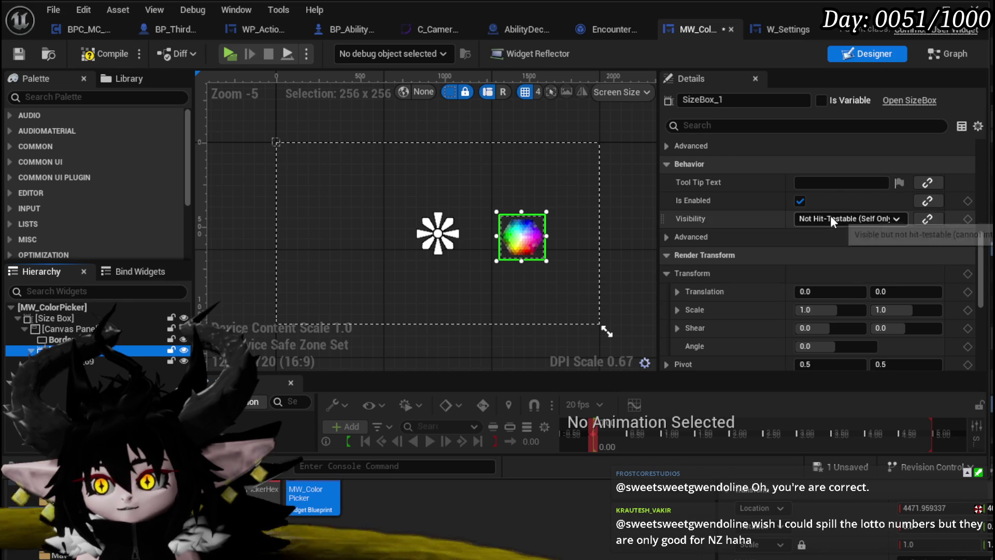
click(104, 55)
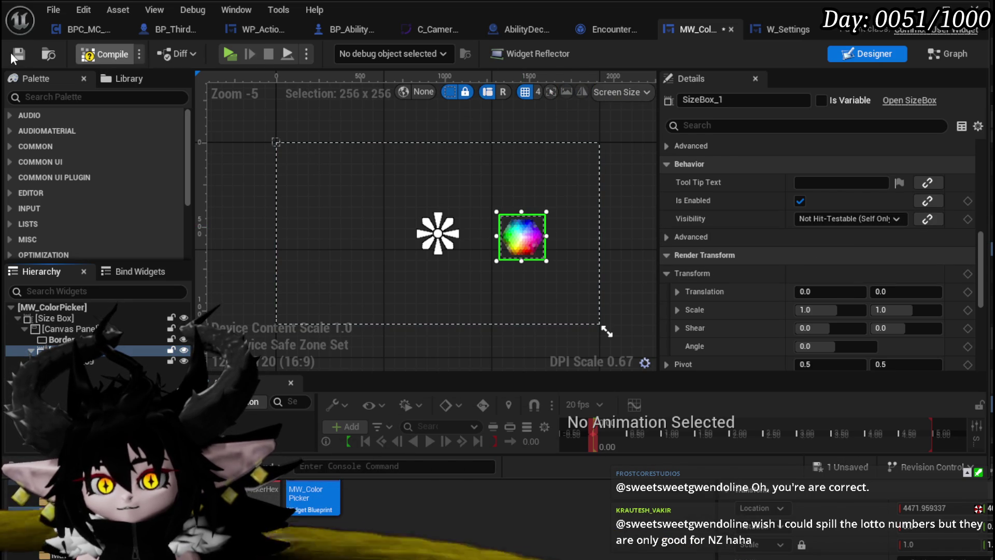
click(11, 53)
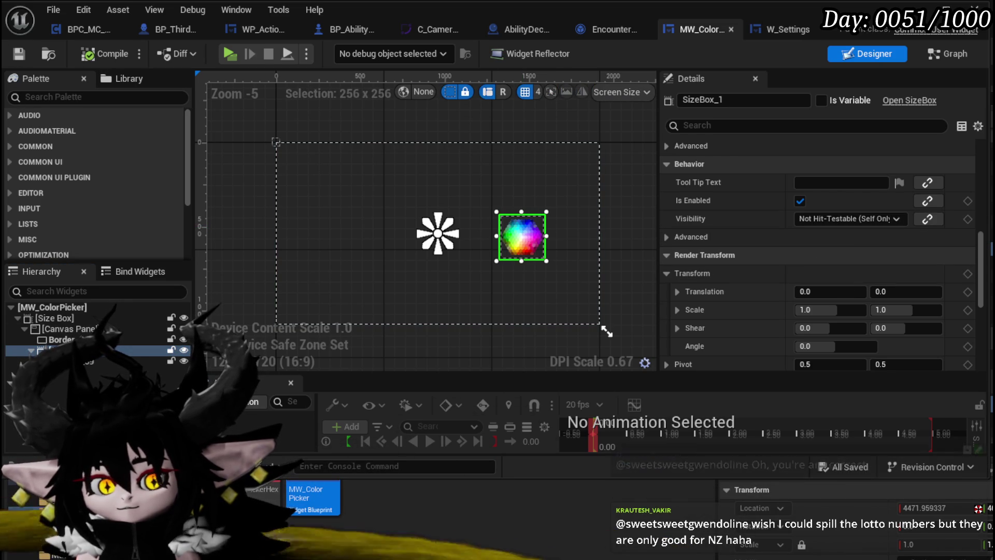
key(alt+Tab)
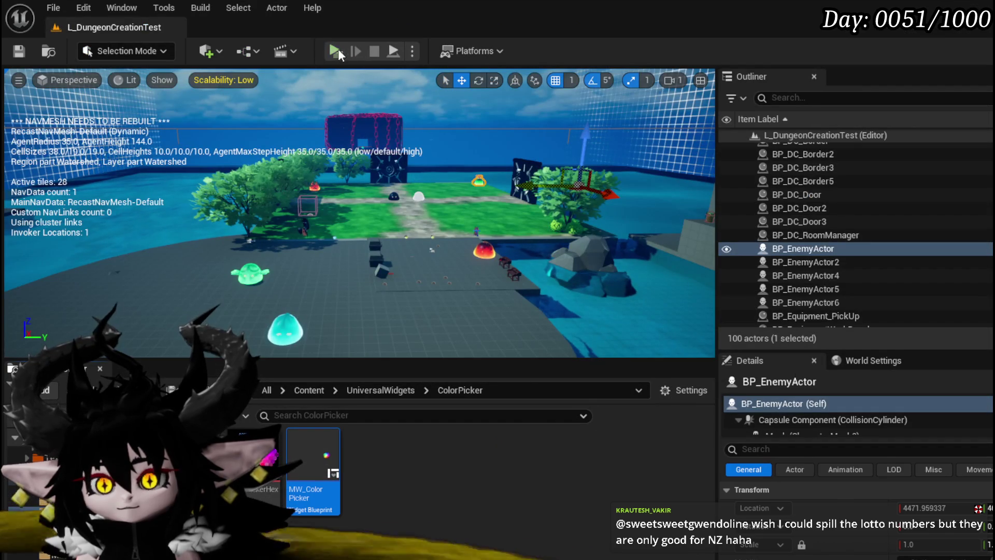
- Play-test the settings colour wheel, stop play, save the level and reopen MW_ColorPicker
click(336, 51)
key(Escape)
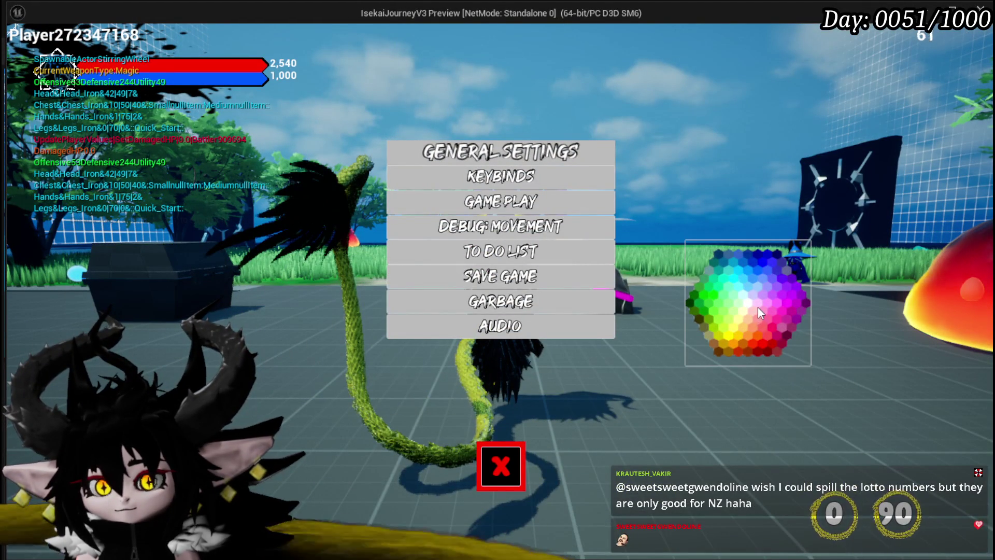
key(alt+Tab)
key(Escape)
key(ctrl+s)
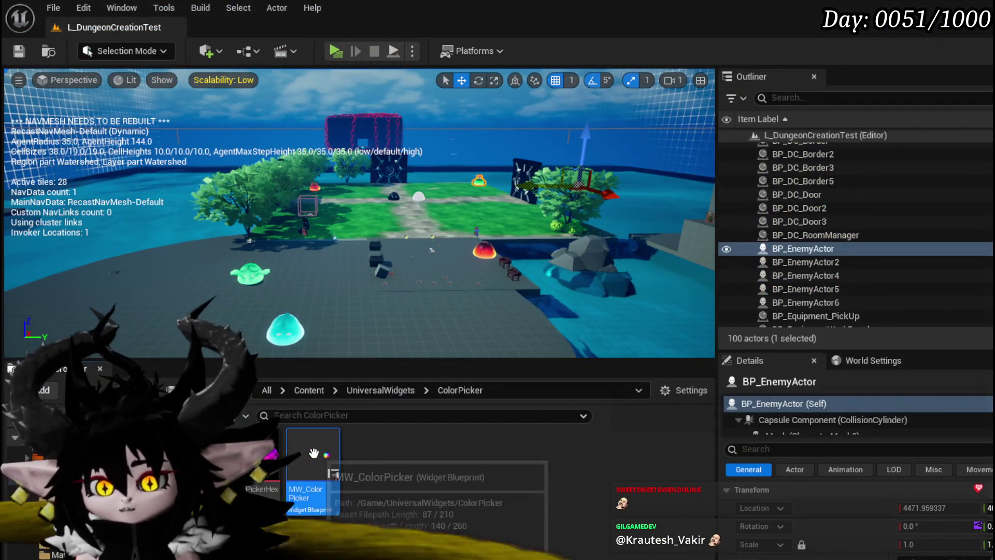
double_click(314, 453)
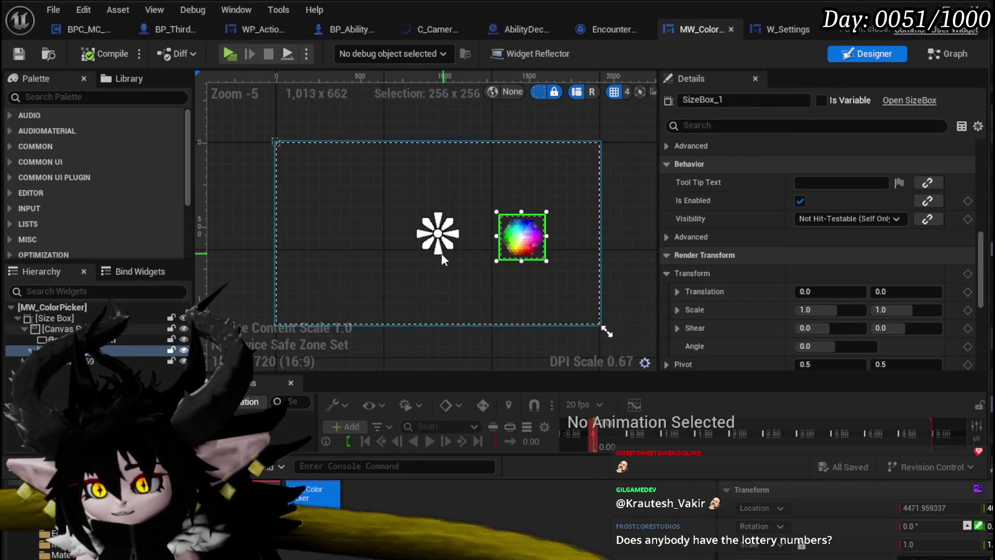
- Change the colour wheel button's Hovered tint to grey
click(522, 237)
scroll(838, 277, up, 3)
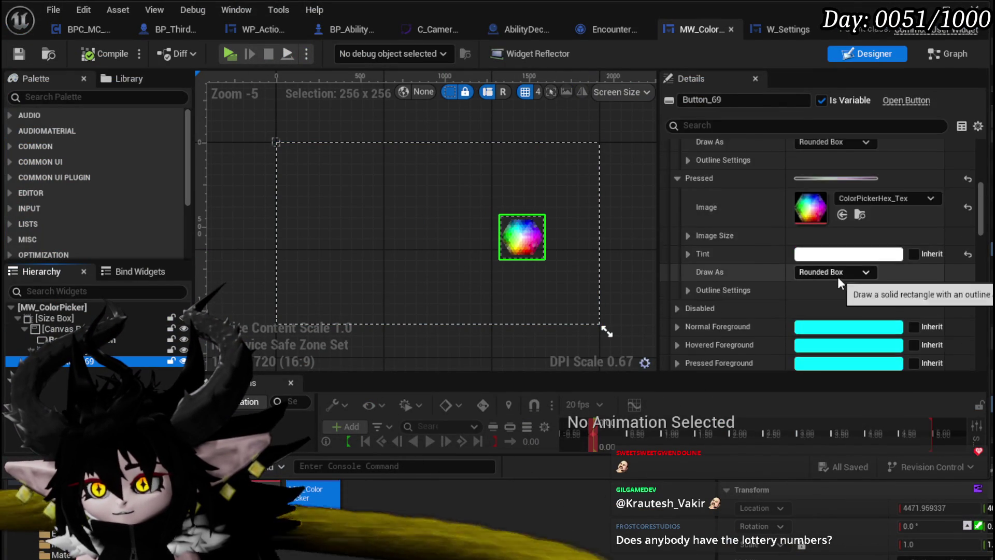
scroll(837, 277, up, 10)
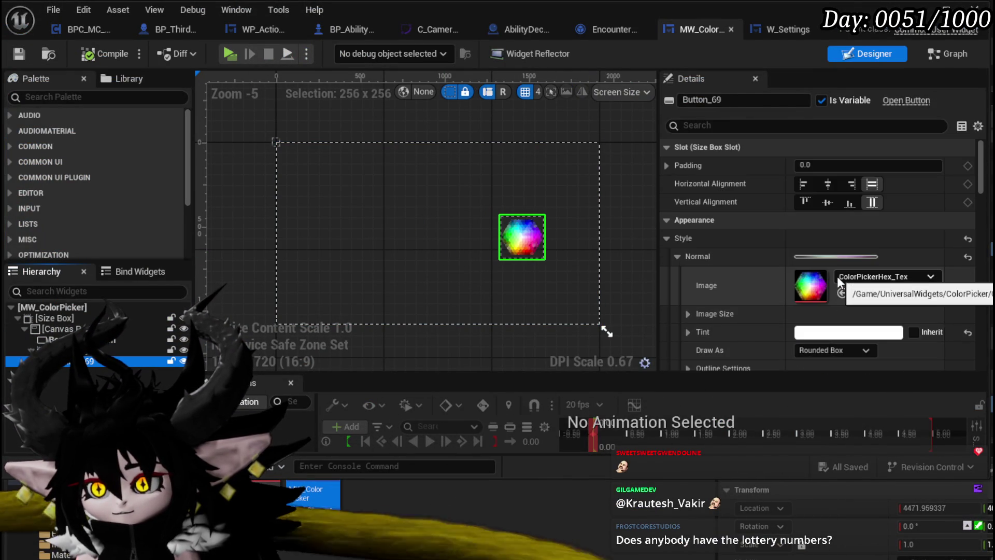
scroll(837, 277, down, 6)
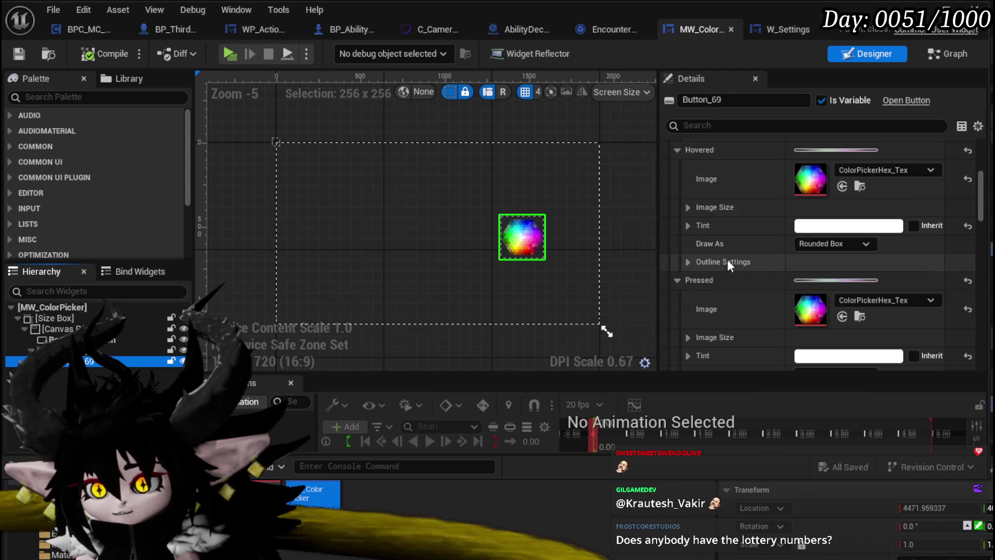
scroll(726, 254, up, 1)
click(848, 268)
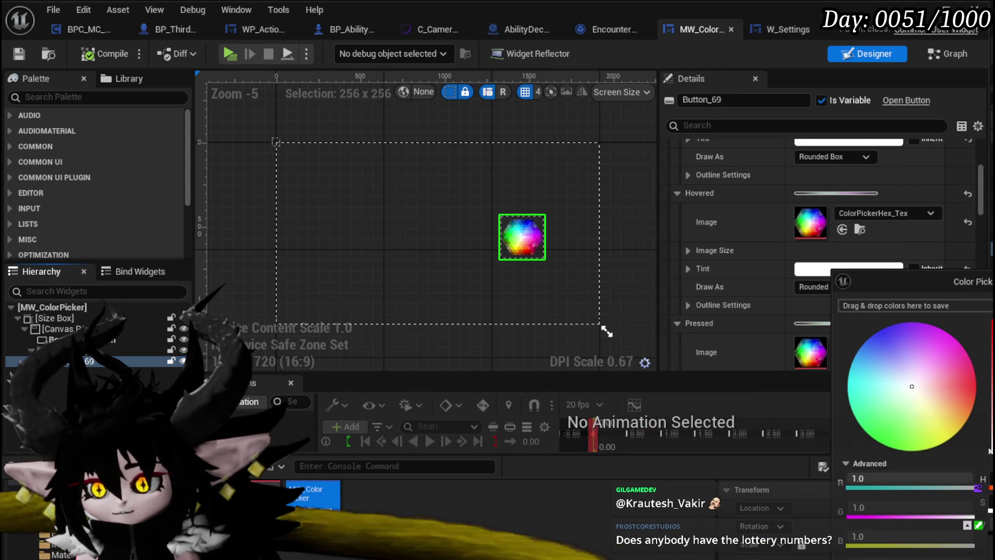
click(990, 450)
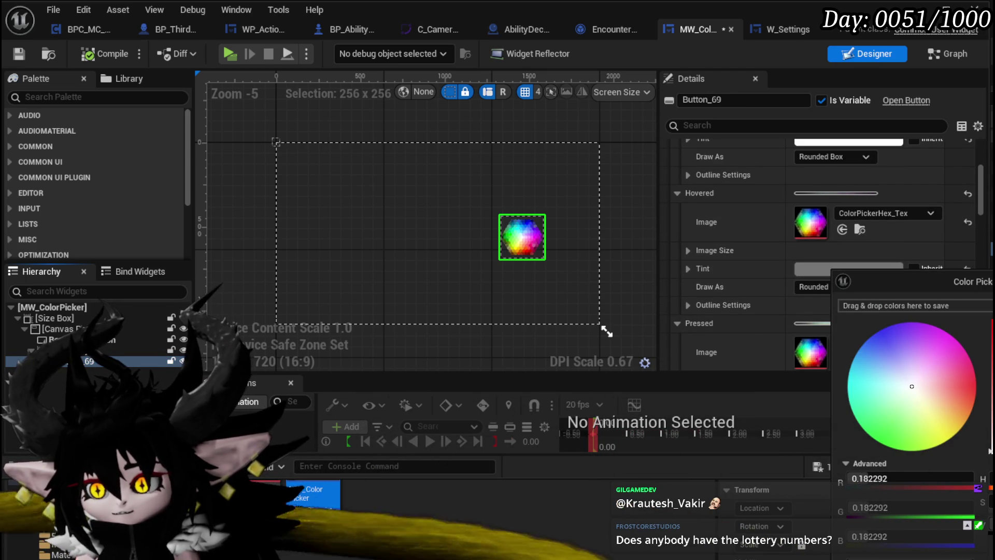
click(931, 456)
- Save MW_ColorPicker and switch to its EventGraph
scroll(715, 236, down, 10)
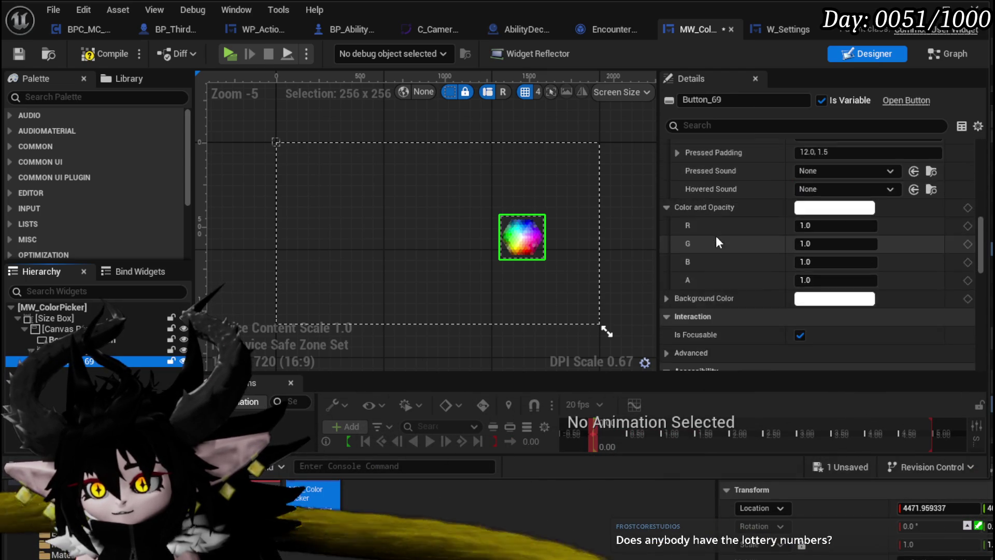
scroll(716, 236, down, 10)
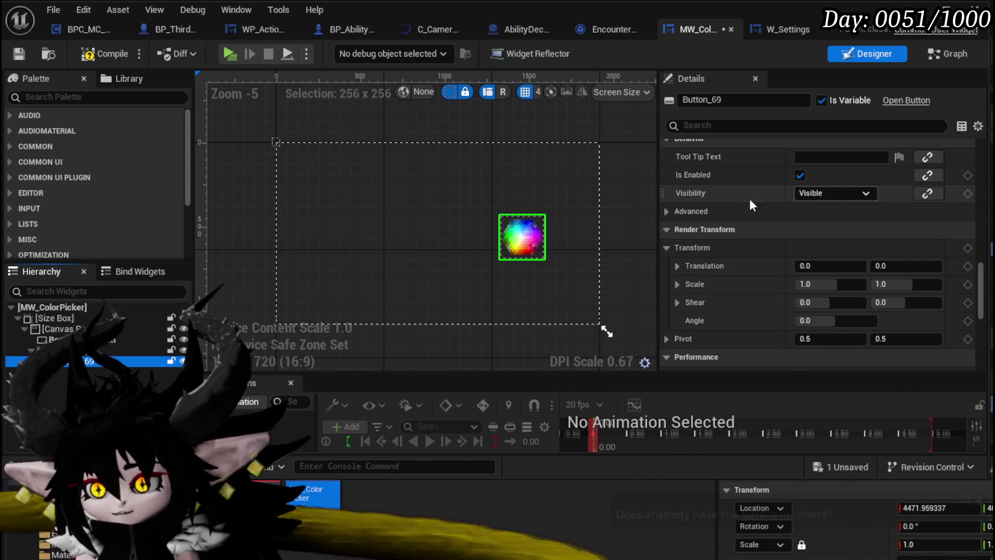
click(18, 54)
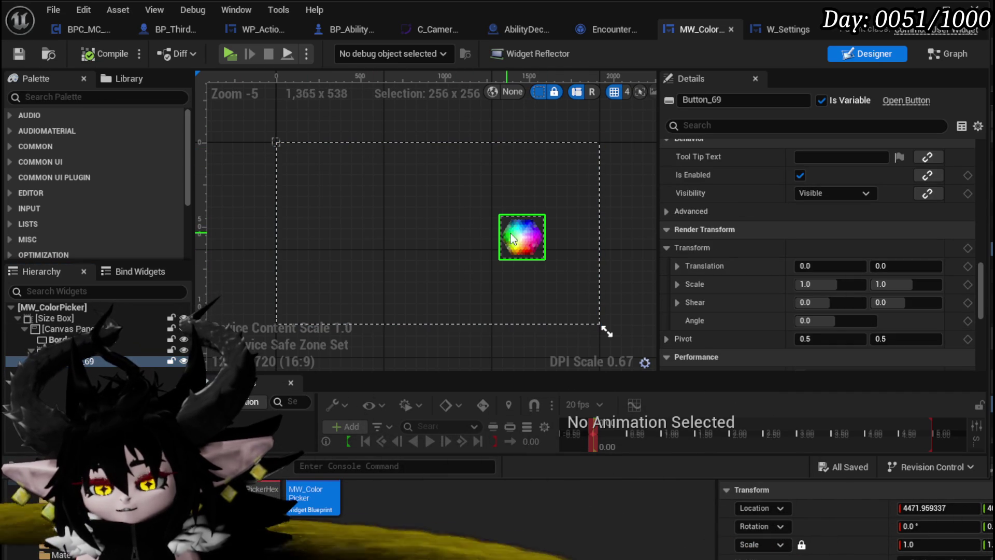
click(946, 51)
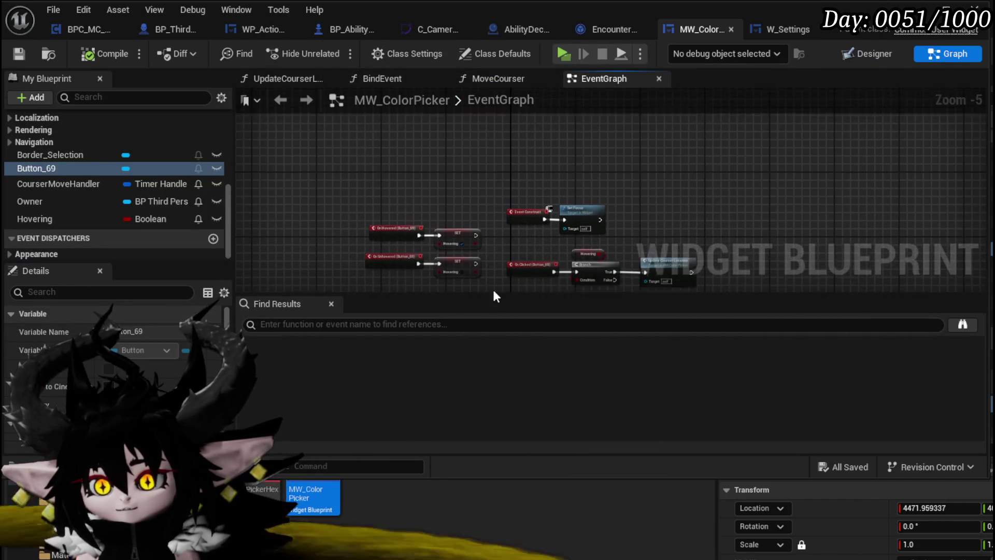
- Add a Move Courser function call driven by On Clicked in the EventGraph
scroll(549, 214, up, 3)
mouse_move(519, 243)
mouse_down()
mouse_move(560, 94)
mouse_move(523, 142)
mouse_move(595, 159)
mouse_up()
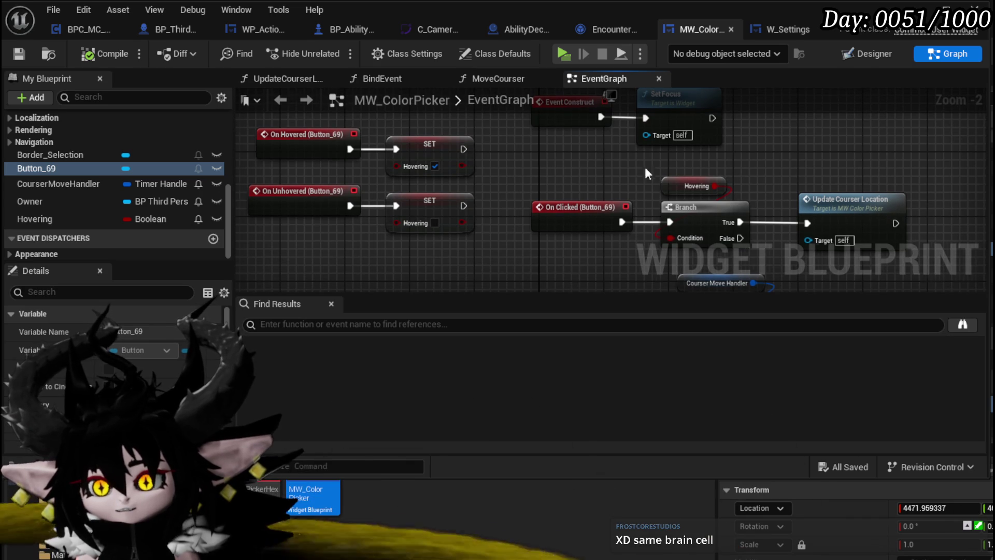
drag(654, 169, 536, 165)
scroll(77, 150, up, 5)
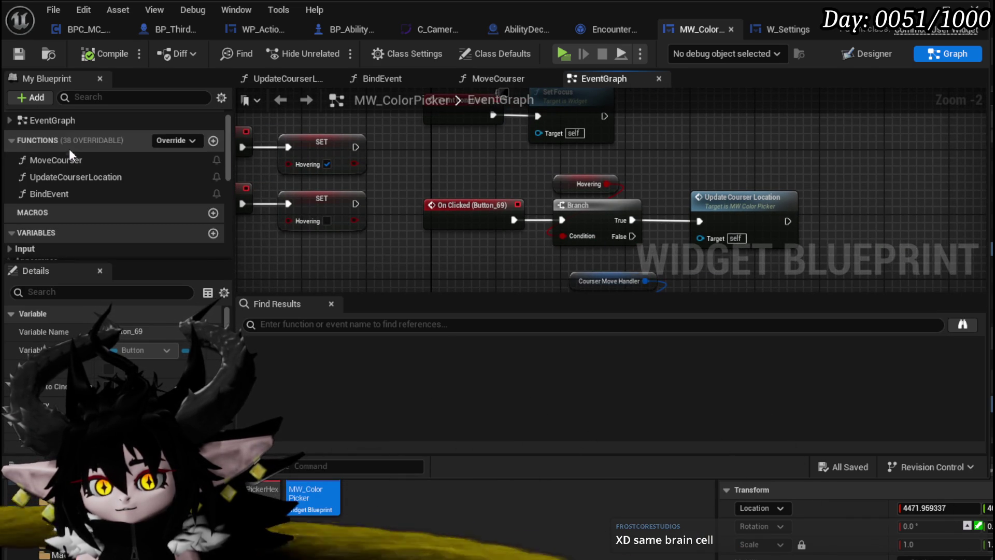
mouse_move(61, 161)
mouse_down()
mouse_move(701, 109)
mouse_move(690, 136)
mouse_up()
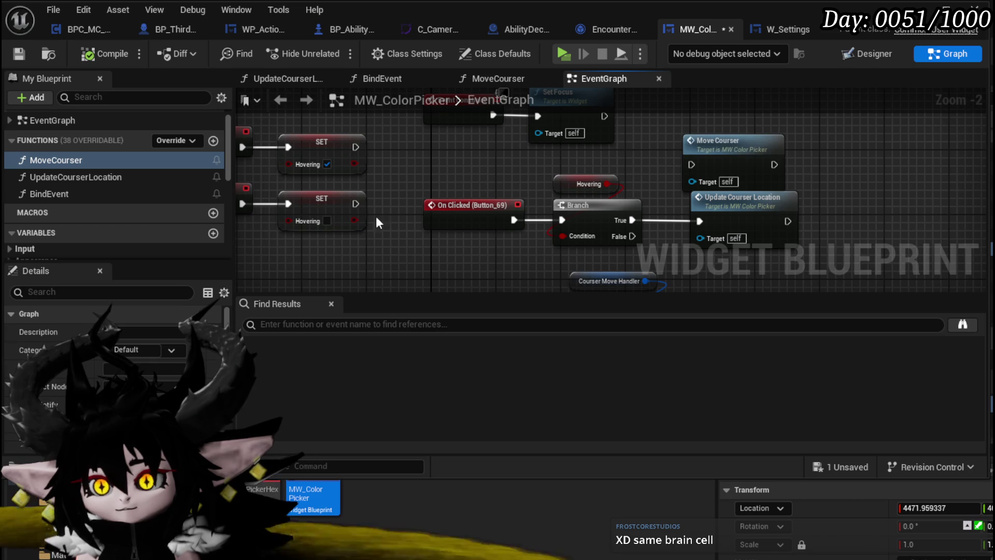
drag(514, 220, 700, 156)
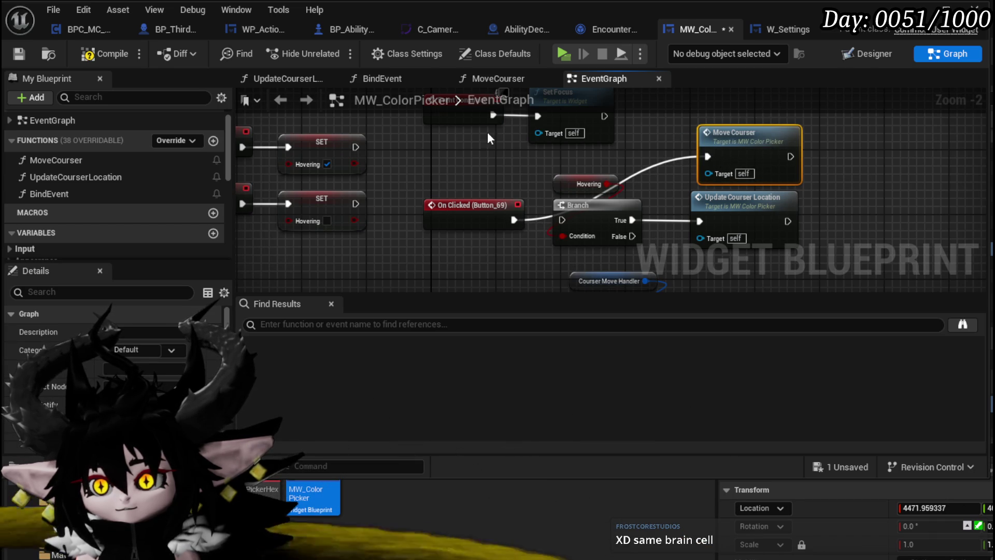
- Compile and save the MW_ColorPicker blueprint
click(104, 54)
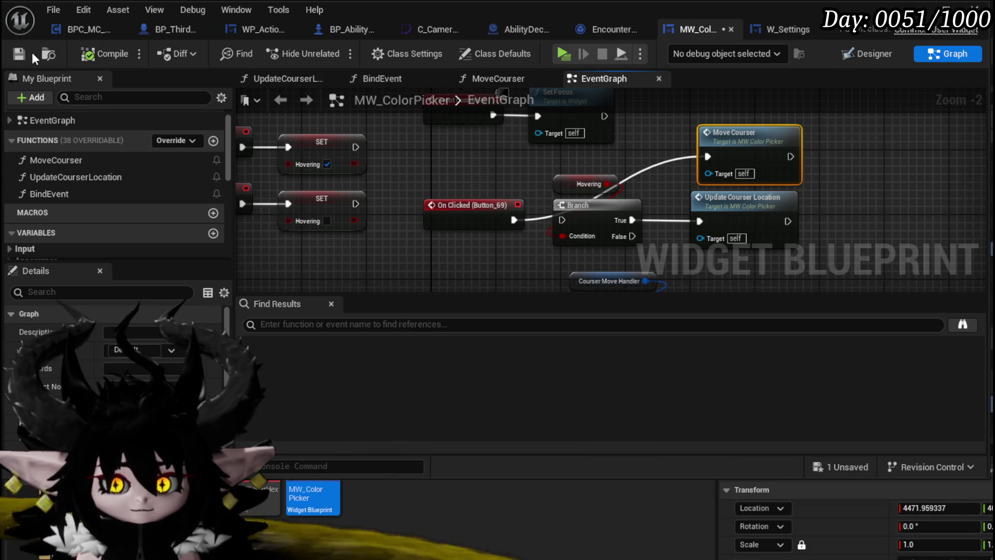
click(19, 54)
click(918, 9)
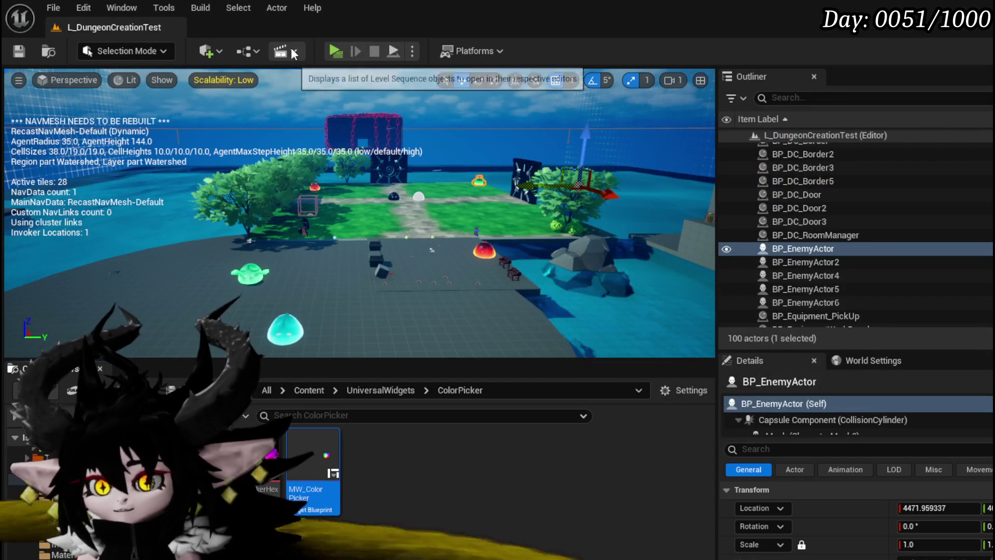
- Play-test the settings menu, clicking seven spots on the colour wheel, then stop
click(339, 50)
key(Tab)
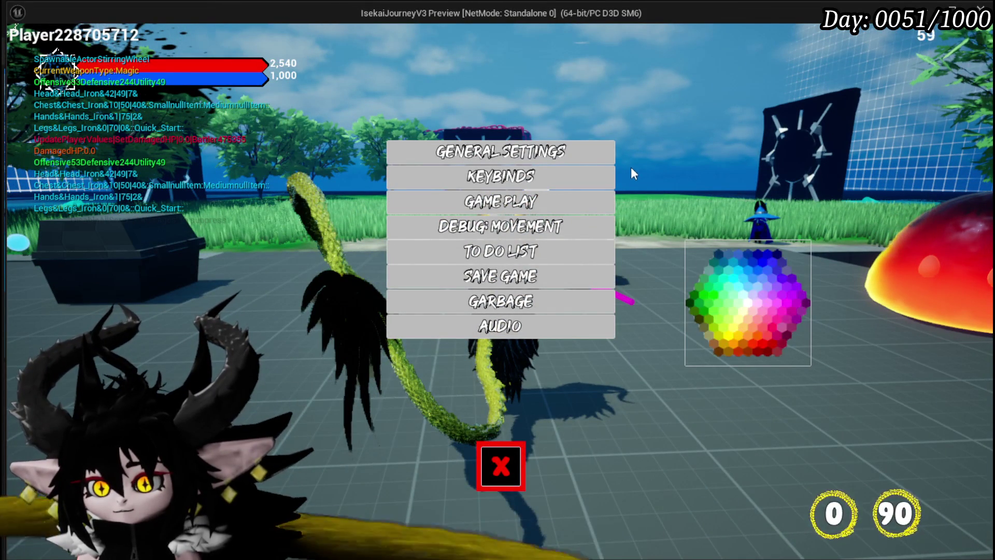
click(756, 274)
click(740, 286)
click(760, 308)
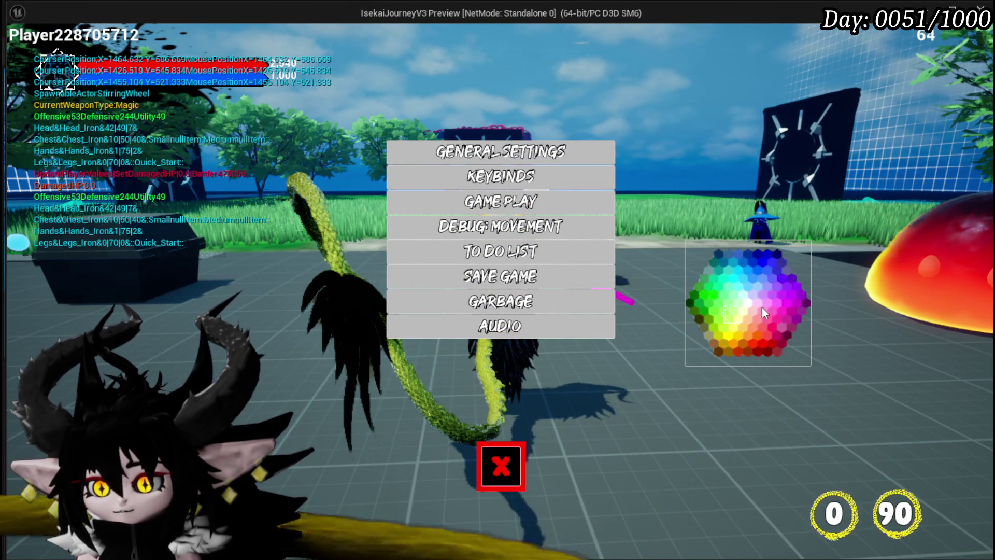
click(777, 272)
click(793, 274)
click(784, 304)
click(766, 304)
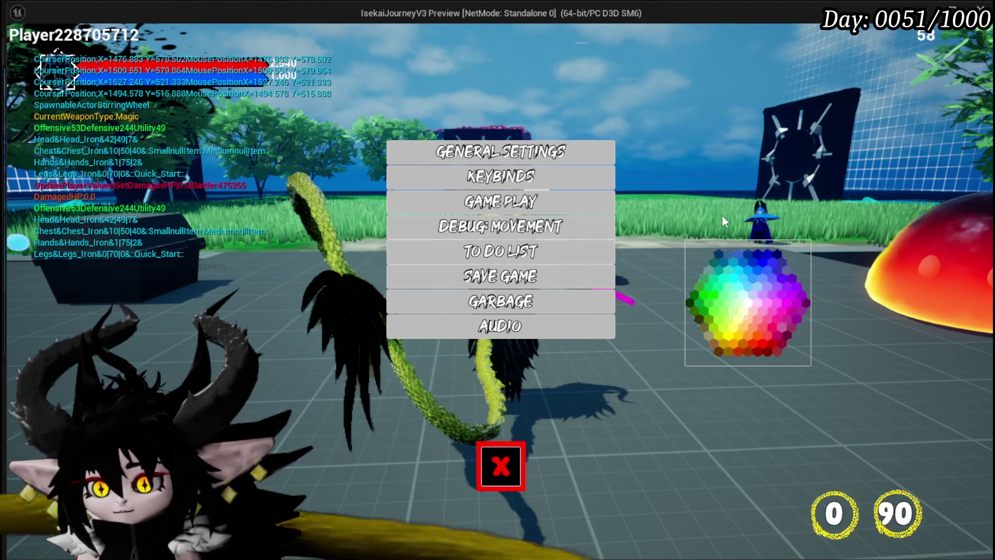
key(Escape)
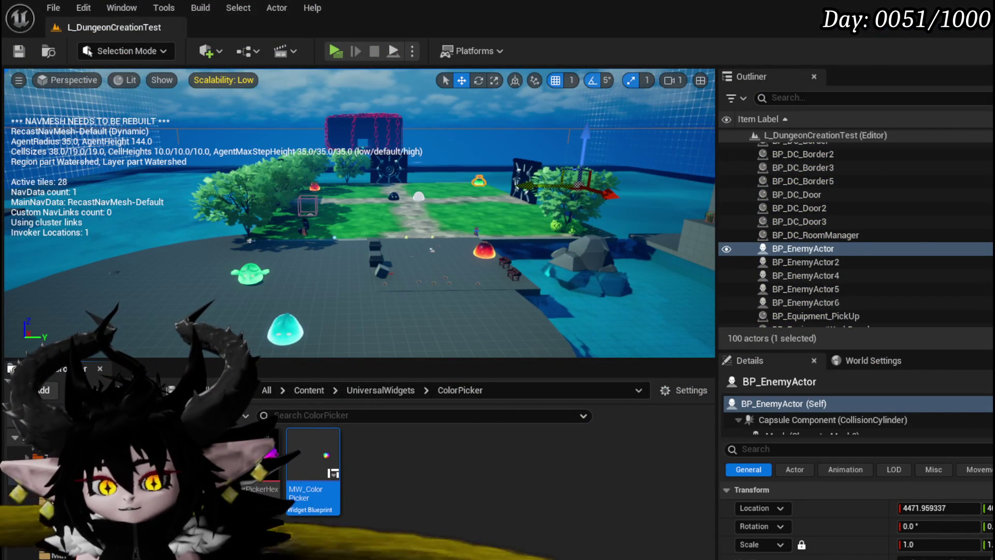
- Reconnect On Clicked to the Branch node and recompile the blueprint
key(alt+Tab)
mouse_move(513, 218)
mouse_down()
mouse_move(583, 220)
mouse_move(565, 219)
mouse_up()
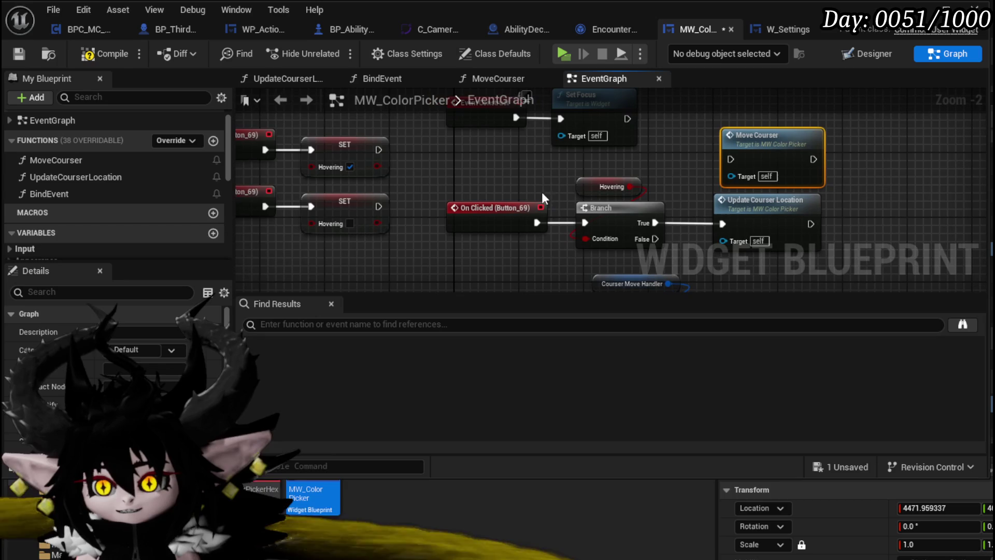
click(105, 54)
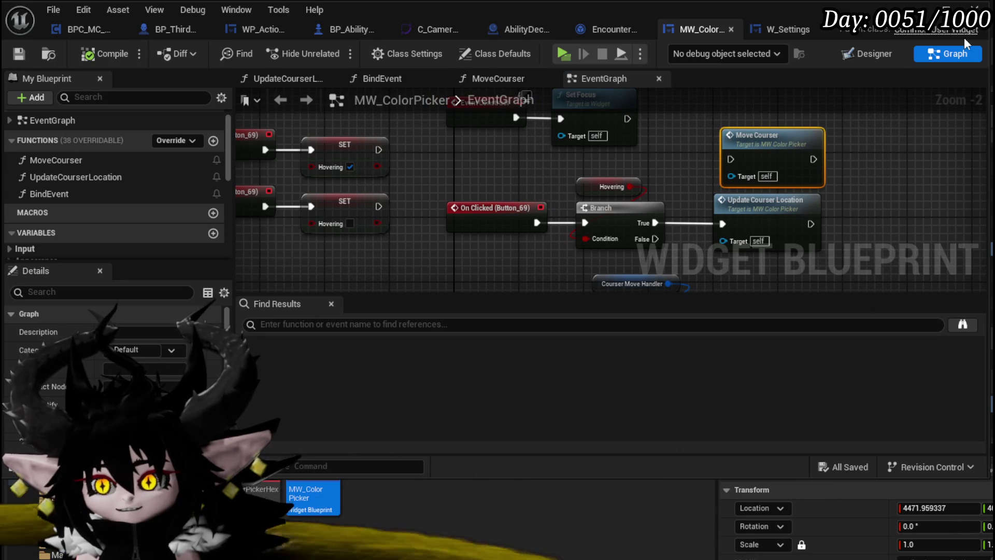
key(alt+Tab)
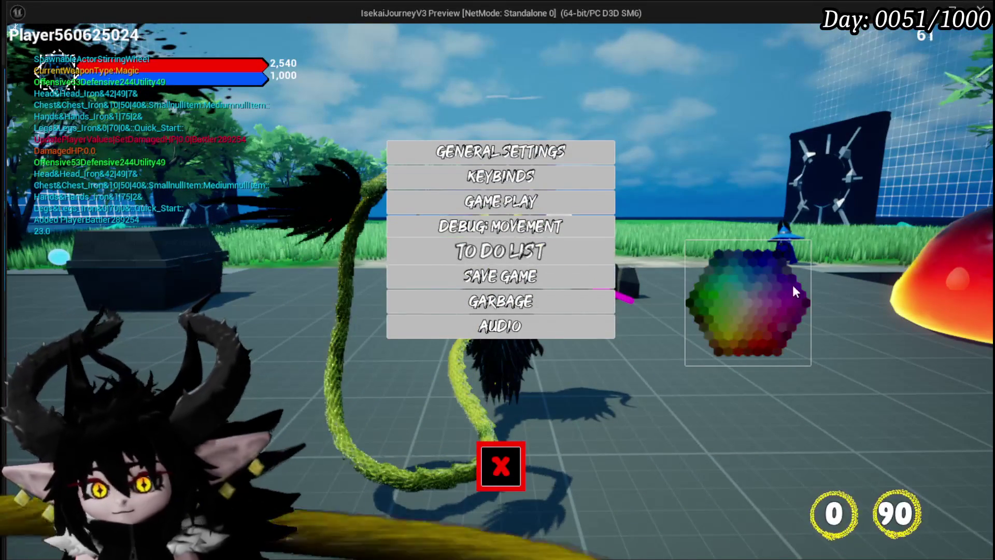
- Click the hex colour picker three times in the preview, then stop and reopen MW_ColorPicker
click(751, 285)
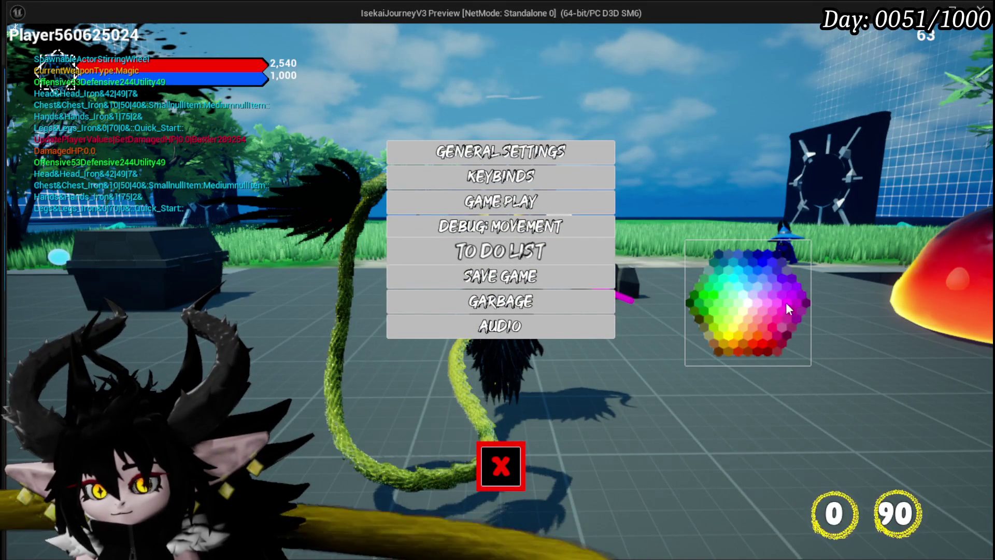
click(755, 280)
click(726, 279)
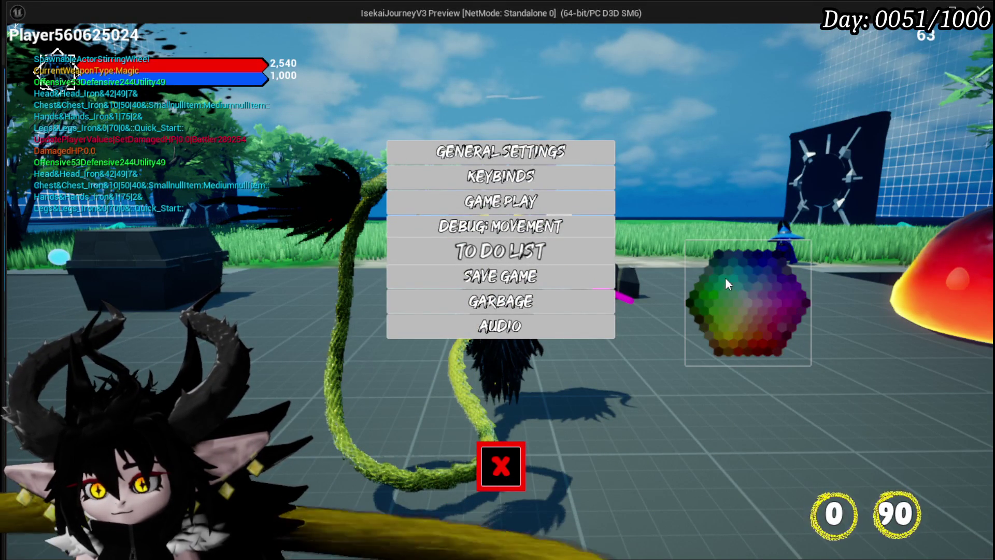
key(Escape)
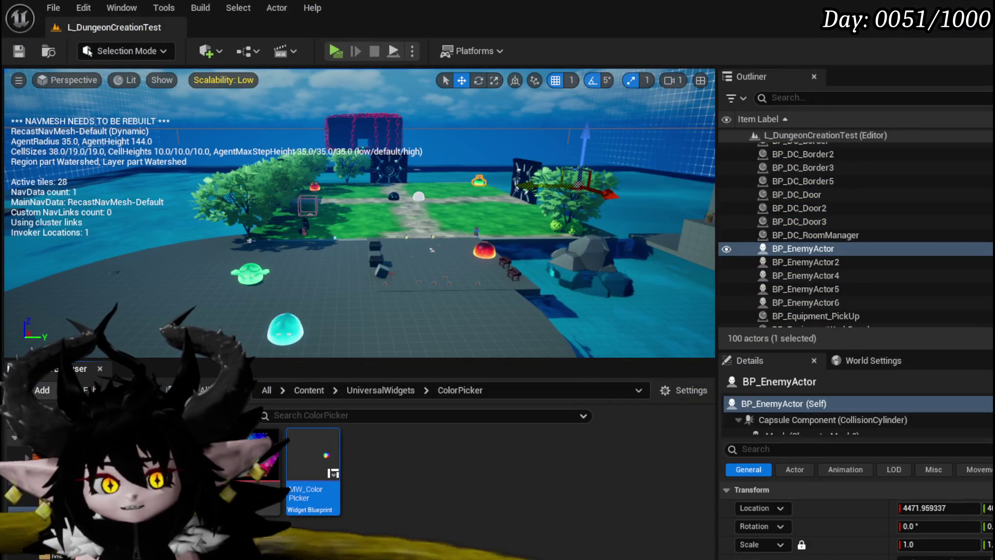
double_click(306, 466)
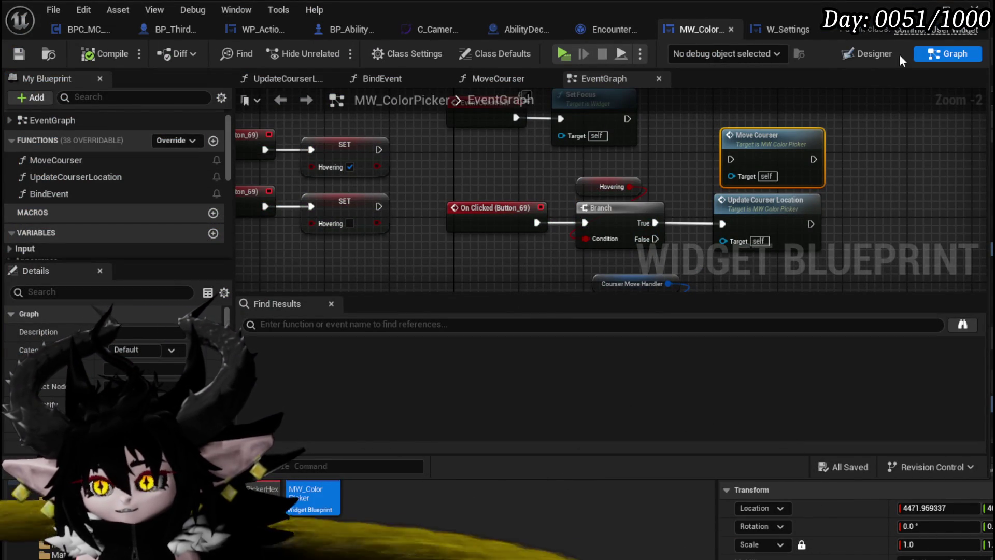
- Add an On Pressed (Button_69) event and wire it into the Branch node
click(859, 51)
scroll(862, 293, down, 4)
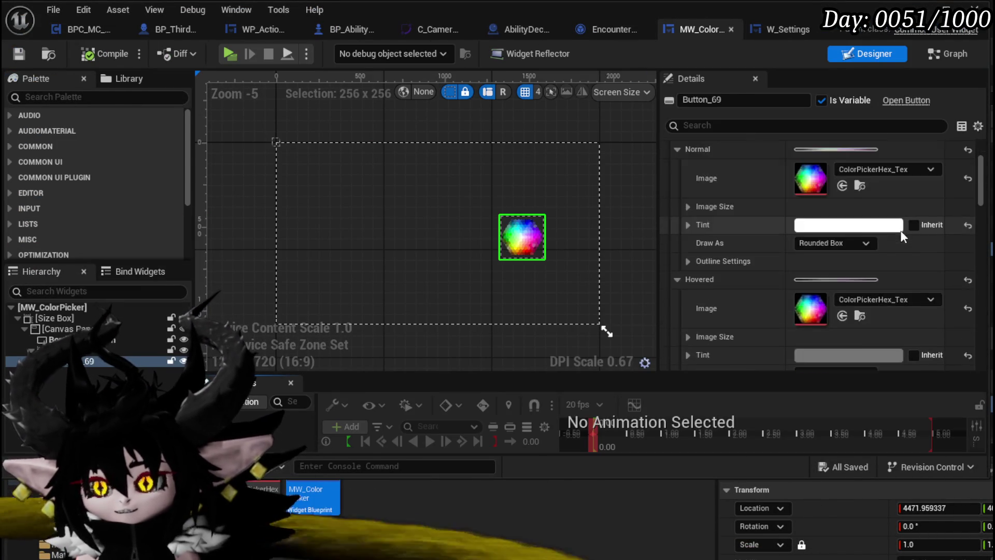
scroll(900, 232, down, 10)
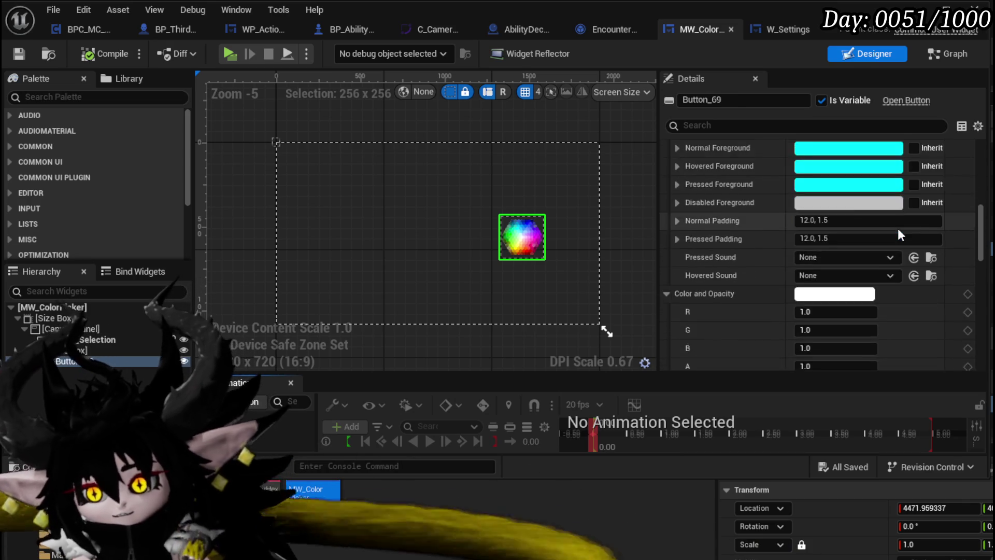
scroll(899, 235, down, 15)
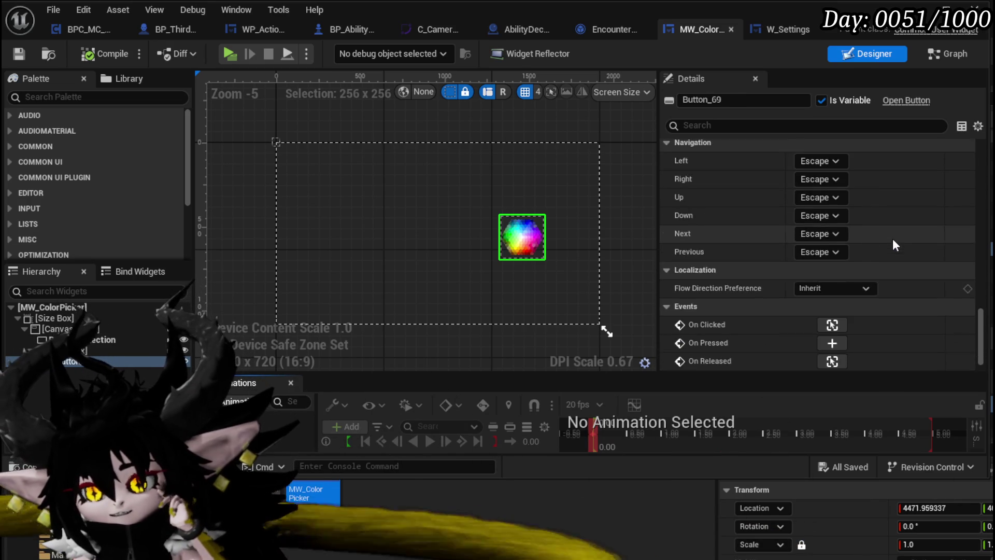
scroll(892, 244, down, 2)
click(830, 309)
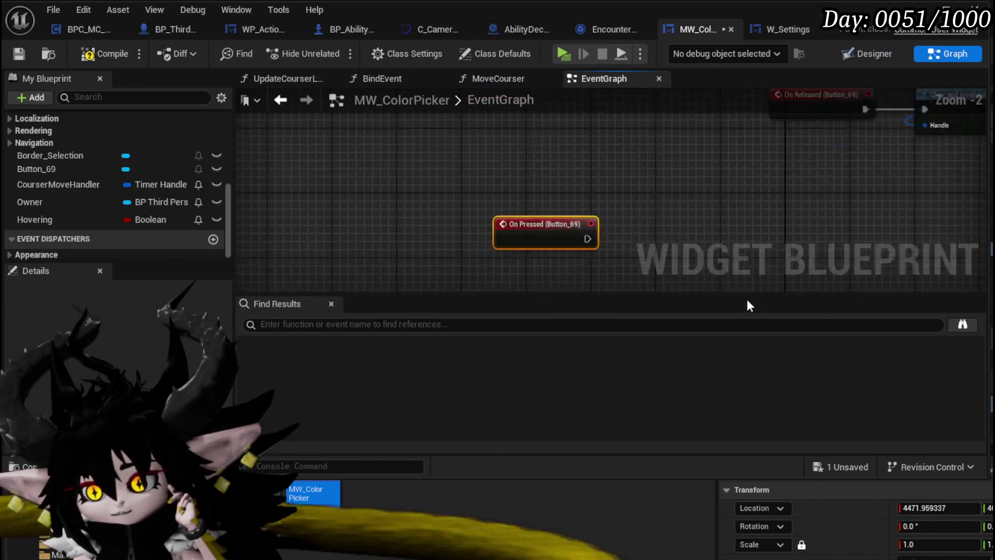
scroll(490, 281, down, 3)
drag(490, 278, 645, 161)
scroll(674, 176, up, 4)
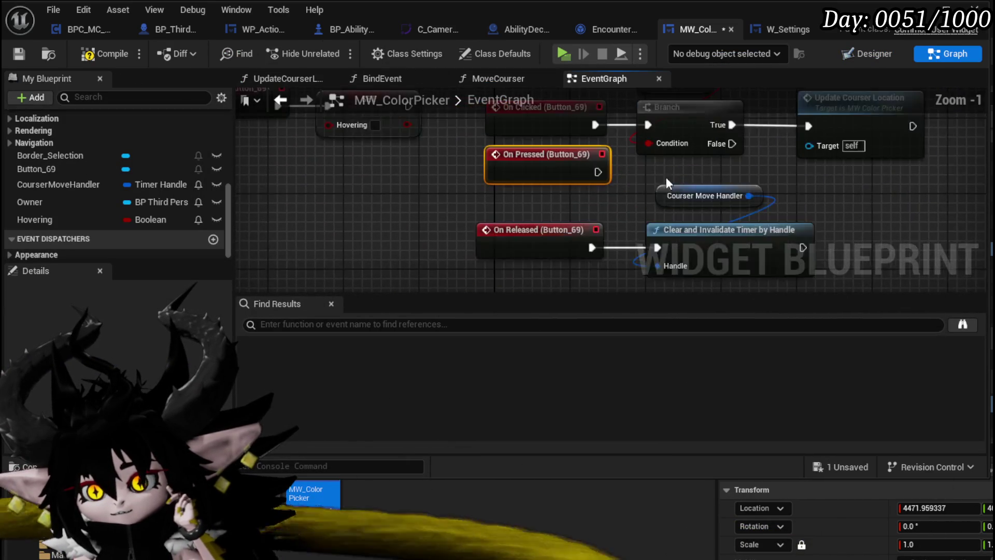
drag(516, 232, 565, 190)
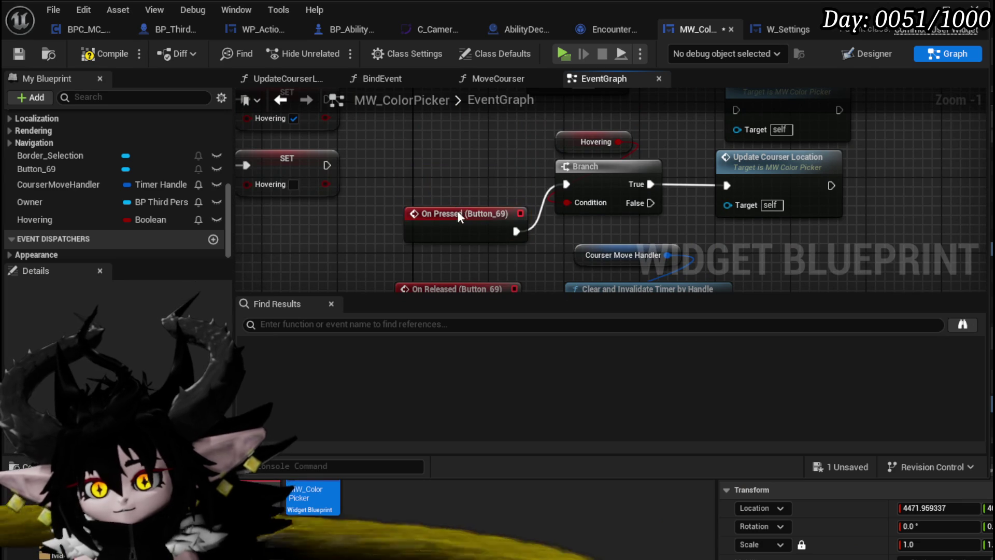
drag(457, 212, 439, 164)
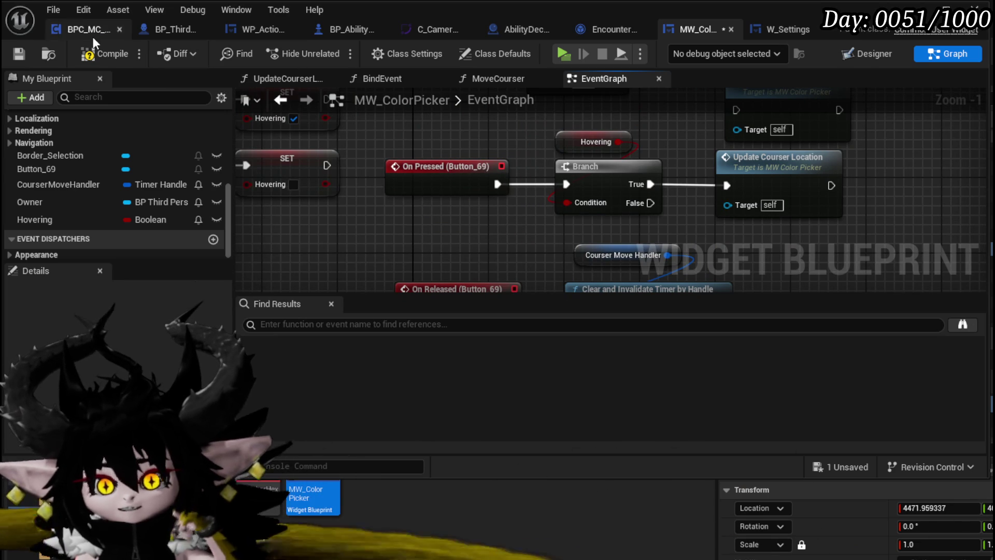
- Compile the blueprint and launch the game with Alt+P
click(89, 54)
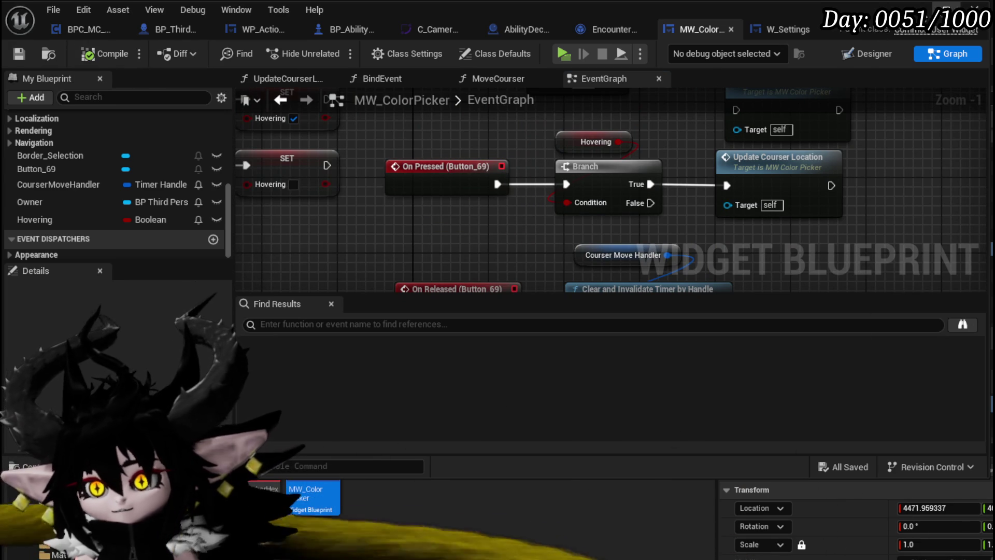
key(alt+Tab)
key(alt+p)
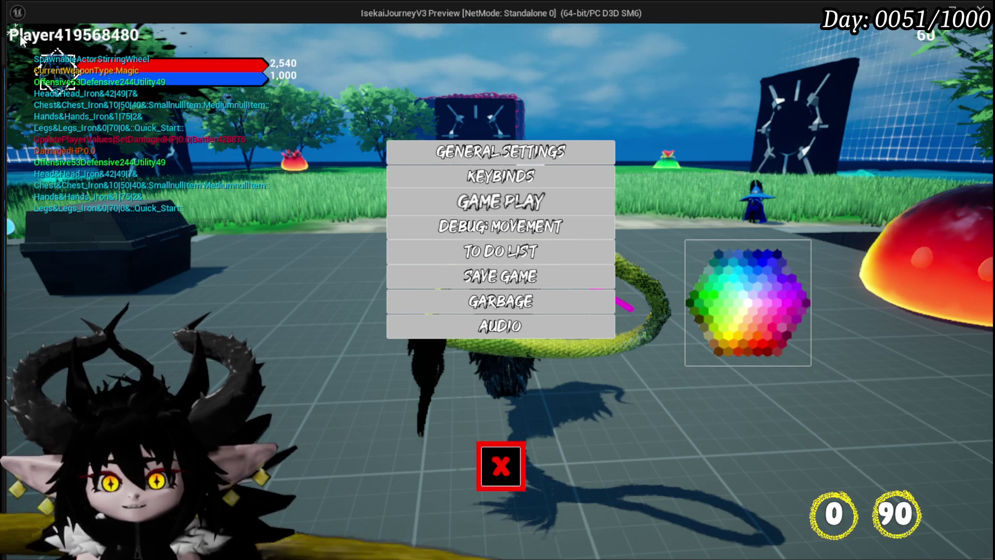
- Stop the game preview, save with Ctrl+S, and reopen the MW_ColorPicker blueprint
key(alt+Tab)
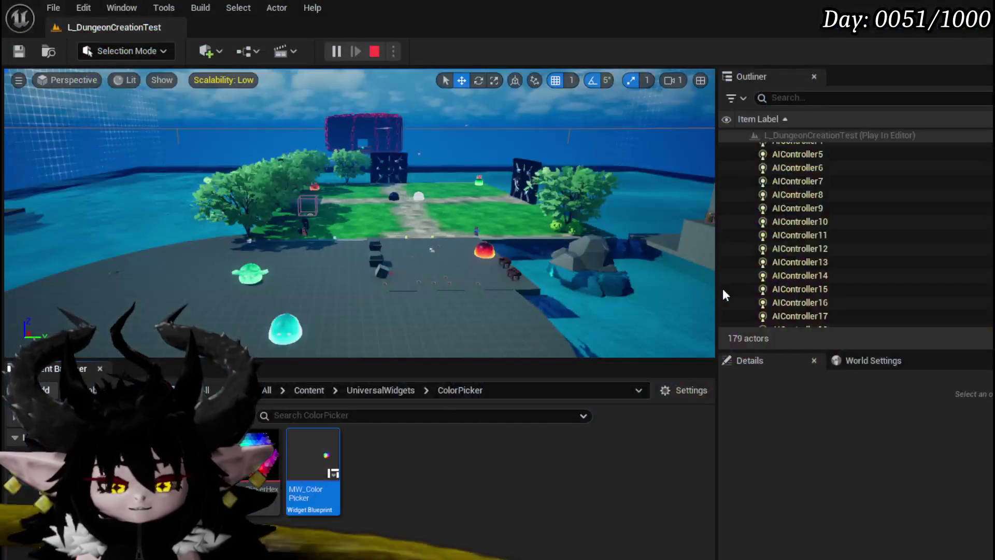
key(Escape)
key(ctrl+s)
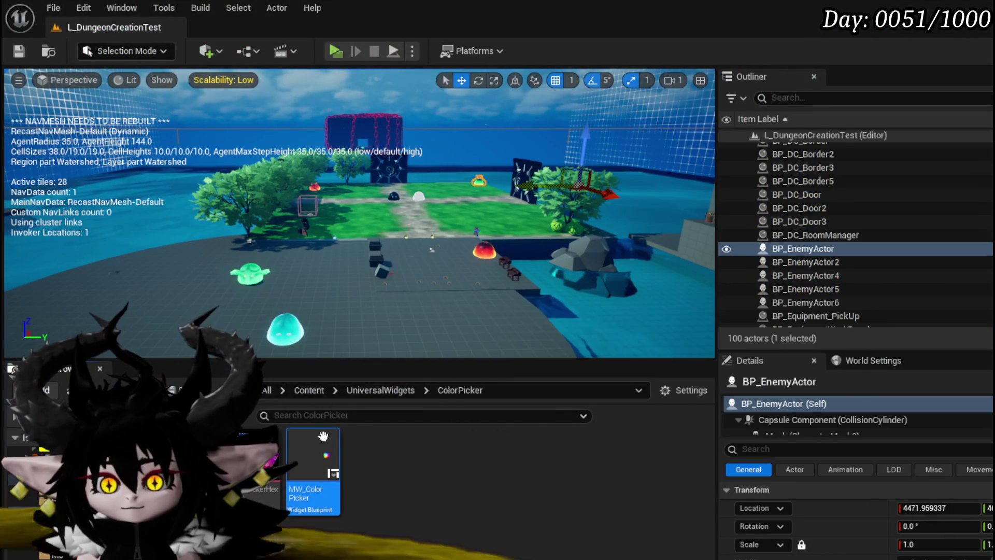
double_click(323, 436)
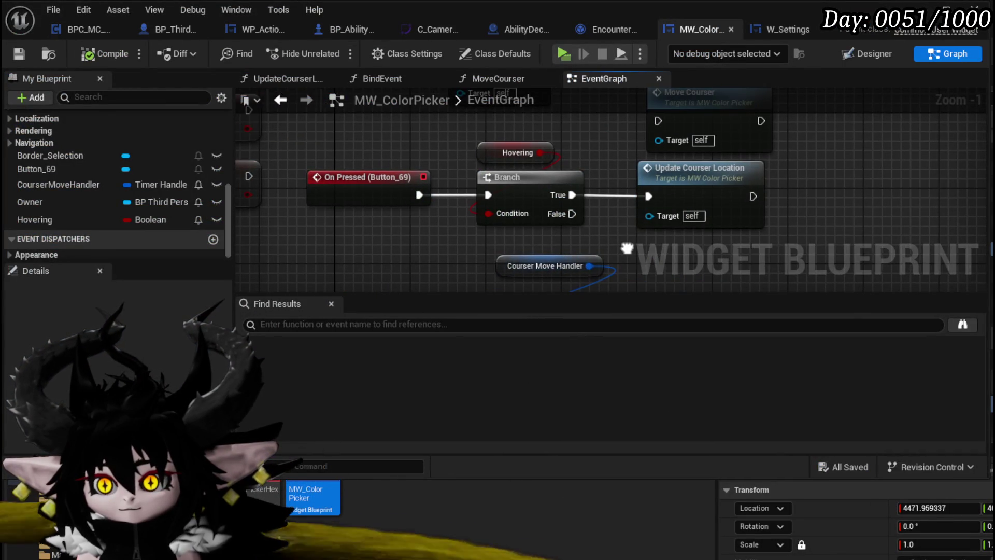
- In UpdateCourserLocation, add a Print String node after the SET timer node
double_click(684, 179)
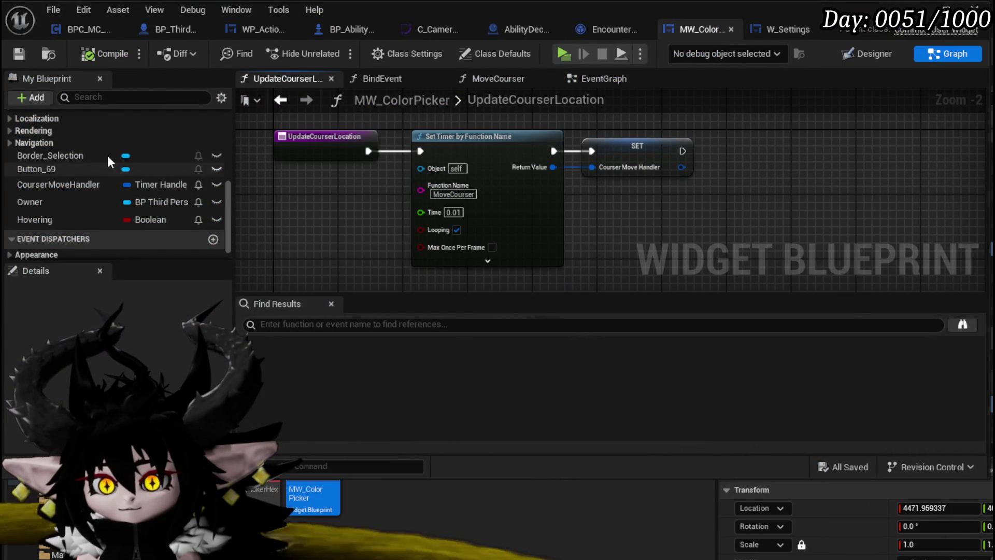
scroll(107, 148, up, 5)
right_click(73, 160)
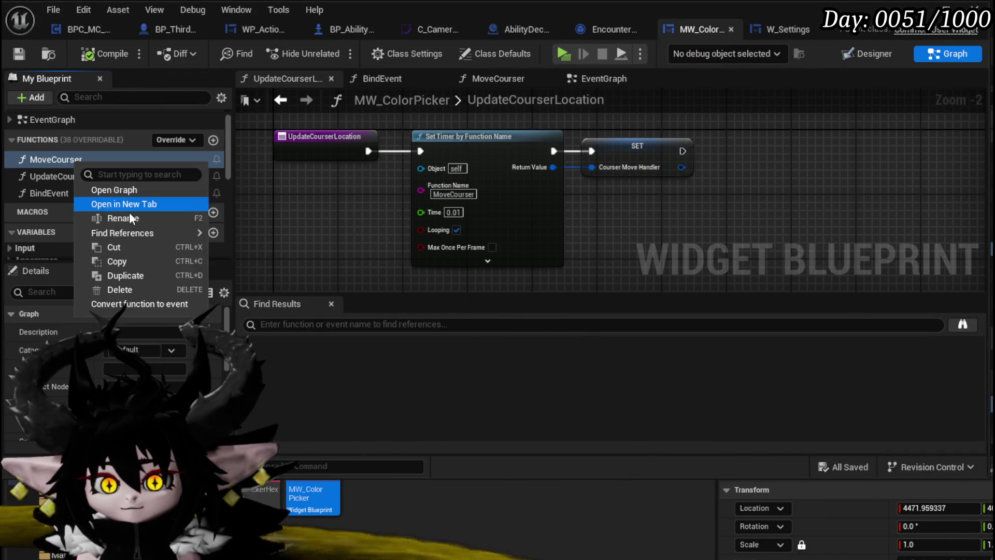
click(134, 218)
click(453, 194)
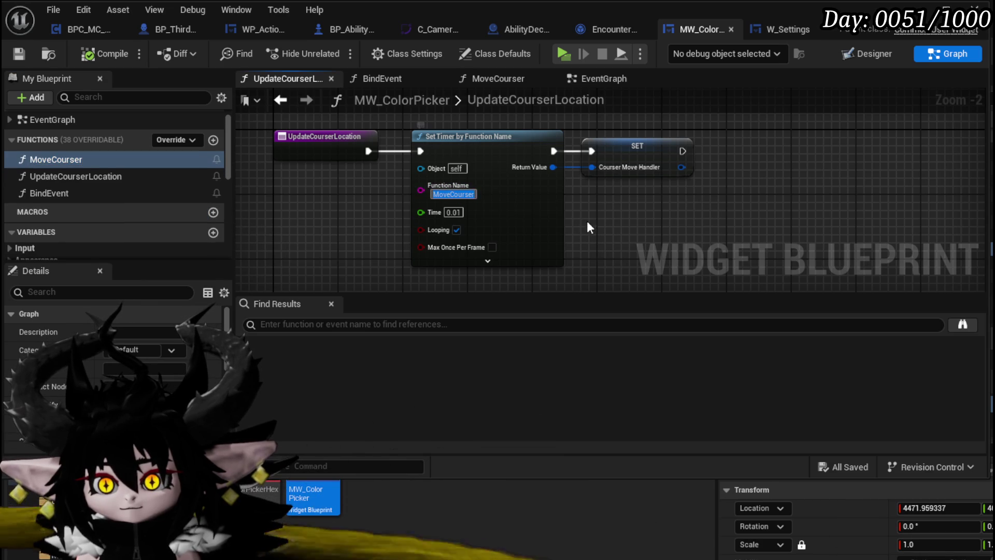
click(586, 222)
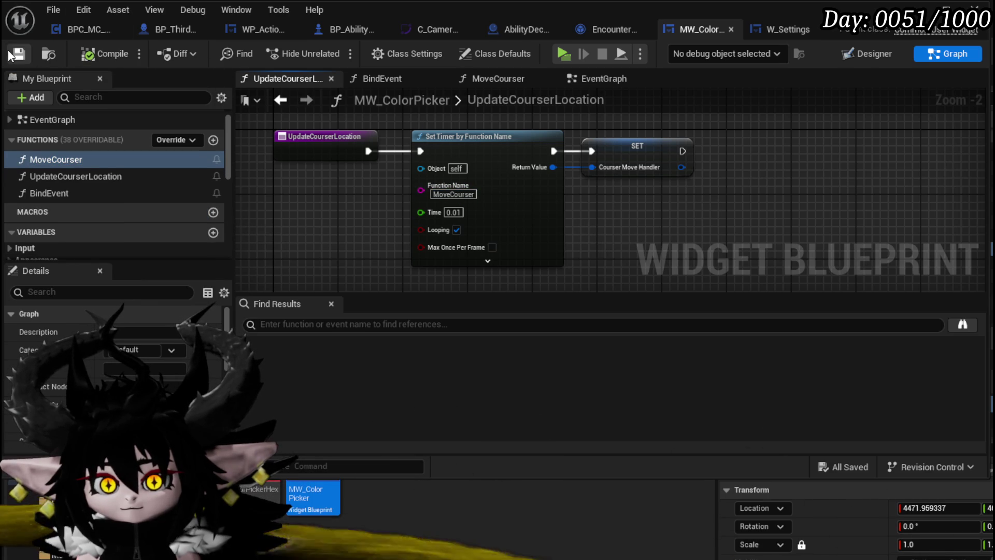
drag(786, 157, 787, 157)
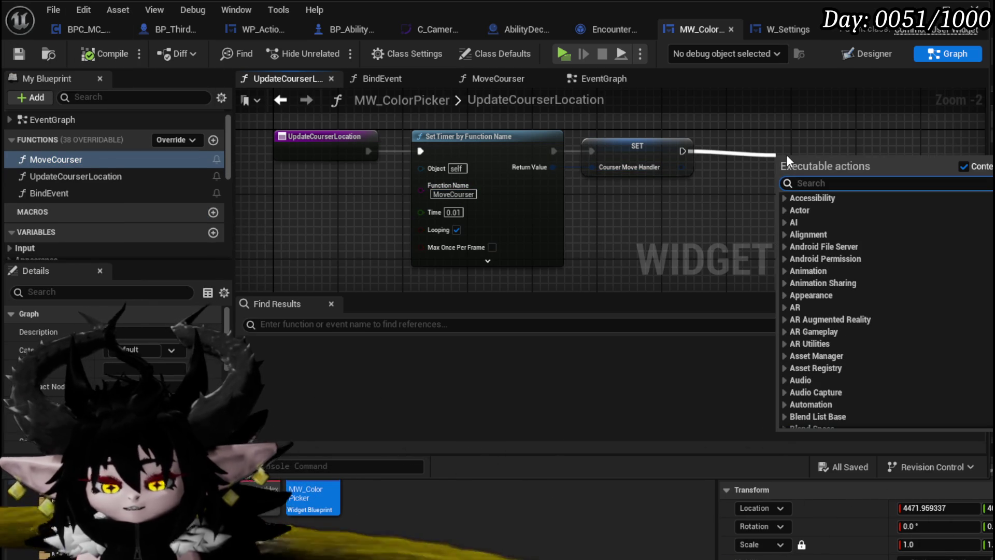
text(Print String)
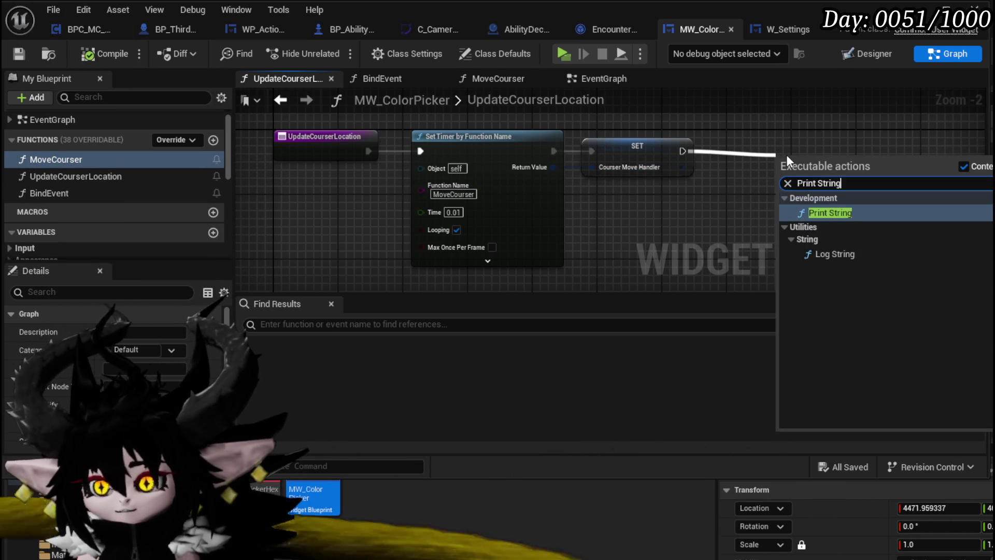
key(Return)
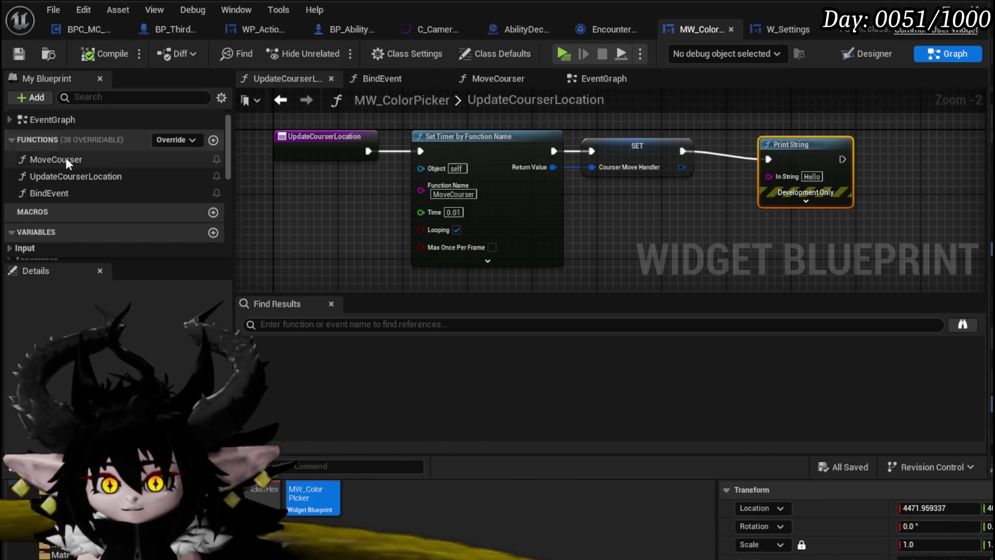
- Move MoveCourser's Hovering getter above the Branch and save the blueprint
double_click(129, 155)
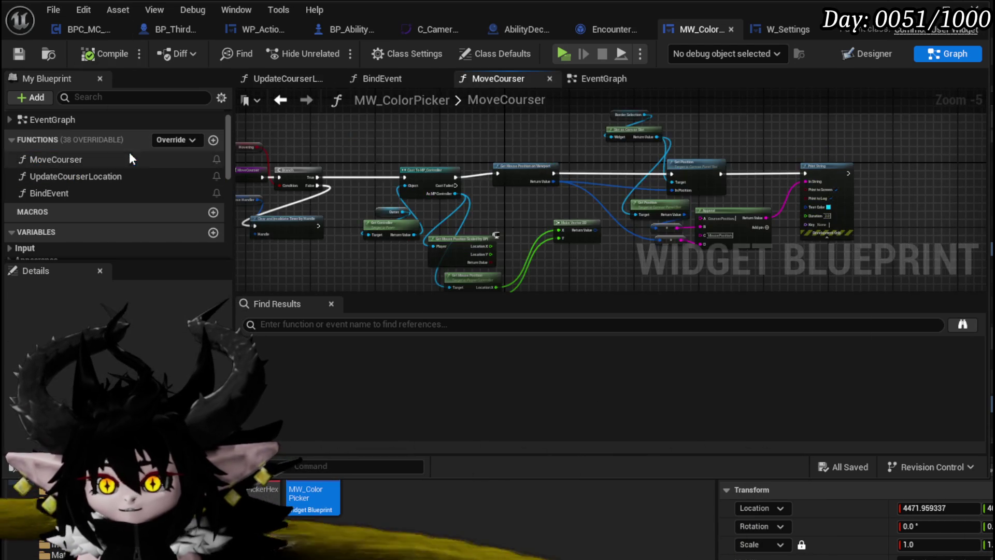
scroll(490, 164, up, 3)
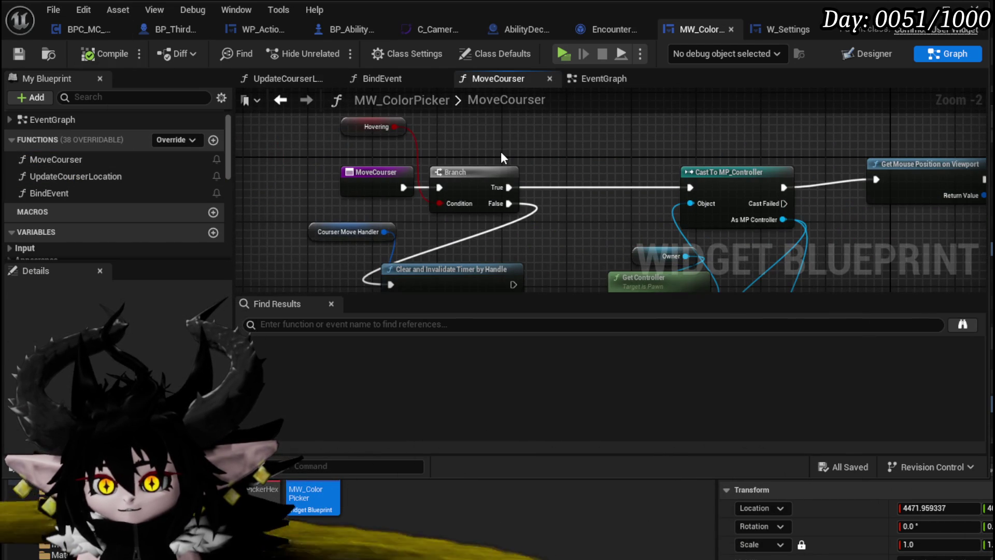
mouse_move(356, 131)
mouse_down()
mouse_move(444, 155)
mouse_move(503, 217)
mouse_move(348, 215)
mouse_move(445, 222)
mouse_up()
drag(412, 144, 395, 160)
click(474, 156)
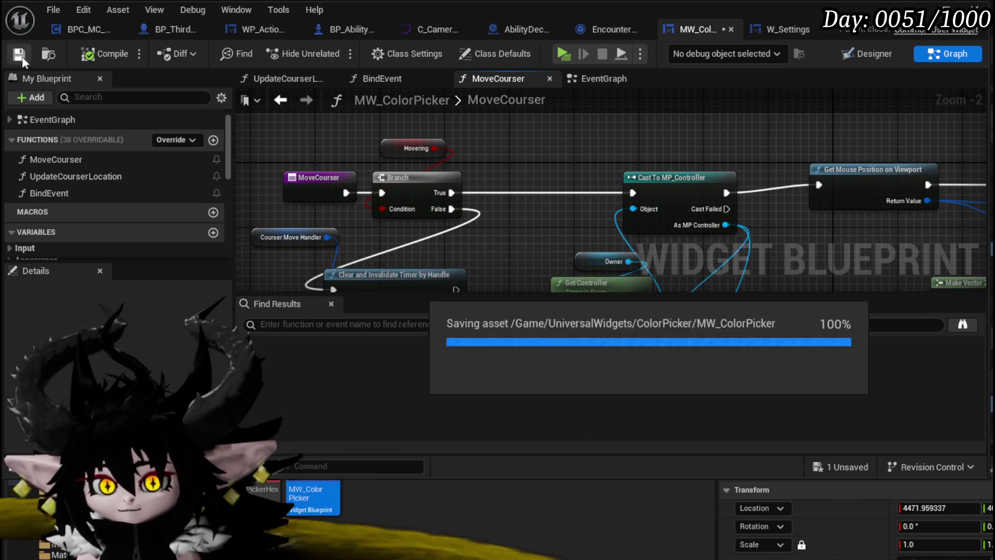
click(19, 54)
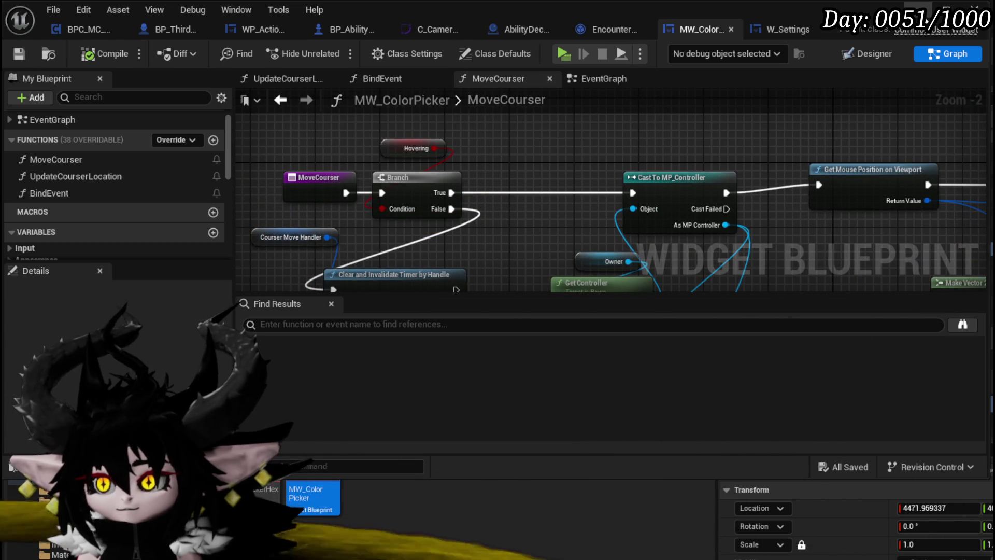
key(alt+p)
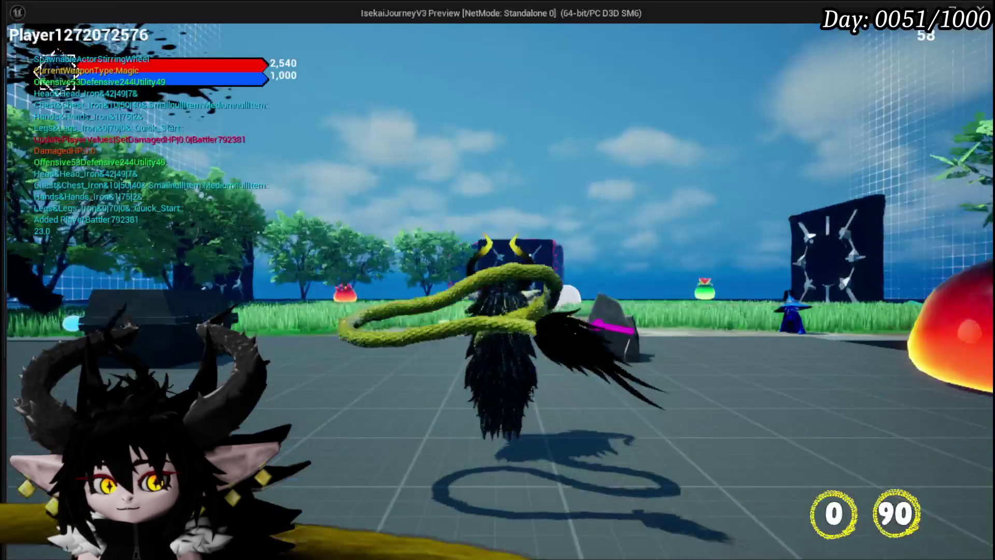
- Click the colour wheel in the in-game settings to log Hello prints, then stop and save
key(Tab)
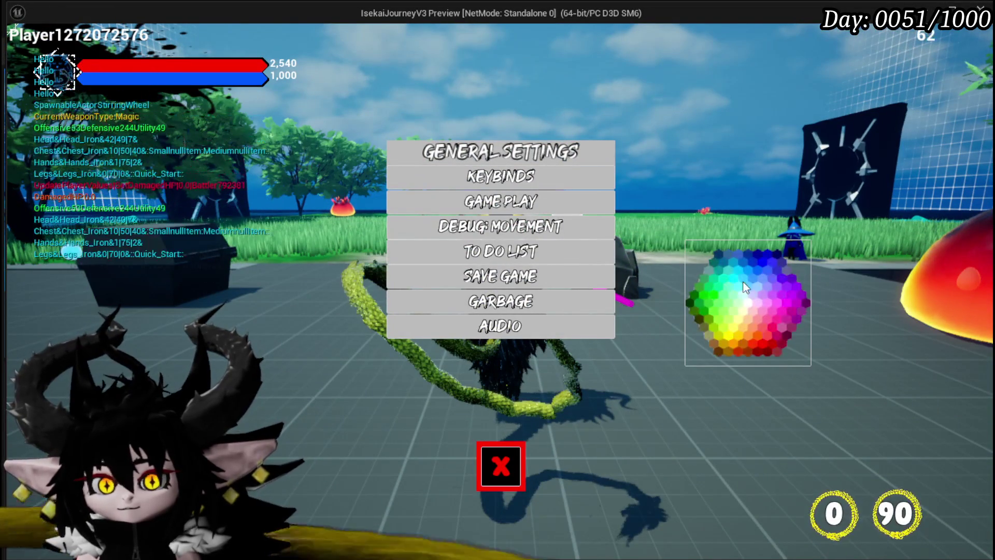
click(746, 287)
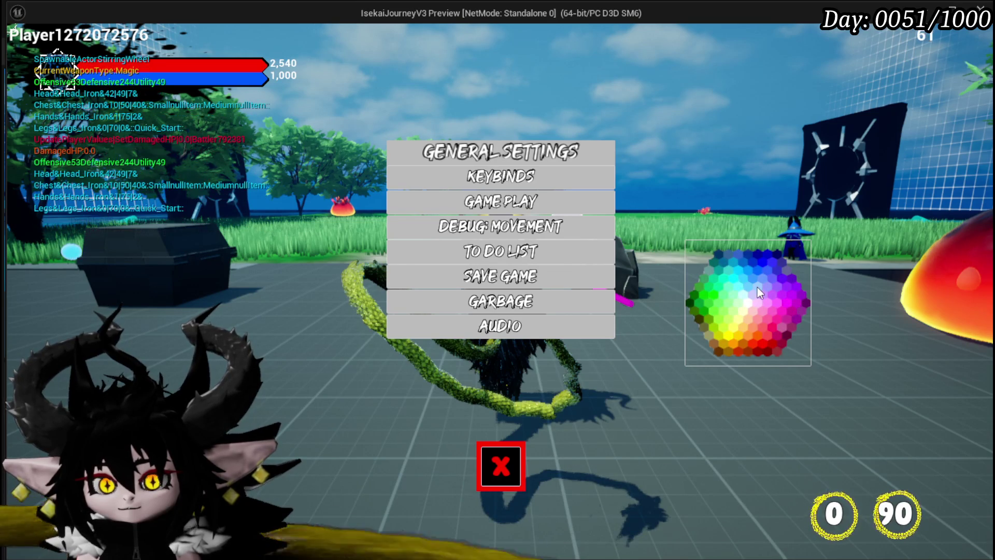
key(Escape)
key(ctrl+s)
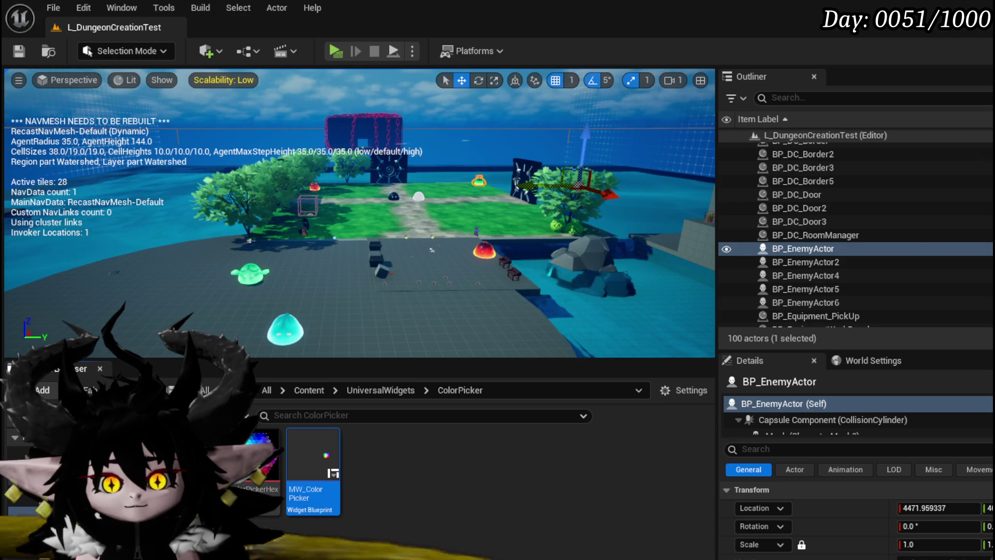
key(alt+Tab)
- In the EventGraph, disconnect On Unhovered's exec wire from the SET Hovering node
right_click(519, 215)
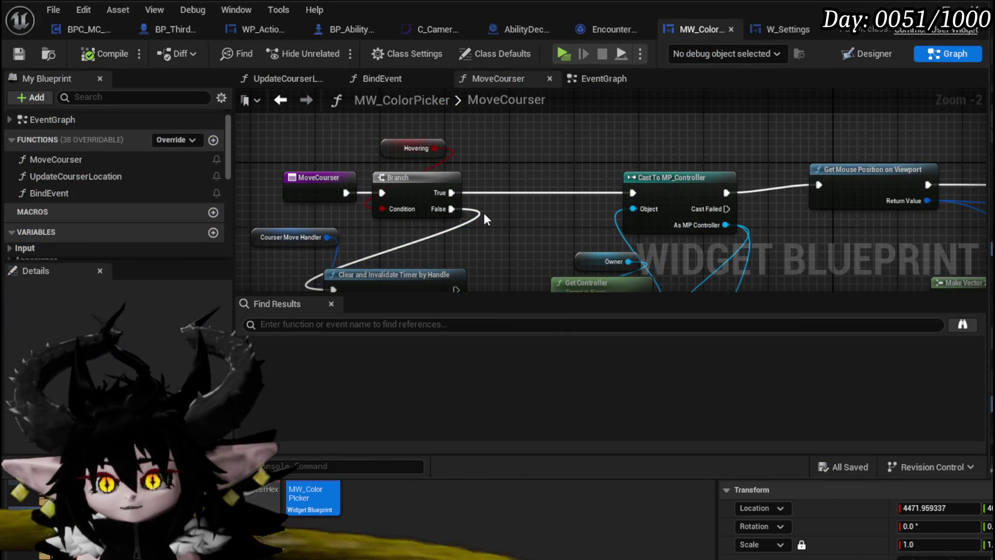
drag(472, 222, 480, 216)
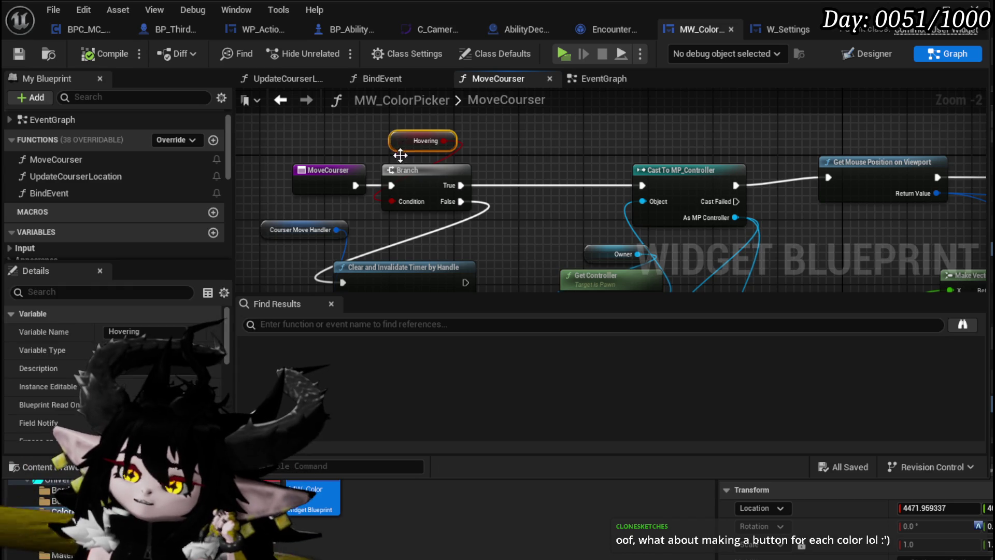
click(605, 75)
drag(282, 224, 646, 262)
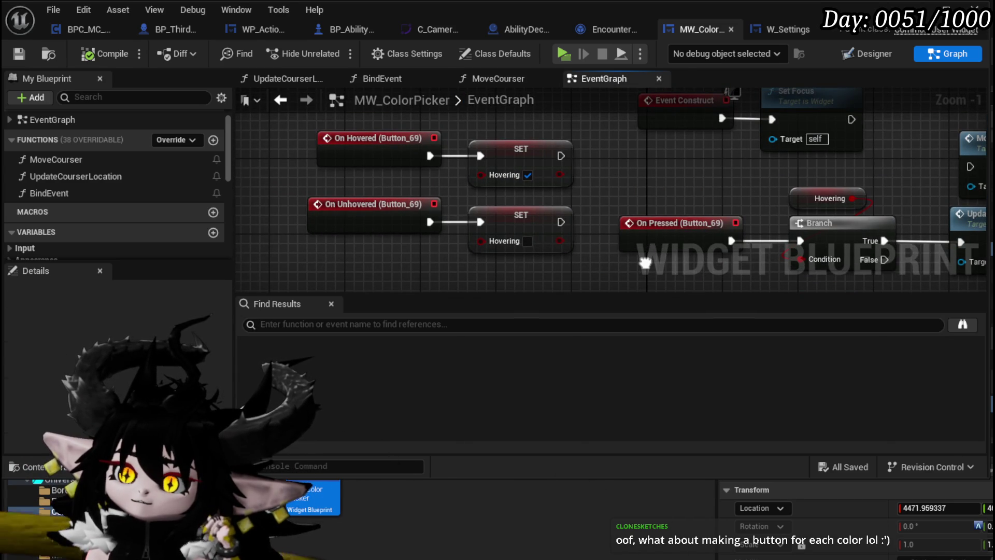
drag(645, 261, 638, 260)
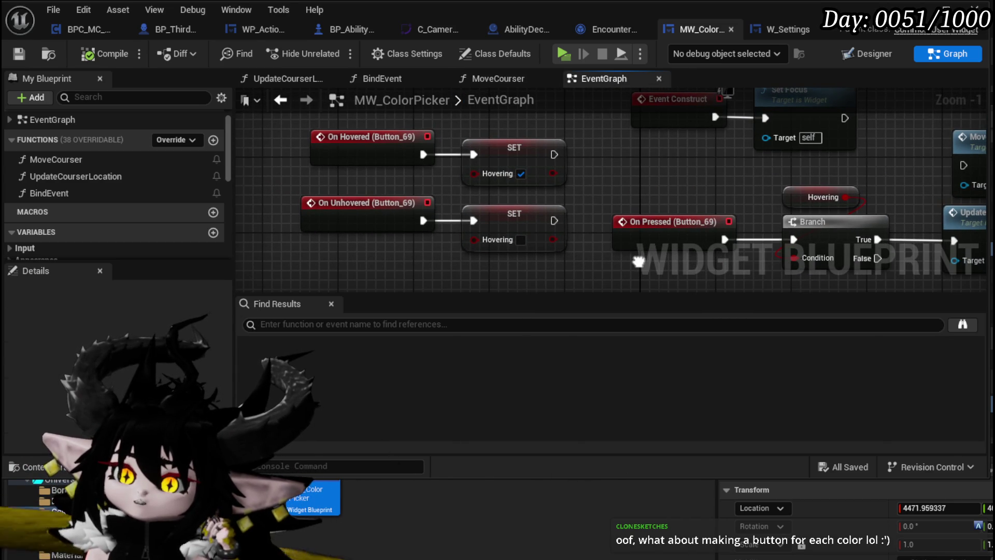
drag(536, 206, 529, 235)
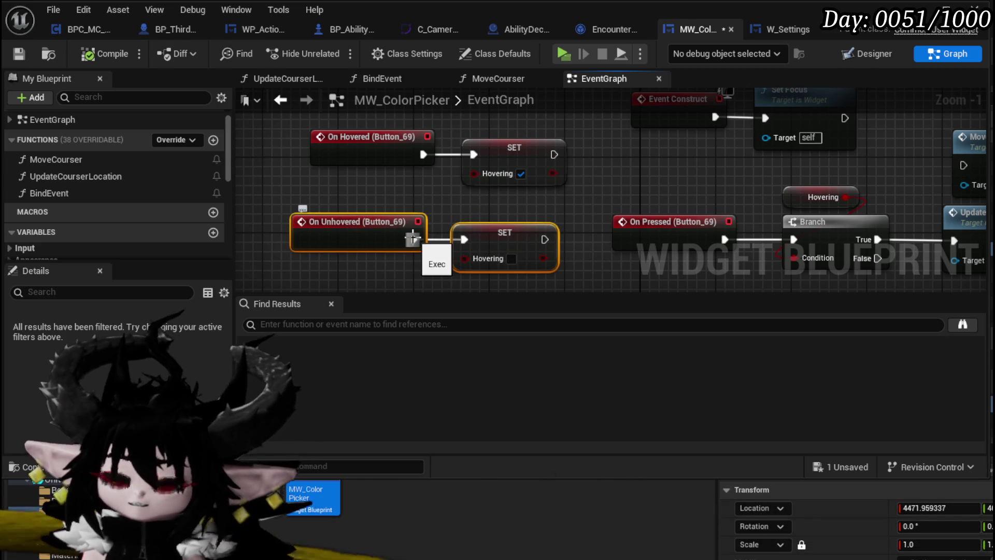
alt+click(414, 239)
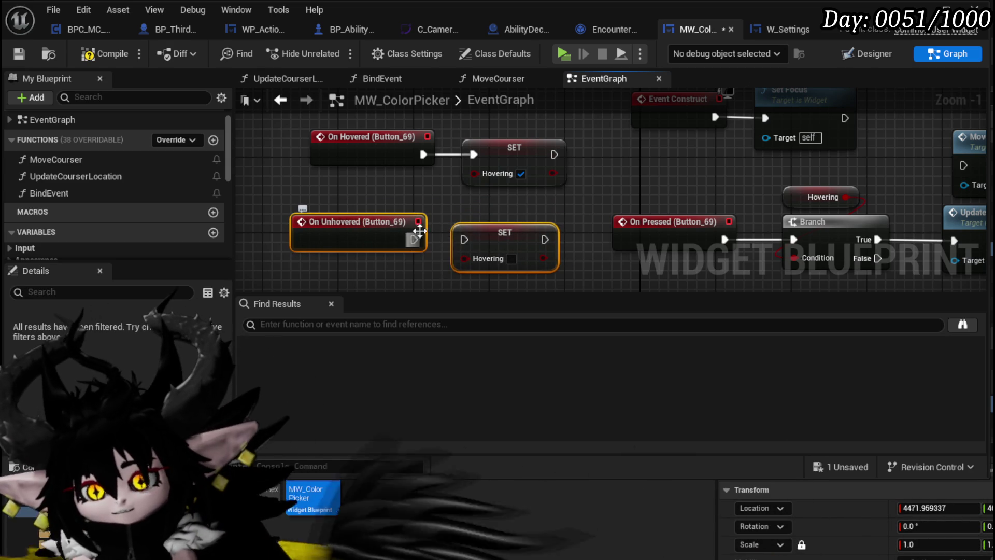
- Compile and save MW_ColorPicker, then launch the game preview
click(101, 51)
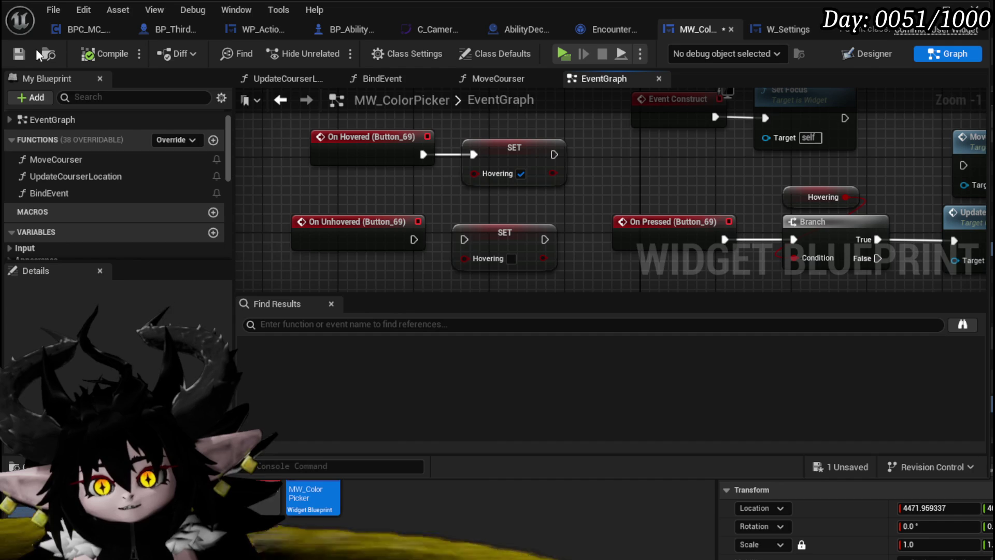
click(18, 53)
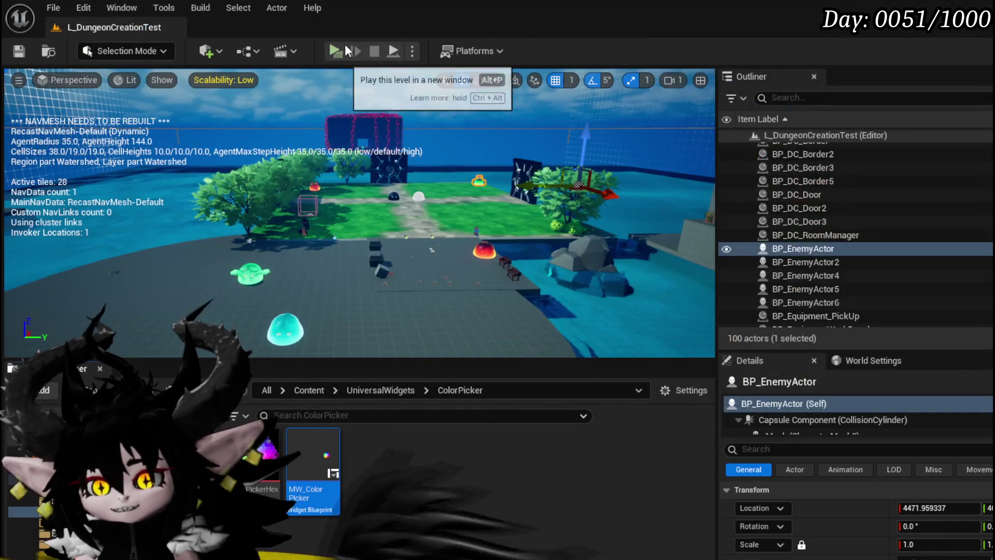
click(344, 44)
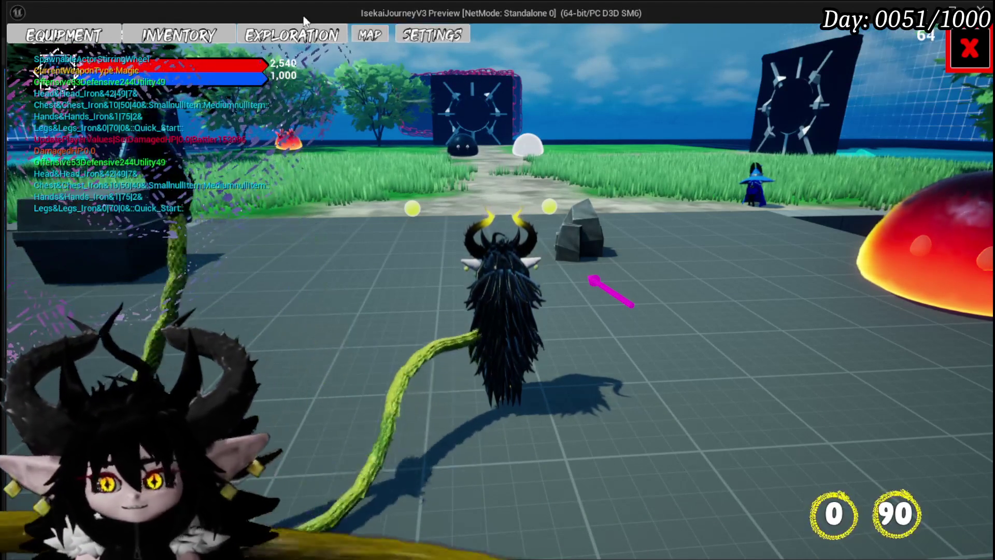
- Open the in-game Settings, click the colour wheel several times, then stop the preview
click(965, 52)
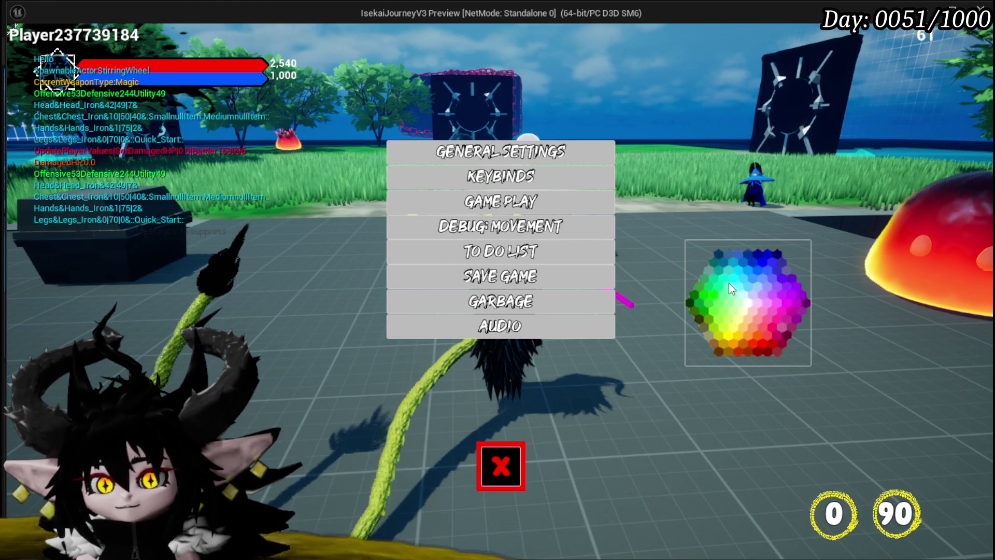
click(744, 307)
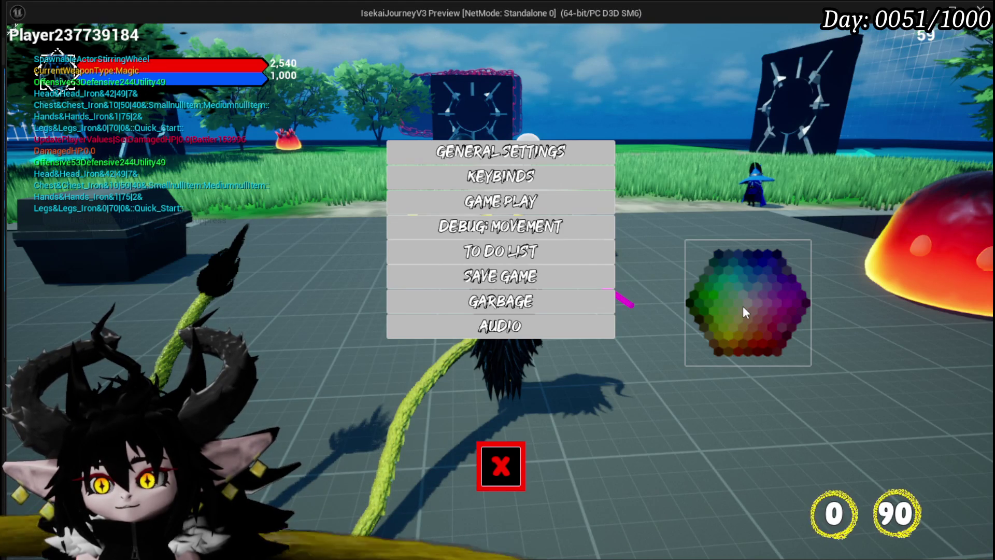
click(742, 306)
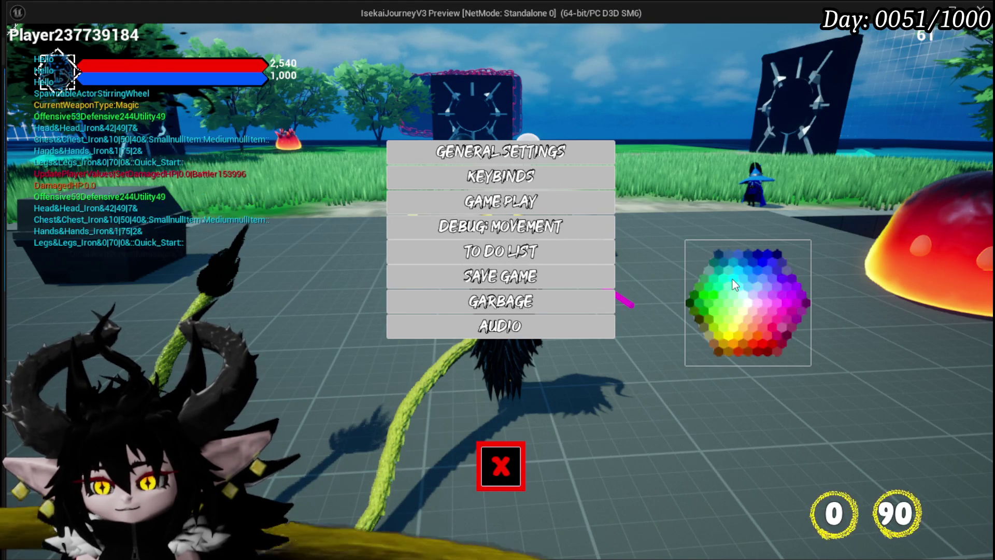
click(732, 280)
click(732, 280)
click(733, 280)
key(Escape)
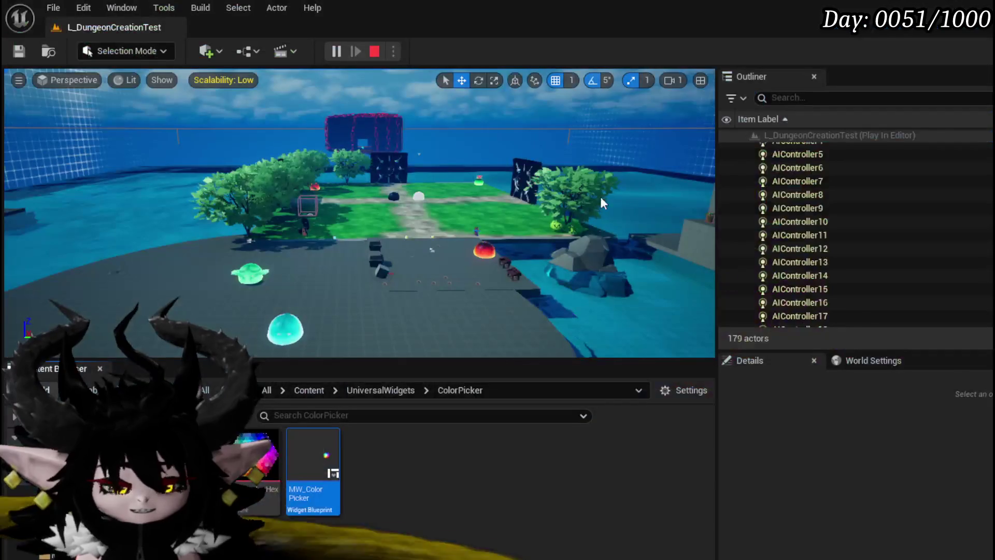
- In Update Courser Location, enable Max Once Per Frame on the Set Timer node
double_click(313, 453)
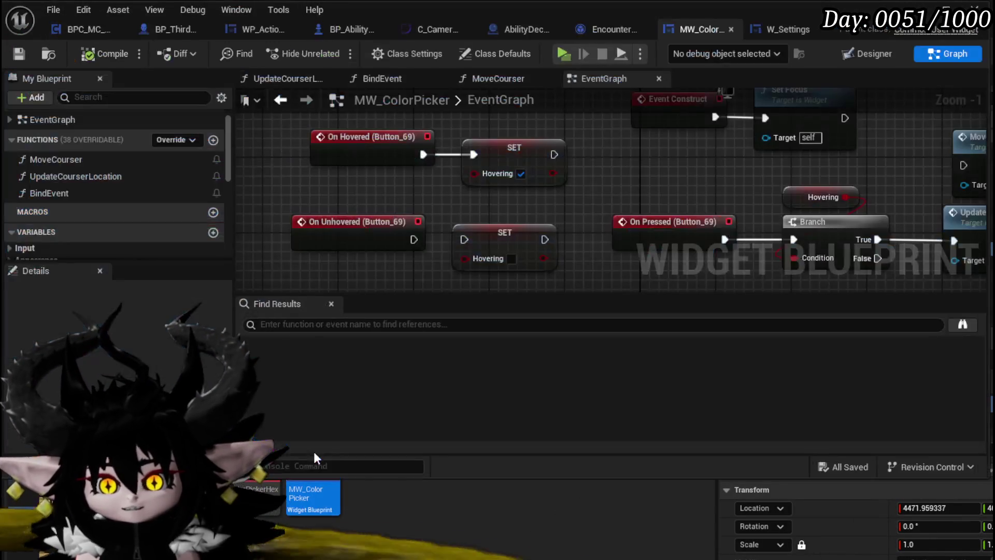
drag(577, 183, 409, 171)
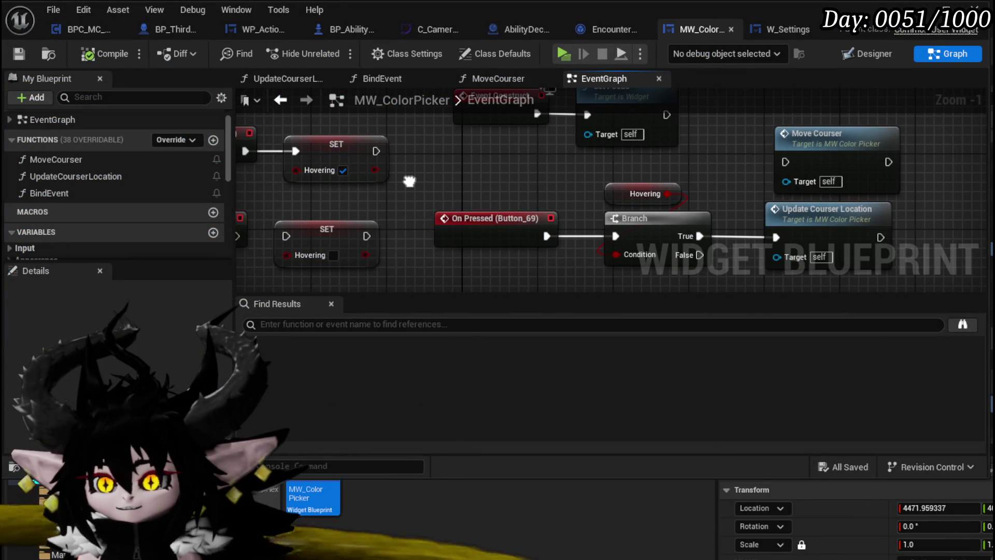
double_click(825, 218)
click(798, 143)
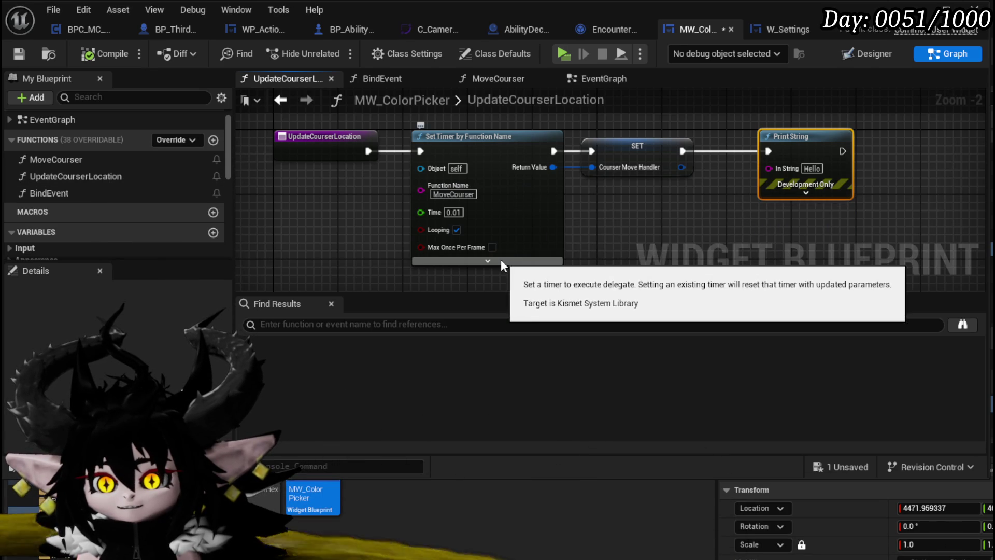
click(487, 261)
mouse_move(616, 251)
mouse_down()
mouse_move(604, 212)
mouse_move(596, 244)
mouse_up()
click(482, 207)
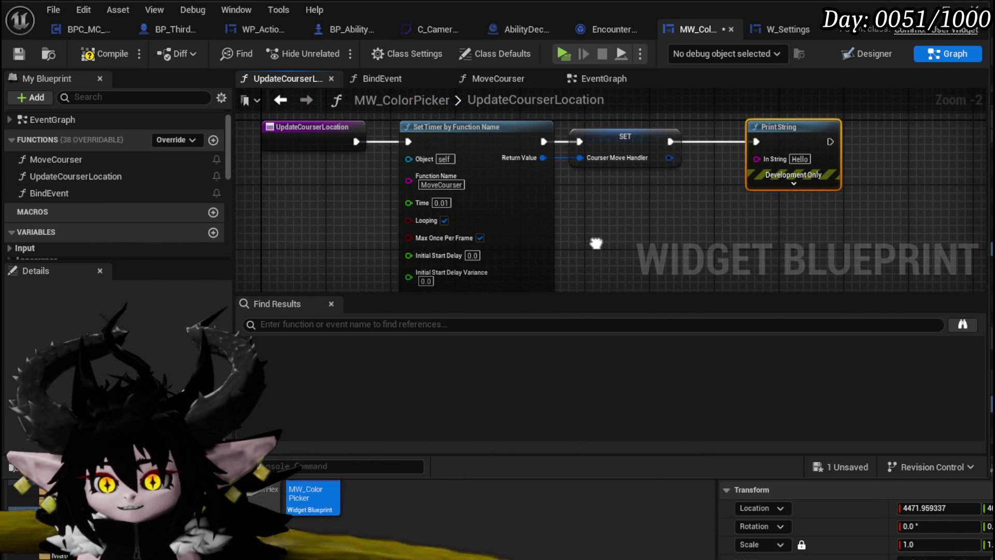
drag(691, 238, 755, 199)
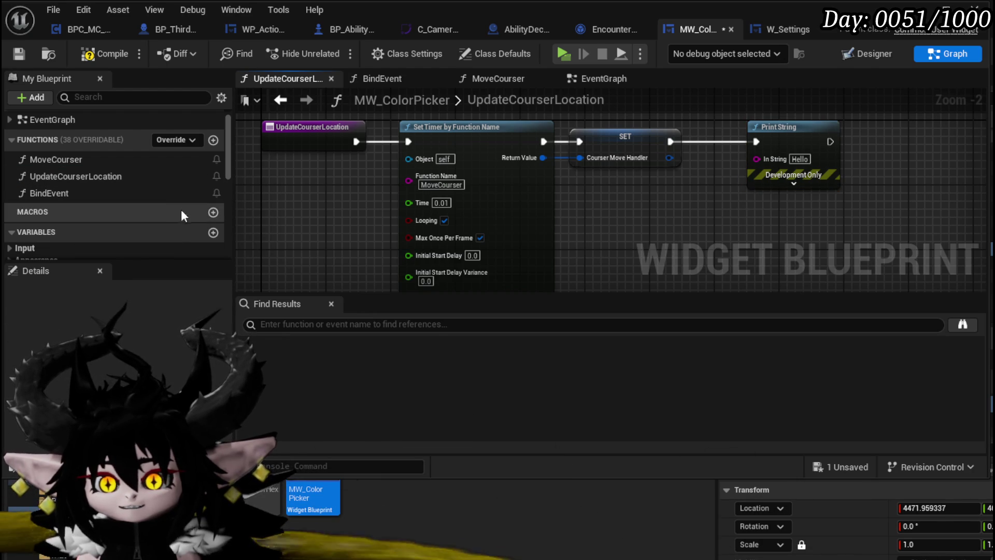
- Add a breakpoint on the MoveCourser function's entry node
right_click(101, 177)
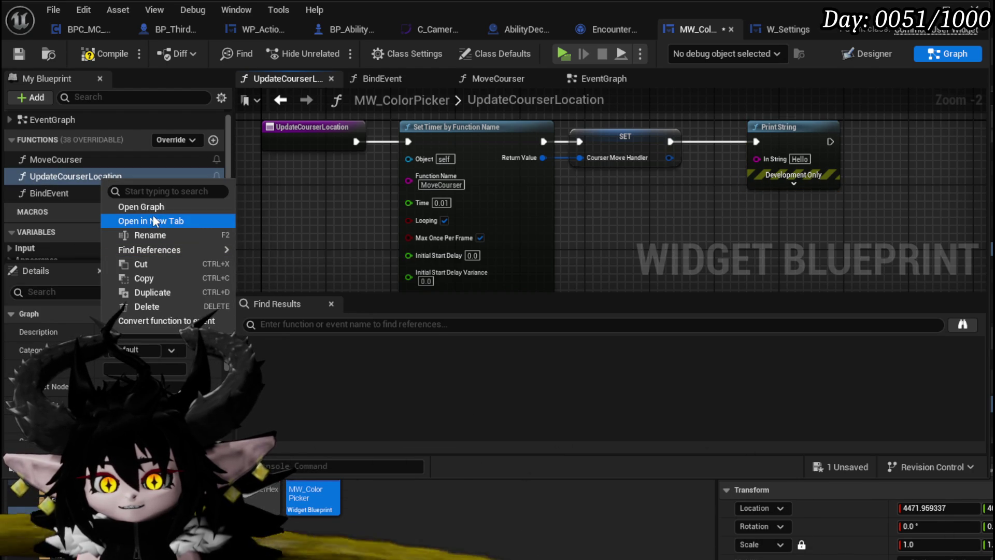
click(70, 173)
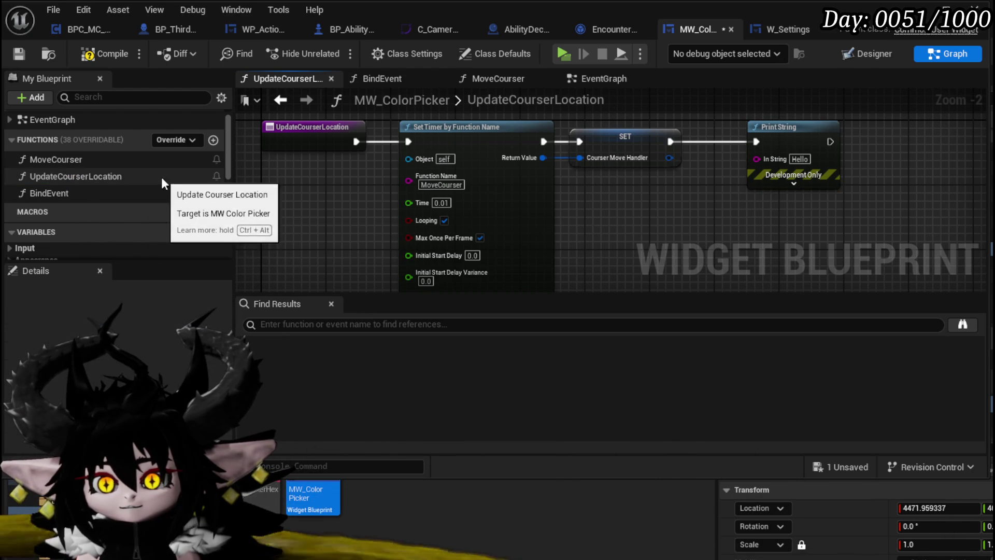
double_click(73, 161)
right_click(328, 170)
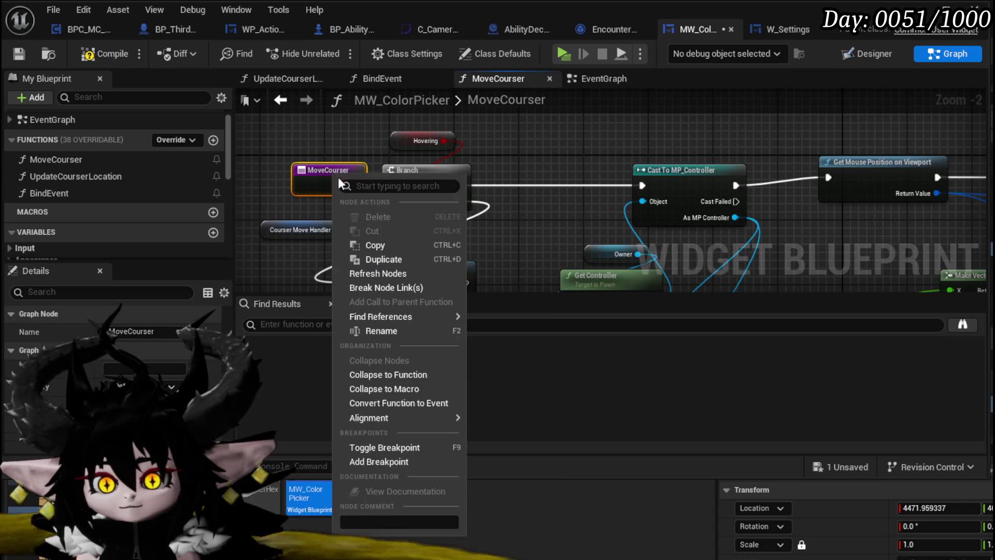
click(365, 460)
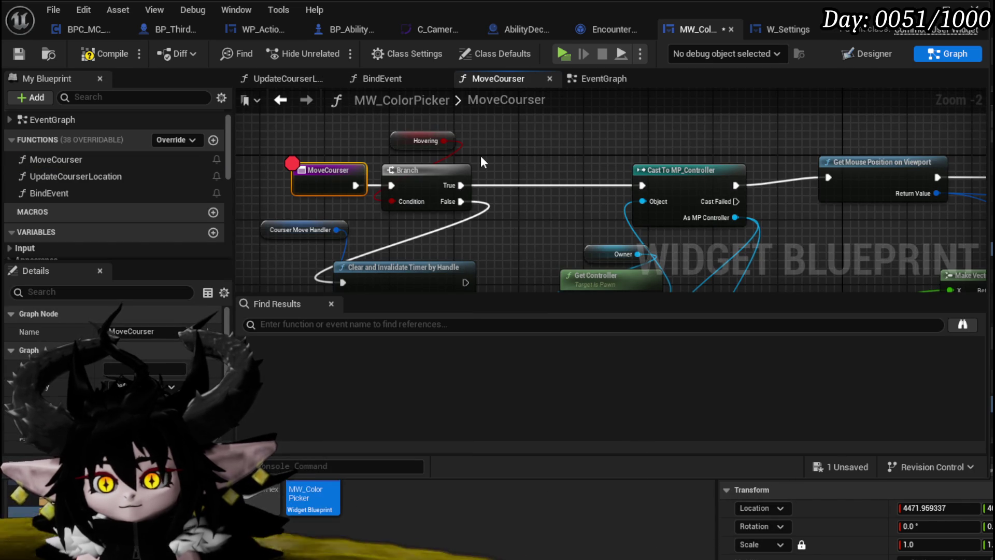
- Chain a pasted Print String after Clear and Invalidate Timer with the text 'Canceled'
key(ctrl+v)
mouse_move(778, 156)
mouse_down()
mouse_move(311, 155)
mouse_move(884, 148)
mouse_up()
mouse_move(244, 151)
mouse_down()
mouse_move(567, 151)
mouse_move(534, 250)
mouse_up()
mouse_move(566, 155)
mouse_down()
mouse_move(565, 237)
mouse_move(503, 247)
mouse_move(513, 250)
mouse_up()
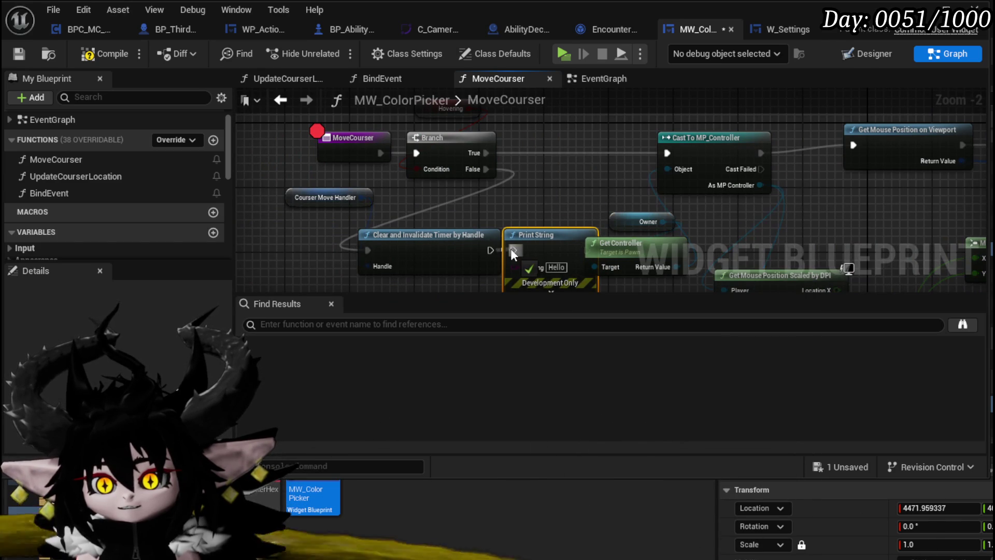
click(556, 267)
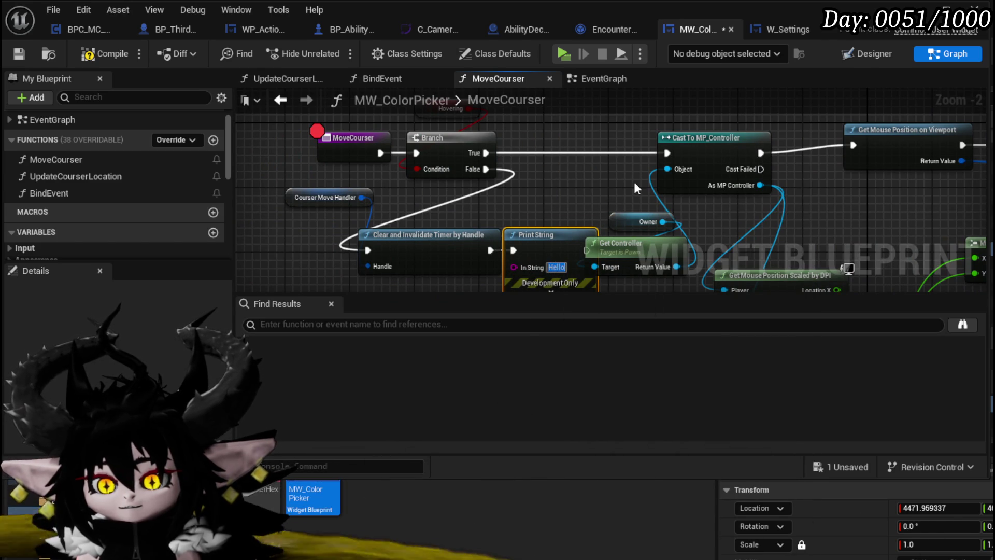
text(Canceled)
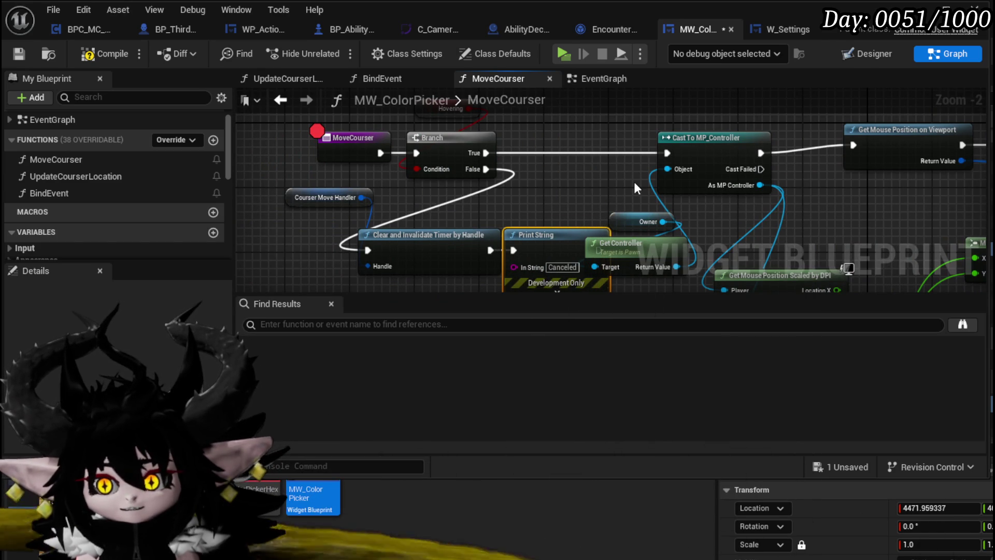
key(Return)
mouse_move(307, 271)
mouse_down()
mouse_move(567, 198)
mouse_move(431, 244)
mouse_up()
- Compile and save the widget, minimize the blueprint editor, and start play with Alt+P
click(103, 53)
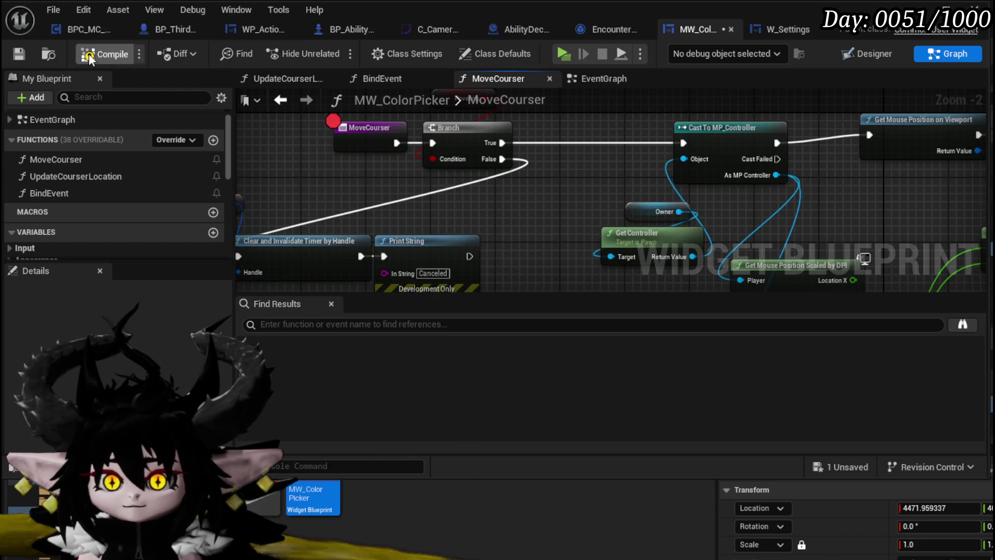
click(15, 54)
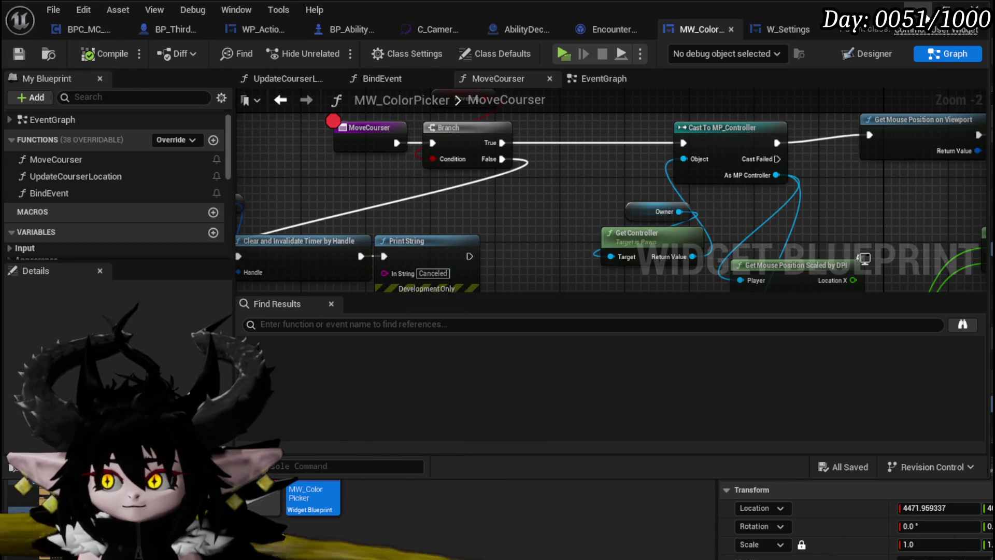
click(917, 11)
key(alt+p)
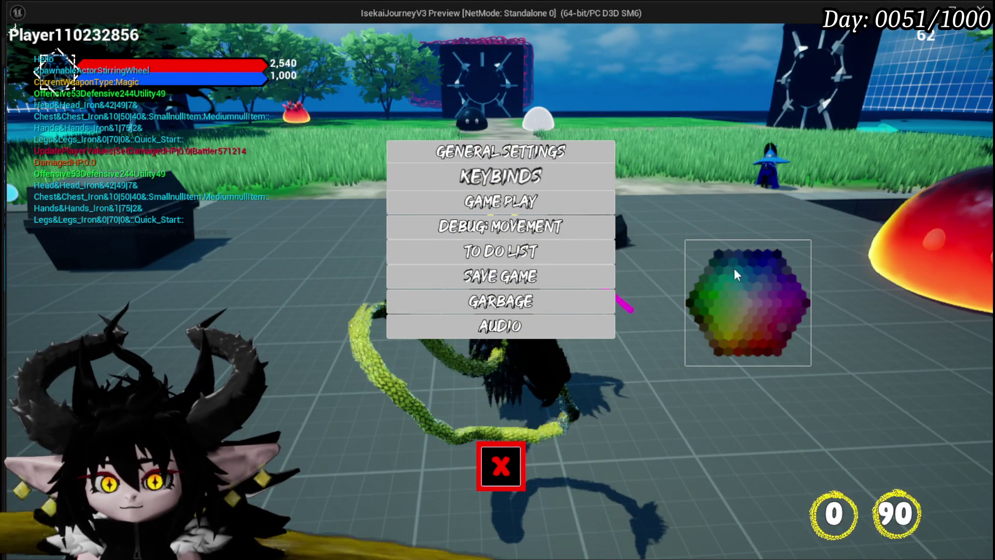
- Click the colour wheel twice in game, stop play, and save all packages
click(735, 309)
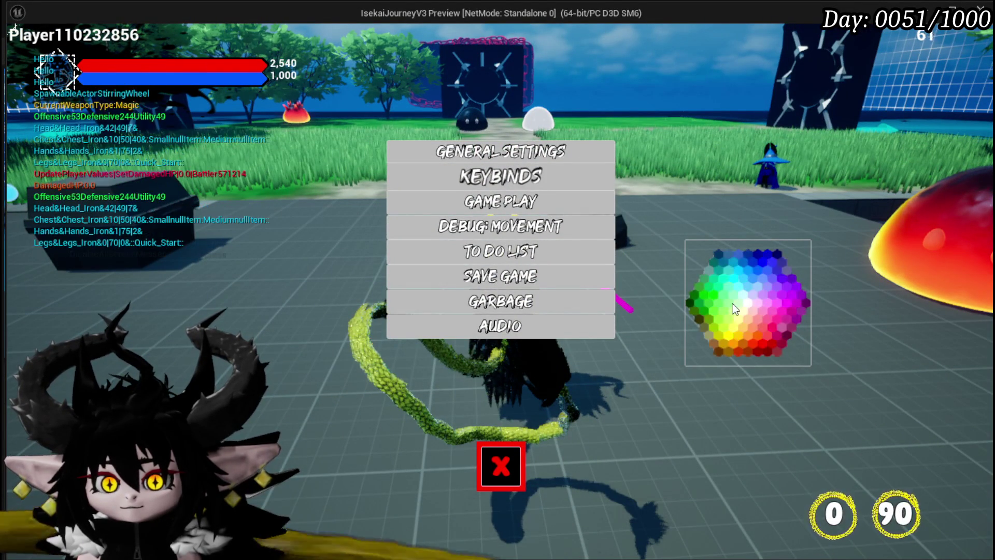
click(735, 309)
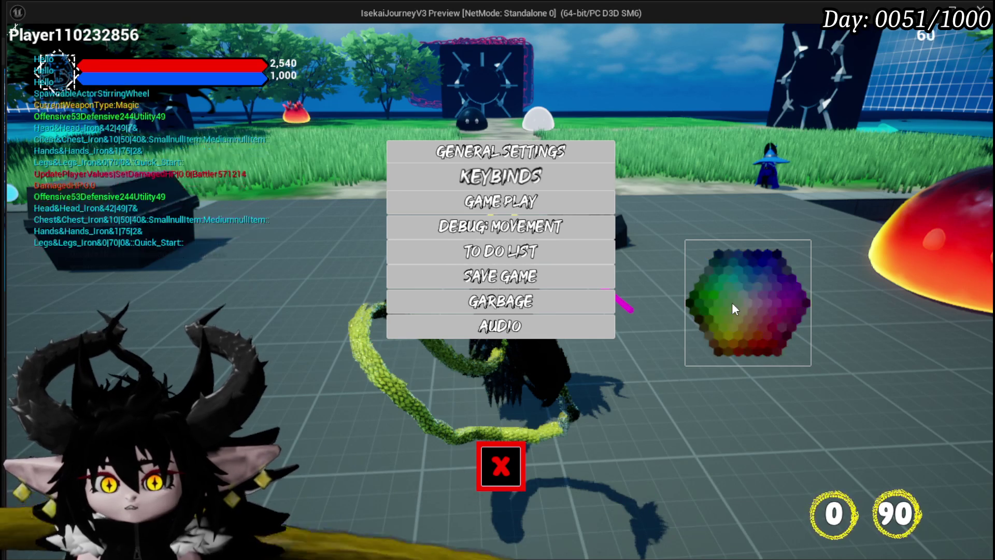
key(Escape)
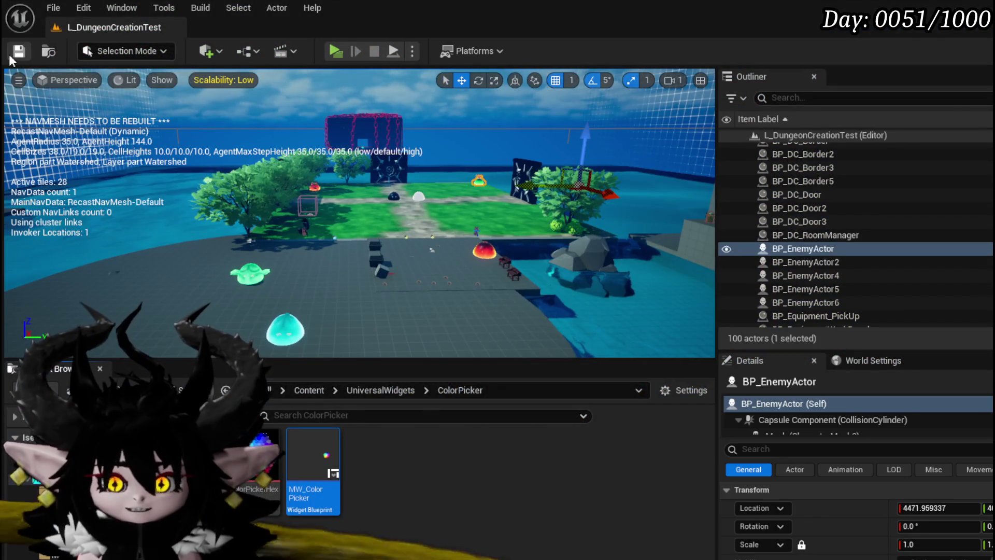
key(ctrl+s)
- In UpdateCourserLocation, place a MoveCourser call right after the Hello Print String
double_click(317, 445)
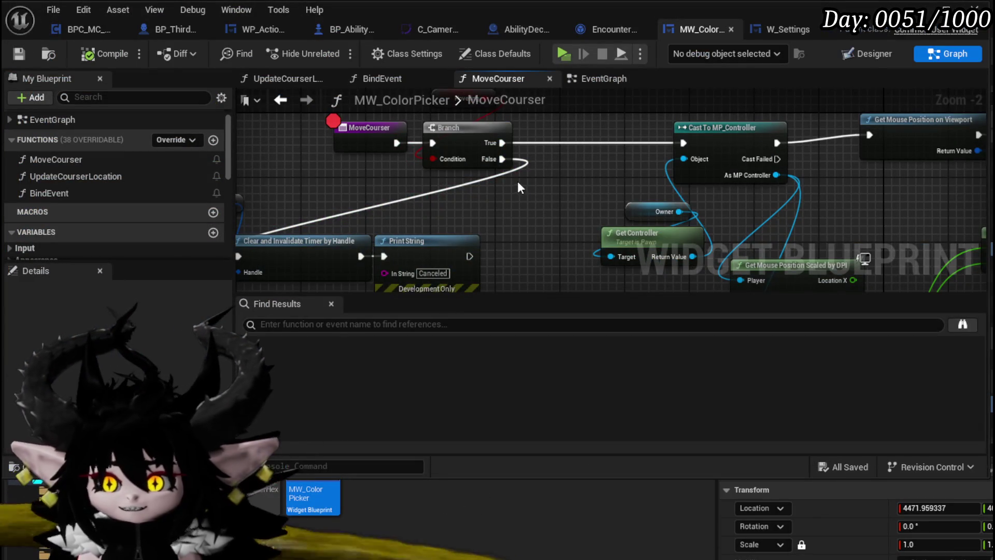
drag(336, 188, 401, 231)
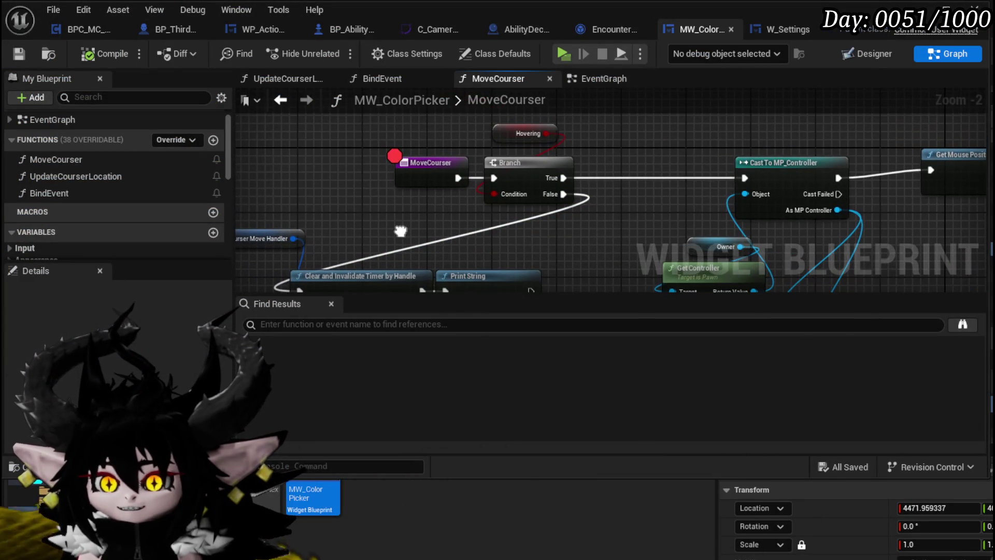
click(418, 180)
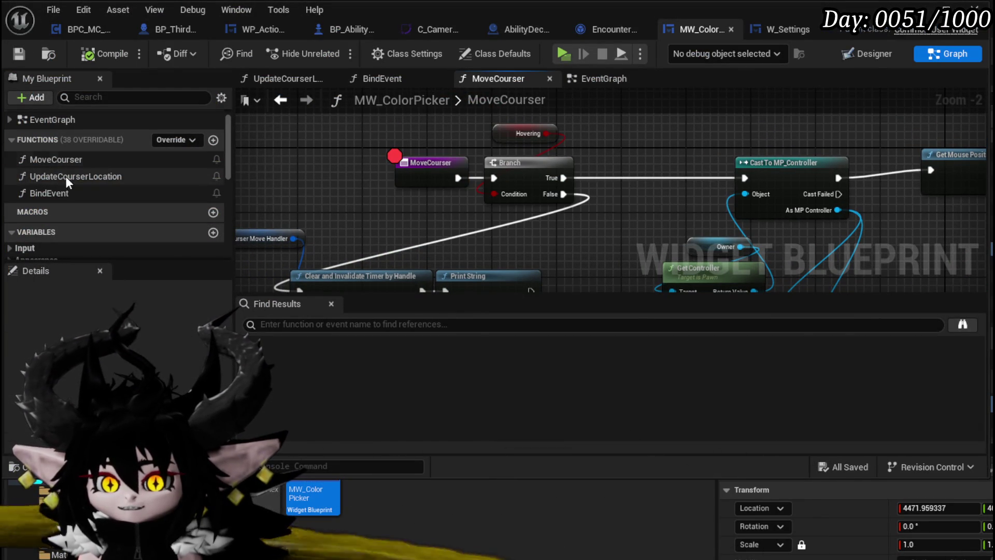
double_click(75, 176)
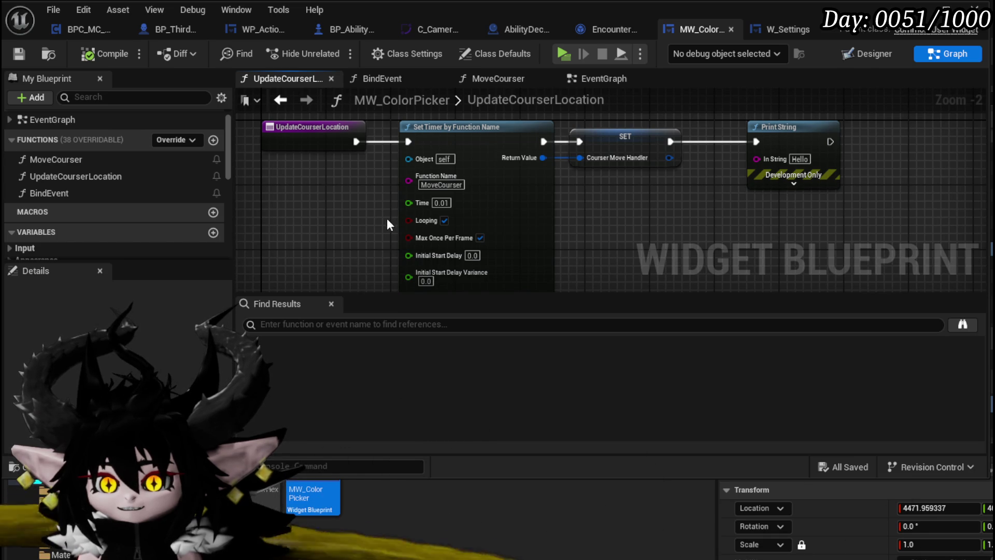
mouse_move(404, 226)
mouse_down()
mouse_move(370, 191)
mouse_move(385, 234)
mouse_up()
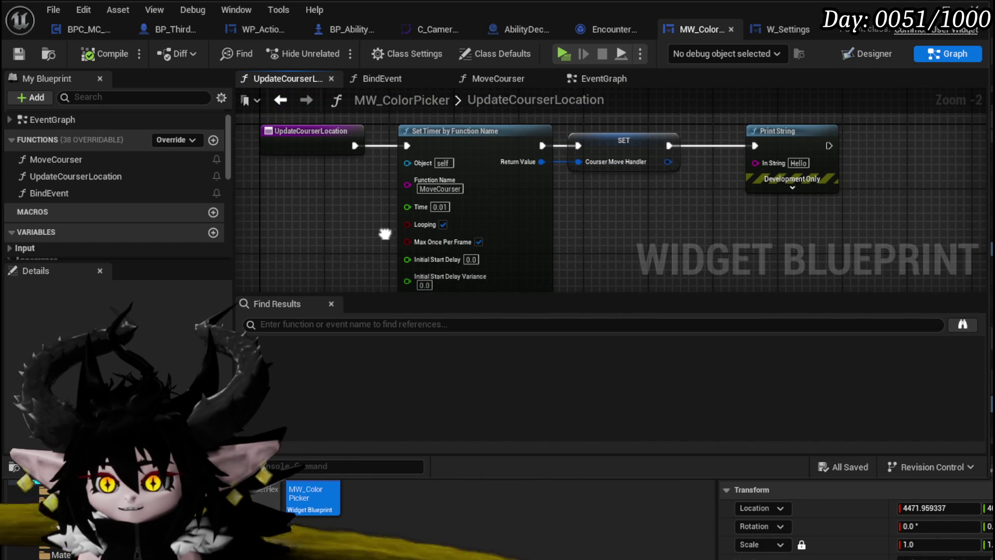
mouse_move(89, 163)
mouse_down()
mouse_move(868, 138)
mouse_move(874, 164)
mouse_up()
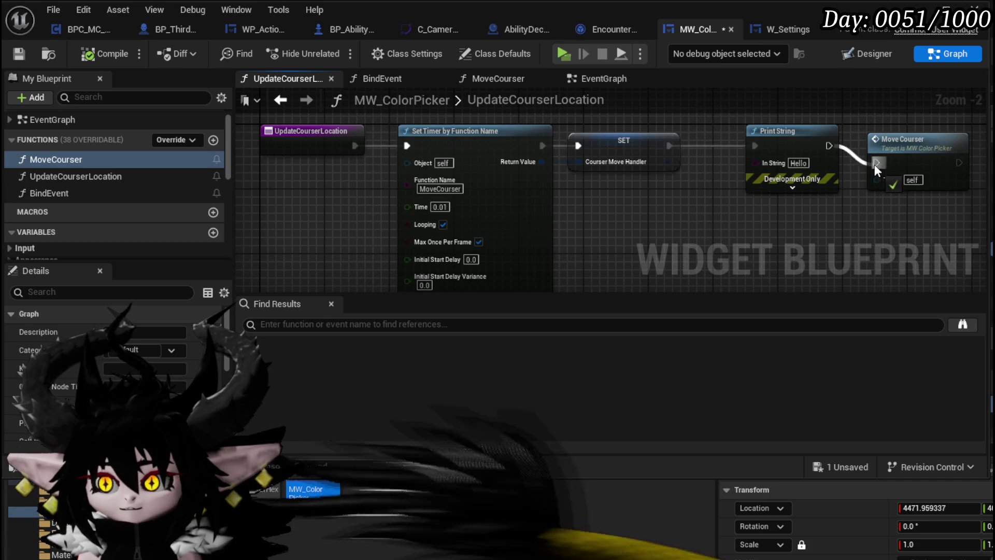
- Compile the widget, hide the blueprint editor, and relaunch the game
click(99, 53)
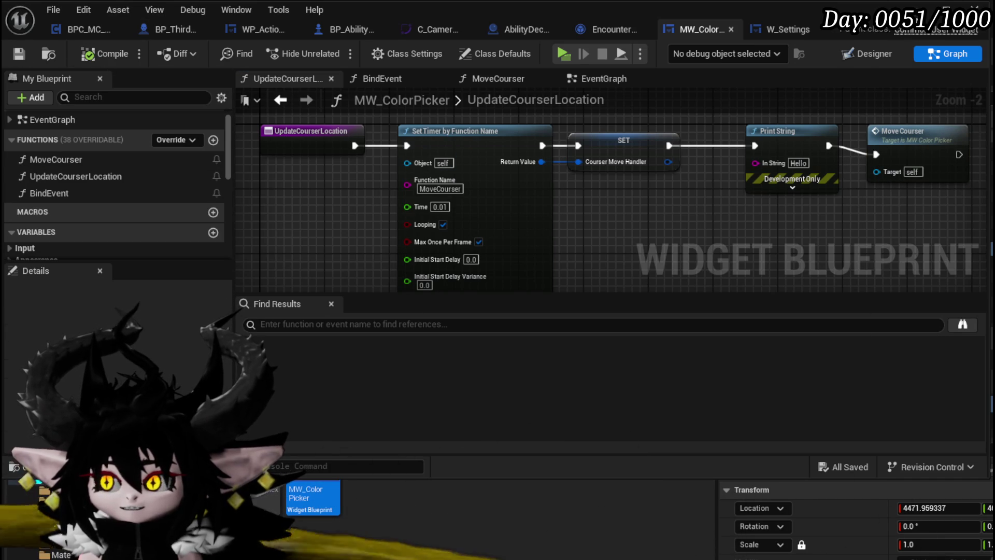
click(927, 8)
click(337, 50)
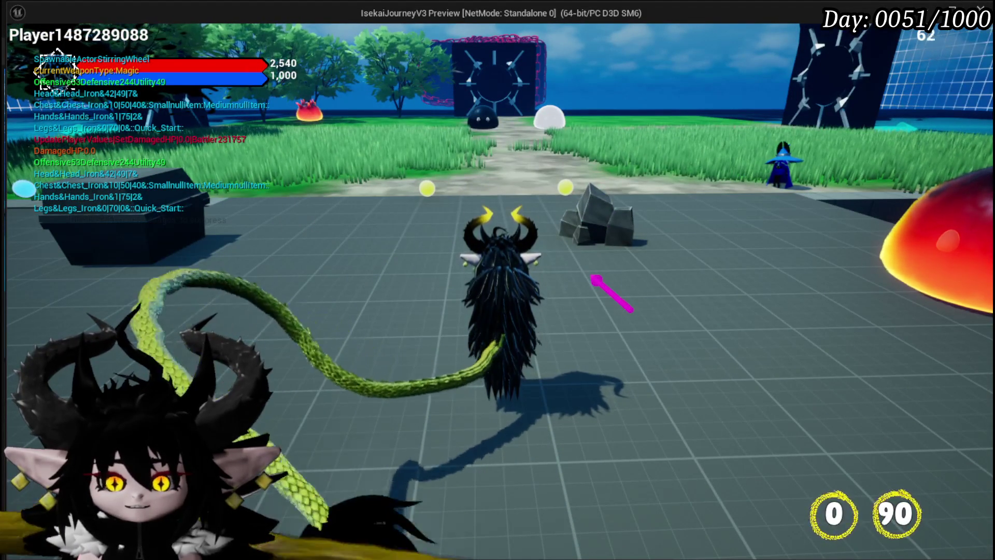
- Open in-game settings, resume past the breakpoint, and rearrange MoveCourser's nodes before saving
key(Tab)
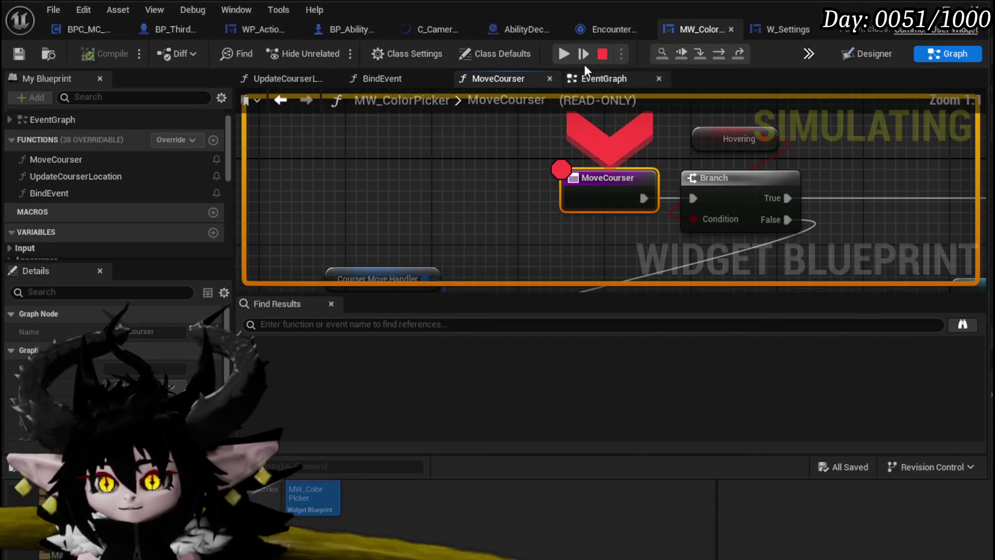
click(564, 53)
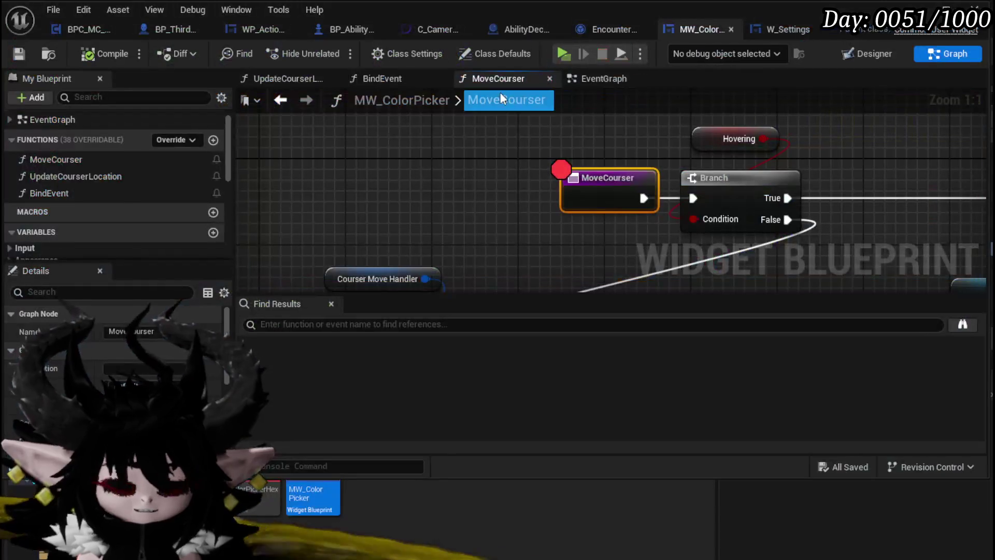
mouse_move(403, 165)
mouse_down()
mouse_move(287, 166)
mouse_move(349, 228)
mouse_up()
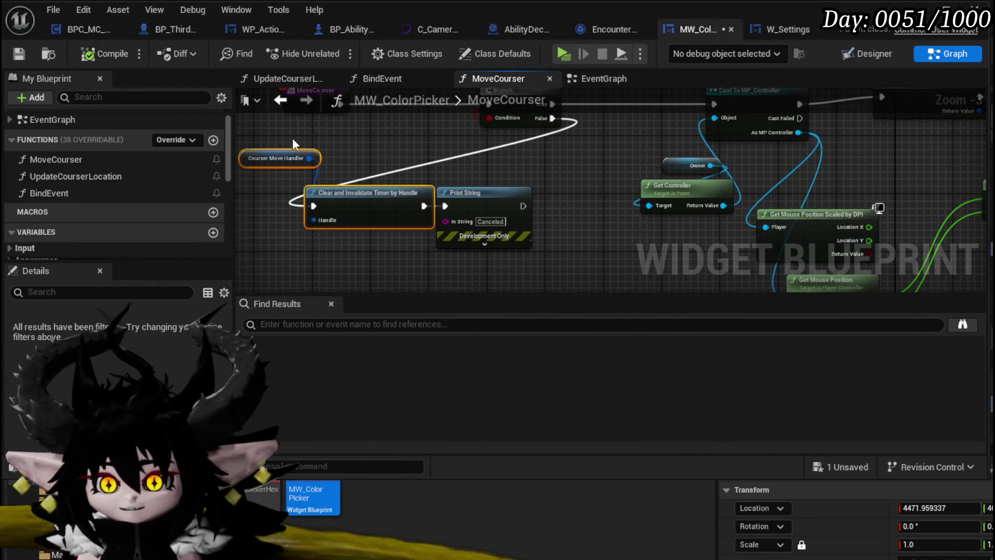
ctrl+click(480, 202)
drag(480, 202, 560, 207)
drag(394, 241, 447, 164)
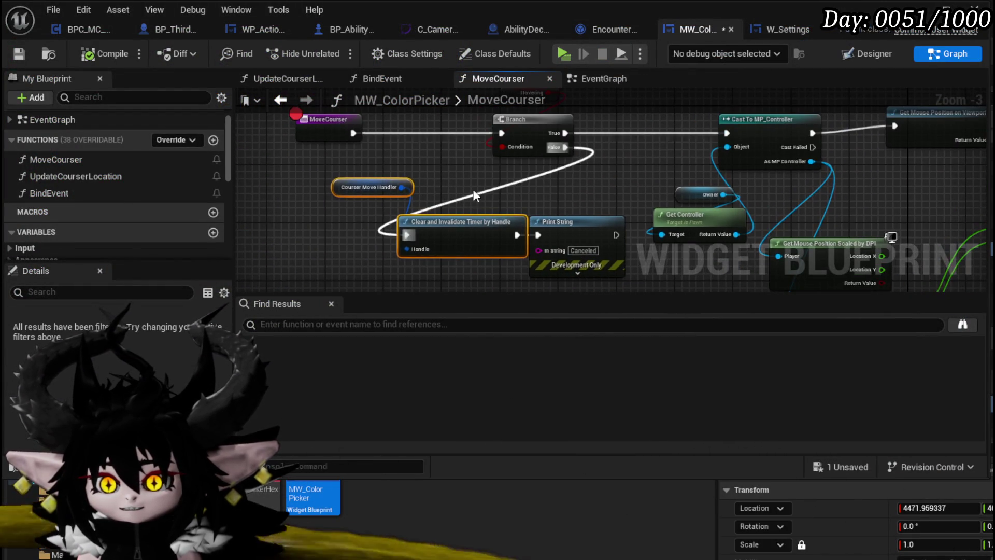
click(474, 192)
click(19, 53)
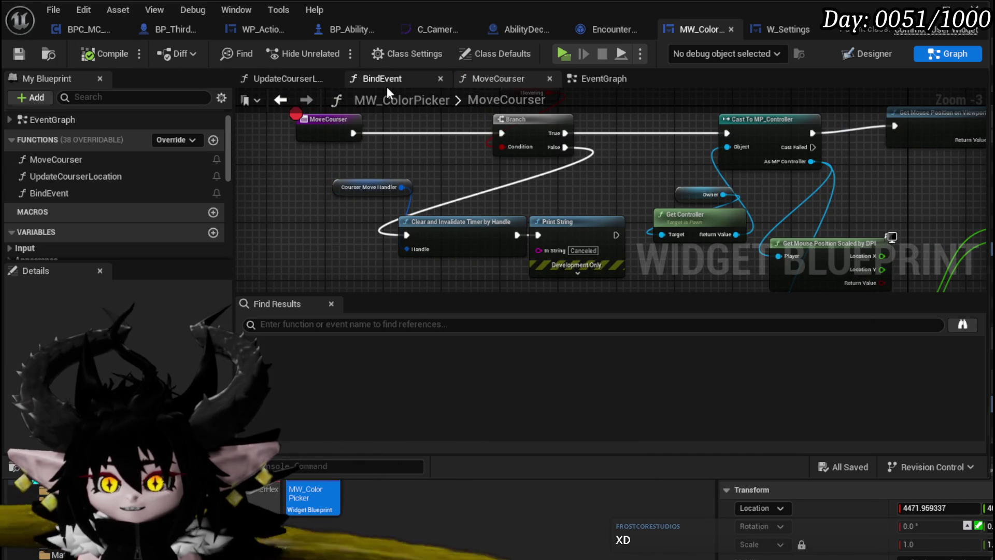
- Wire On Released to Clear and Invalidate Timer by Handle, then compile and save
click(601, 77)
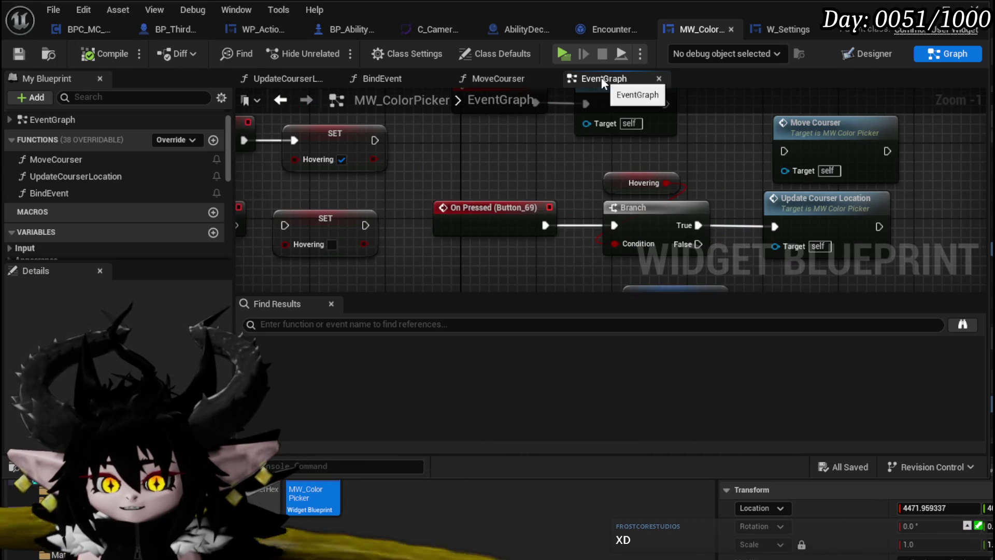
scroll(462, 172, down, 2)
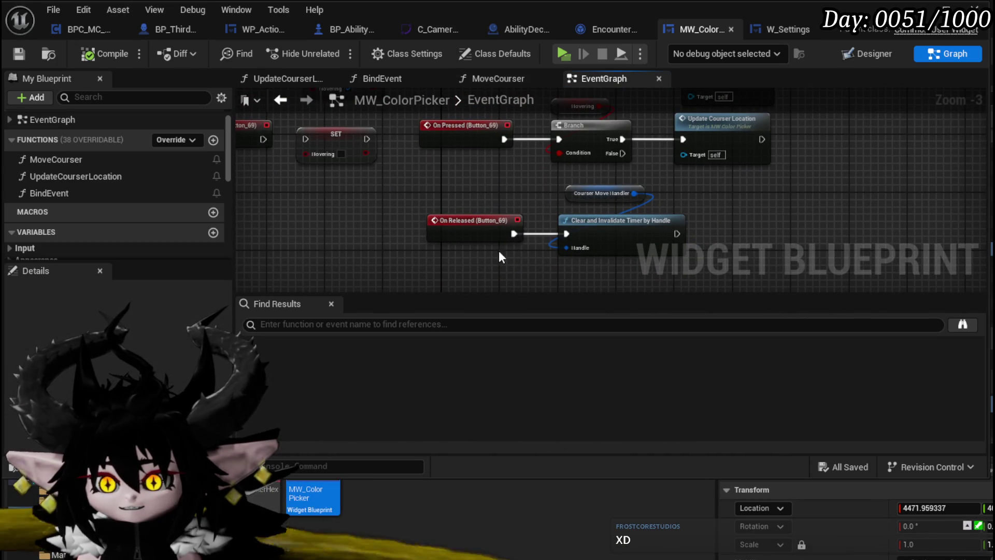
alt+click(514, 234)
mouse_move(517, 208)
mouse_down()
mouse_move(519, 301)
mouse_move(521, 258)
mouse_move(541, 297)
mouse_up()
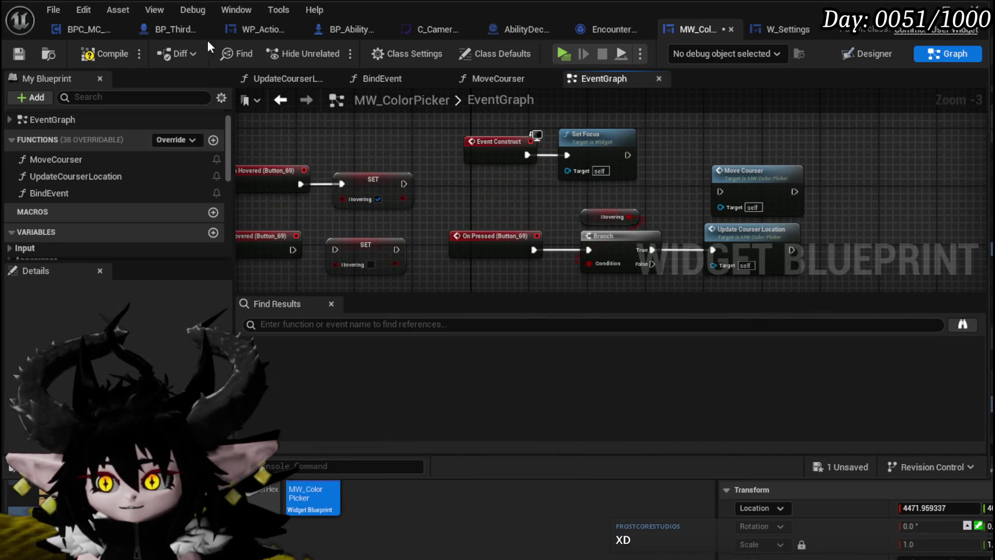
click(126, 52)
click(19, 54)
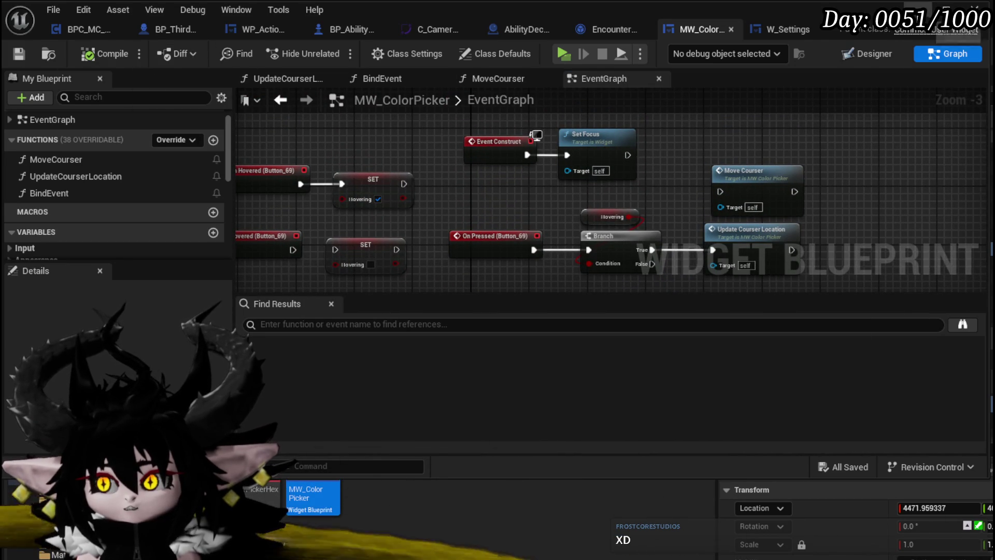
- Return to the level editor and launch the game to test the colour picker
key(alt+Tab)
key(alt+Tab)
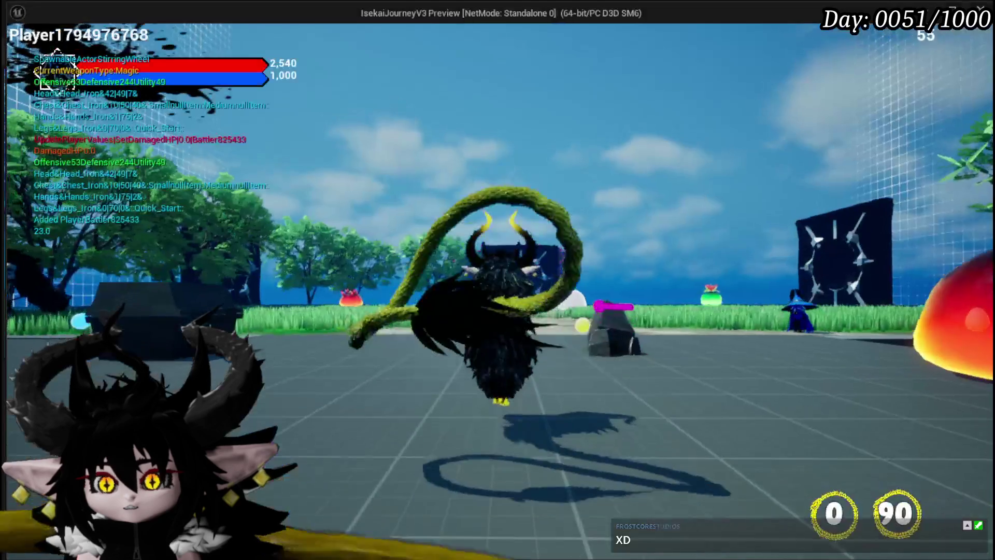
key(Escape)
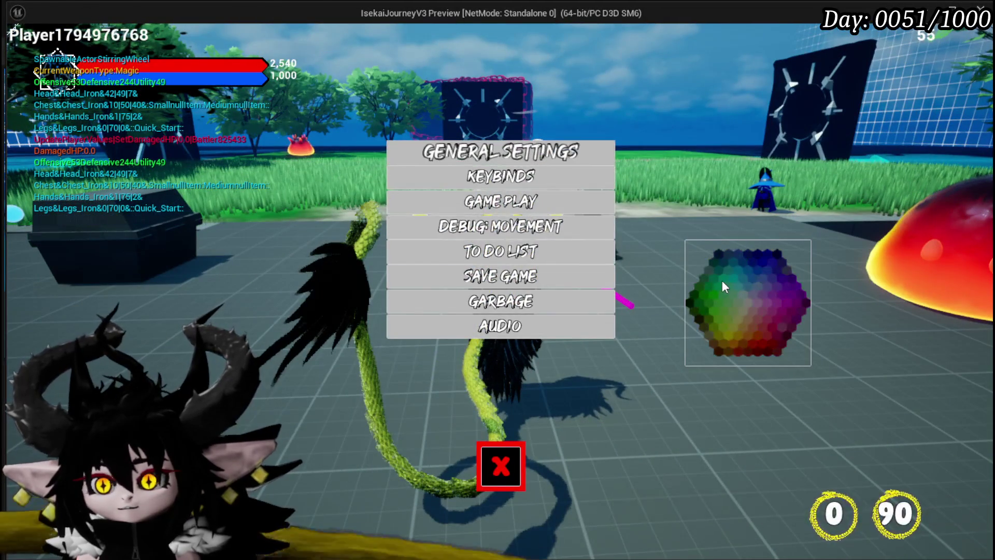
mouse_move(721, 283)
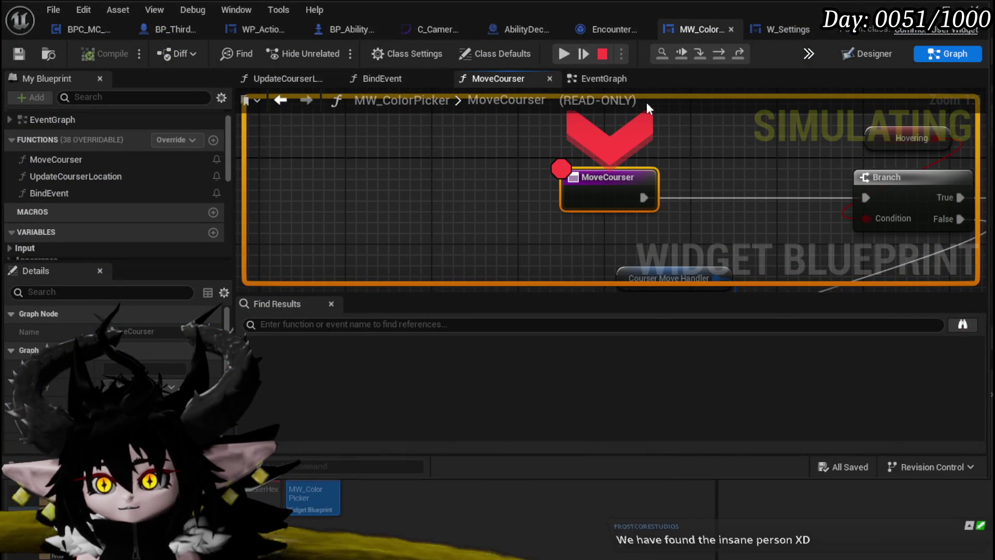
- Resume play, break UpdateCourserLocation's Print String to Move Courser link, then compile and save
click(564, 54)
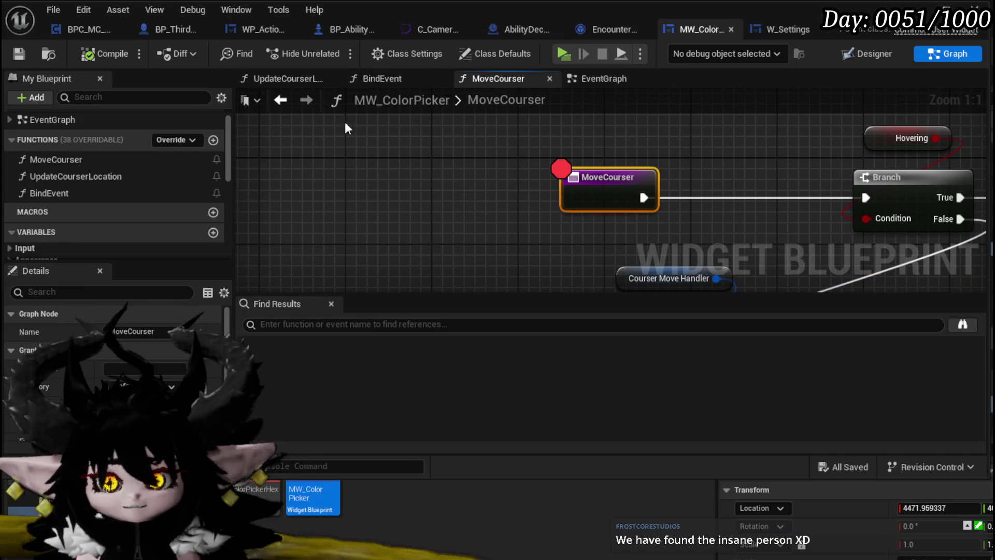
click(574, 77)
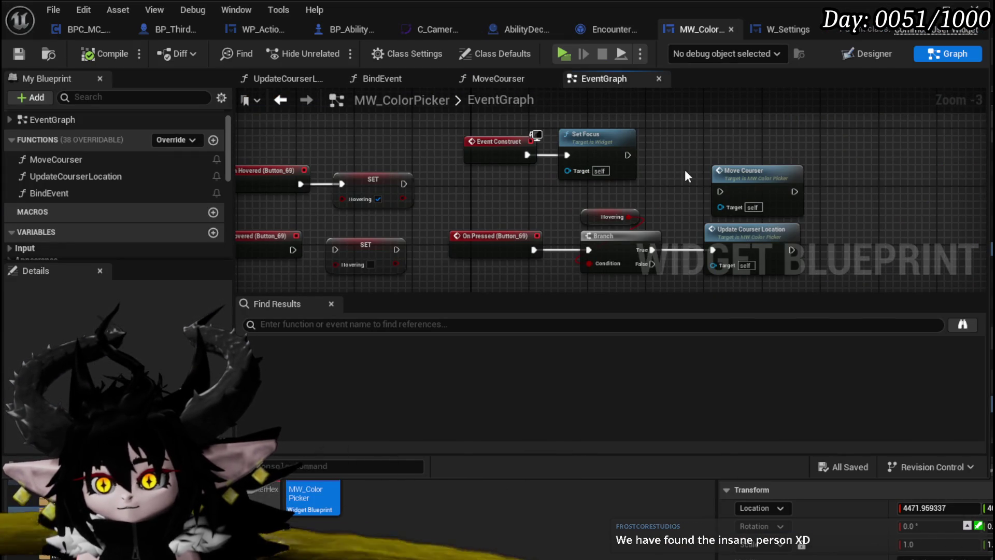
click(288, 78)
alt+click(719, 165)
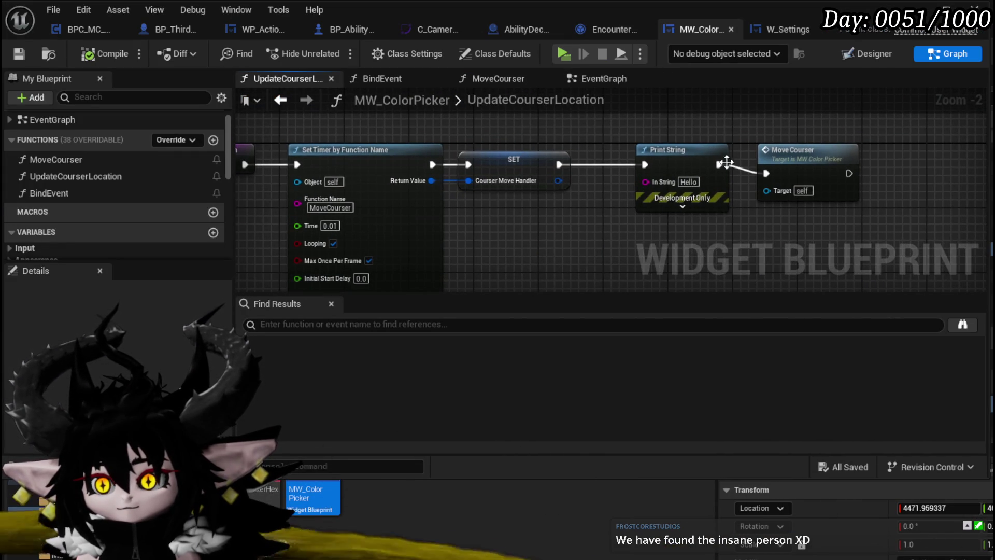
click(116, 60)
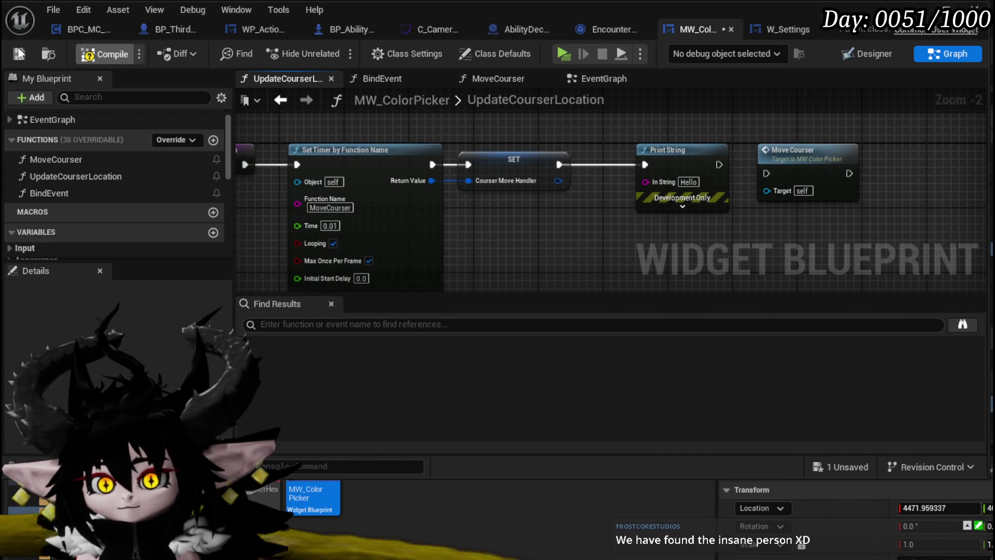
click(19, 53)
- Play-test the change, close the preview and save, then return to MW_ColorPicker's EventGraph
click(352, 52)
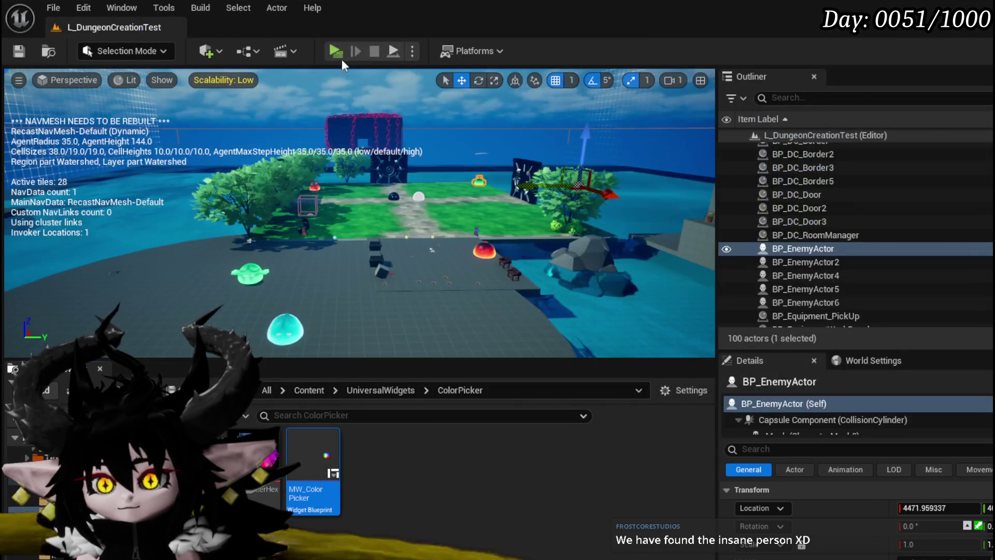
key(Escape)
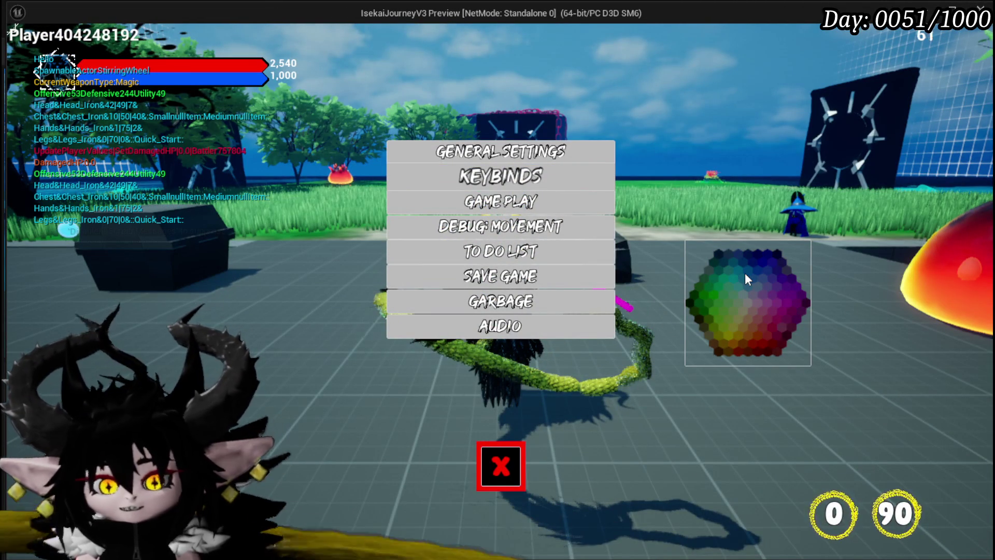
key(alt+F4)
click(14, 57)
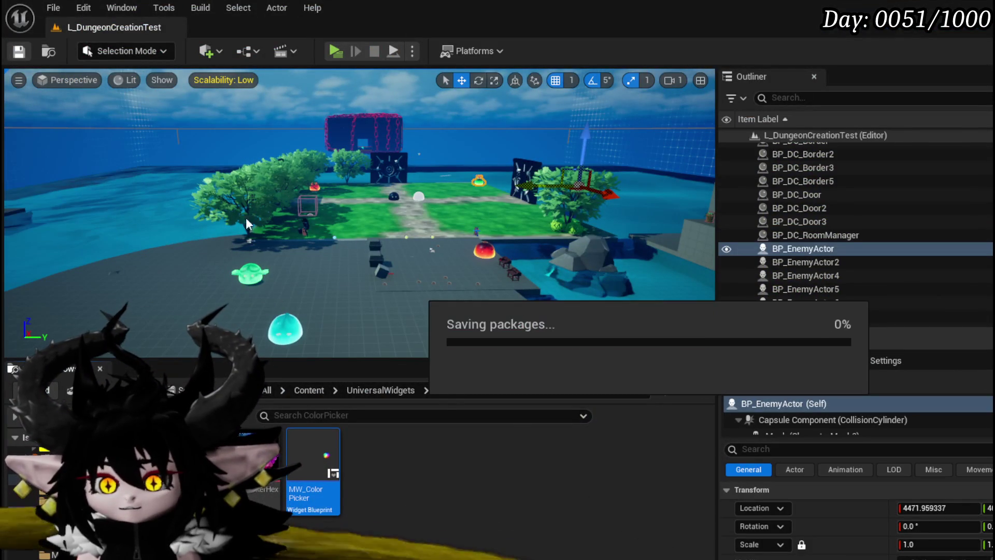
key(alt+Tab)
scroll(472, 210, up, 3)
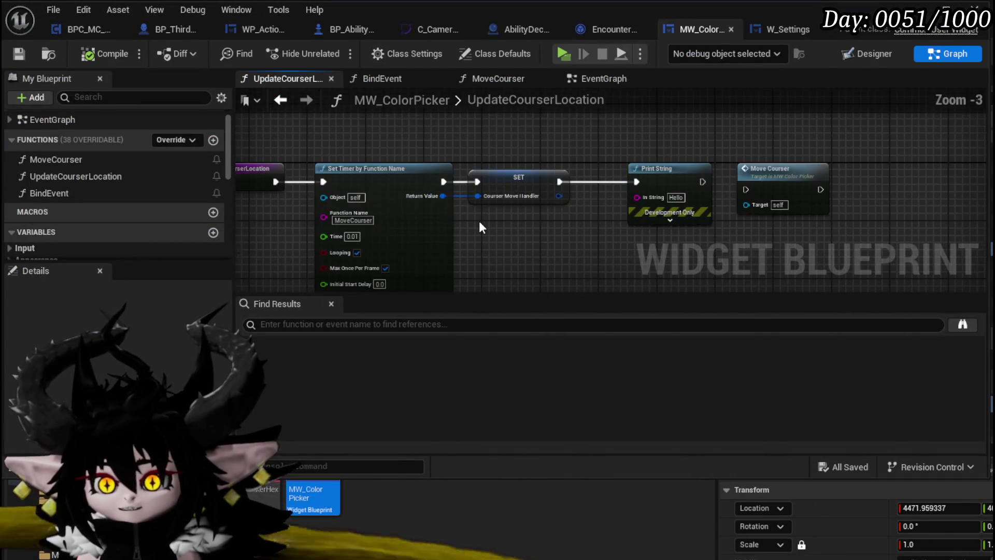
mouse_move(477, 224)
mouse_down()
mouse_move(522, 209)
mouse_move(497, 202)
mouse_up()
click(820, 182)
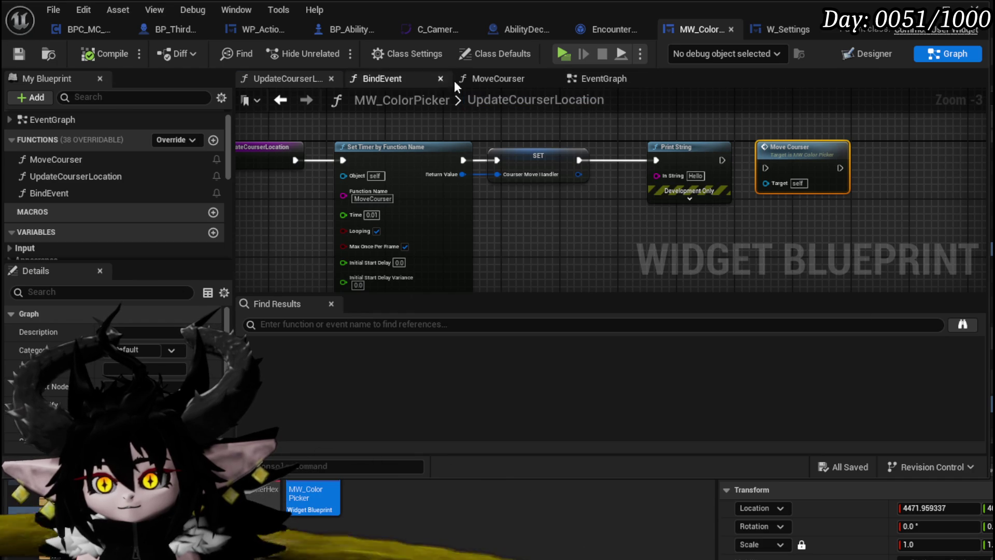
click(579, 81)
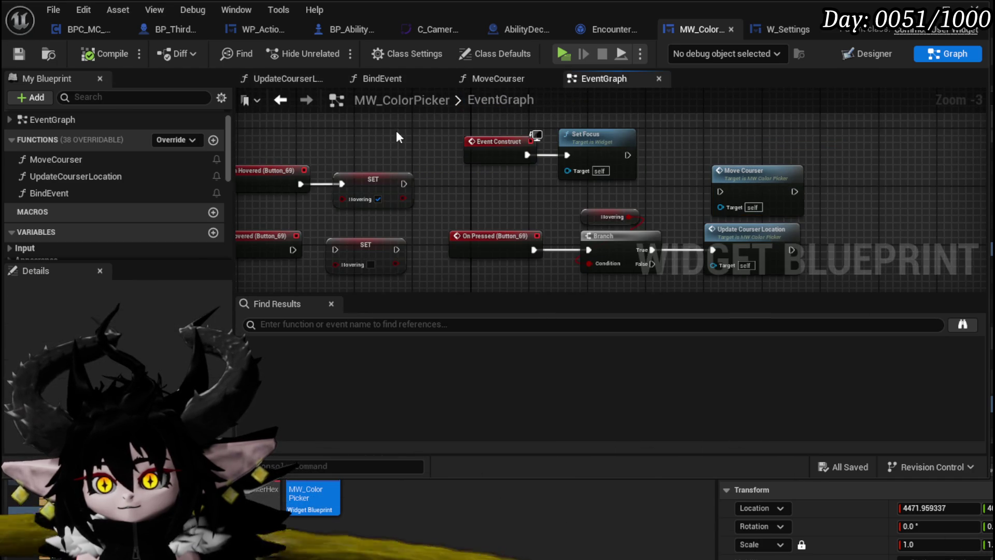
- Add an Event Tick node in an empty area of the EventGraph
drag(396, 131, 569, 166)
right_click(423, 150)
text(event tick)
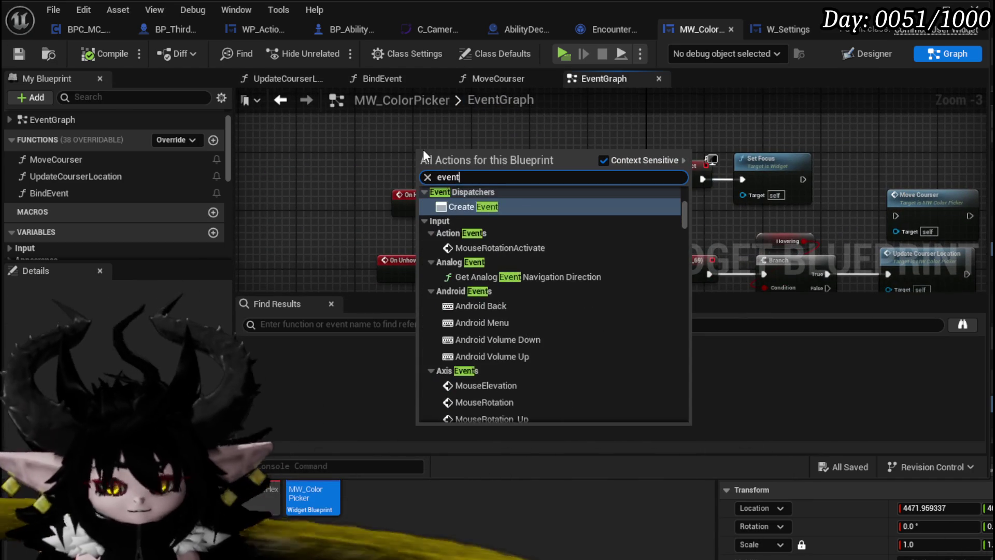
key(Return)
mouse_move(423, 150)
mouse_down()
mouse_move(409, 197)
mouse_move(439, 158)
mouse_move(566, 162)
mouse_up()
- Route Event Tick through a Branch to Move Courser, with Hovering as the condition
key(ctrl+v)
click(446, 150)
drag(483, 187, 517, 174)
mouse_move(453, 143)
mouse_down()
mouse_move(351, 147)
mouse_move(353, 136)
mouse_move(521, 185)
mouse_up()
click(374, 142)
mouse_move(340, 232)
mouse_down()
mouse_move(163, 145)
mouse_move(292, 146)
mouse_move(358, 245)
mouse_move(546, 156)
mouse_move(532, 200)
mouse_up()
click(774, 193)
mouse_move(774, 194)
mouse_down()
mouse_move(422, 231)
mouse_move(513, 191)
mouse_up()
drag(583, 231, 497, 205)
- Compile and save the widget, then start the game with Alt+P
click(98, 50)
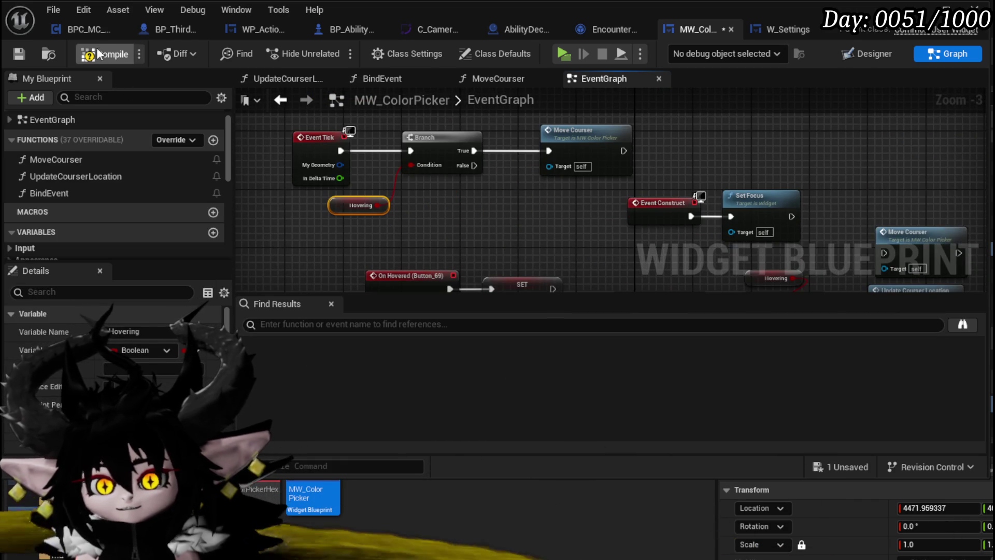
click(19, 54)
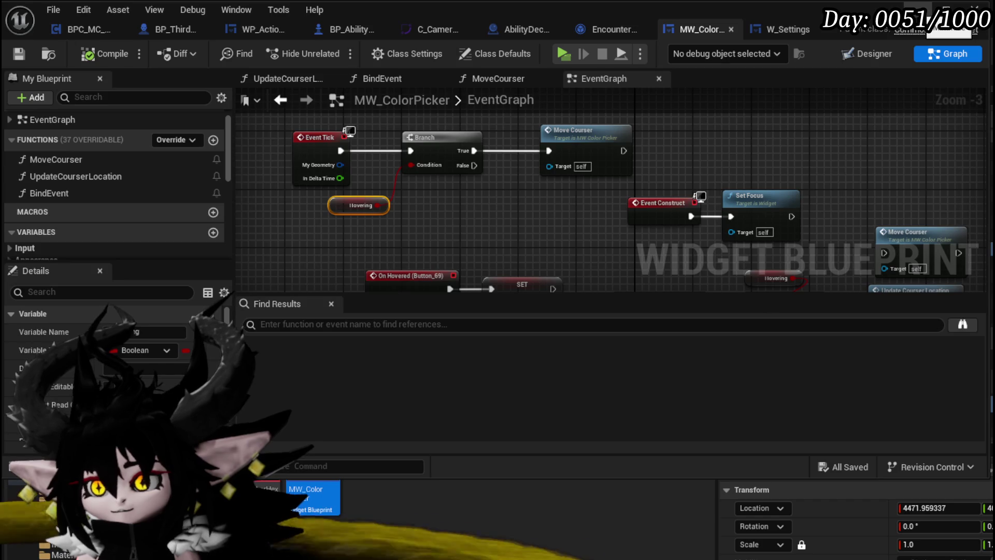
key(alt+Tab)
key(alt+p)
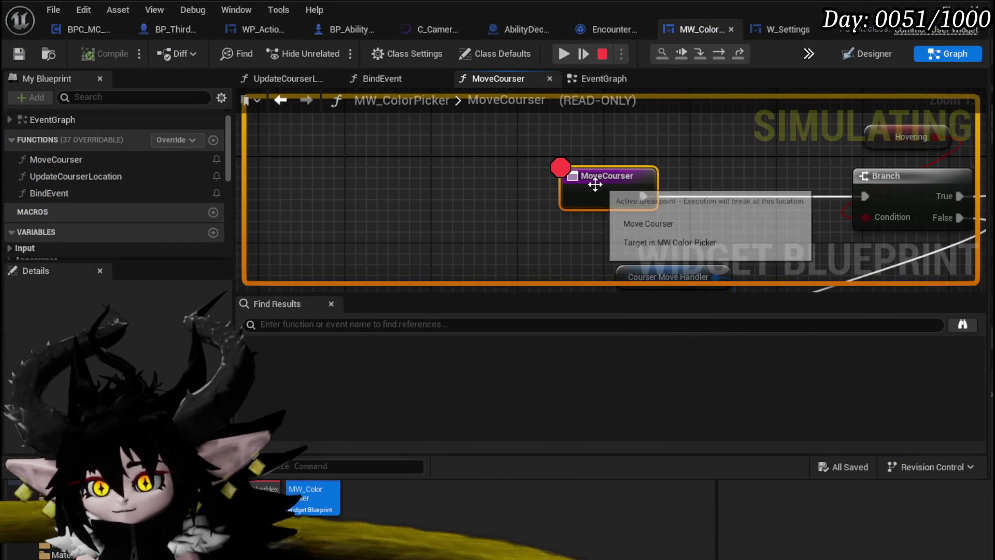
- Remove MoveCourser's breakpoint, relaunch the preview, and open the in-game settings
click(601, 54)
right_click(590, 178)
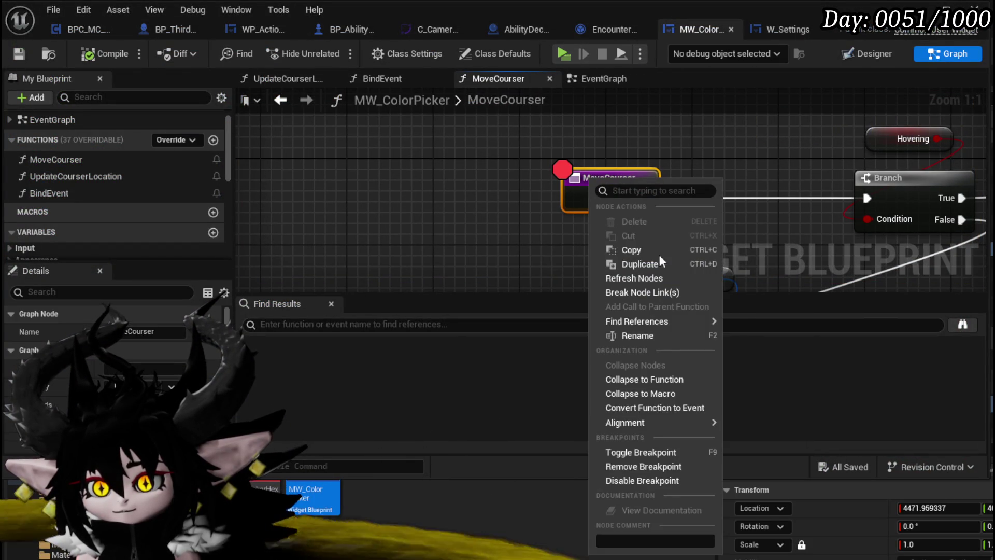
click(644, 465)
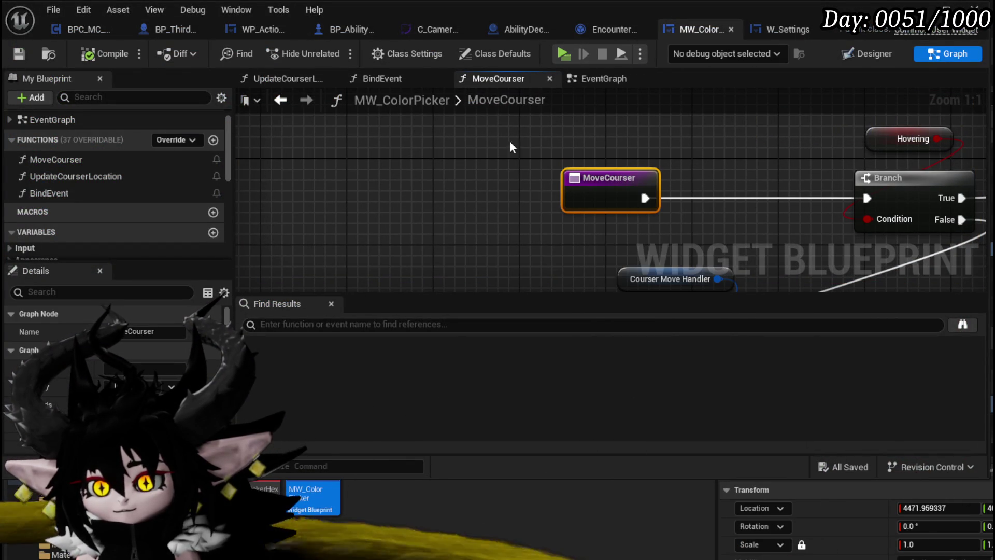
click(564, 53)
key(Tab)
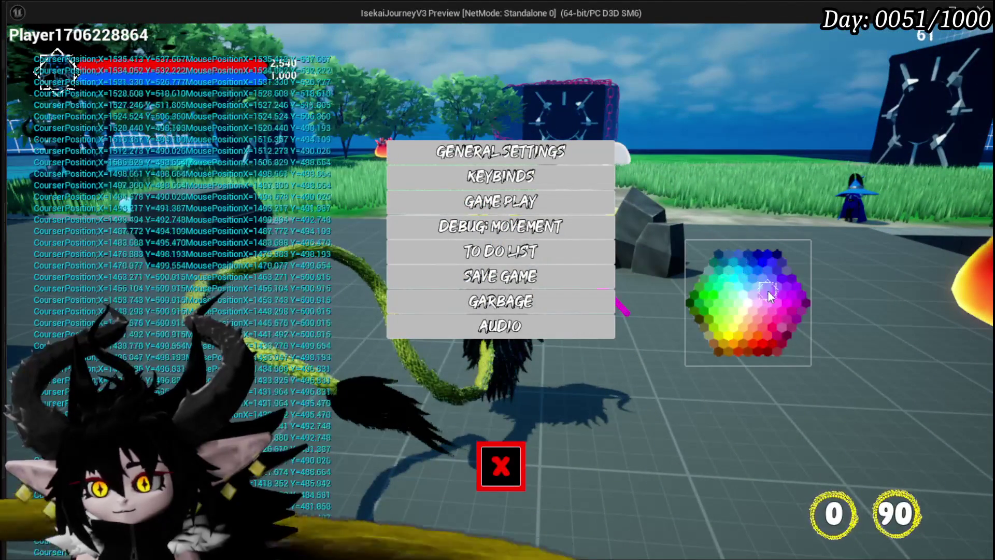
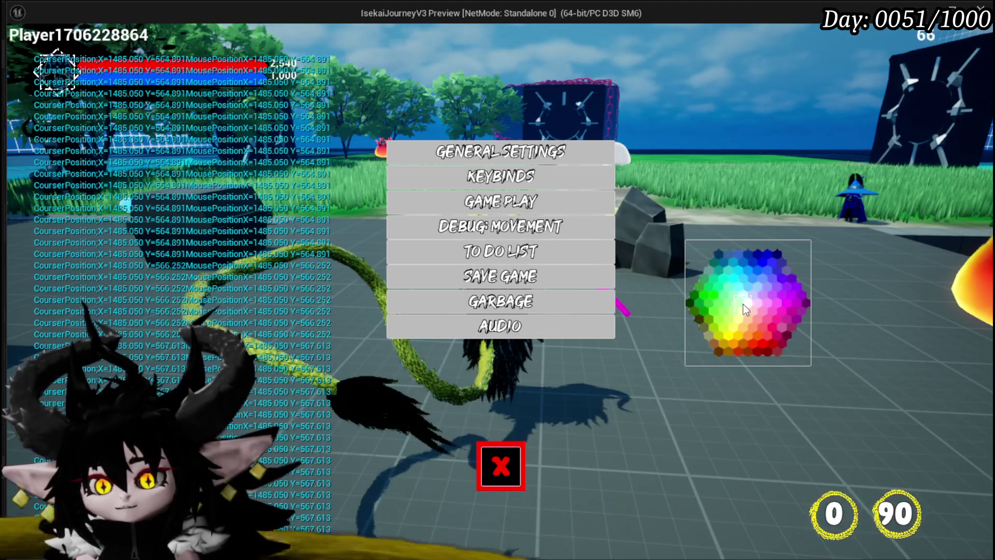
- Stop the game preview and delete MoveCourser's timer-handle, Clear Timer and Print String nodes
key(Escape)
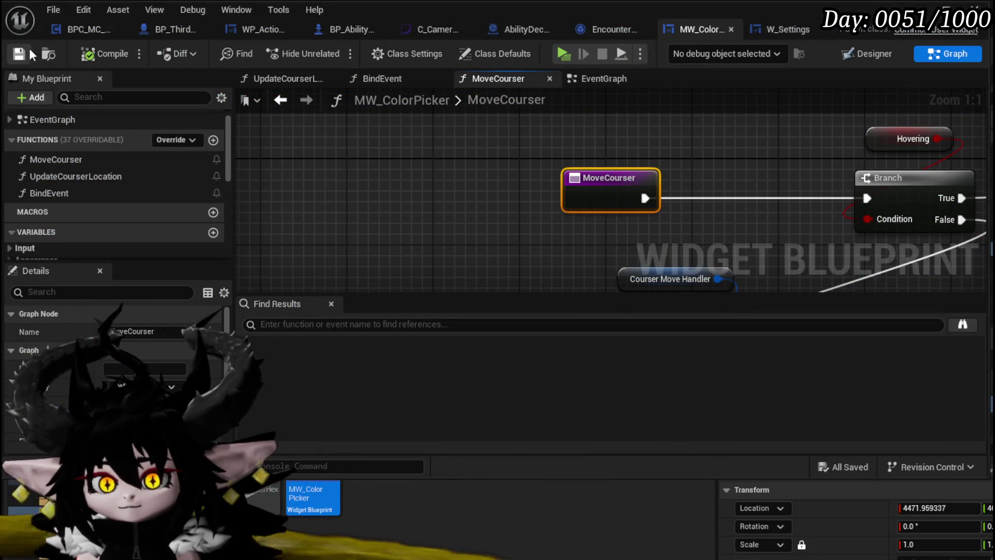
scroll(642, 202, down, 2)
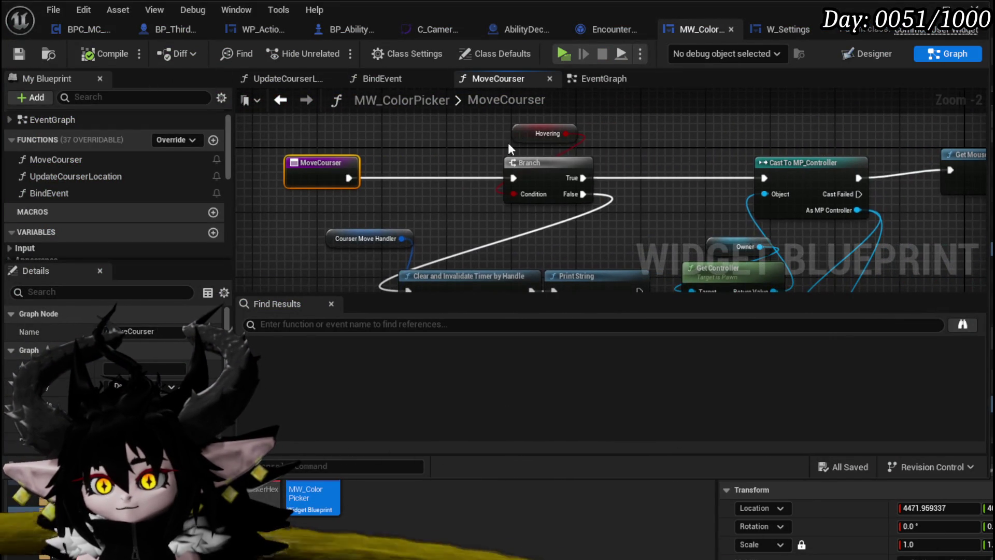
drag(484, 136, 471, 161)
drag(462, 199, 426, 139)
drag(280, 199, 524, 259)
key(Delete)
- Wire MoveCourser straight into Cast To MP_Controller, delete the Hovering Branch, and compile
drag(309, 151, 721, 151)
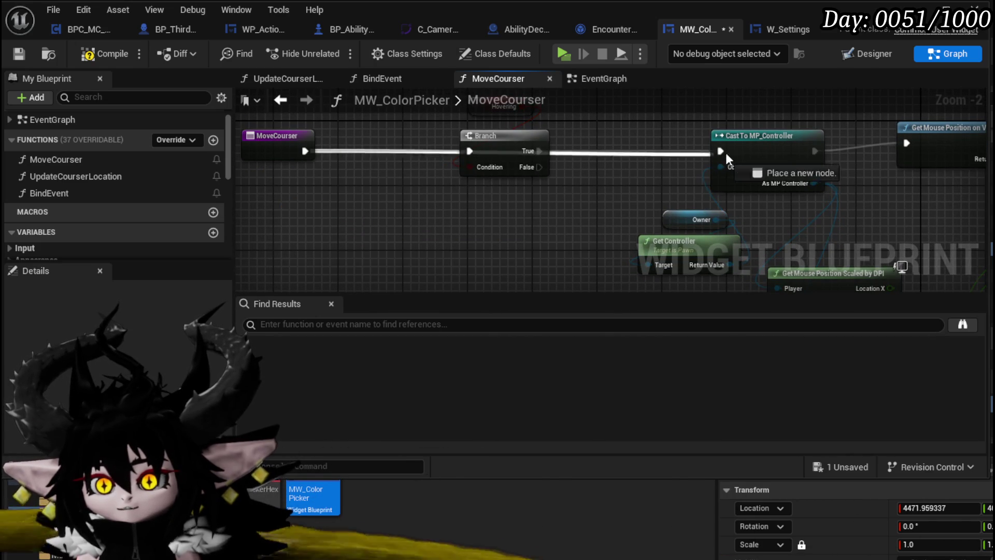
drag(456, 155, 567, 228)
key(Delete)
click(82, 54)
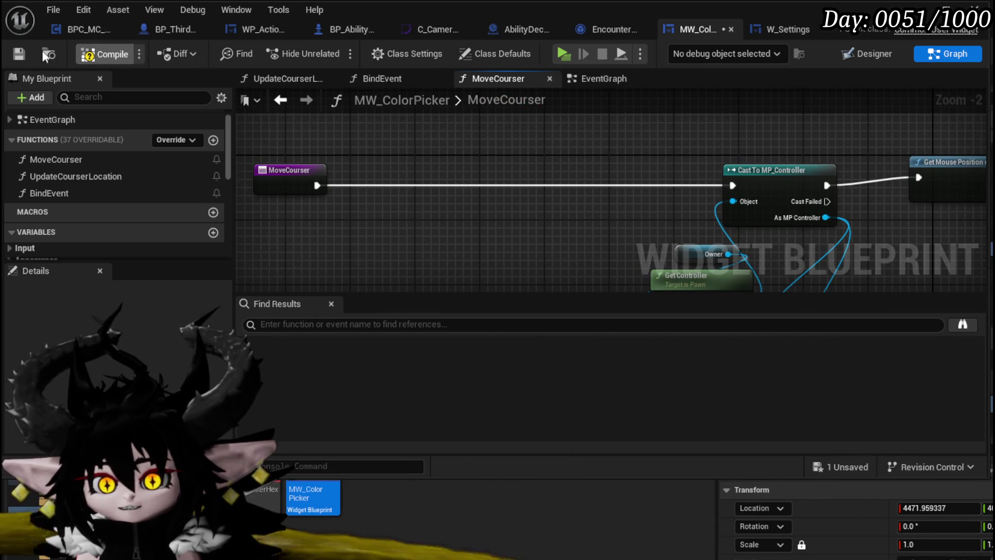
click(575, 83)
drag(345, 217, 411, 228)
- Add an AND Boolean node off Hovering and wire it into the Event Tick Branch condition
text(And)
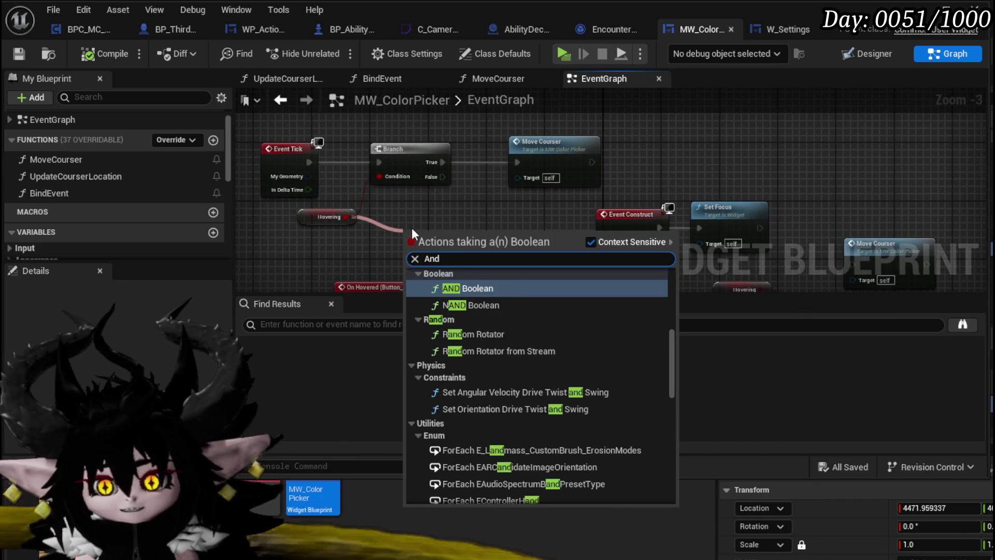
key(Return)
drag(473, 234, 380, 176)
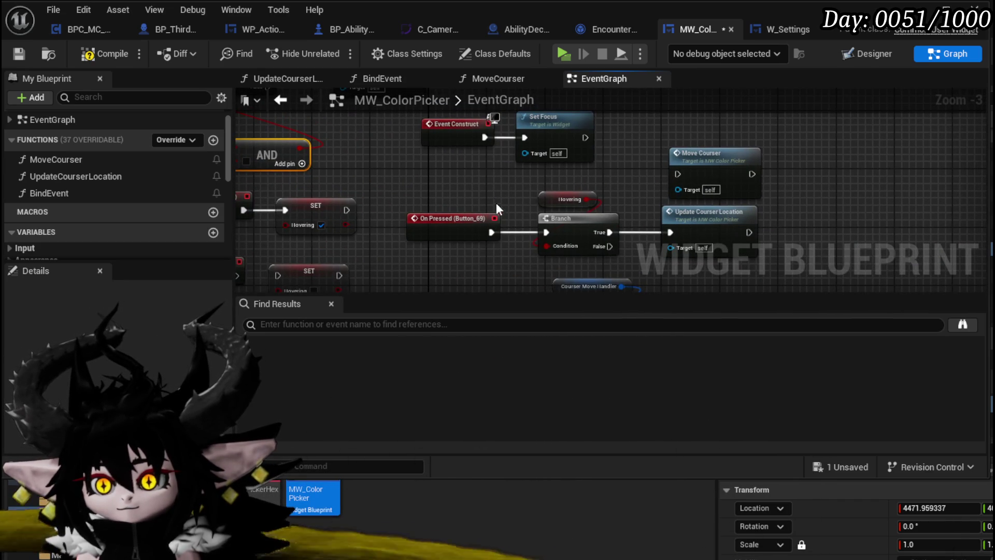
mouse_move(275, 157)
mouse_down()
mouse_move(424, 131)
mouse_move(534, 171)
mouse_move(512, 154)
mouse_up()
- Search 'mouse button down' and place an Is Mouse Button Down node in the EventGraph
right_click(342, 190)
text(get)
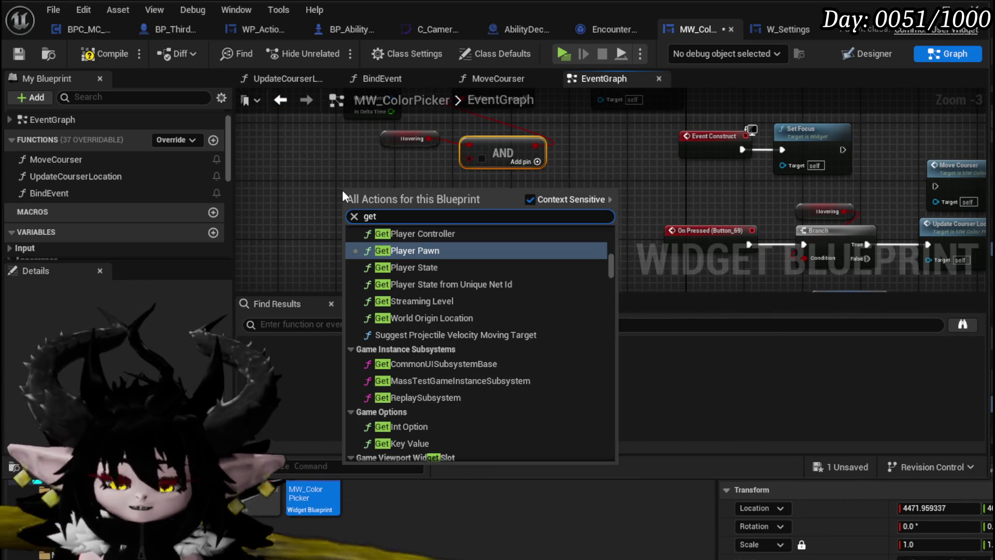
text( m)
text(ouse butt)
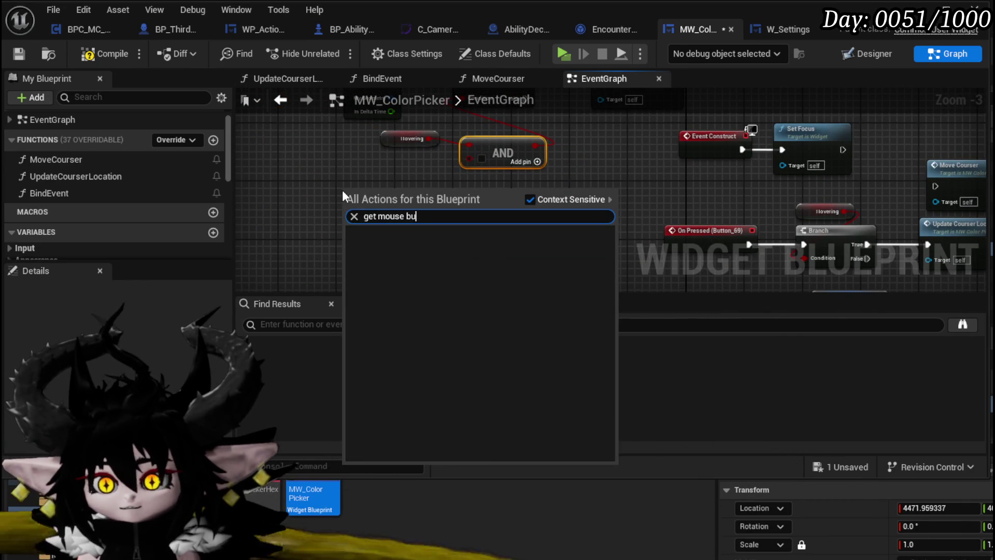
key(BackSpace)
key(BackSpace)
key(BackSpace)
key(ctrl+a)
key(BackSpace)
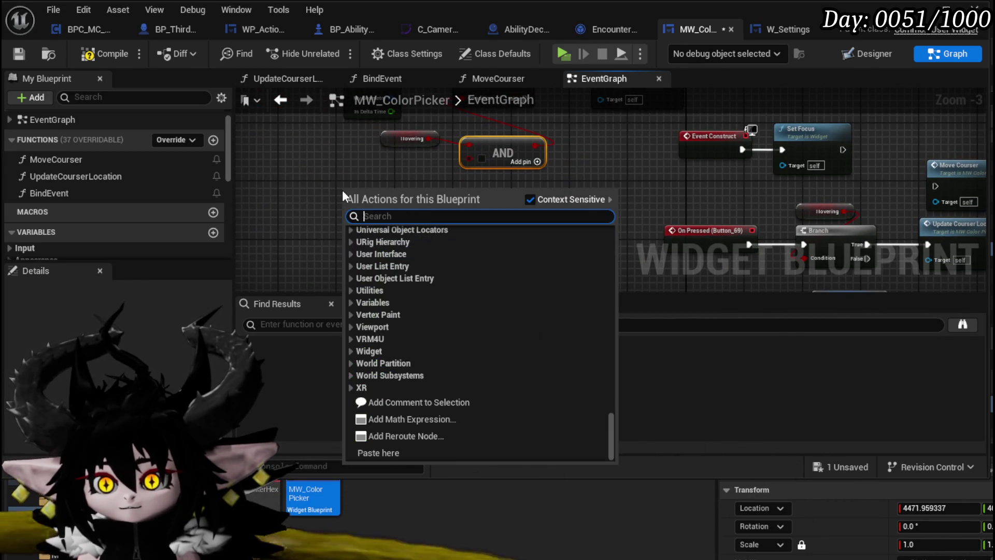
text(mouse button d)
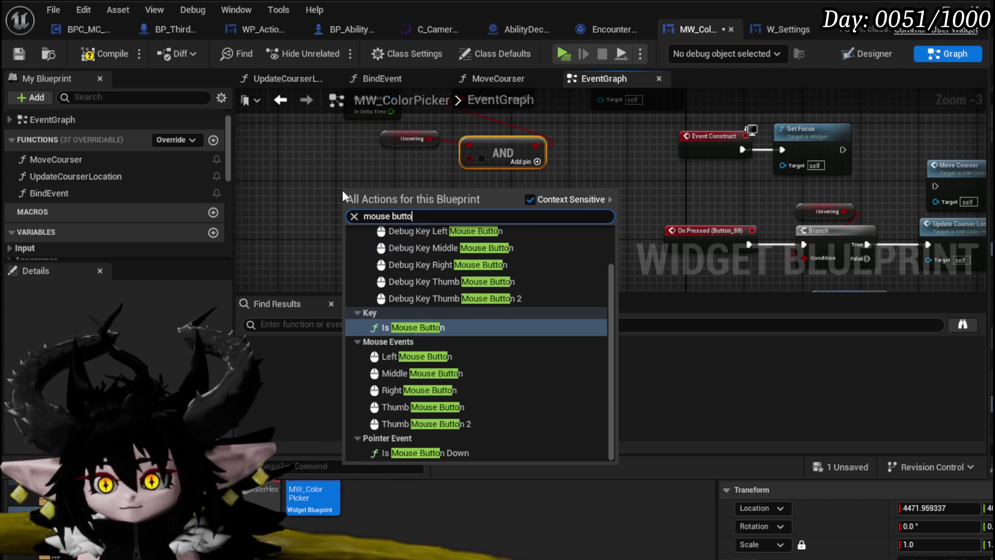
text(own)
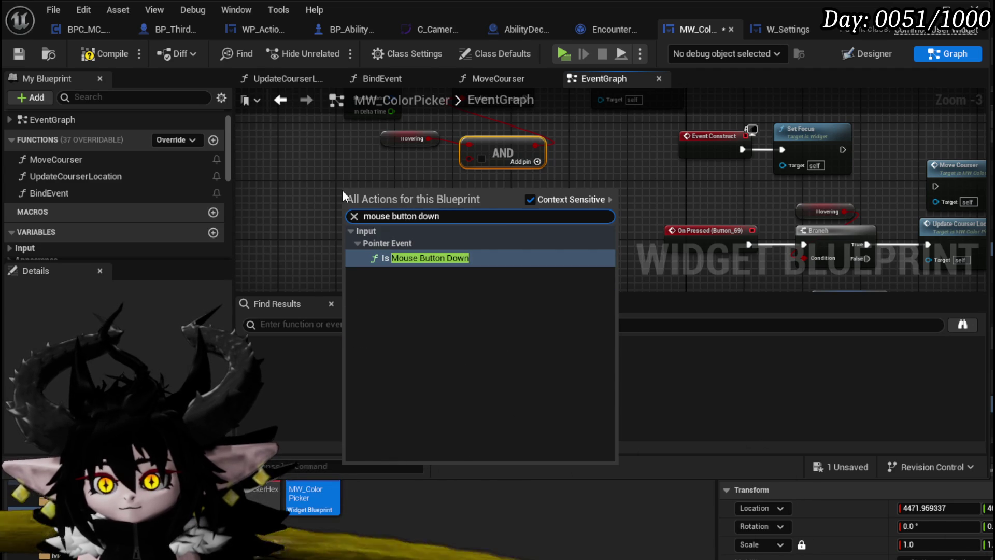
click(415, 259)
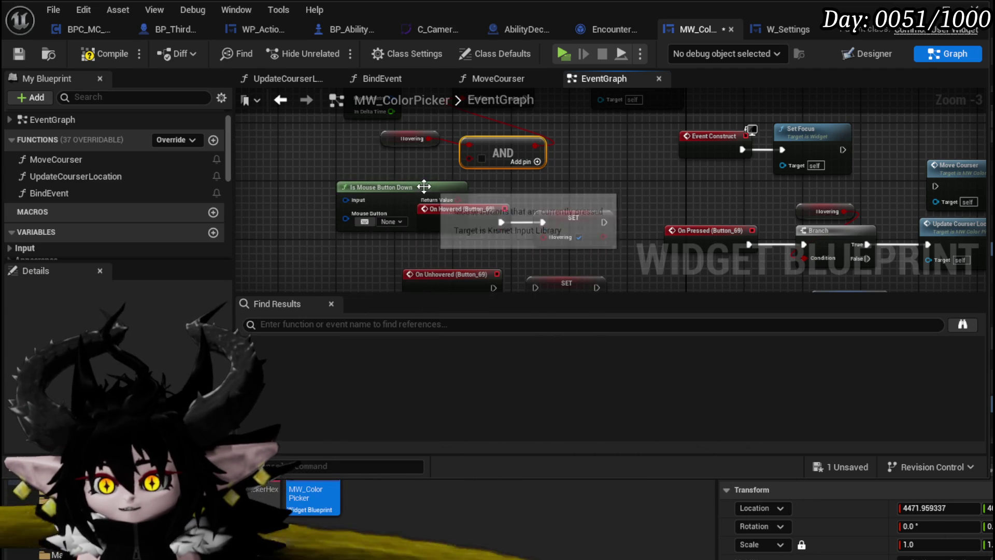
drag(423, 186, 343, 173)
drag(409, 195, 571, 216)
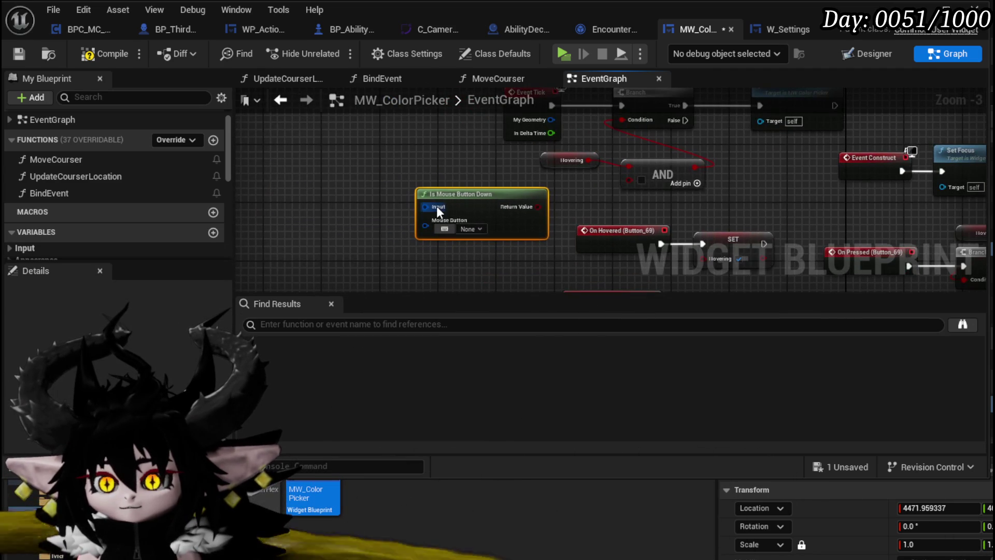
click(483, 263)
- Create a new Boolean variable named MouseButtonDown
mouse_move(656, 275)
mouse_down()
mouse_move(328, 263)
mouse_move(244, 220)
mouse_up()
scroll(114, 230, down, 5)
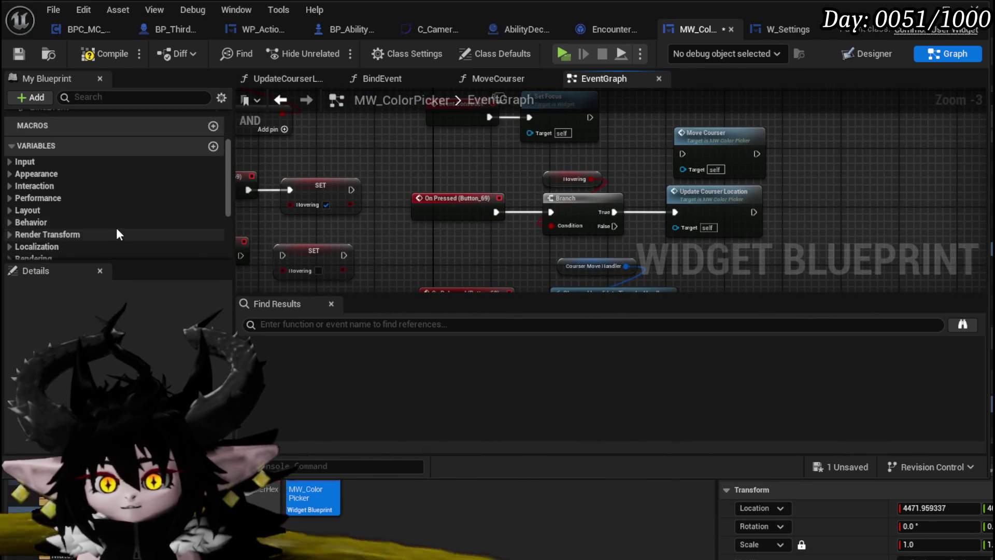
scroll(155, 205, up, 2)
scroll(161, 197, up, 2)
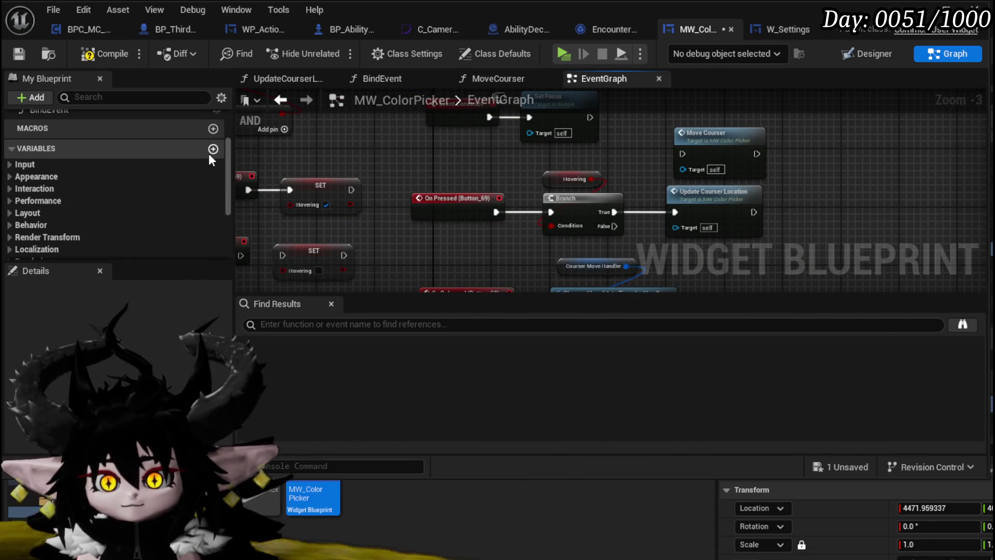
click(212, 152)
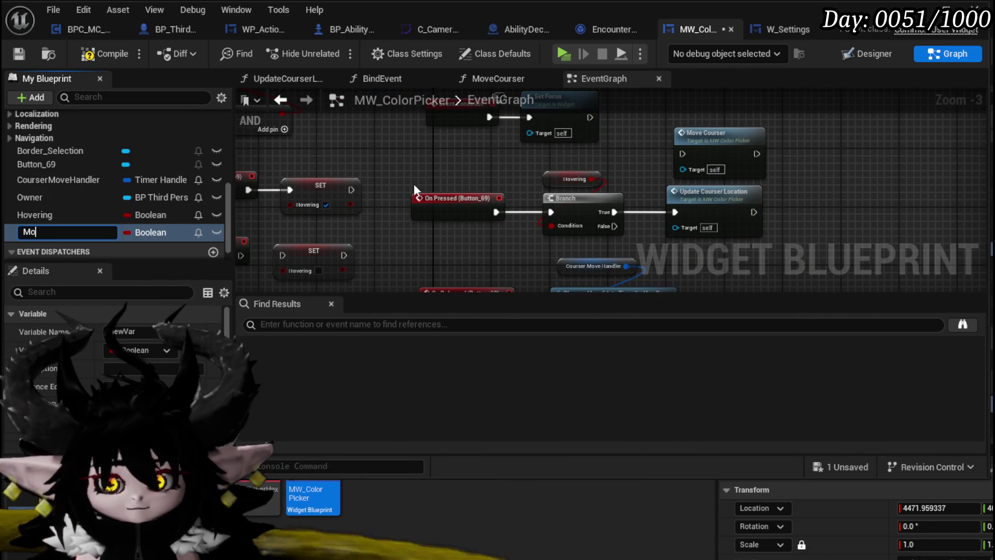
text(useButtonDo)
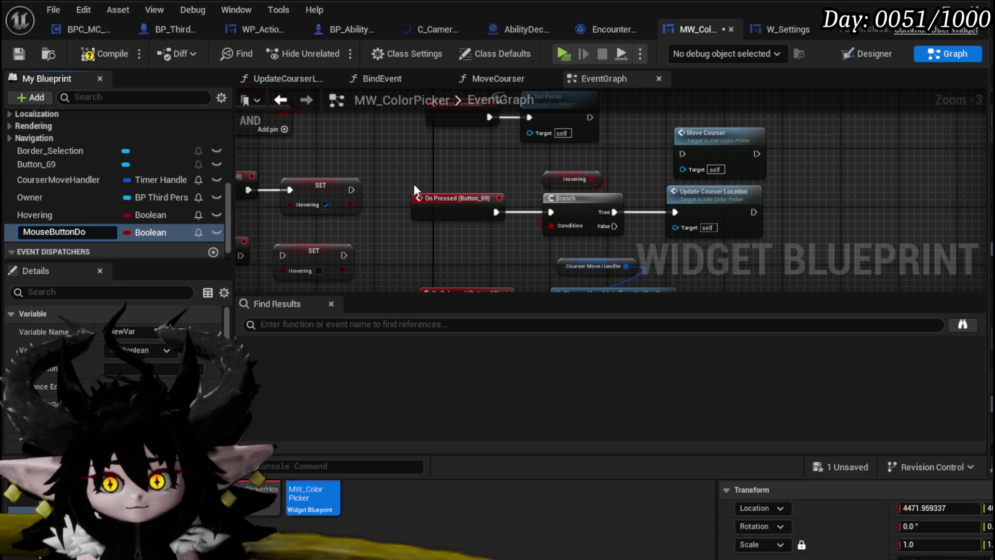
text(wn)
key(Return)
- Replace Update Courser Location with a SET MouseButtonDown true after the On Pressed Branch
mouse_move(104, 232)
mouse_down()
mouse_move(449, 167)
mouse_move(443, 151)
mouse_move(396, 151)
mouse_up()
click(493, 193)
key(Delete)
mouse_move(156, 232)
mouse_down()
mouse_move(298, 241)
mouse_move(725, 171)
mouse_move(606, 186)
mouse_up()
click(744, 211)
click(633, 170)
key(Delete)
mouse_move(535, 191)
mouse_down()
mouse_move(590, 185)
mouse_move(633, 199)
mouse_up()
click(644, 205)
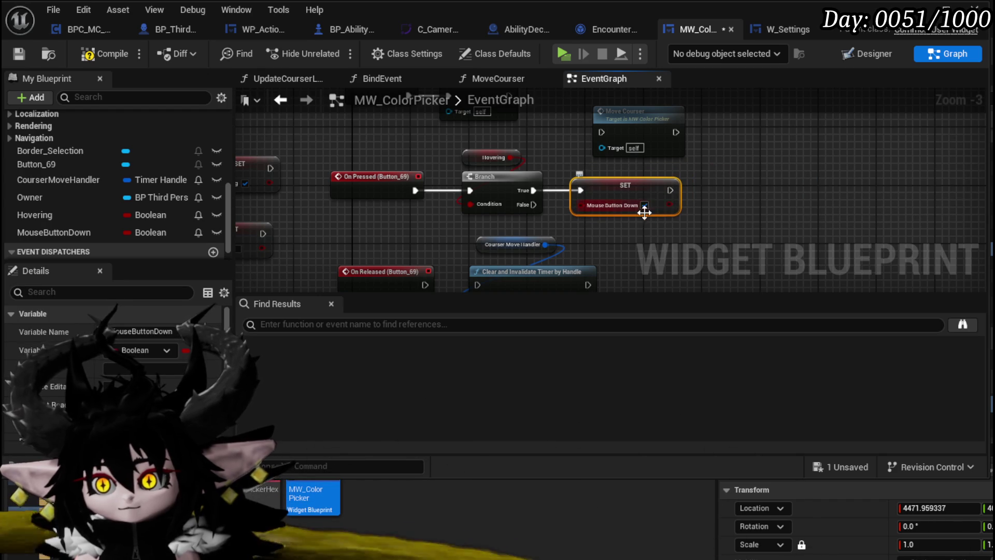
- Duplicate the setter onto On Released, set to false, and remove the clear-timer nodes
key(ctrl+c)
key(ctrl+v)
drag(446, 171, 508, 237)
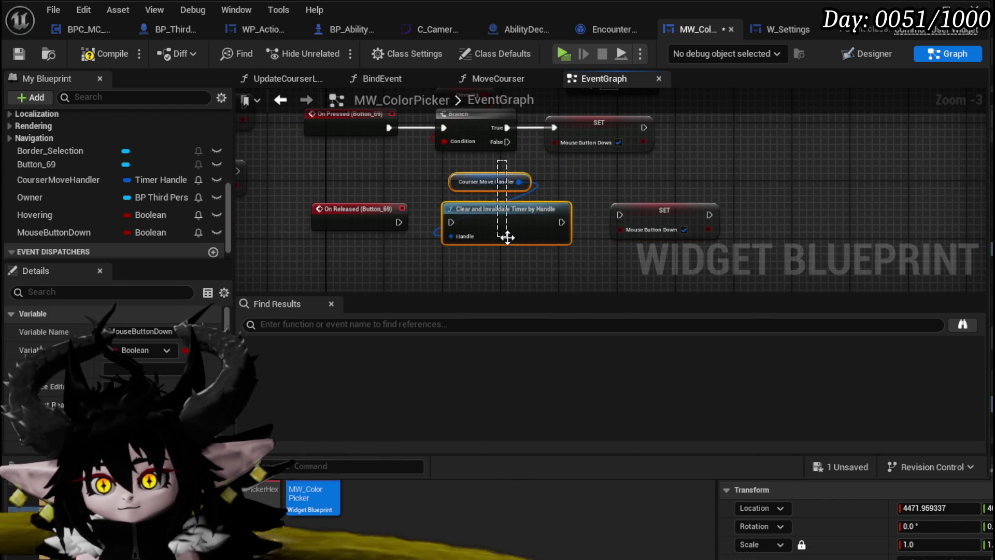
key(Delete)
mouse_move(654, 224)
mouse_down()
mouse_move(413, 218)
mouse_move(505, 217)
mouse_up()
click(487, 237)
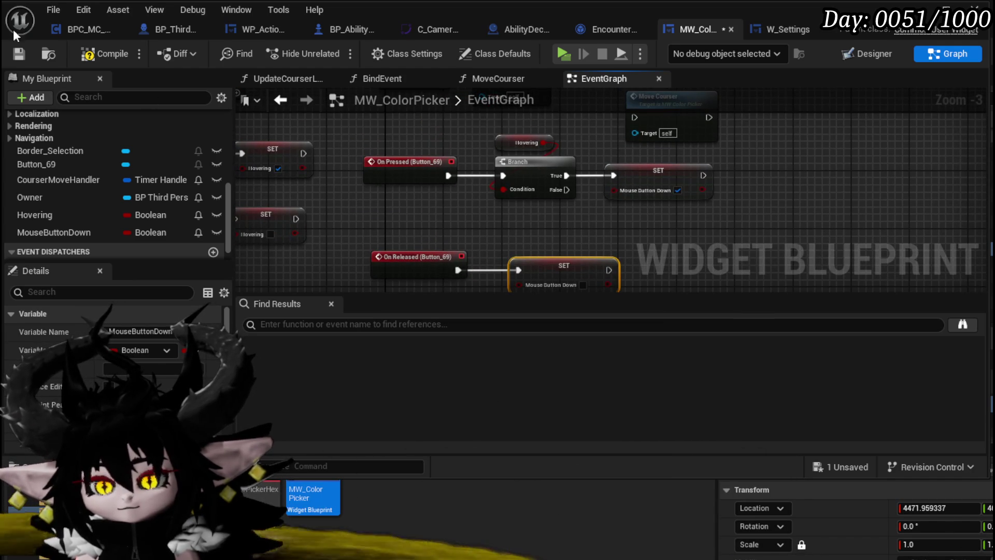
- Compile and save, then wire a MouseButtonDown getter into the AND node's second input
click(104, 54)
click(20, 54)
mouse_move(474, 214)
mouse_down()
mouse_move(564, 216)
mouse_move(605, 247)
mouse_move(570, 197)
mouse_move(600, 162)
mouse_up()
click(58, 232)
drag(361, 169, 363, 174)
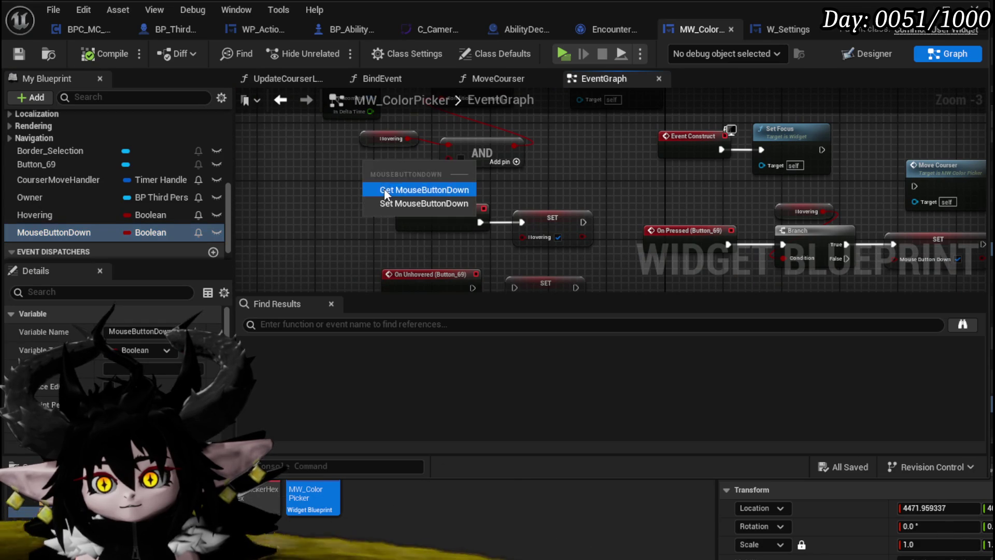
click(384, 188)
drag(430, 166, 448, 158)
mouse_move(591, 147)
mouse_down()
mouse_move(567, 191)
mouse_move(519, 238)
mouse_up()
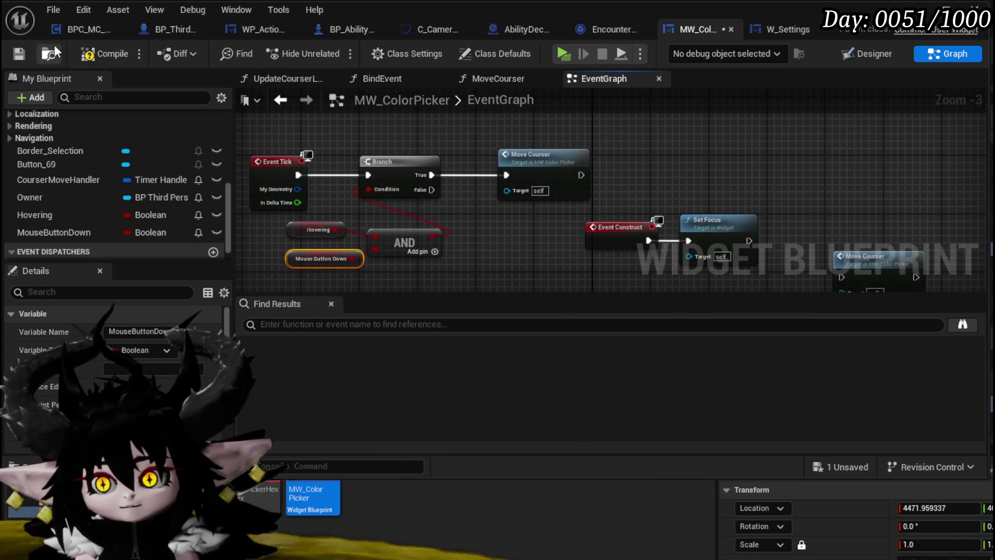
click(863, 54)
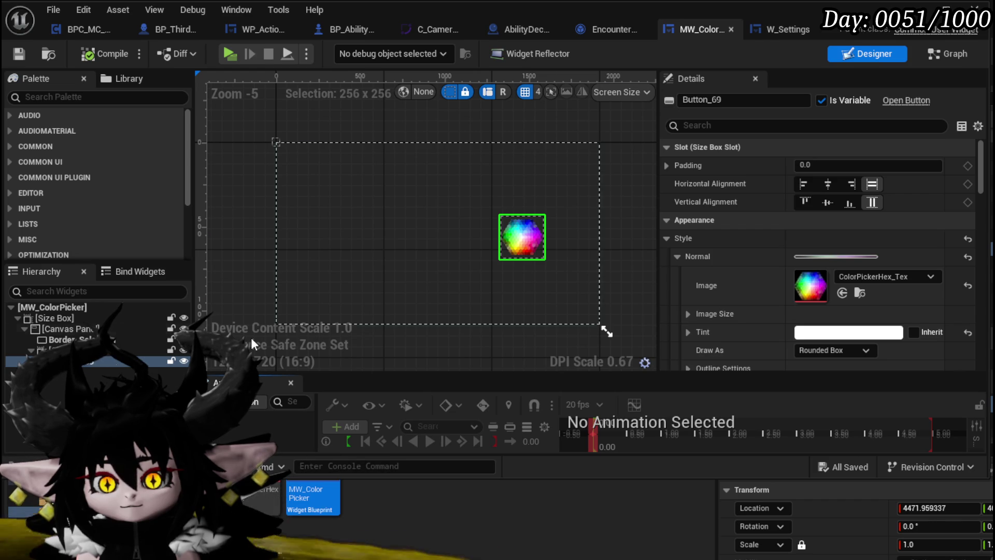
- Wrap SizeBox_1 in a Border named Border_ColorPreview and mark it as a variable
click(99, 351)
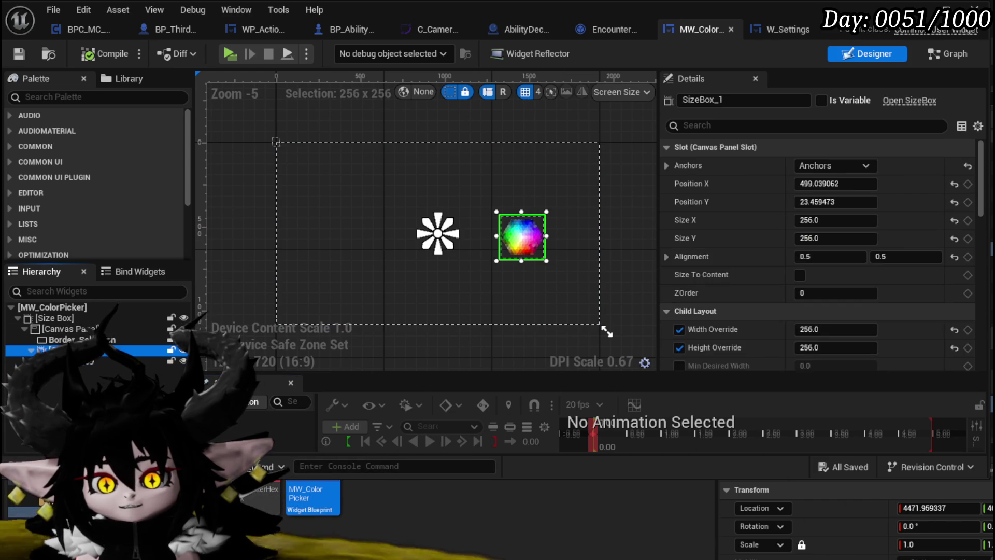
right_click(99, 350)
mouse_move(135, 466)
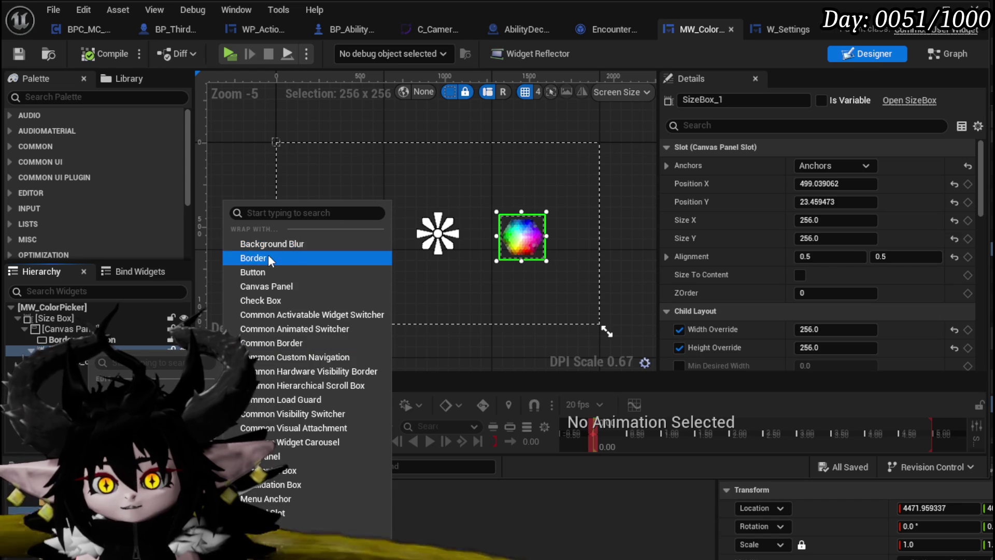
click(253, 258)
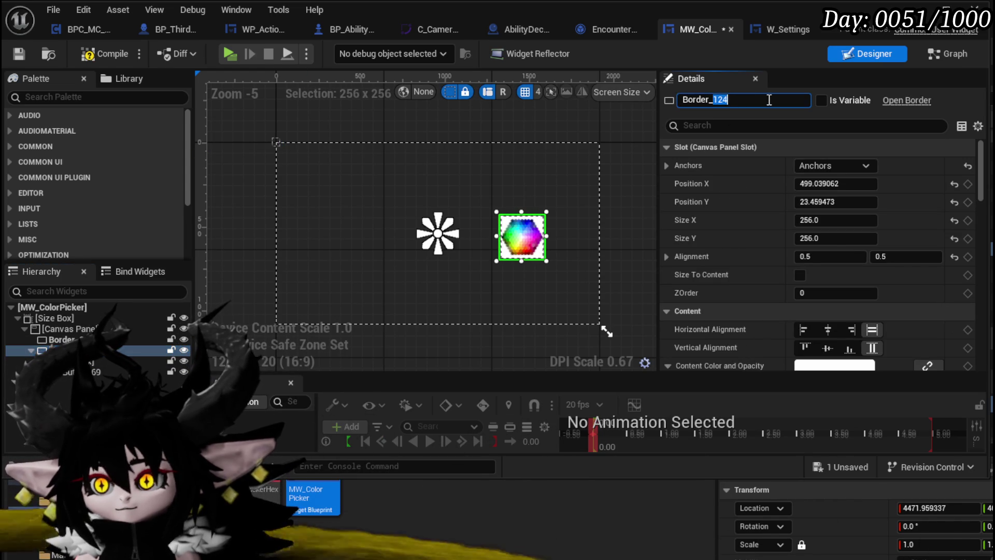
text(ColorPre)
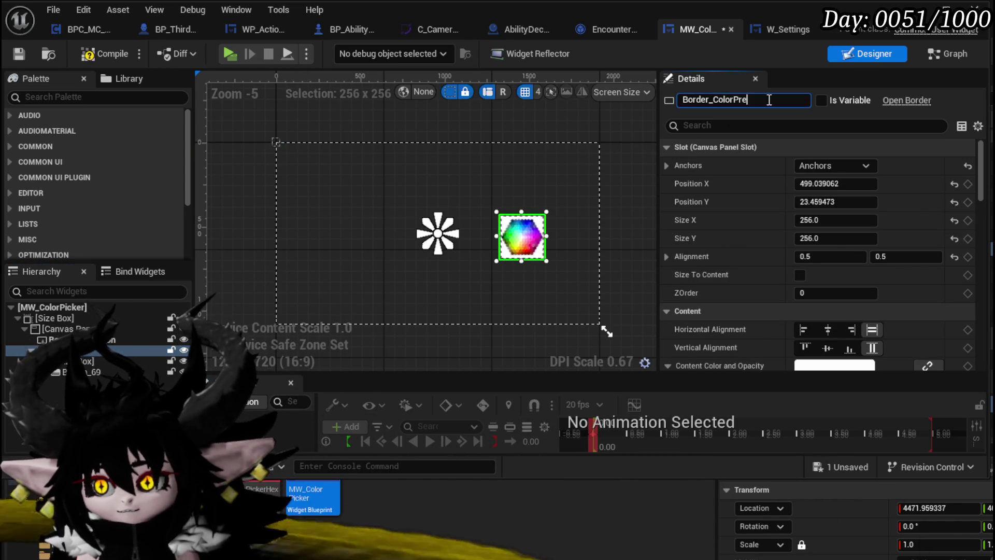
text(view)
key(Return)
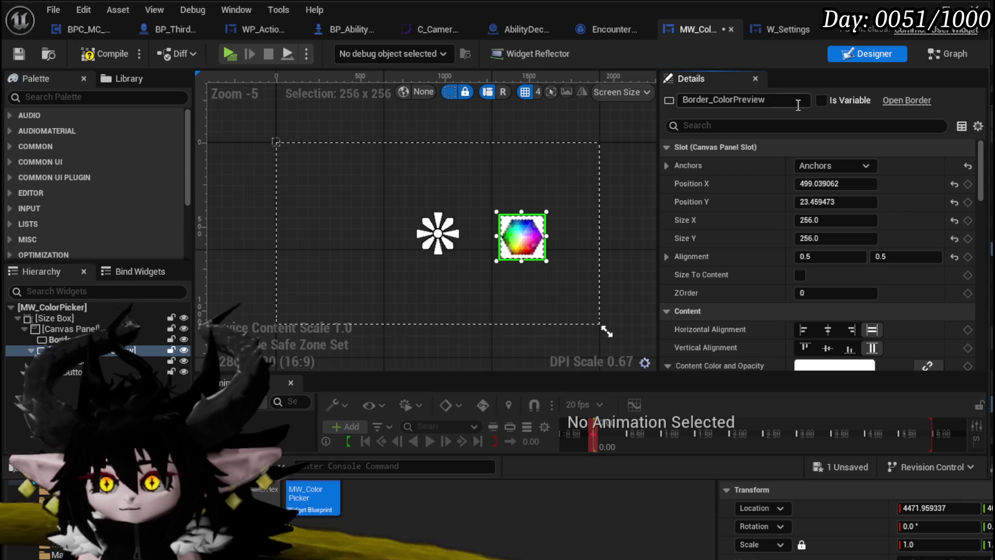
click(821, 101)
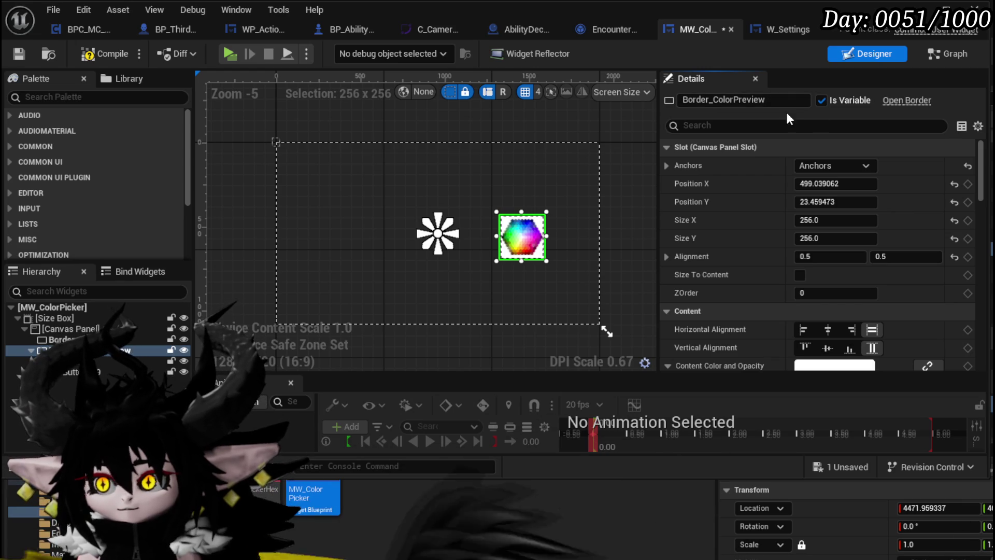
- Save the widget blueprint and switch to the Graph view
click(20, 54)
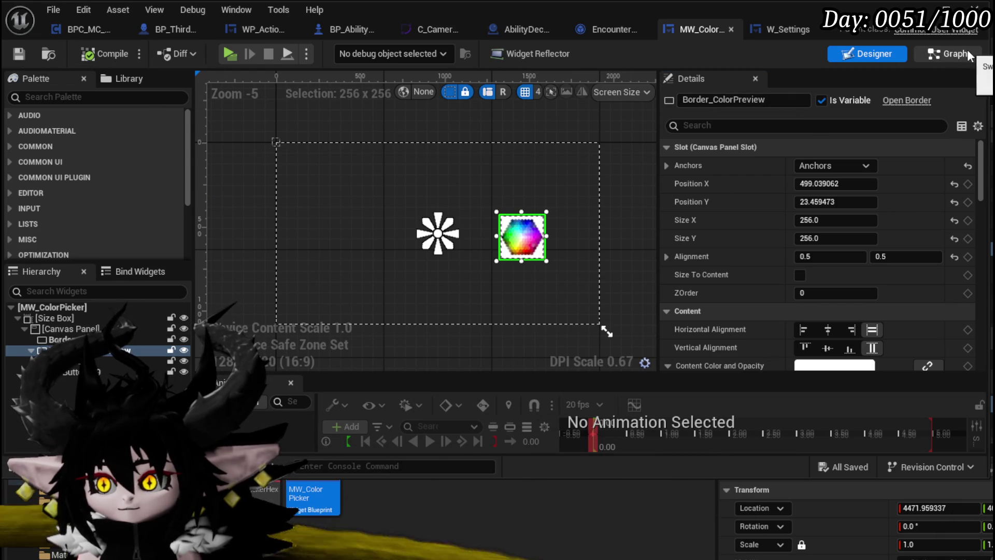
click(967, 54)
scroll(79, 147, up, 5)
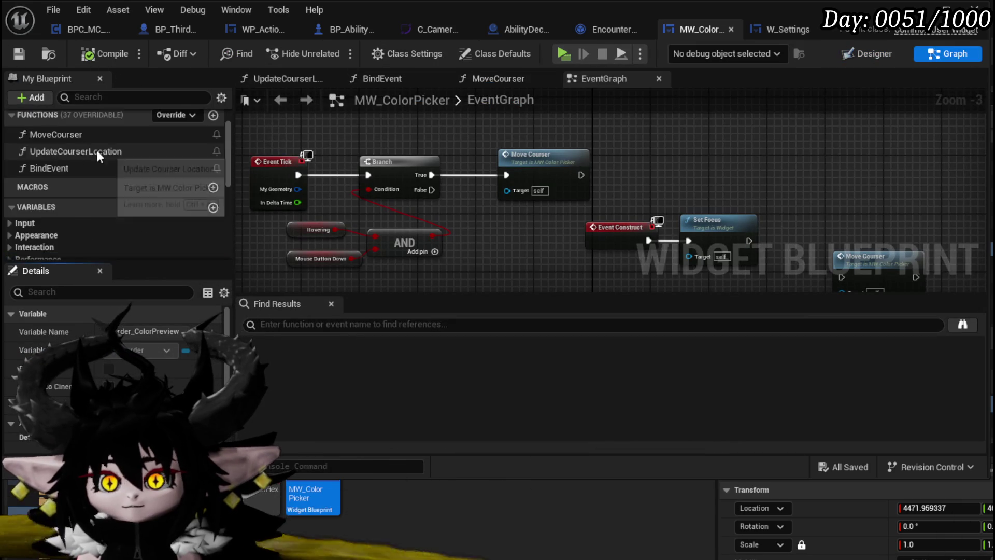
- Add a new function named ChangeColor to the blueprint
scroll(91, 148, up, 2)
click(213, 158)
text(C)
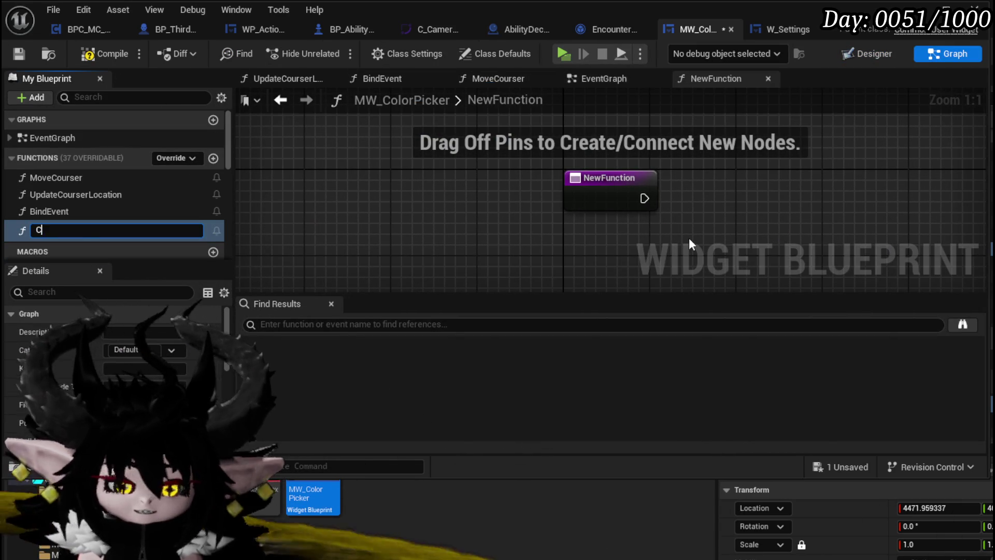
text(hangeColor)
key(Return)
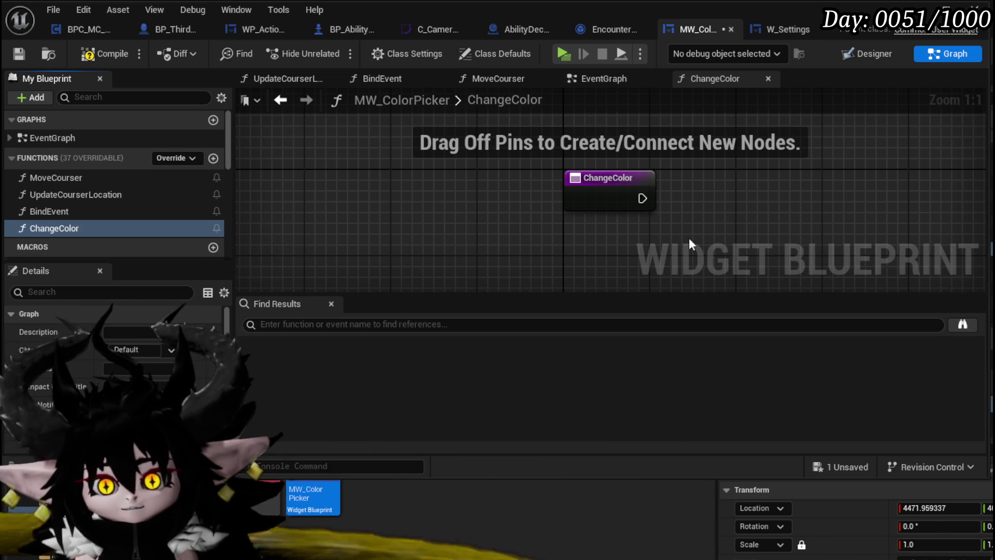
scroll(110, 199, down, 3)
scroll(110, 199, down, 3)
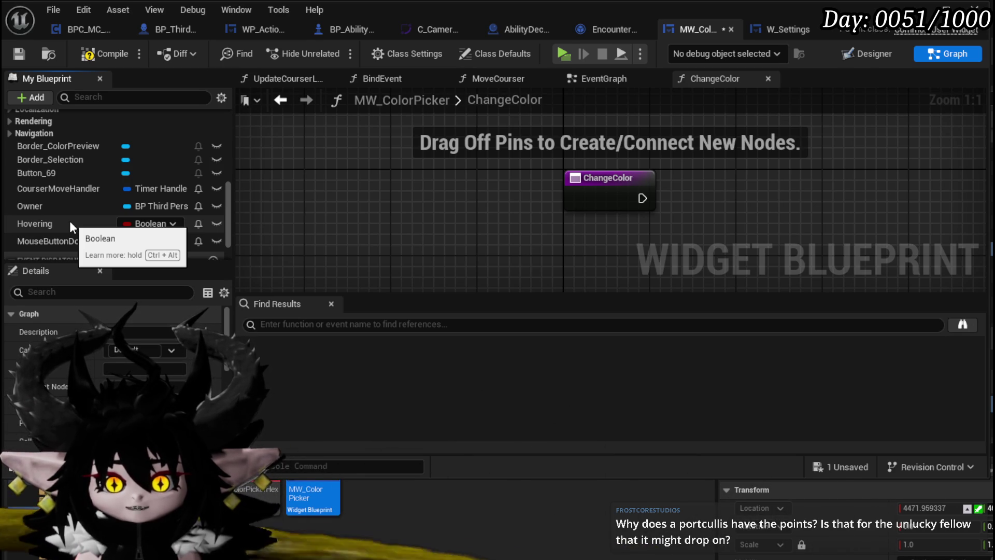
mouse_move(379, 194)
mouse_down()
mouse_move(267, 193)
mouse_move(351, 191)
mouse_move(241, 211)
mouse_up()
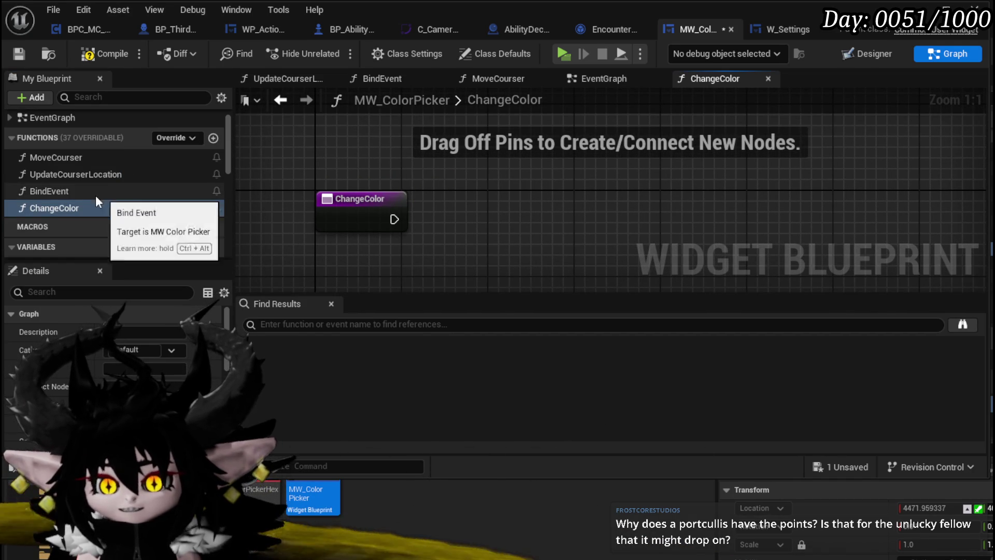
scroll(116, 189, down, 4)
scroll(116, 190, down, 4)
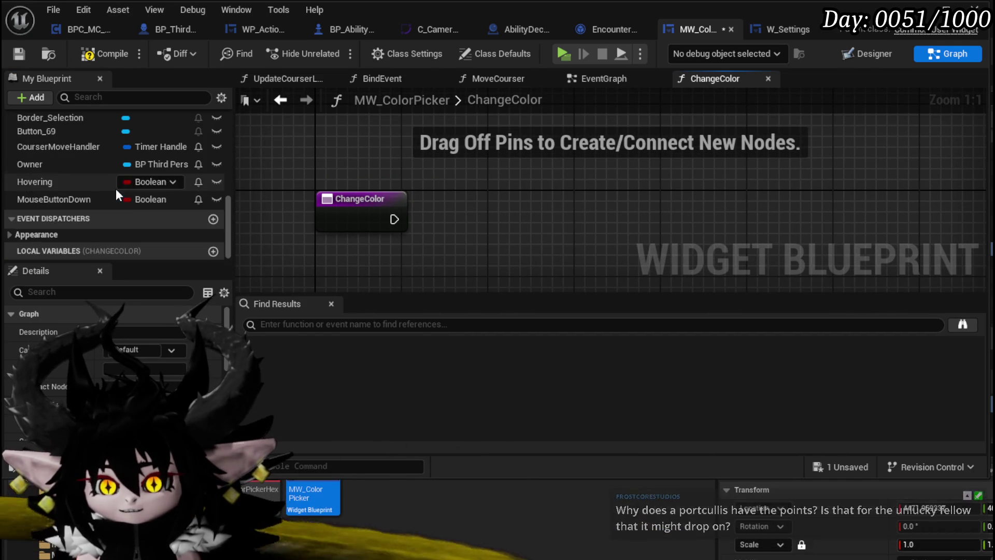
scroll(79, 201, up, 2)
- Place a Border_ColorPreview reference in ChangeColor and add a Set Brush Color node for it
mouse_move(72, 169)
mouse_down()
mouse_move(233, 167)
mouse_move(319, 137)
mouse_up()
drag(417, 166, 478, 195)
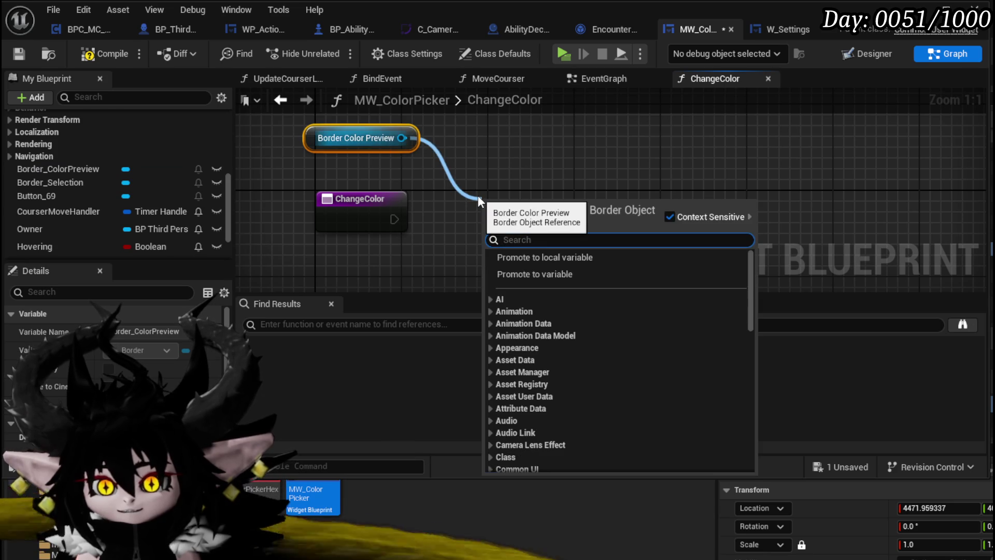
text(Set)
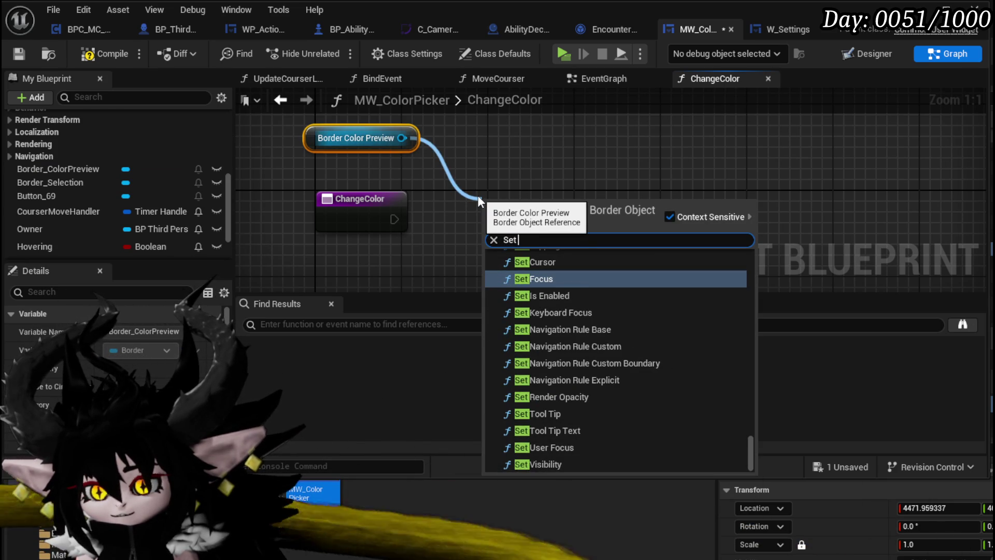
text( Brush)
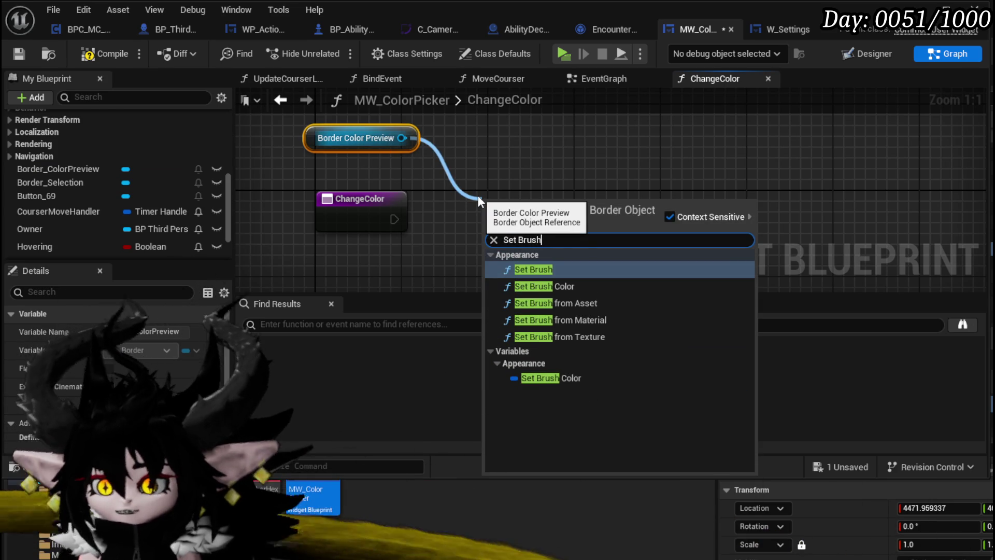
click(553, 378)
mouse_move(502, 214)
mouse_down()
mouse_move(555, 218)
mouse_move(590, 156)
mouse_move(472, 228)
mouse_up()
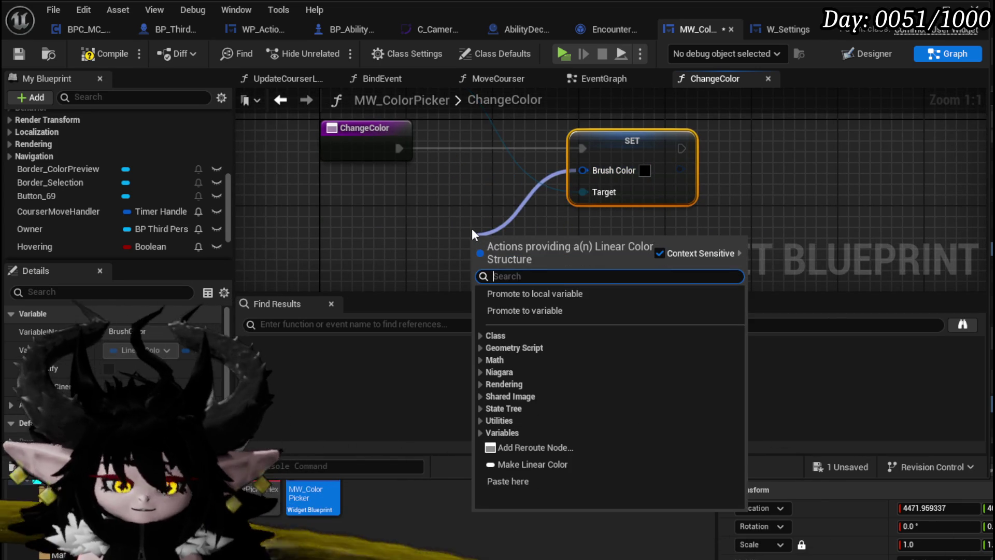
text(Make)
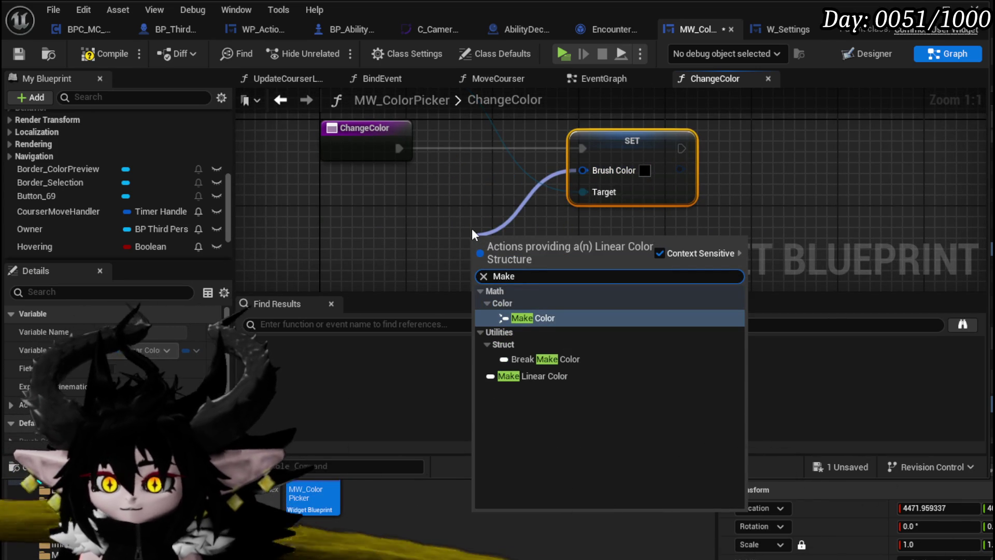
- Remove the wrongly picked Make Color and Break Make Color nodes from the Brush Color pin
click(575, 375)
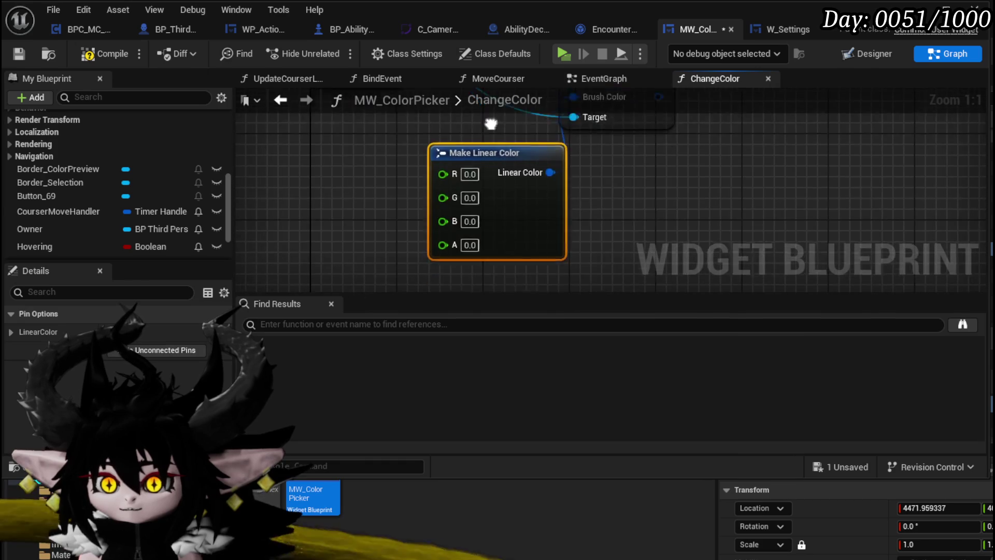
key(Delete)
drag(605, 142, 517, 212)
text(Make)
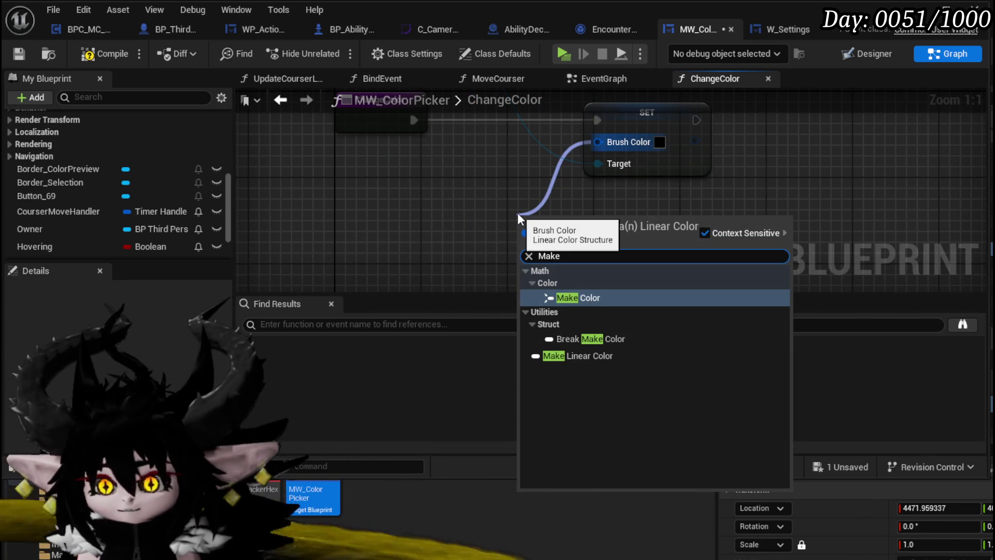
click(578, 301)
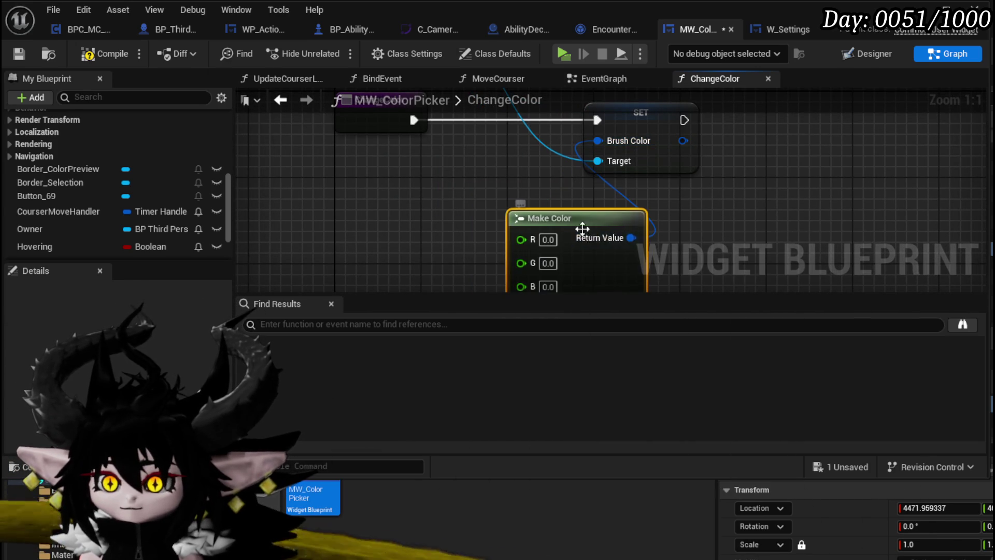
drag(575, 231, 482, 186)
key(Delete)
drag(552, 145, 484, 227)
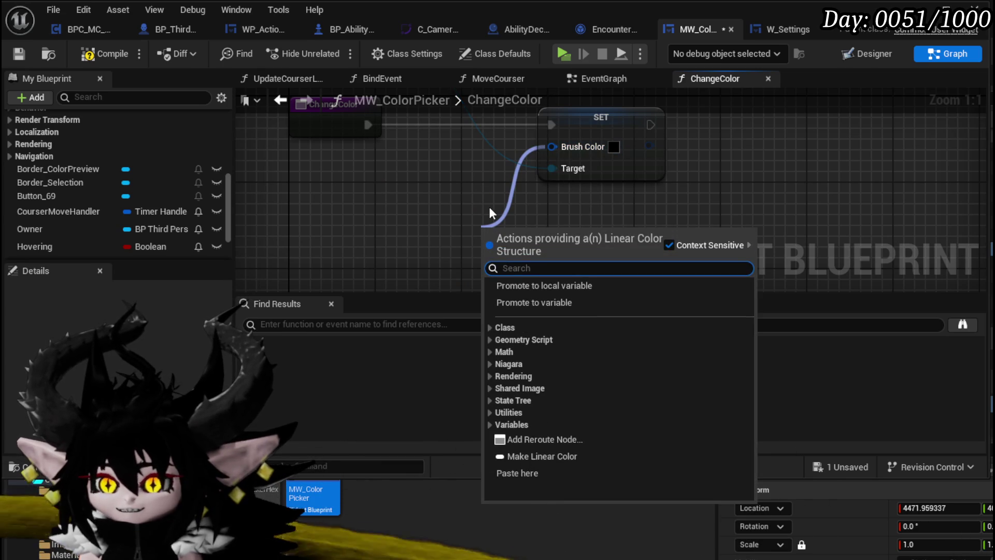
text(make)
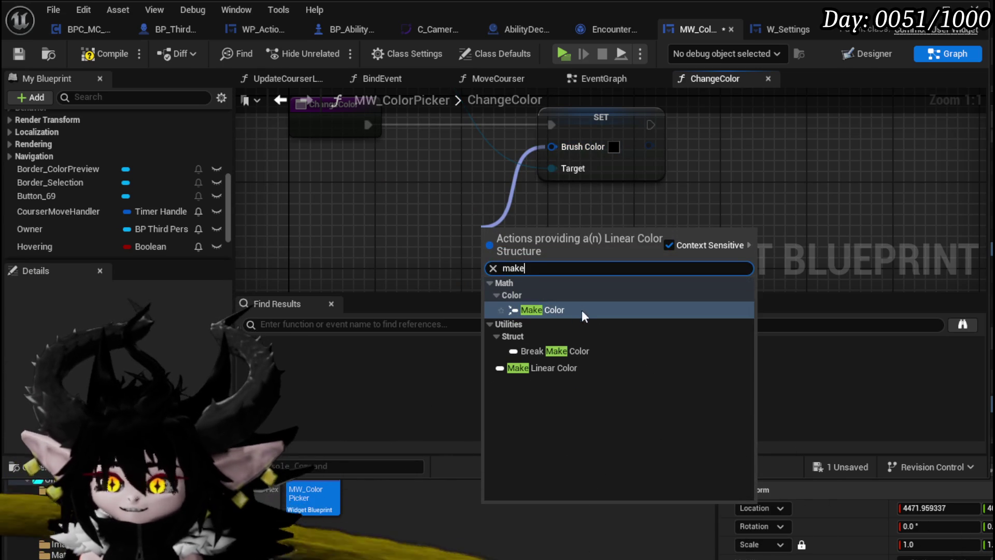
click(573, 353)
drag(518, 254, 409, 187)
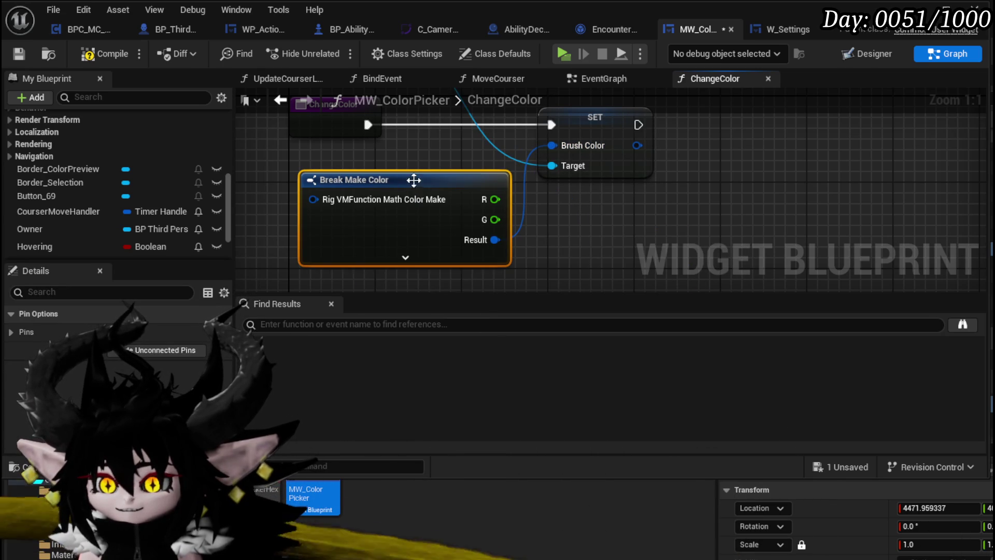
key(Delete)
drag(552, 147, 456, 240)
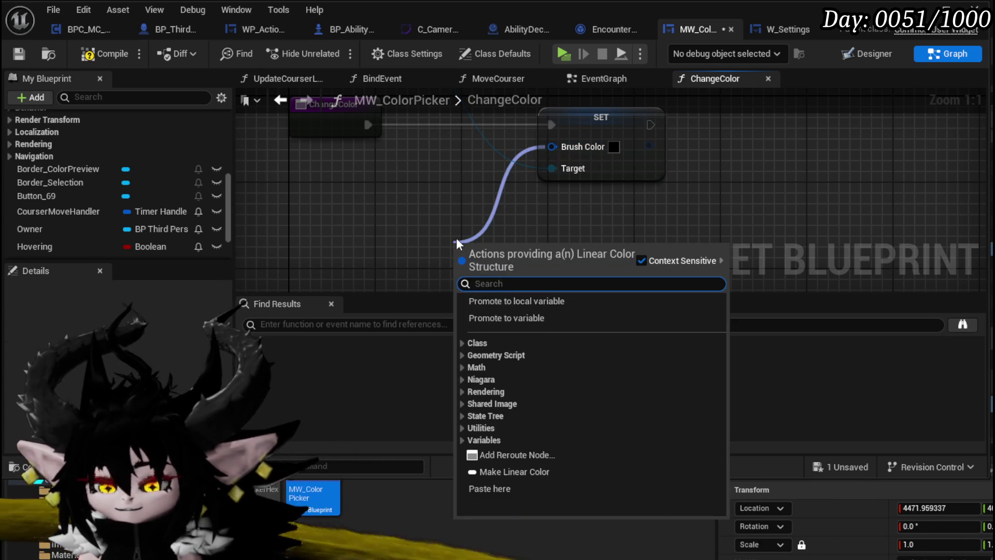
text(make)
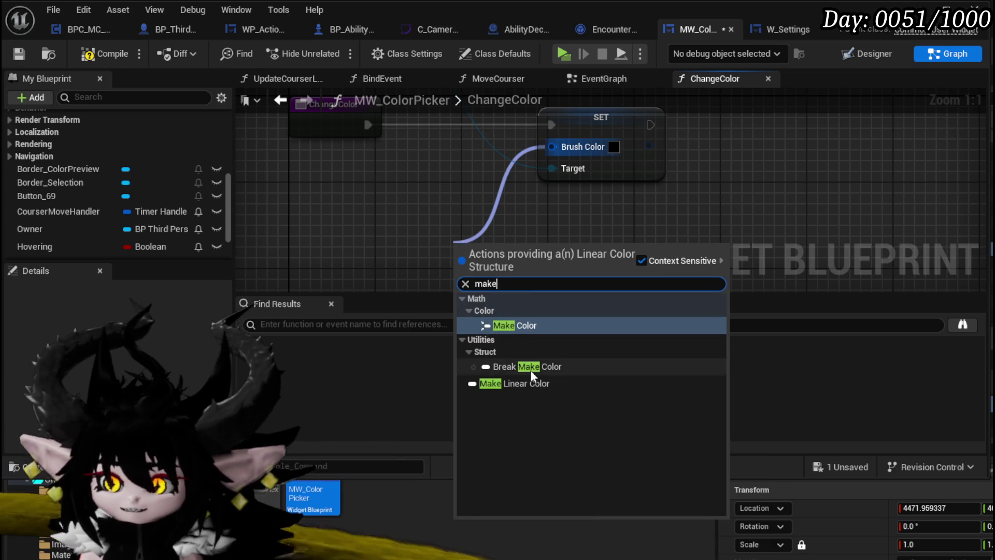
click(528, 366)
key(Delete)
- Connect a Make Linear Color node to Brush Color, then compile and save
drag(552, 137, 459, 207)
text(make)
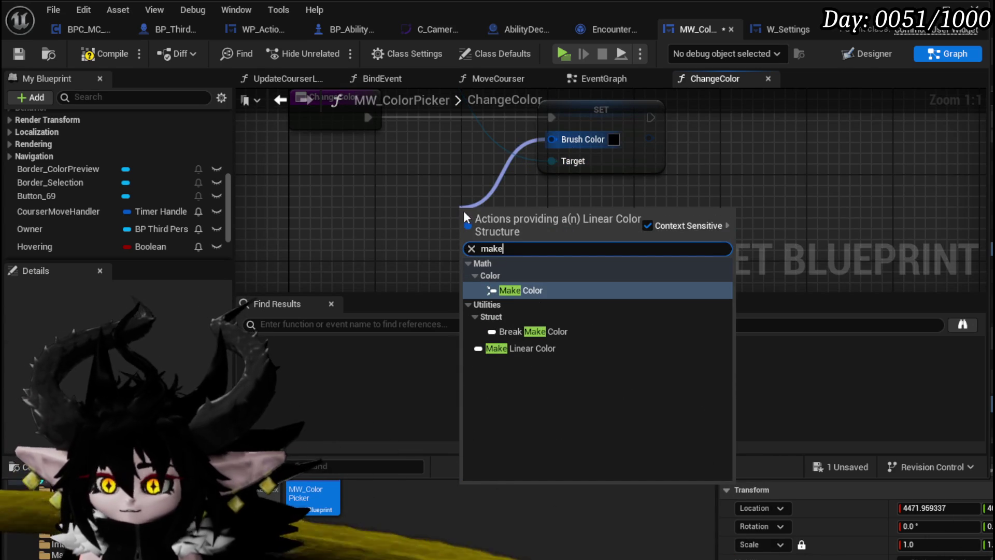
click(534, 348)
scroll(446, 153, down, 1)
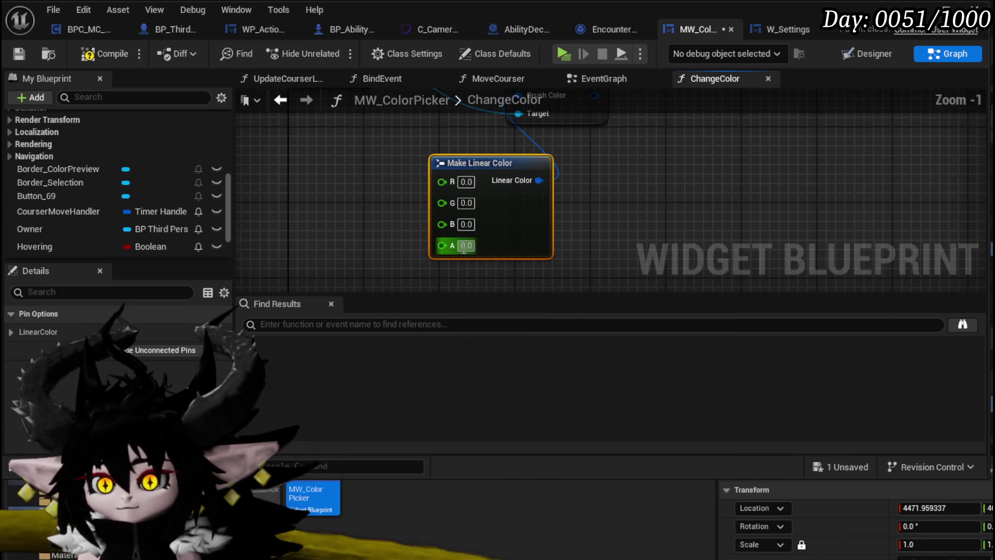
click(466, 245)
drag(492, 236, 444, 236)
click(407, 166)
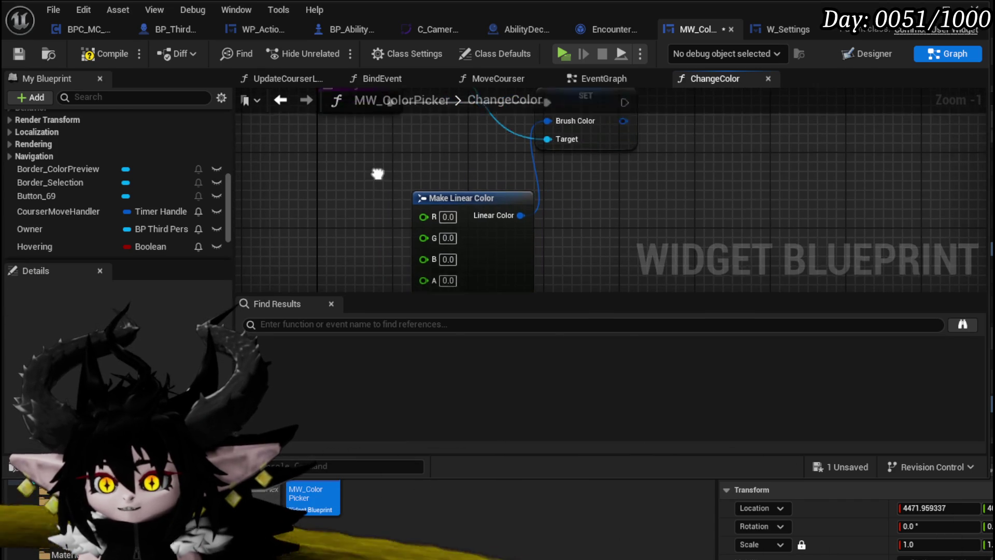
click(104, 54)
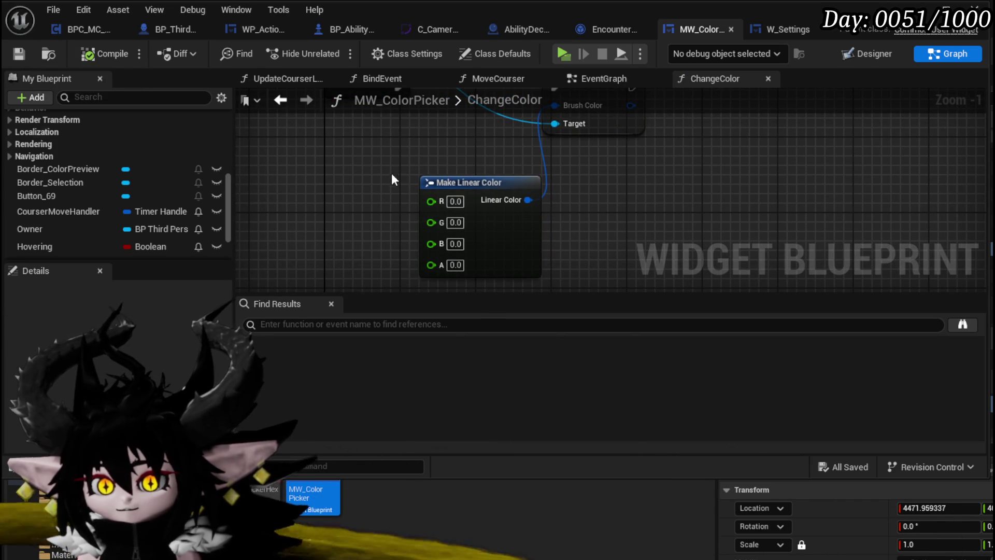
scroll(184, 198, up, 5)
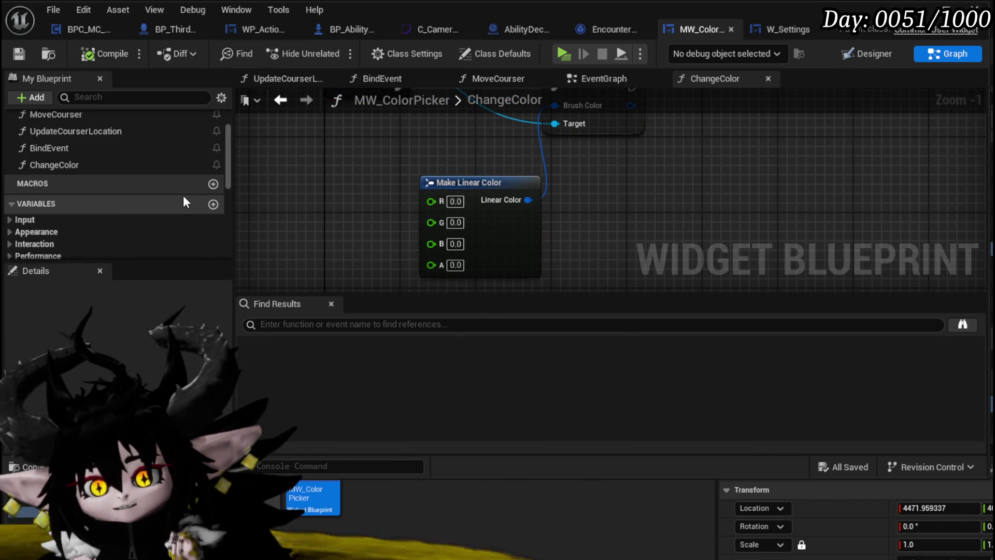
scroll(185, 202, up, 2)
- In MoveCourser, rename the new Vector 2D variable to MousePosition
double_click(99, 178)
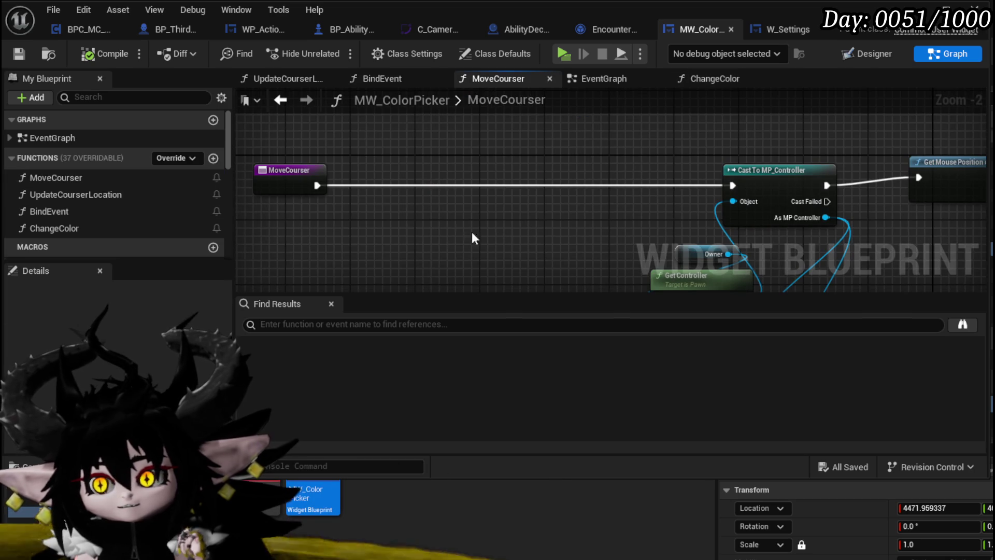
mouse_move(494, 229)
mouse_down()
mouse_move(514, 192)
mouse_move(315, 192)
mouse_move(433, 240)
mouse_up()
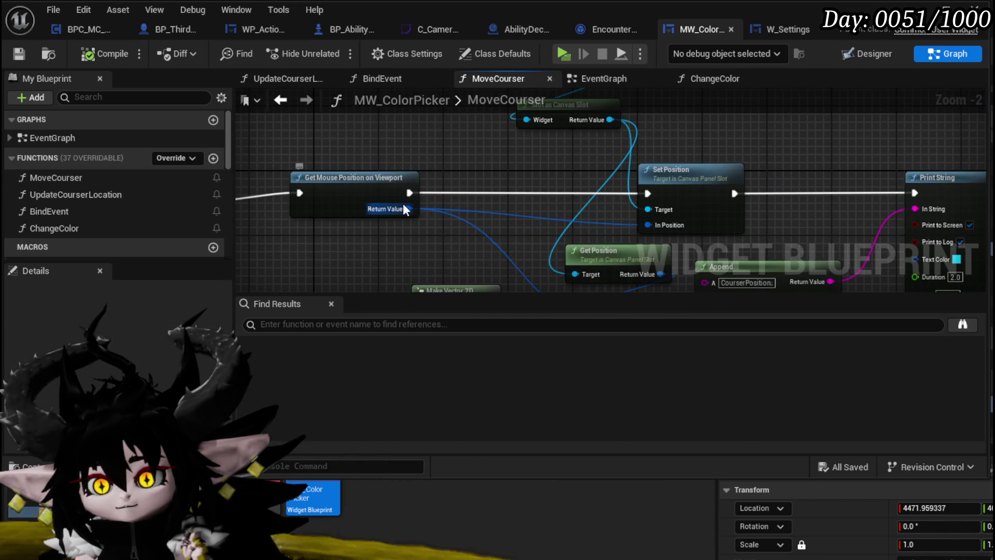
right_click(404, 209)
drag(405, 206, 358, 209)
right_click(359, 205)
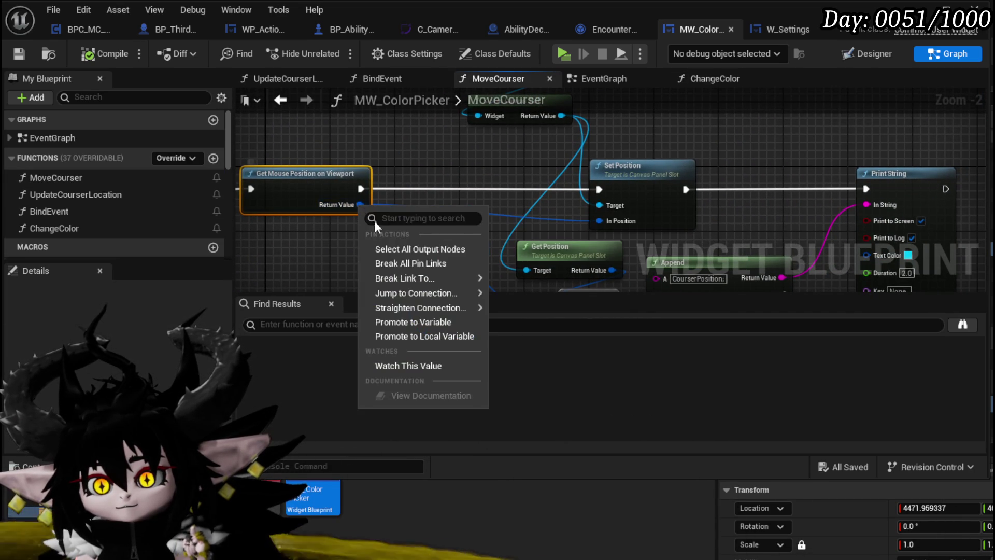
click(429, 321)
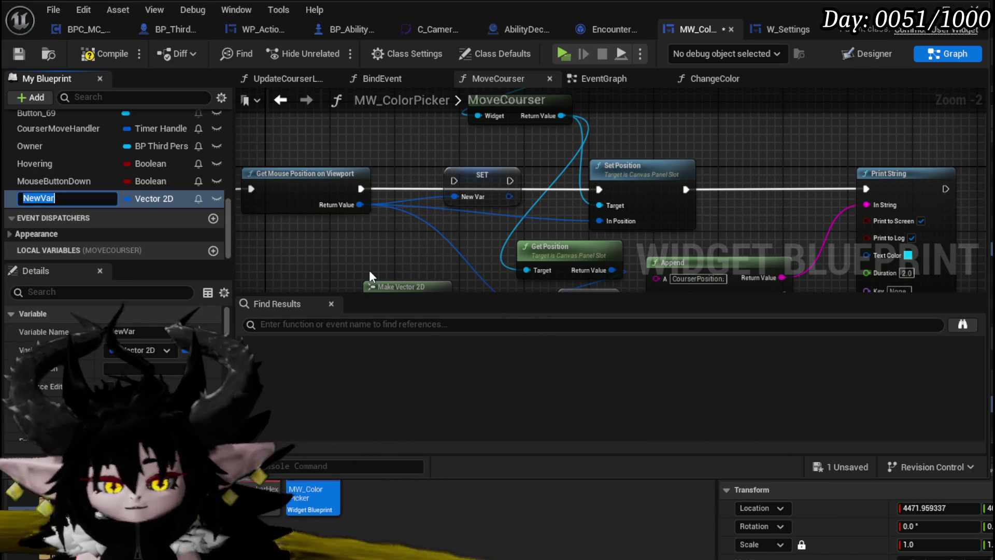
key(BackSpace)
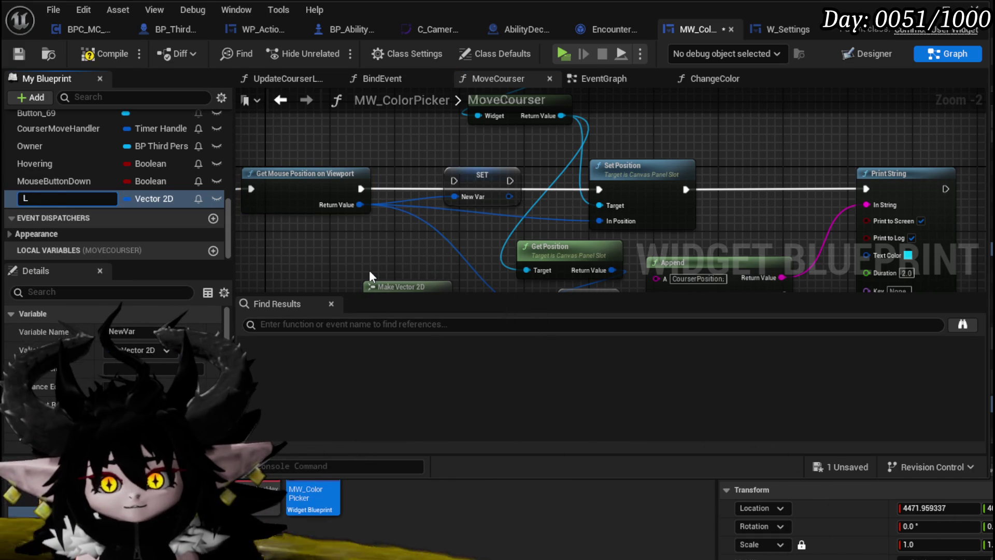
text(MousePositio)
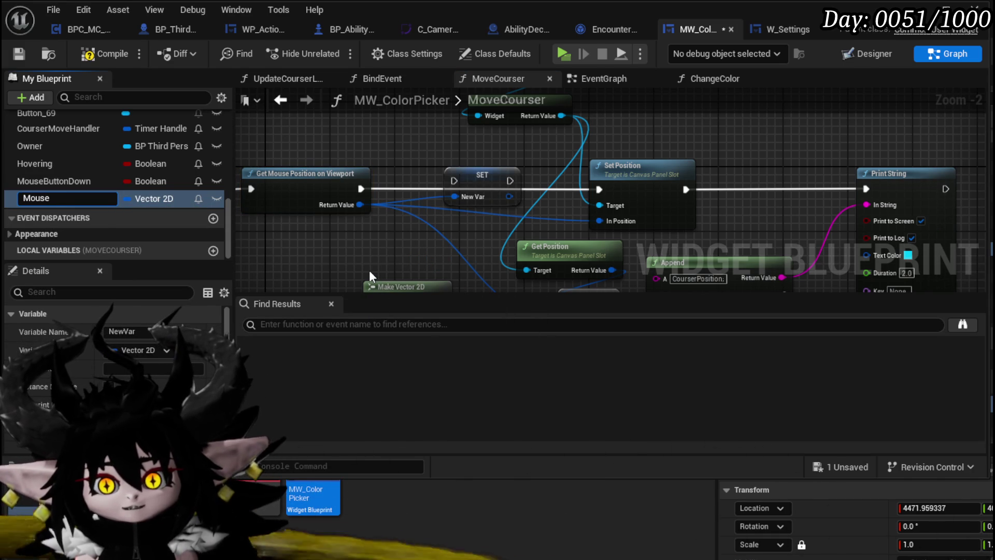
text(n)
key(Return)
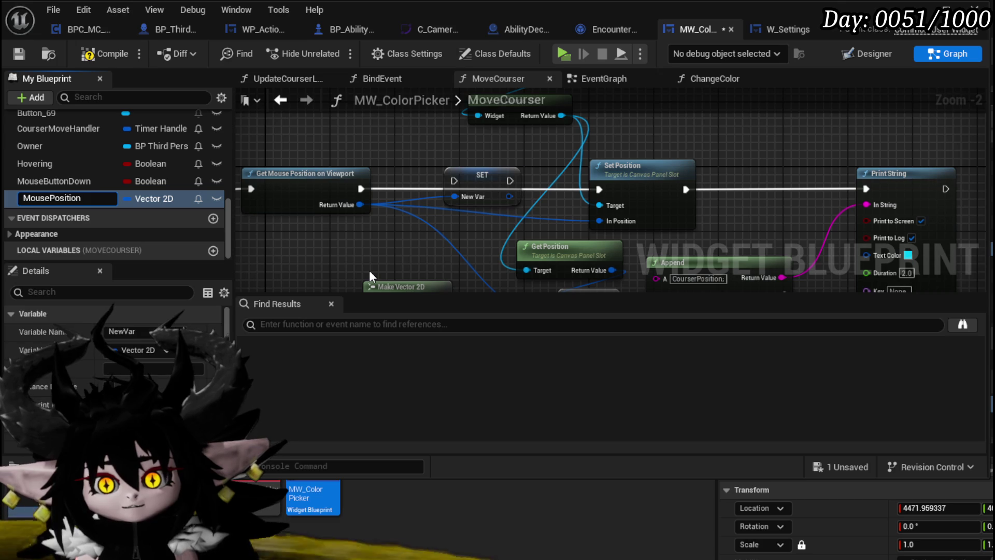
- Route execution from Get Mouse Position through SET MousePosition into Set Position, then compile and save
click(488, 184)
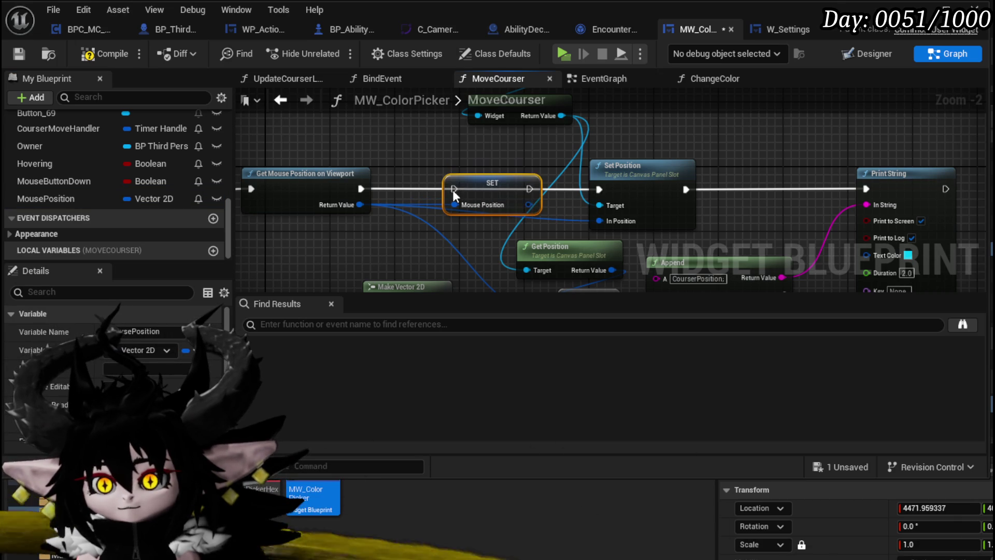
mouse_move(454, 186)
mouse_down()
mouse_move(417, 187)
mouse_move(469, 188)
mouse_up()
mouse_move(361, 189)
mouse_down()
mouse_move(465, 188)
mouse_move(455, 189)
mouse_up()
mouse_move(529, 189)
mouse_down()
mouse_move(616, 187)
mouse_move(600, 189)
mouse_up()
click(501, 164)
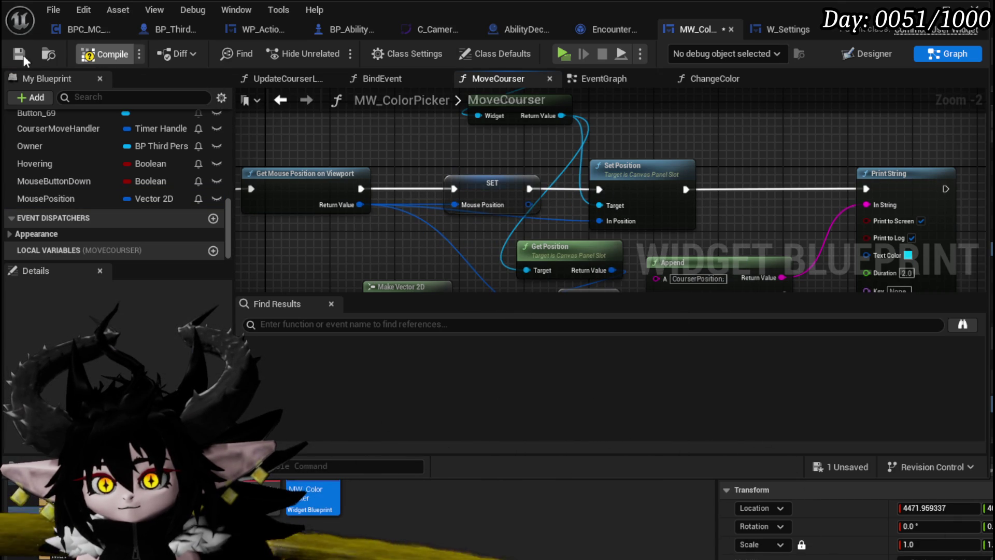
click(20, 55)
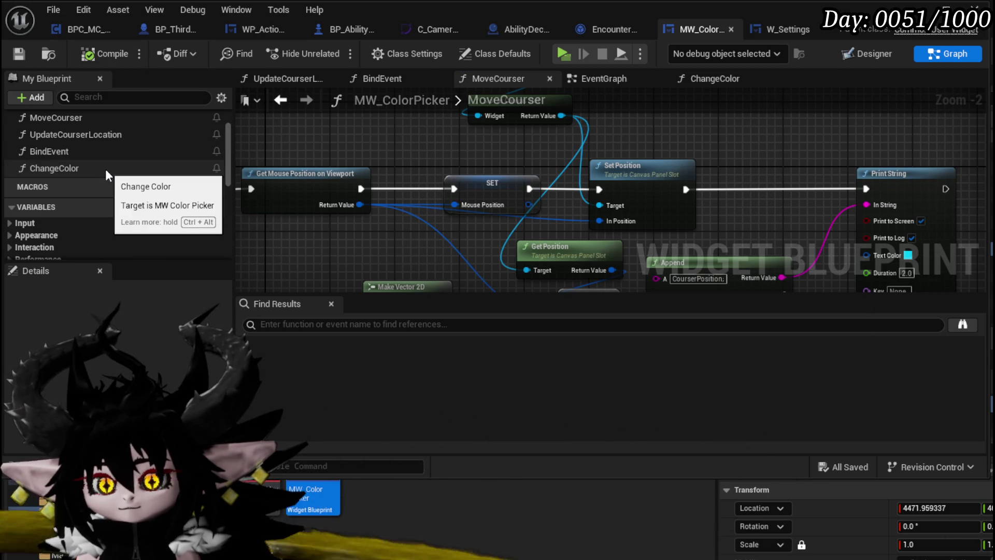
scroll(95, 153, up, 2)
- Open the ChangeColor graph and place a MousePosition getter in it
click(76, 227)
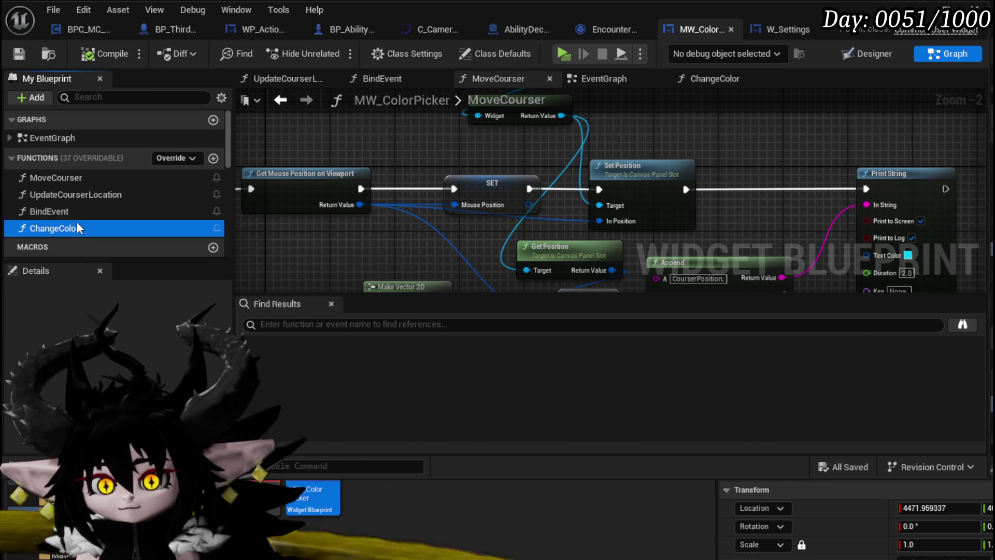
double_click(77, 227)
drag(487, 183, 263, 188)
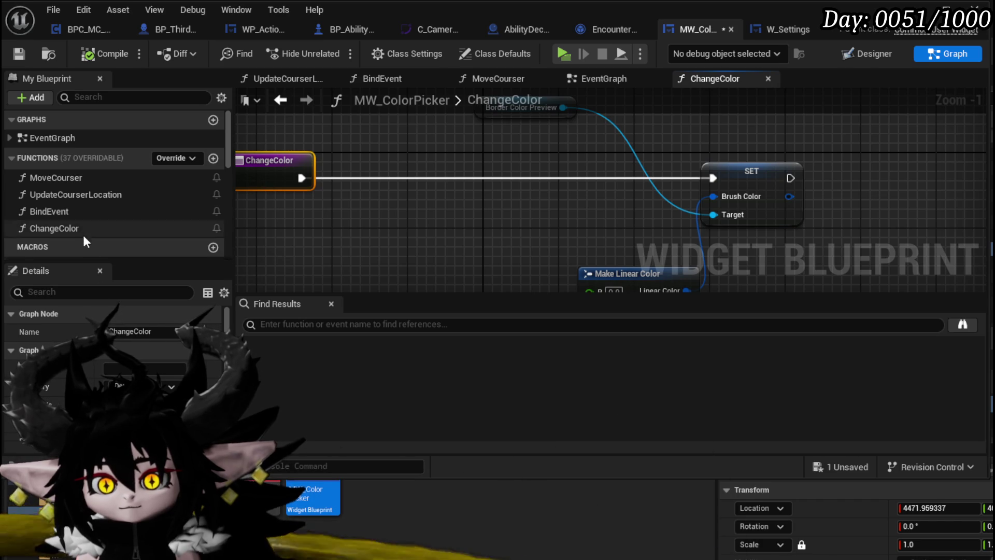
scroll(85, 215, down, 6)
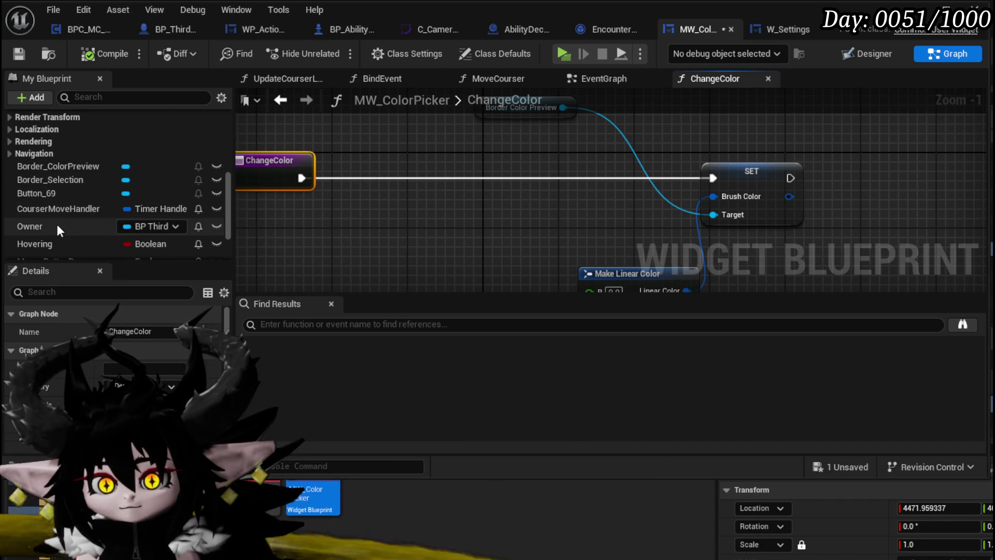
scroll(56, 210, down, 3)
drag(57, 199, 250, 231)
click(280, 244)
- Split MousePosition with a Break Vector 2D node, then compile and save
drag(318, 230, 376, 215)
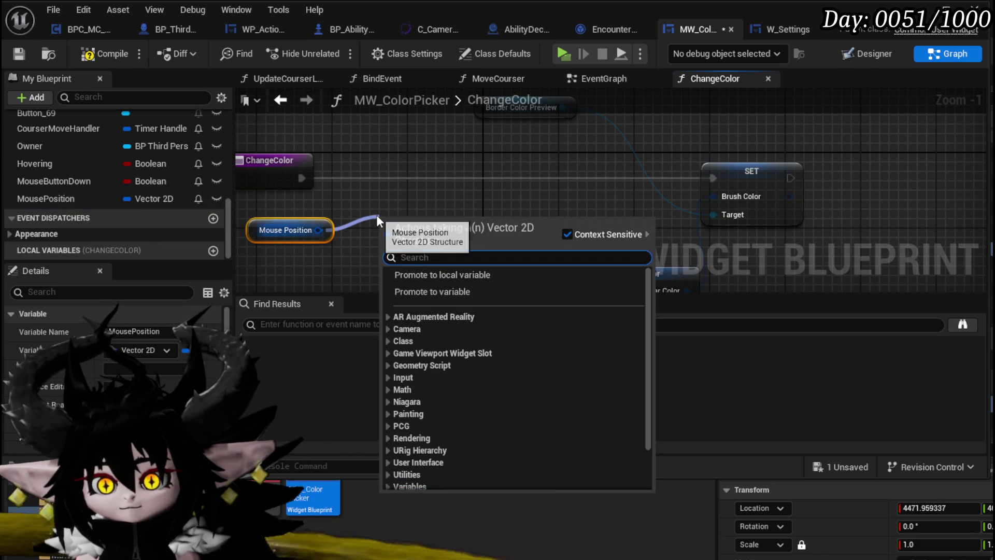
text(Brea)
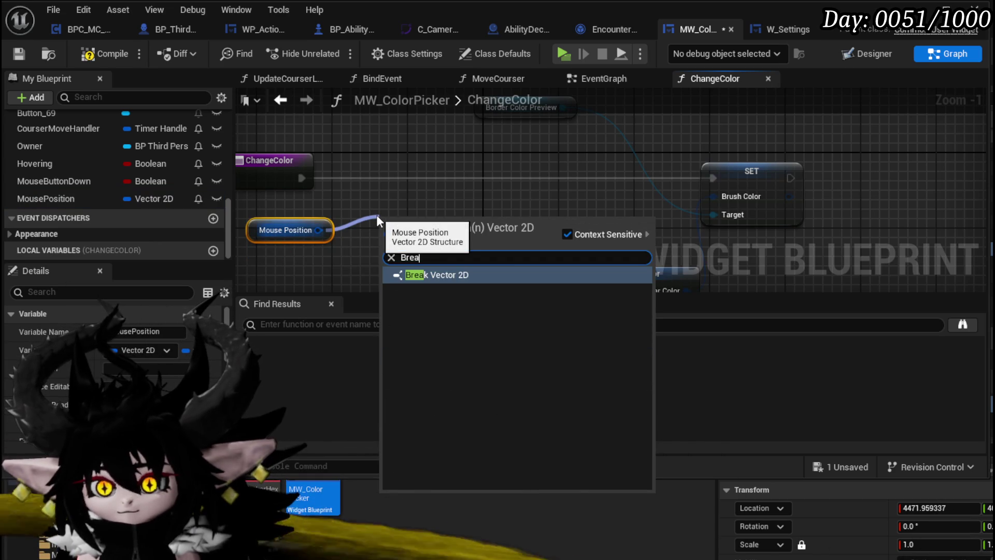
text(k)
key(Return)
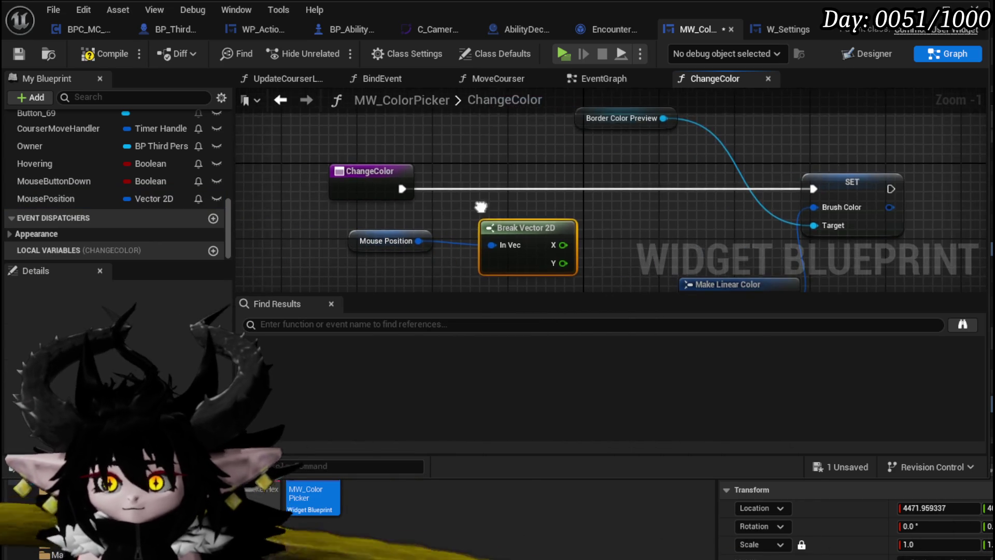
ctrl+click(383, 239)
drag(557, 237, 443, 237)
click(502, 240)
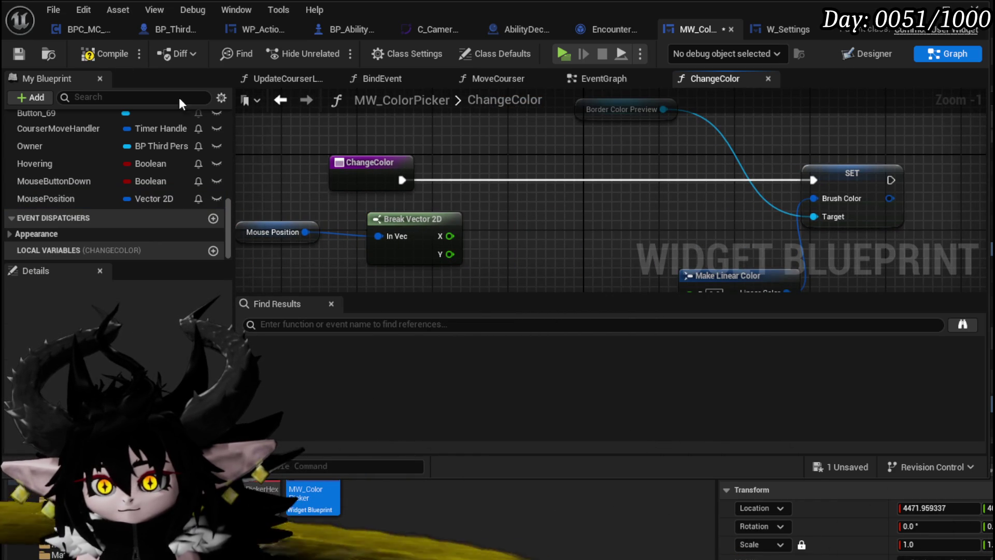
click(103, 54)
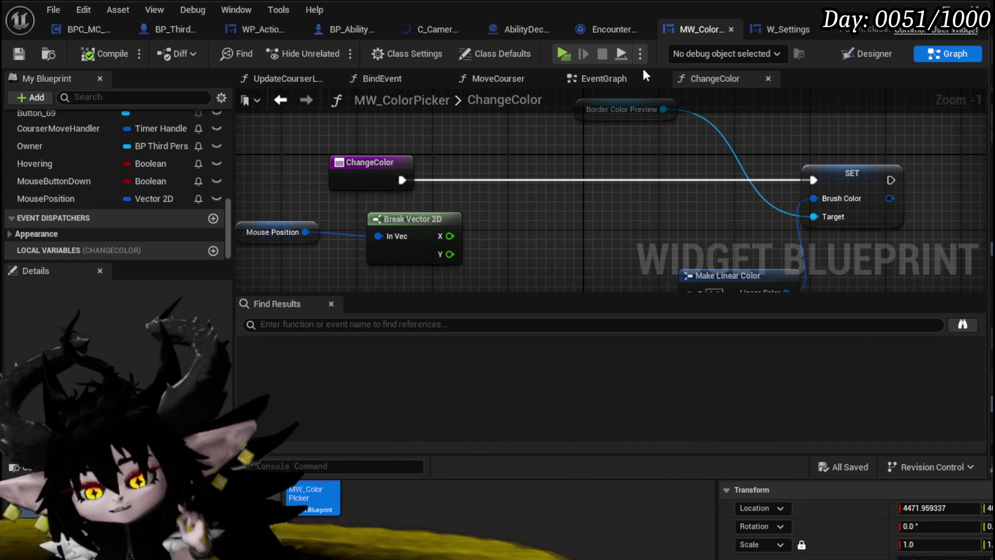
- Inspect the Border_ColorPreview Brush Color channels in the Designer layout
click(854, 56)
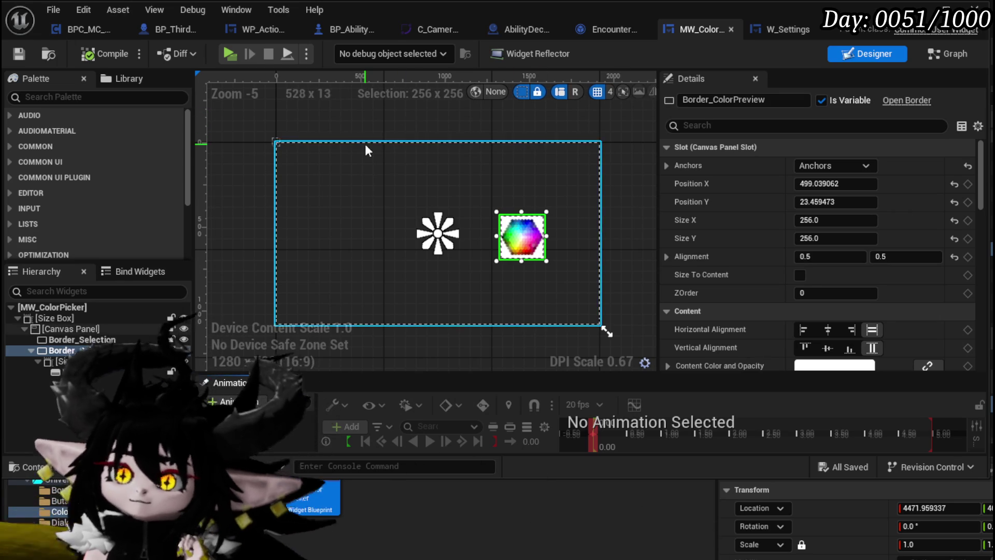
scroll(807, 328, down, 2)
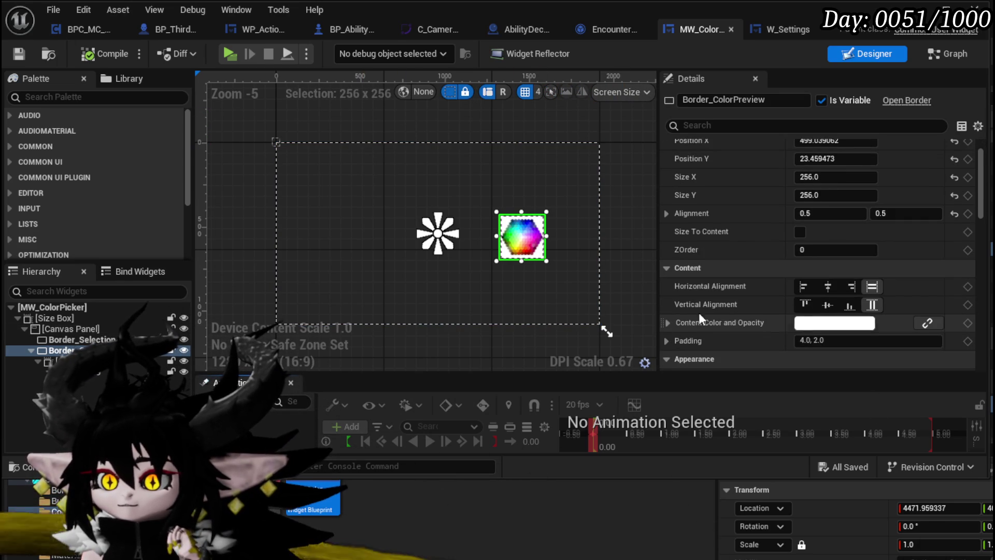
scroll(715, 316, down, 3)
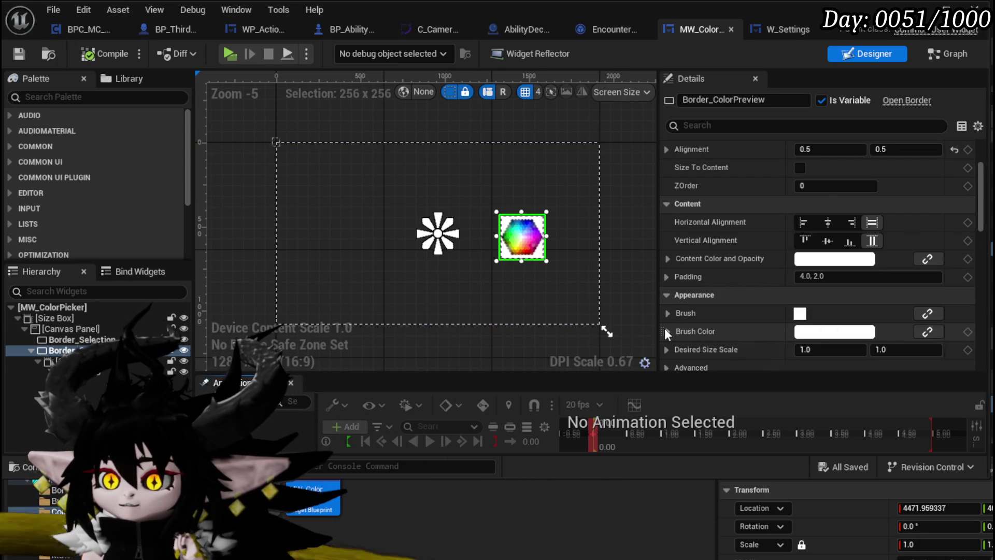
click(667, 331)
scroll(668, 326, down, 3)
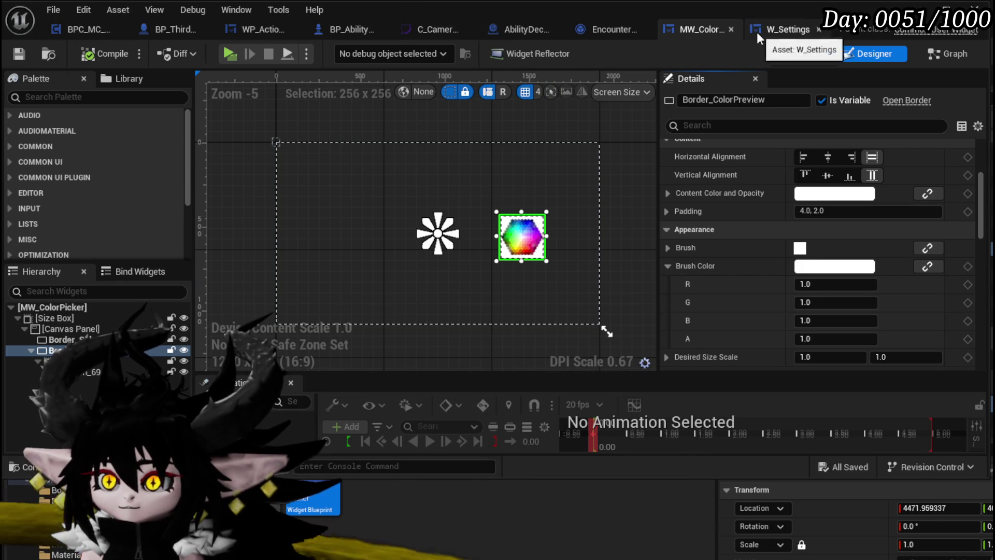
- Set the Make Linear Color R value to 1 in ChangeColor, save, and bring up W_Settings
click(947, 54)
drag(608, 249, 420, 166)
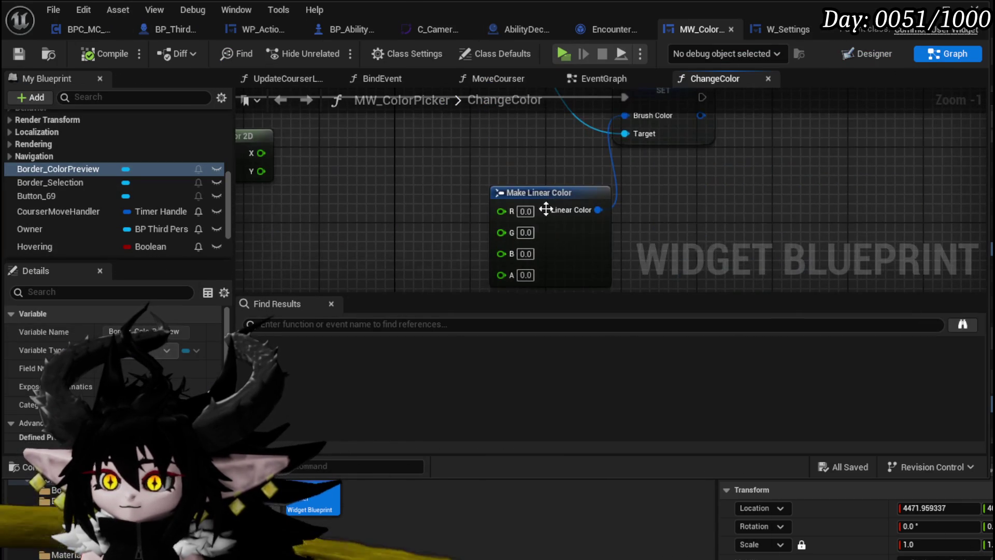
click(523, 211)
text(1)
key(Return)
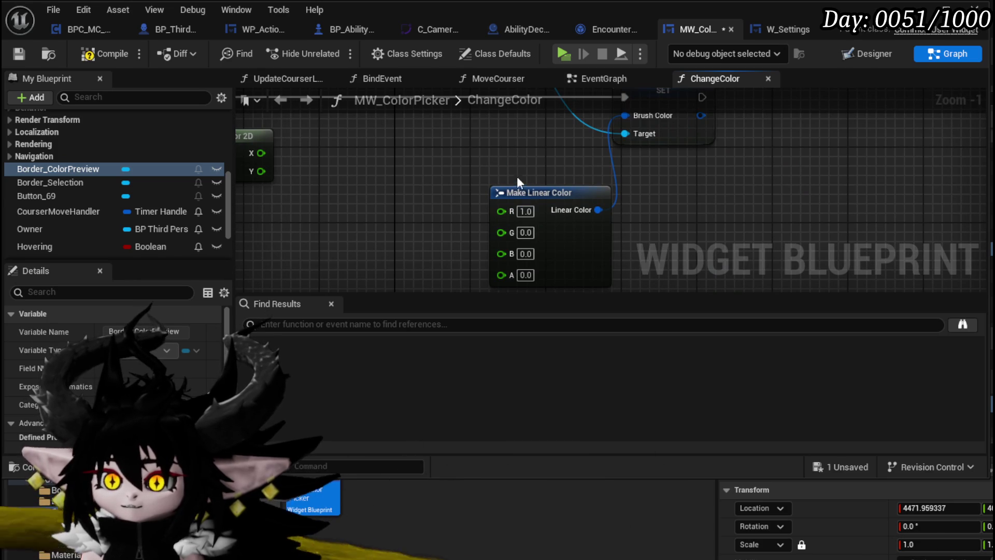
click(23, 54)
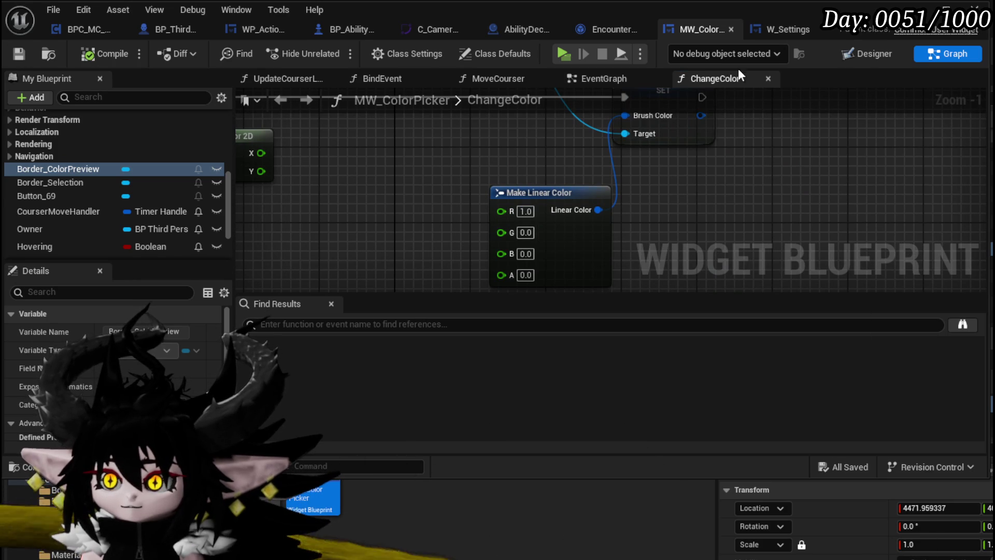
click(805, 33)
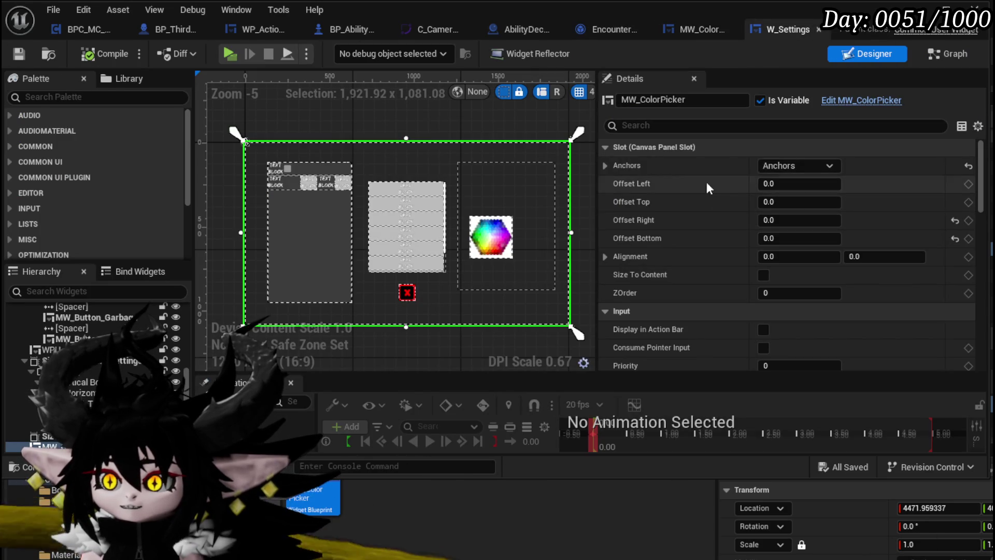
- Compare the W_Settings and MW_ColorPicker layouts, then enter 1 for Make Linear Color's alpha
scroll(720, 181, down, 5)
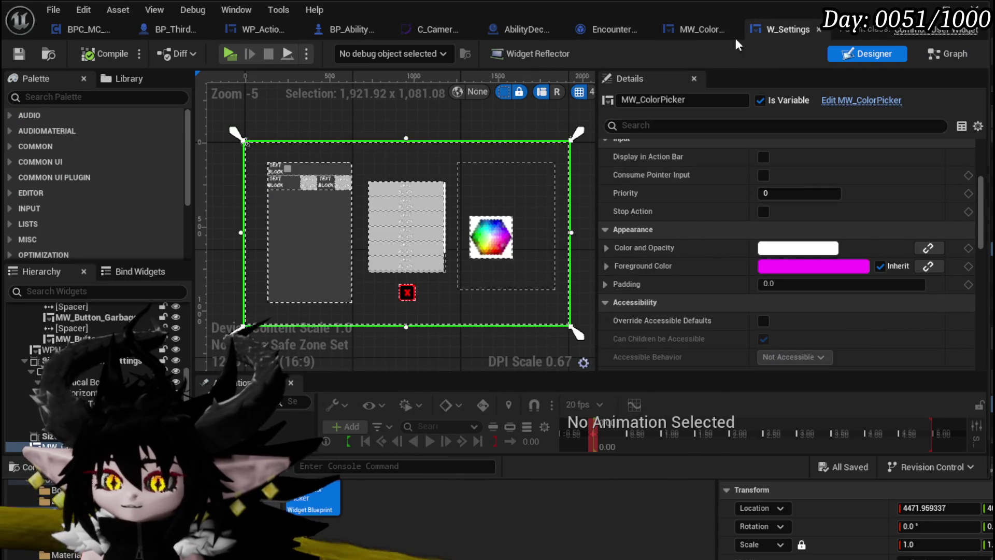
click(696, 26)
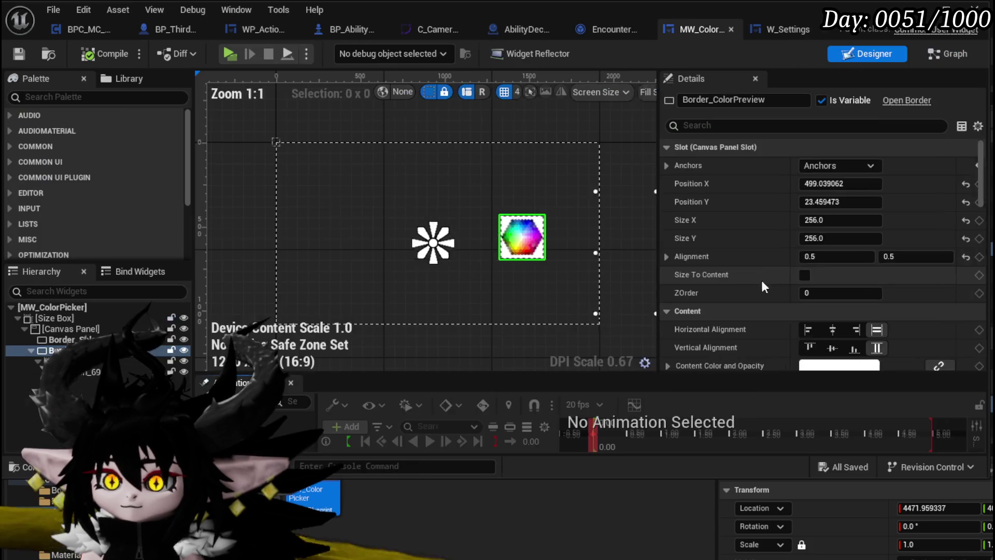
scroll(757, 257, down, 3)
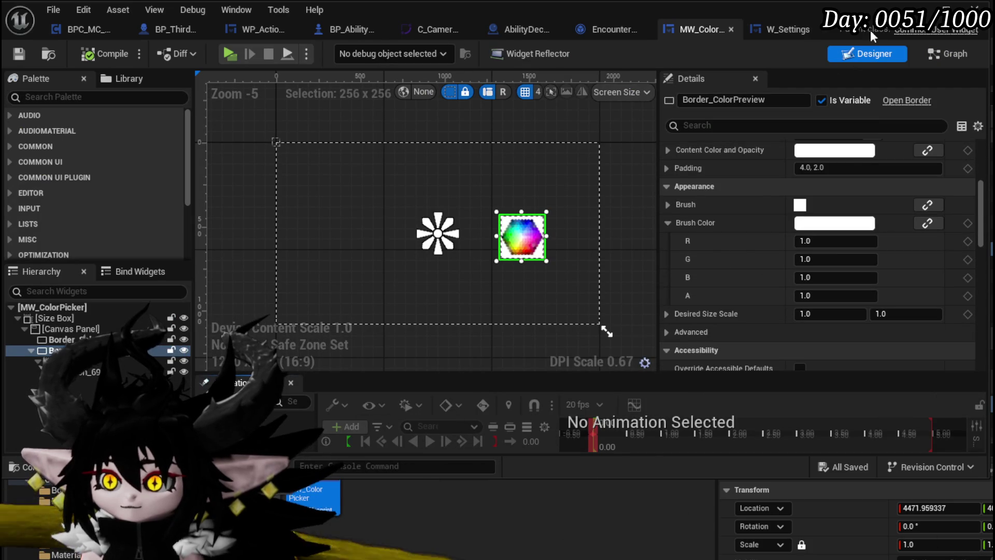
click(783, 29)
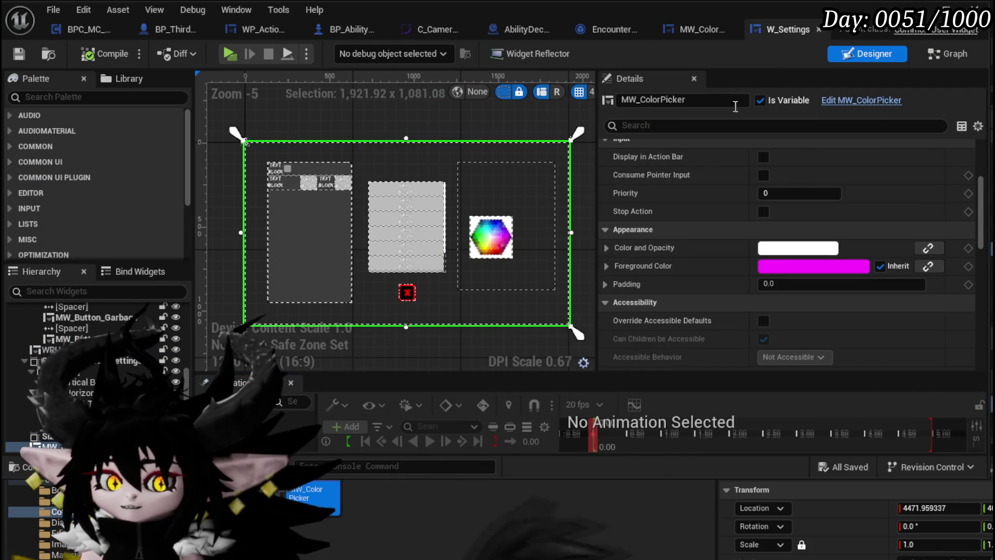
click(694, 26)
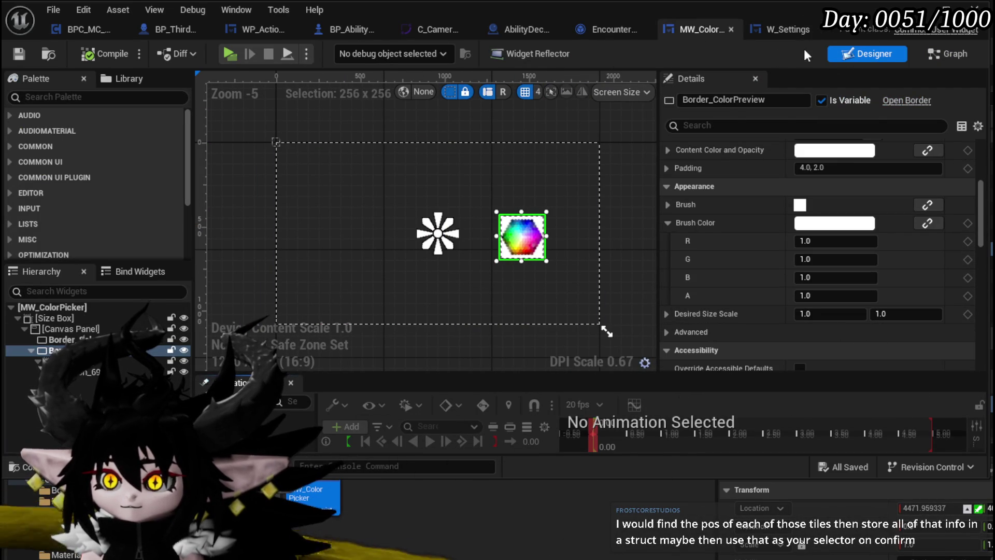
click(943, 54)
text(1)
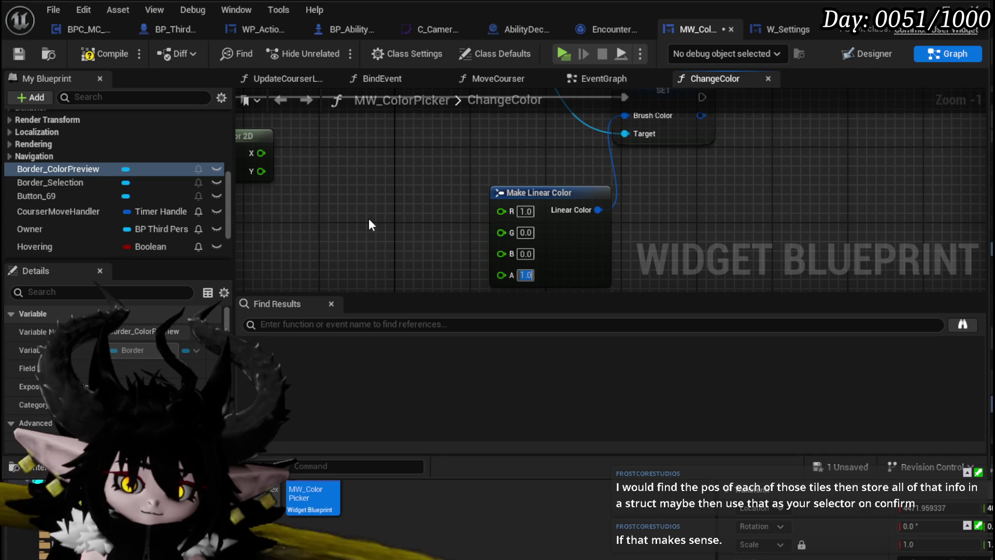
- Commit the alpha of 1, compile MW_ColorPicker, and return to its Designer layout
key(Return)
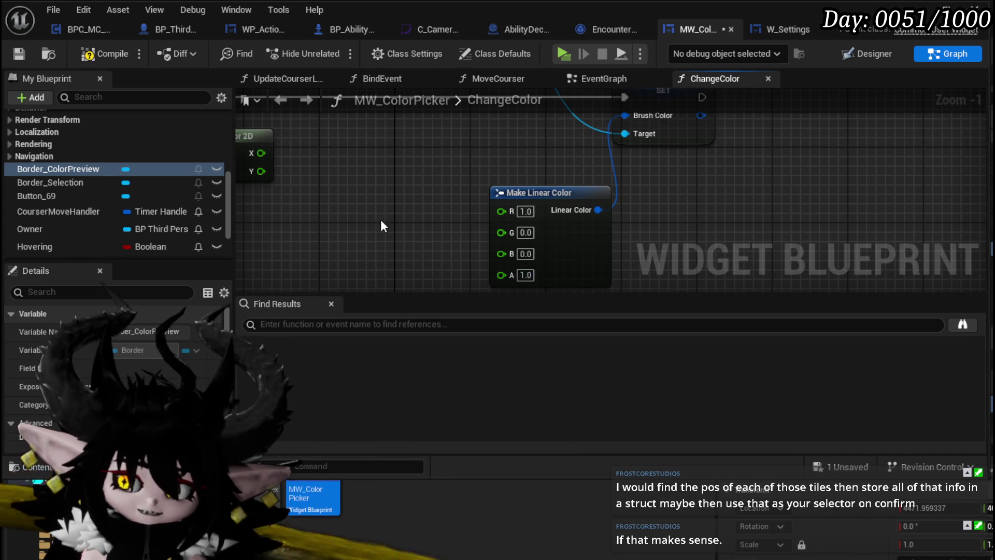
drag(376, 219, 387, 187)
click(110, 57)
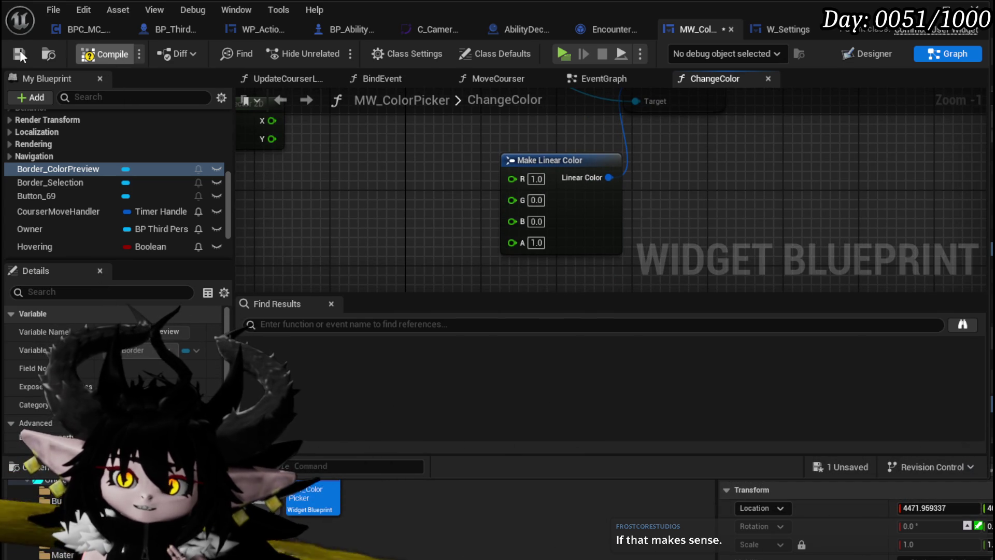
mouse_move(548, 142)
mouse_down()
mouse_move(591, 194)
mouse_move(466, 162)
mouse_move(618, 134)
mouse_up()
click(863, 54)
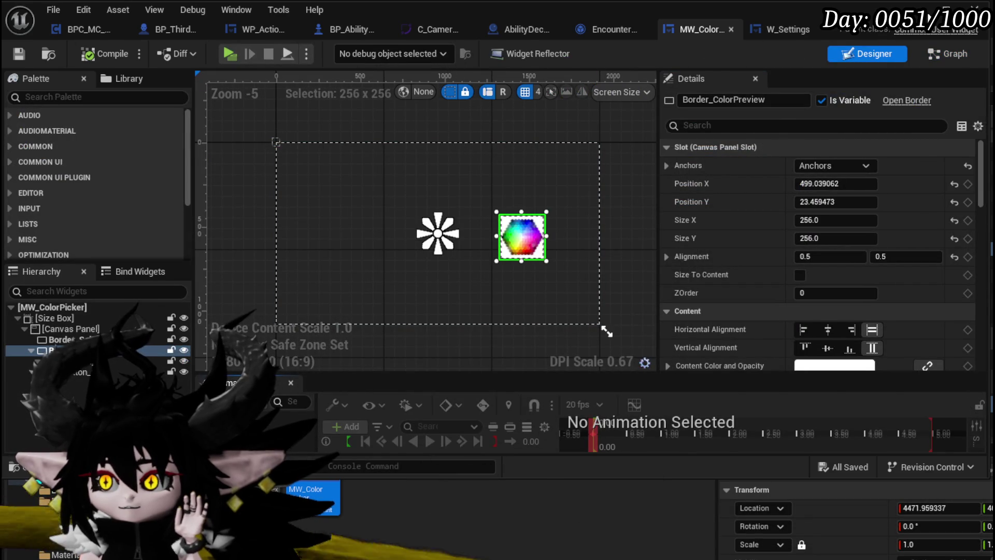
- Bring the L_DungeonCreationTest level editor window to the front
click(766, 74)
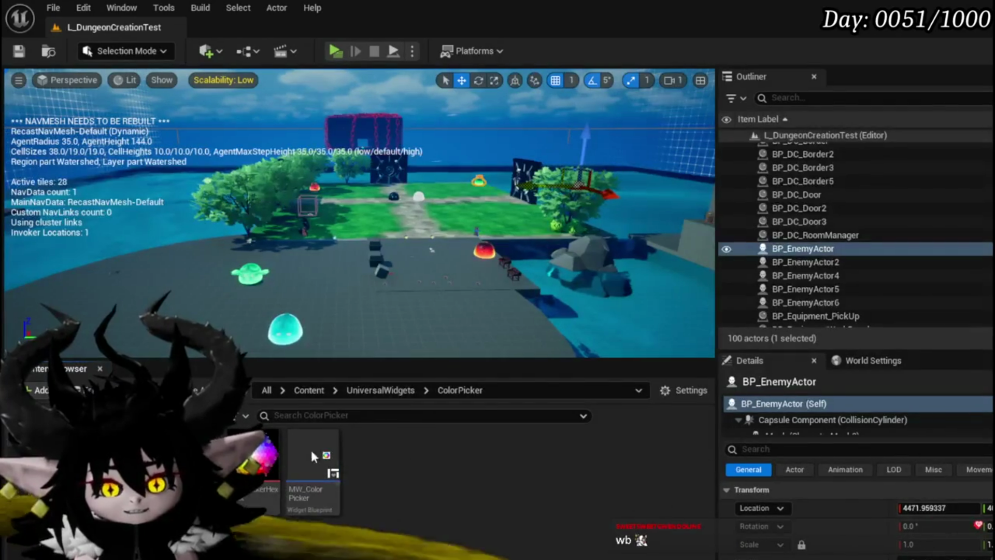
- Save the L_DungeonCreationTest map and reopen MW_ColorPicker at its ChangeColor graph
key(ctrl+s)
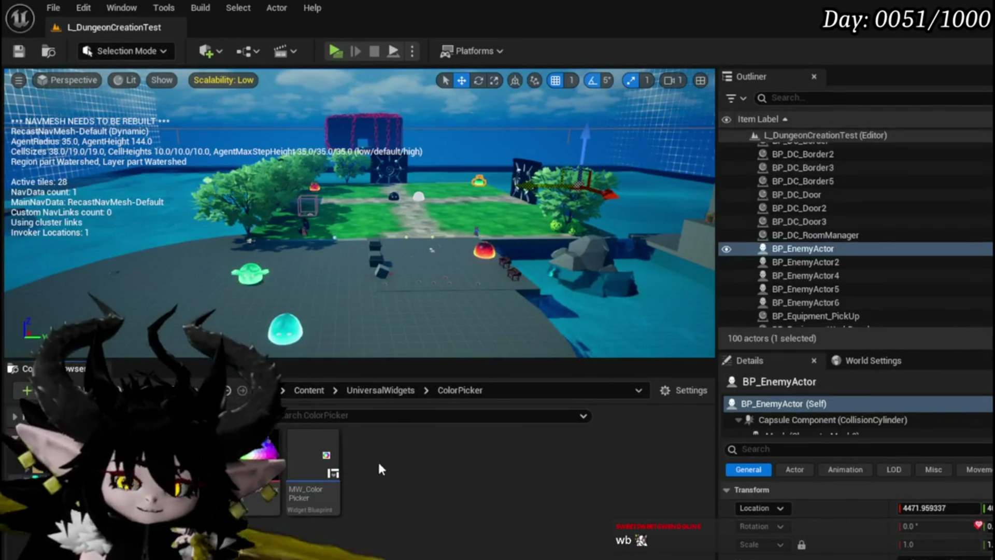
double_click(314, 456)
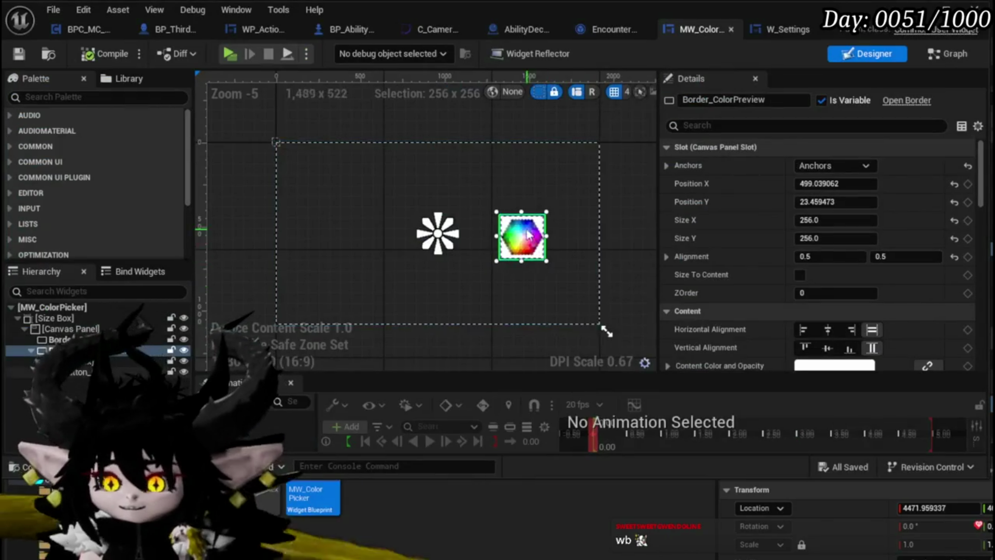
click(953, 58)
- Add a Get Brush Resource as Texture 2D node found by searching 'get texture 2d'
mouse_move(457, 230)
mouse_down()
mouse_move(513, 296)
mouse_move(521, 239)
mouse_up()
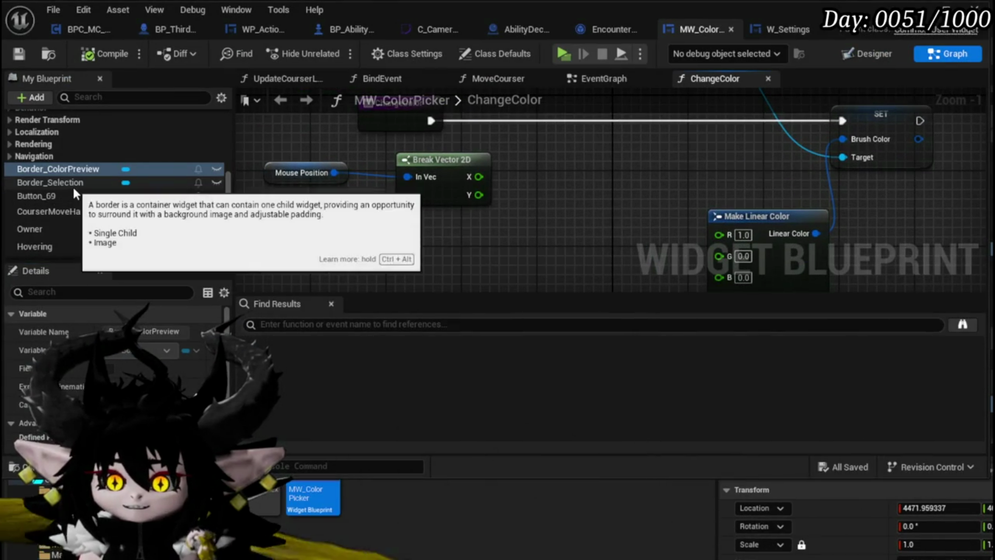
right_click(254, 226)
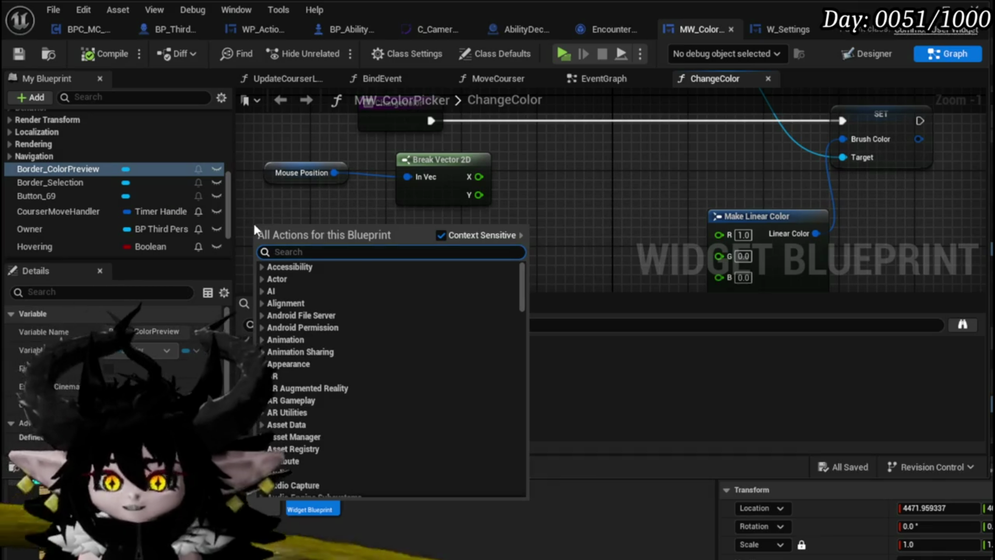
text(get texture 2d)
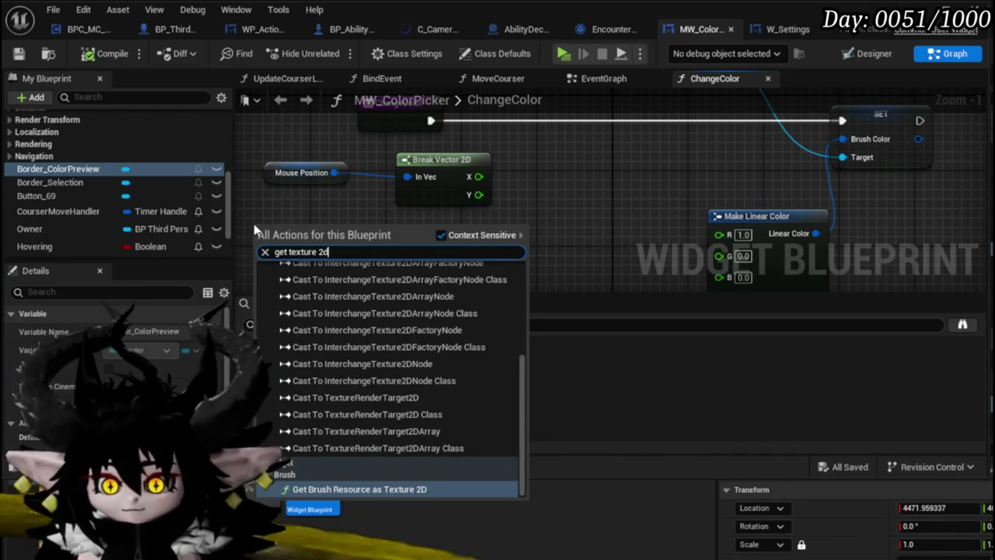
scroll(428, 421, up, 5)
scroll(427, 421, down, 10)
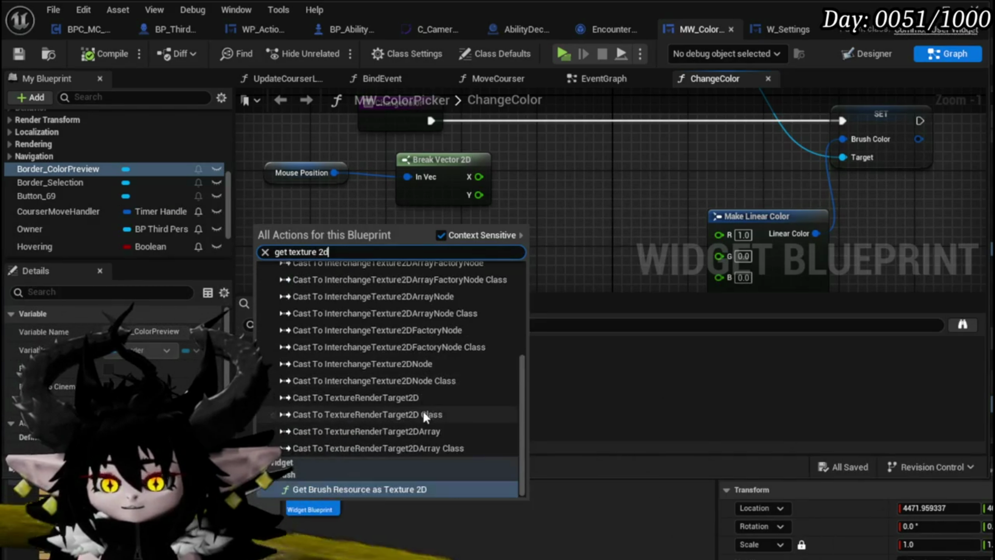
click(373, 484)
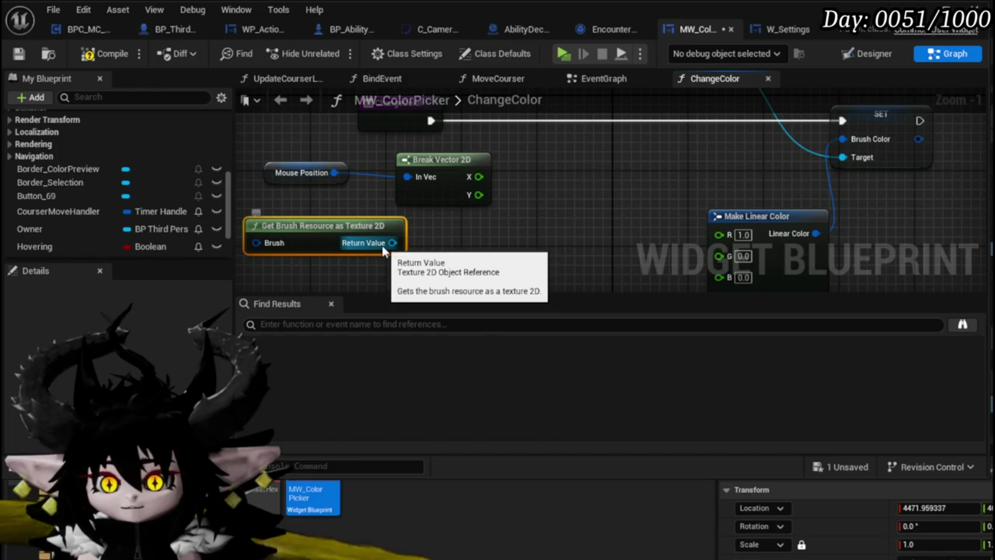
- Drag from the texture Return Value and search the actions for 'image', then 'Color'
drag(280, 259, 418, 169)
mouse_move(337, 145)
mouse_down()
mouse_move(291, 202)
mouse_move(412, 213)
mouse_up()
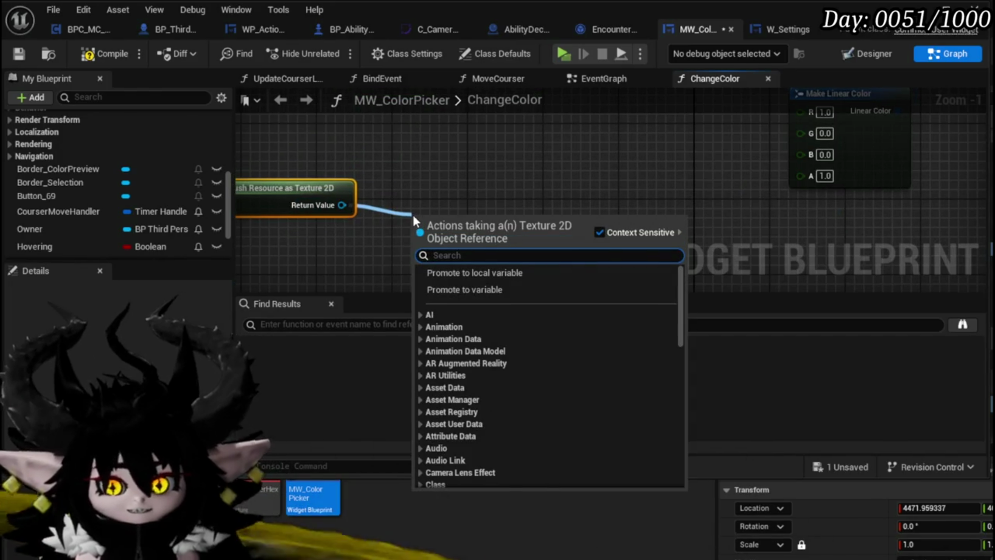
text(image)
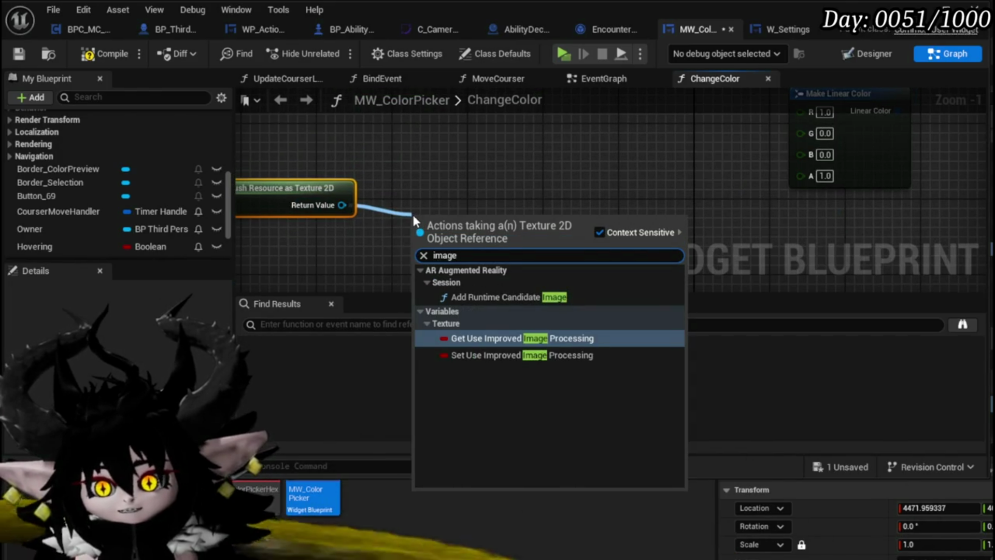
key(BackSpace)
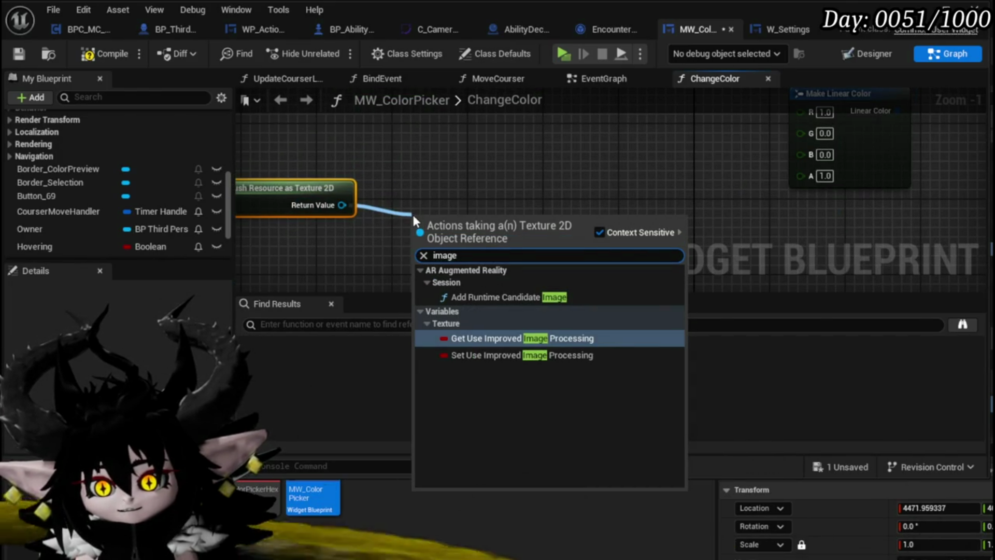
key(BackSpace)
key(BackSpace)
key(BackSpace)
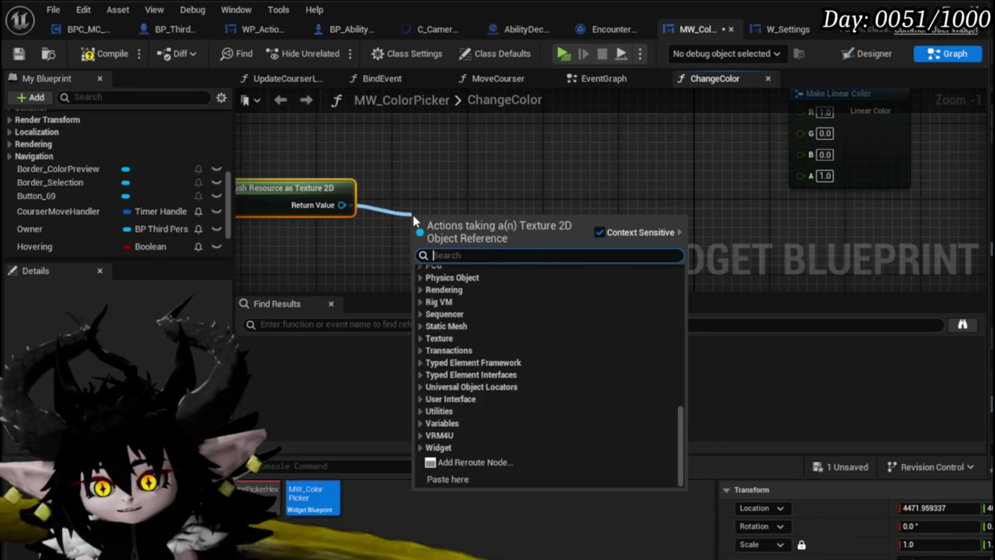
text(Color)
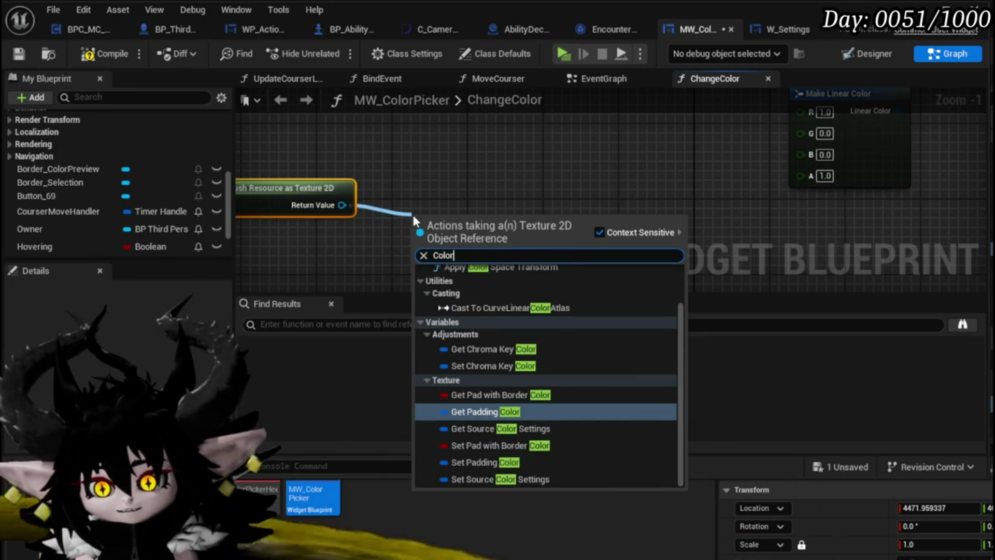
scroll(502, 294, up, 2)
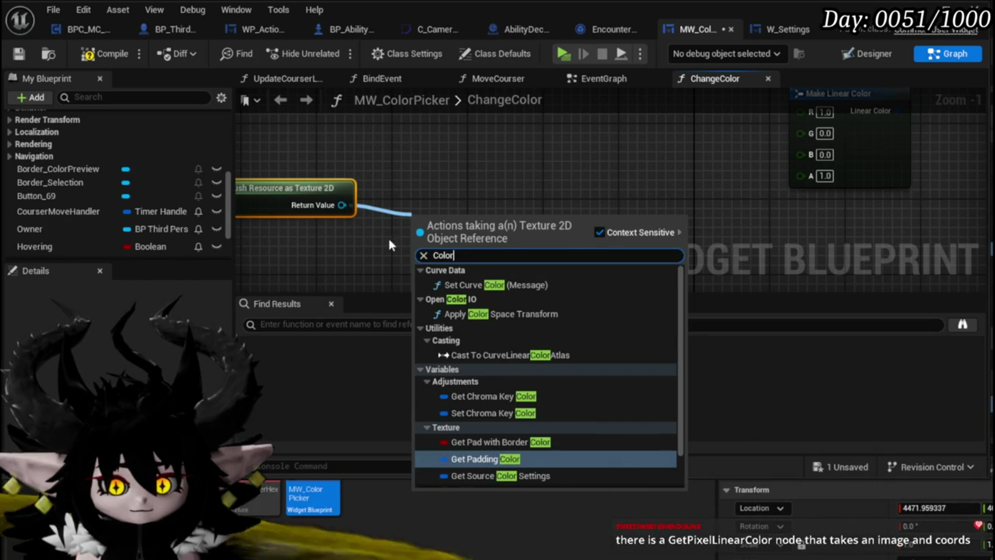
click(332, 324)
right_click(332, 324)
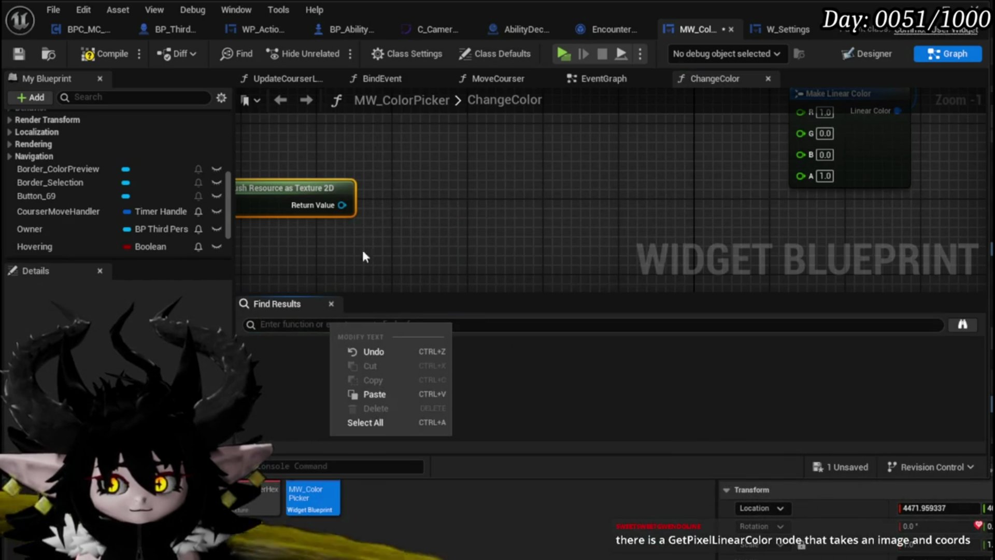
- Add a Get Pixel Linear Color node with Context Sensitive turned off
right_click(367, 243)
click(552, 252)
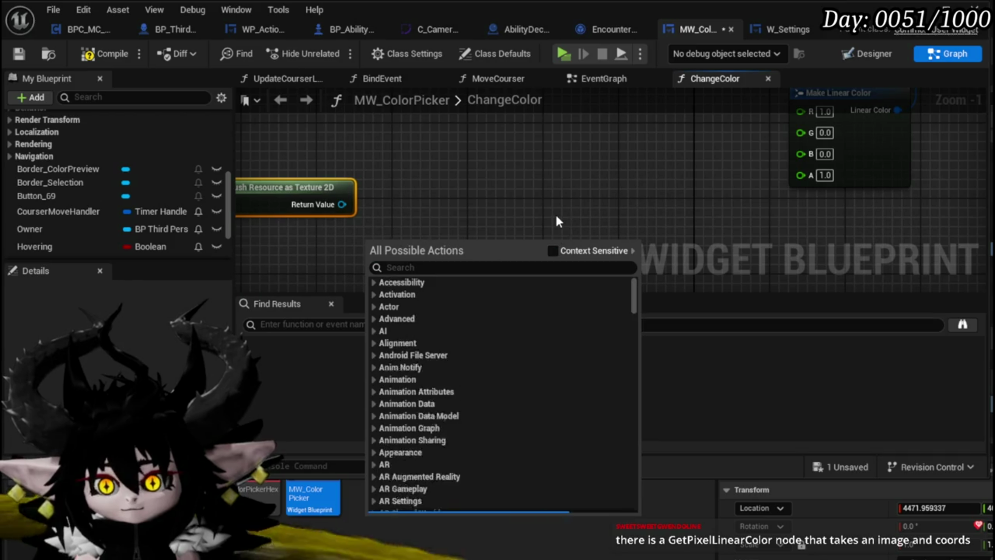
click(553, 251)
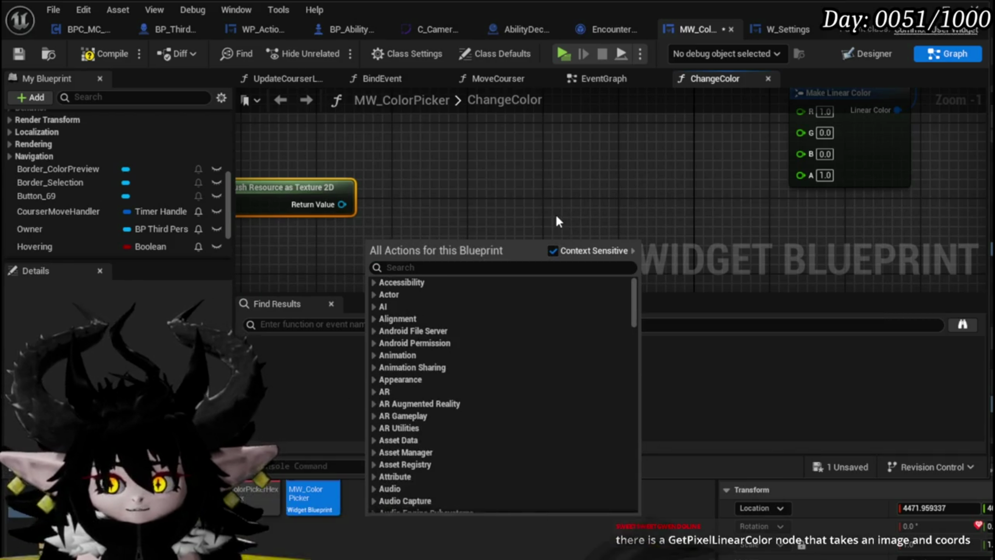
click(552, 251)
text(get pixel)
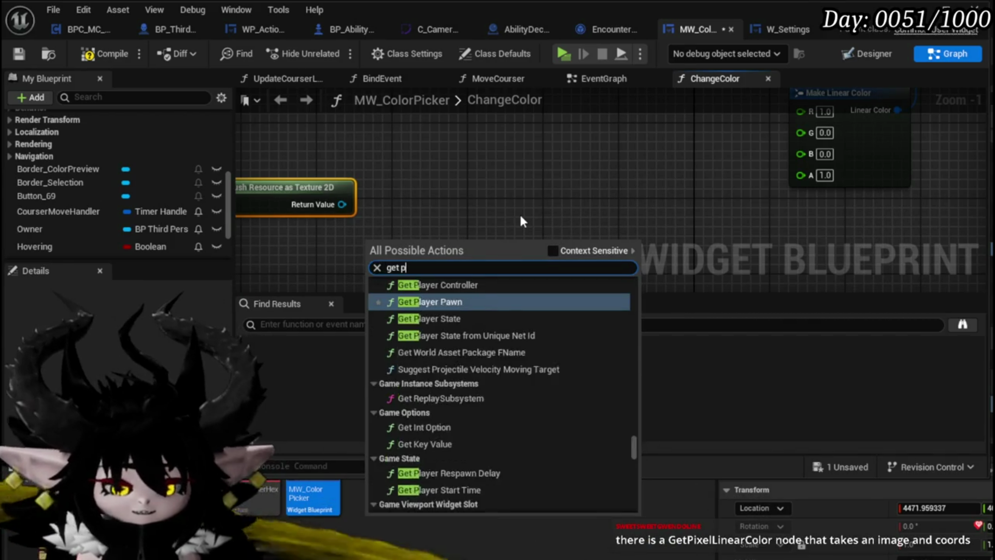
text( line)
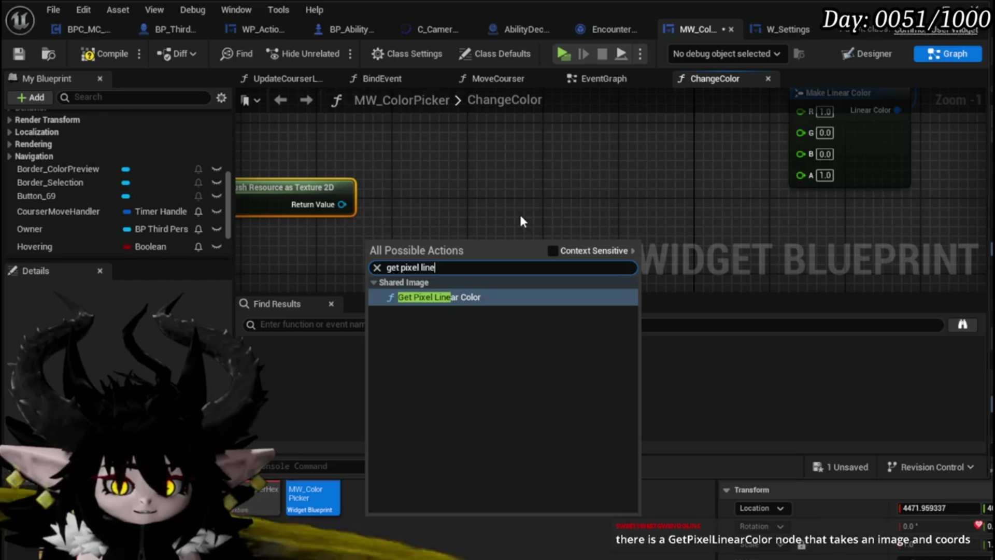
click(473, 300)
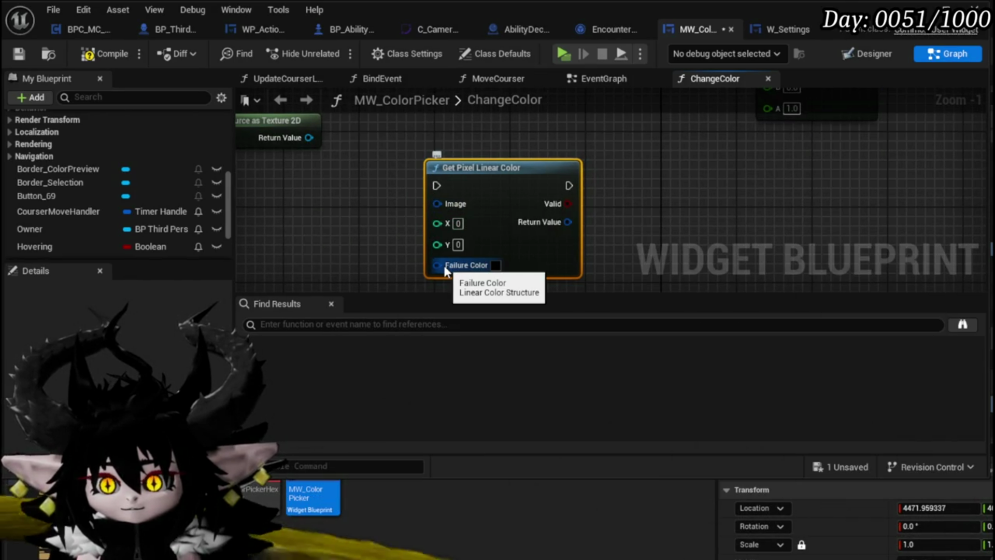
- Move the Get Pixel Linear Color node upward and pan to show Make Linear Color
mouse_move(421, 260)
mouse_down()
mouse_move(480, 281)
mouse_move(435, 251)
mouse_move(411, 252)
mouse_up()
drag(473, 239, 457, 265)
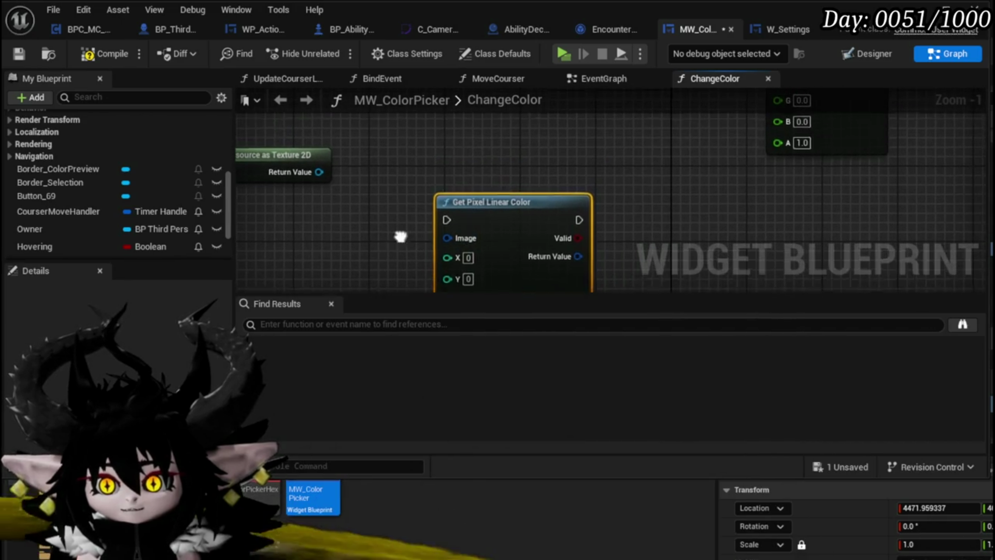
drag(488, 204, 475, 157)
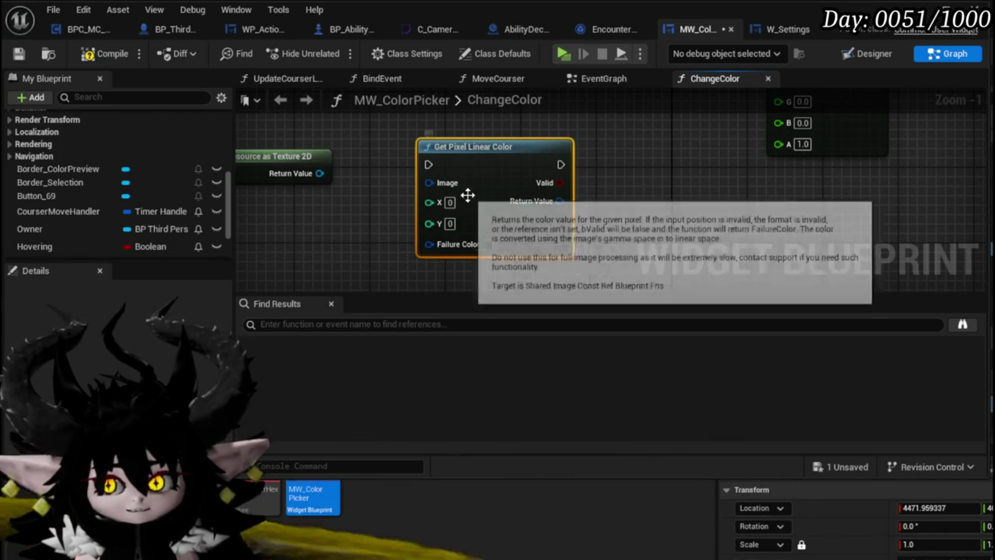
mouse_move(430, 222)
mouse_down()
mouse_move(487, 247)
mouse_move(538, 244)
mouse_up()
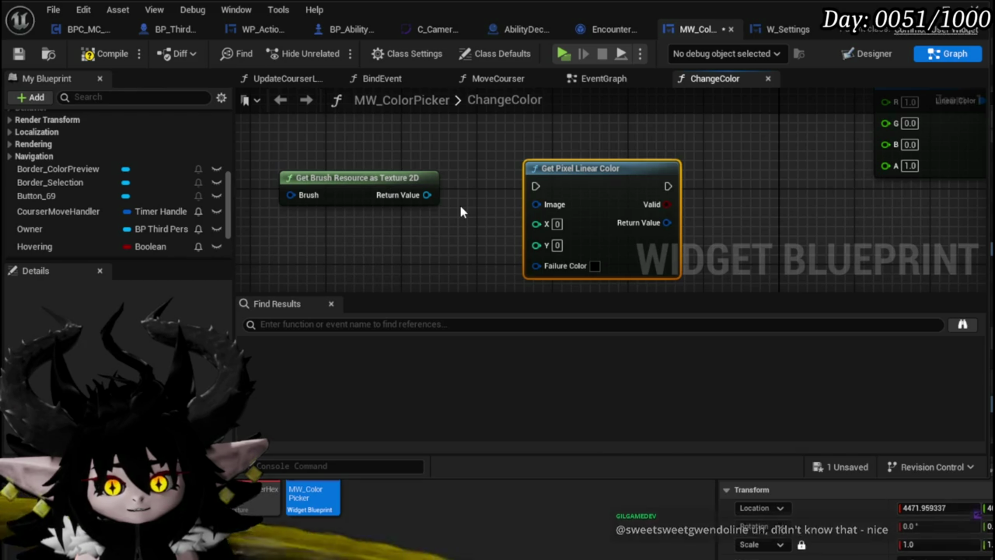
mouse_move(459, 203)
mouse_down()
mouse_move(437, 219)
mouse_move(452, 222)
mouse_up()
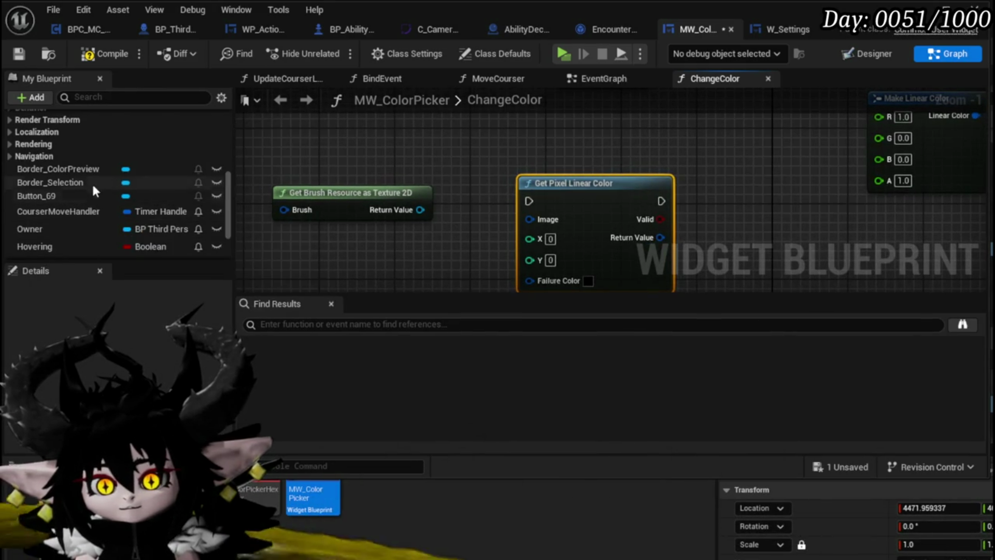
- Place a Border_ColorPreview getter node in the ChangeColor graph
click(86, 167)
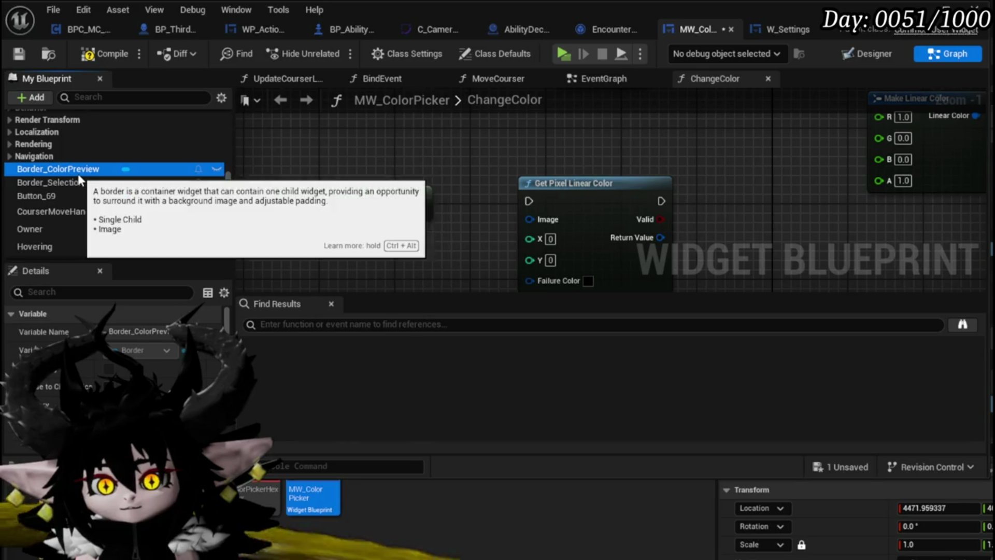
drag(367, 176, 409, 142)
scroll(81, 234, down, 3)
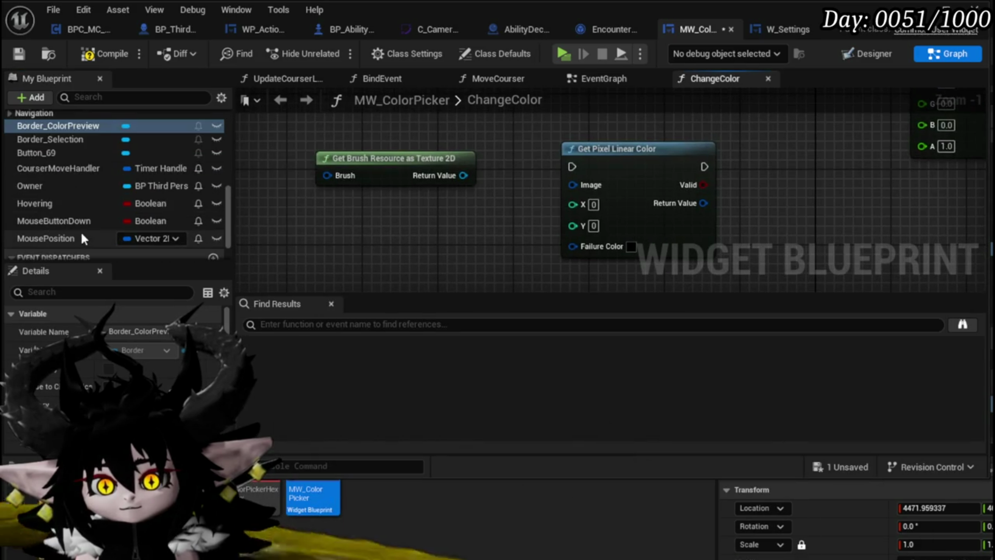
drag(44, 125, 293, 213)
click(321, 229)
- From Border Color Preview, search 'get Texture' then 'get image' and add a Get Image node
mouse_move(366, 207)
mouse_down()
mouse_move(343, 240)
mouse_move(284, 247)
mouse_up()
text(get)
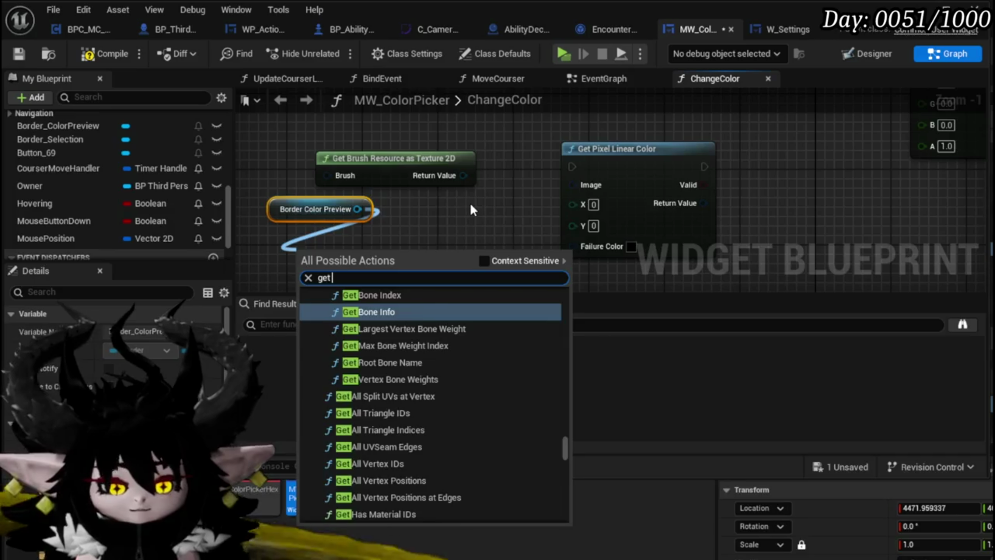
text( Texture)
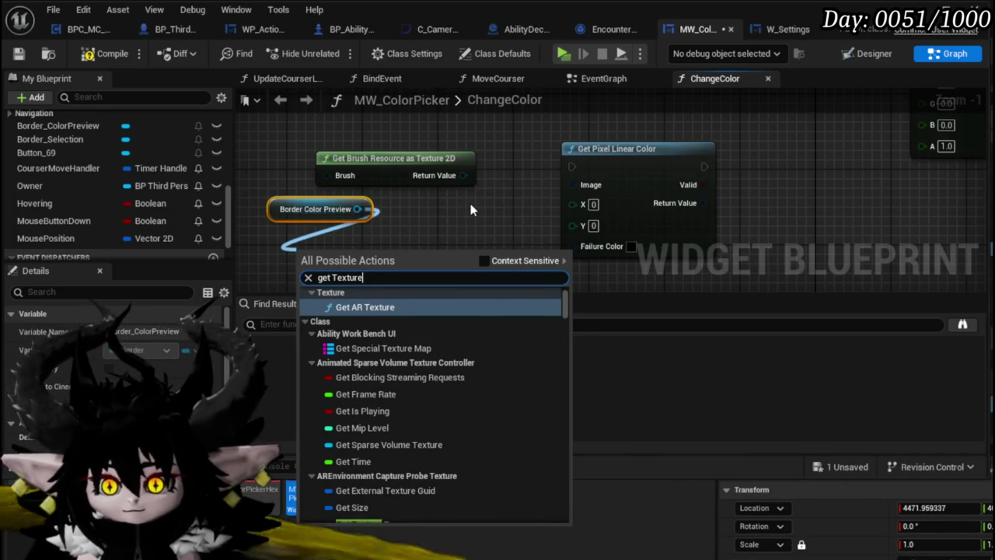
scroll(481, 325, down, 2)
drag(366, 209, 323, 242)
text(get im)
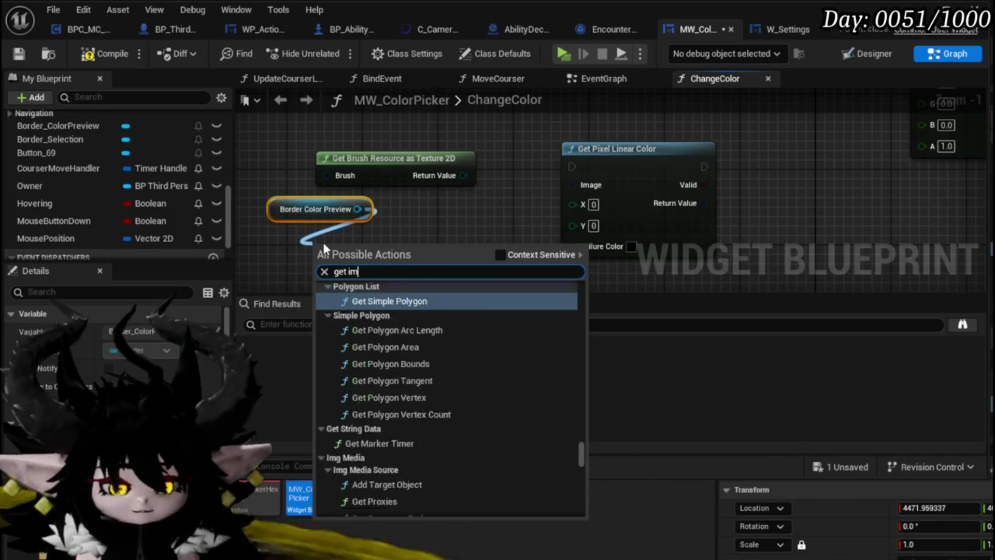
text(age)
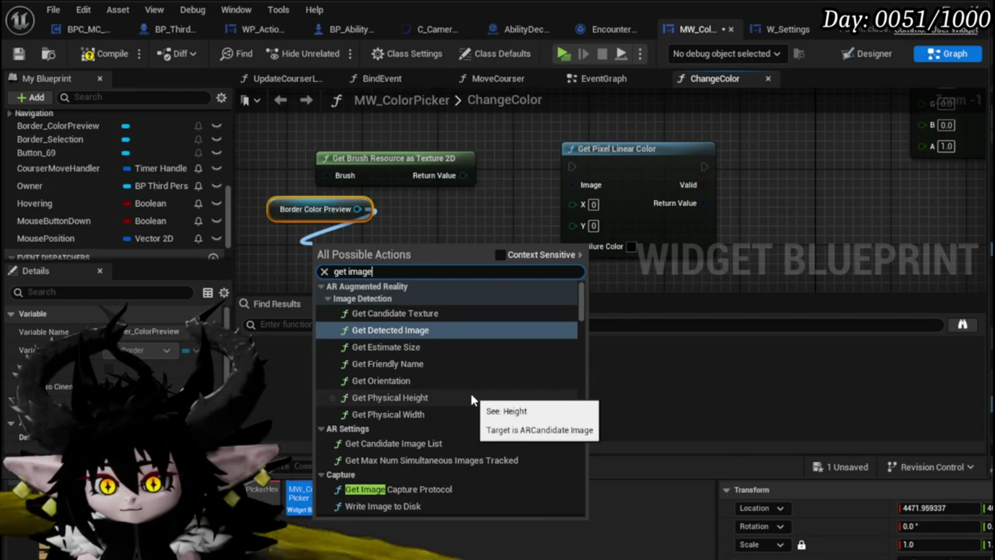
scroll(471, 395, down, 3)
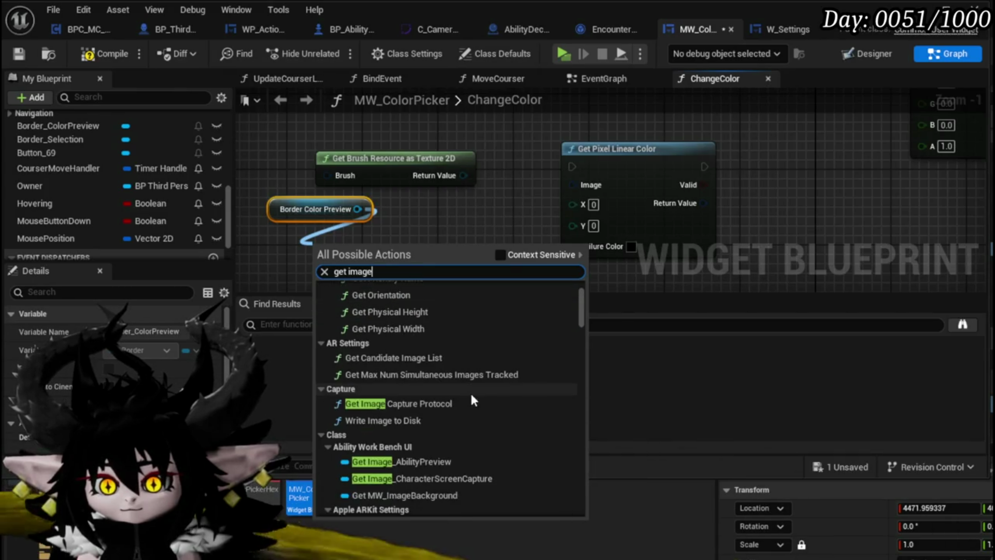
scroll(472, 399, down, 2)
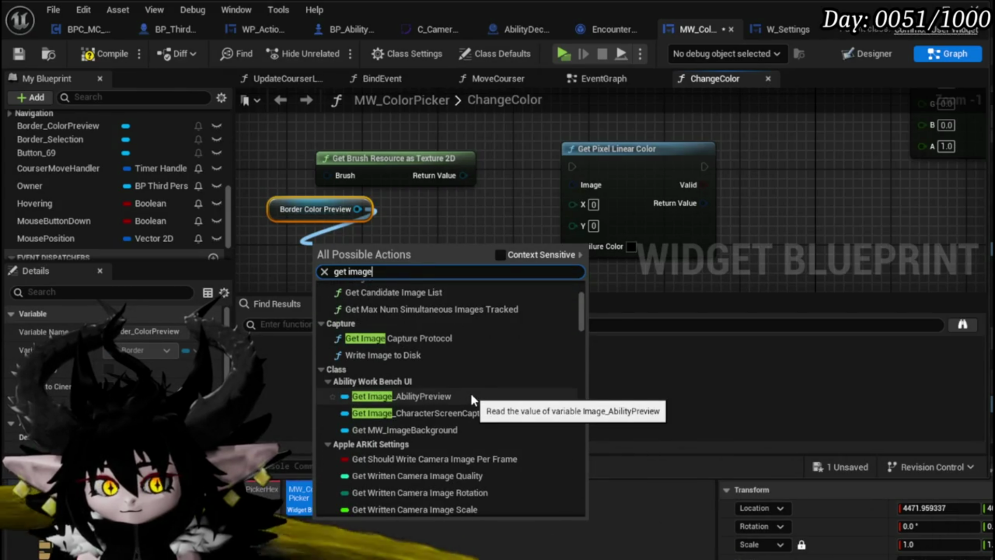
scroll(471, 393, down, 2)
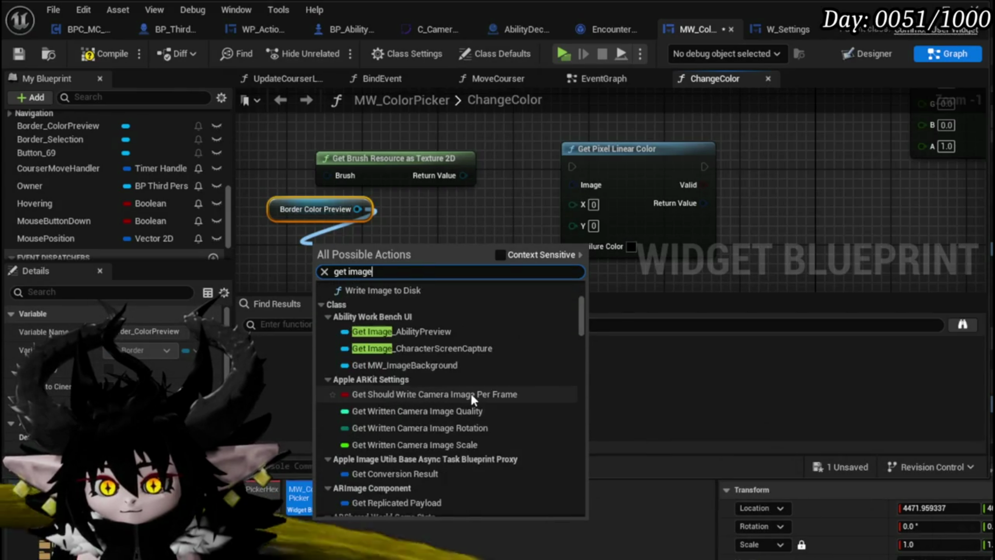
scroll(470, 393, down, 4)
click(382, 463)
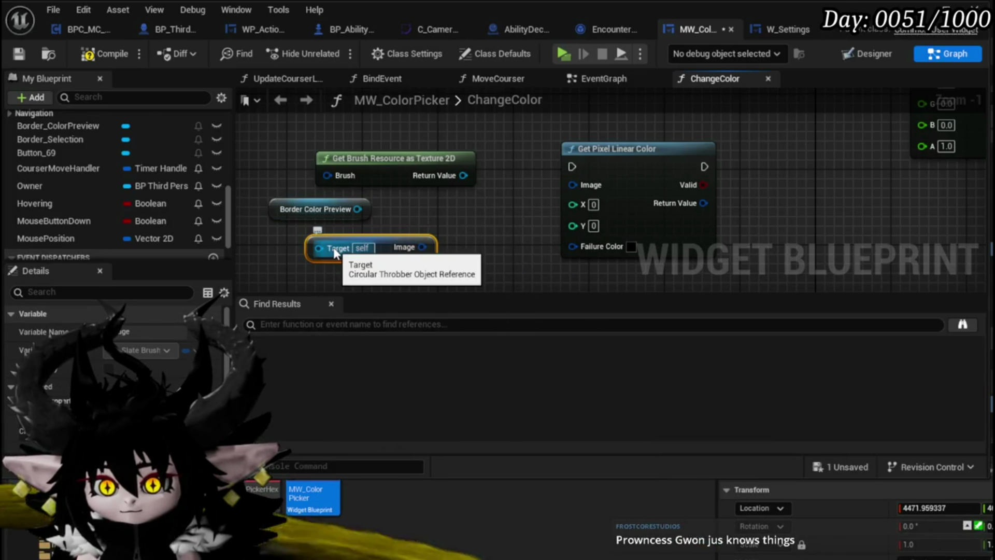
- Delete the Get Image node and check Button_69's image settings in the Designer
key(Delete)
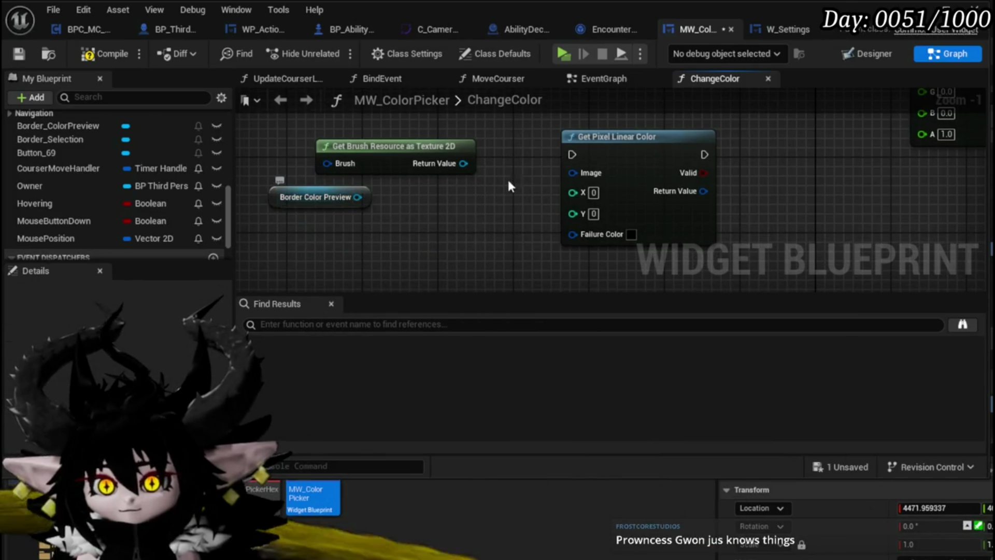
click(872, 52)
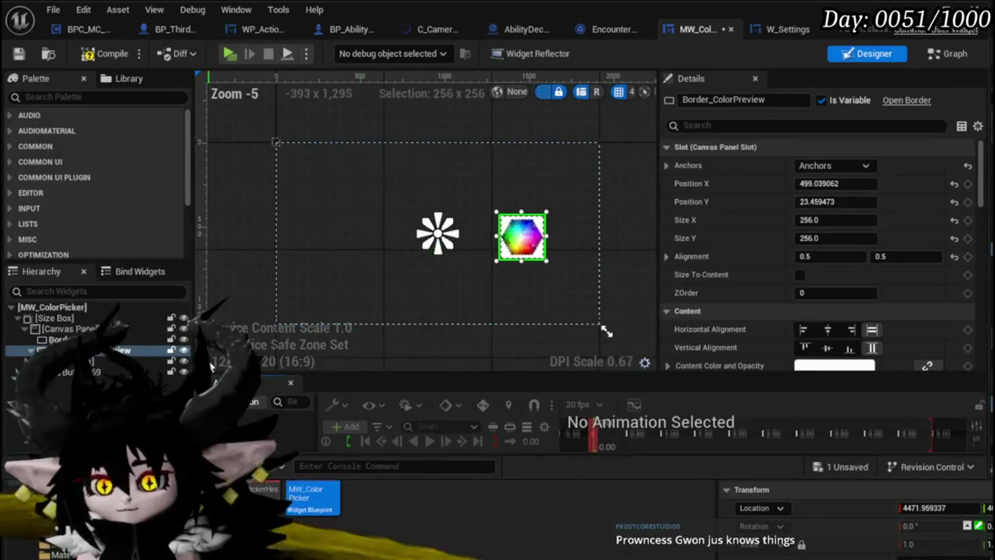
click(93, 372)
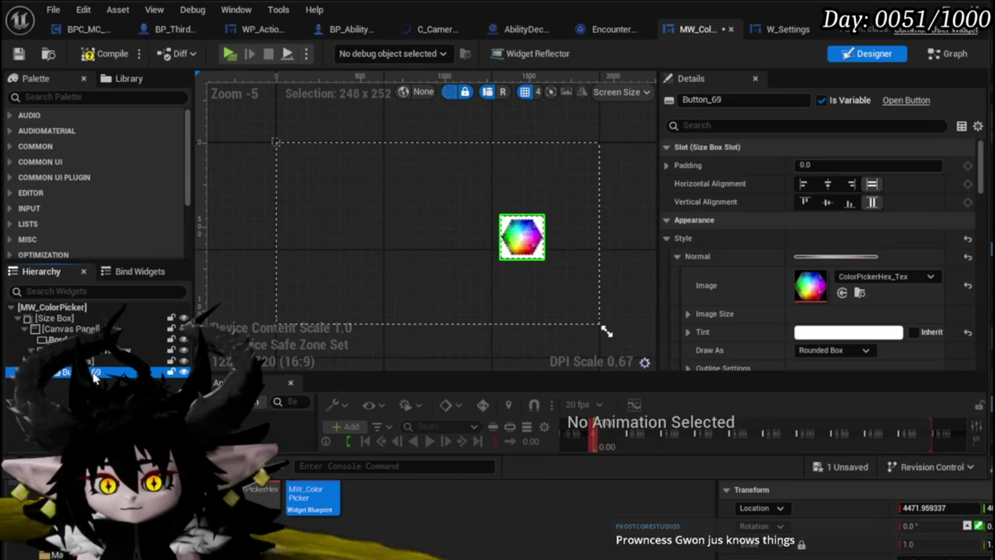
click(949, 53)
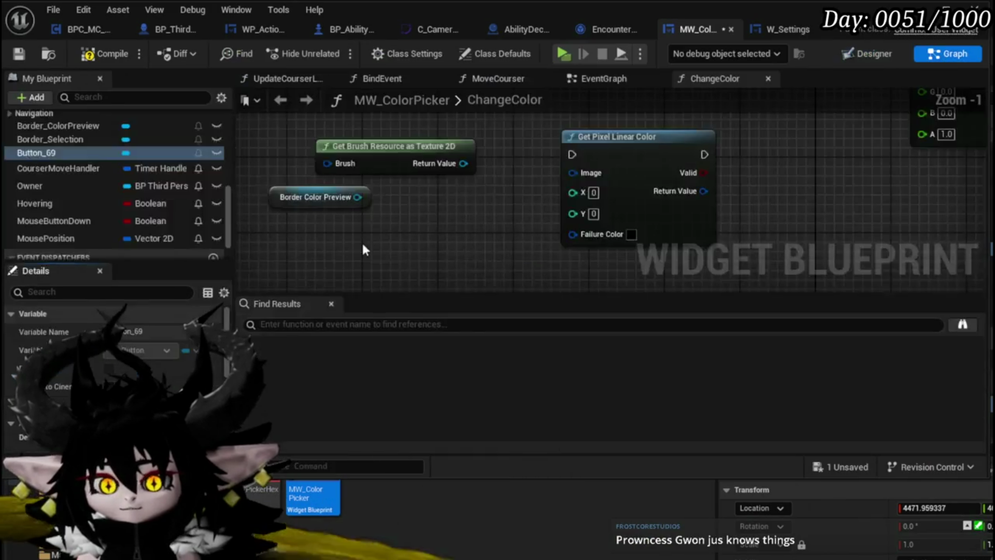
- From a Button 69 reference, add a Make Slate Brush node with Context Sensitive on
mouse_move(376, 150)
mouse_down()
mouse_move(336, 213)
mouse_move(332, 206)
mouse_up()
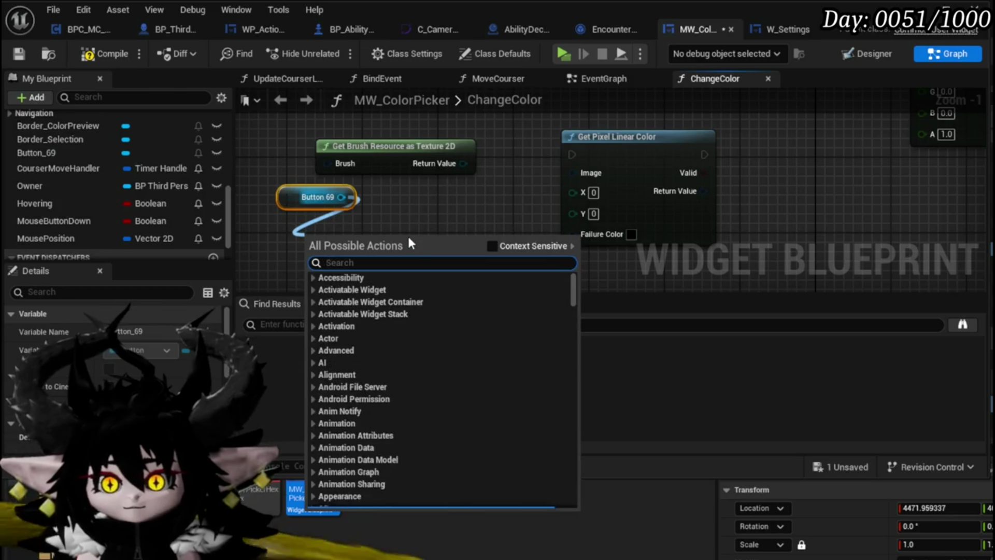
text(get Image)
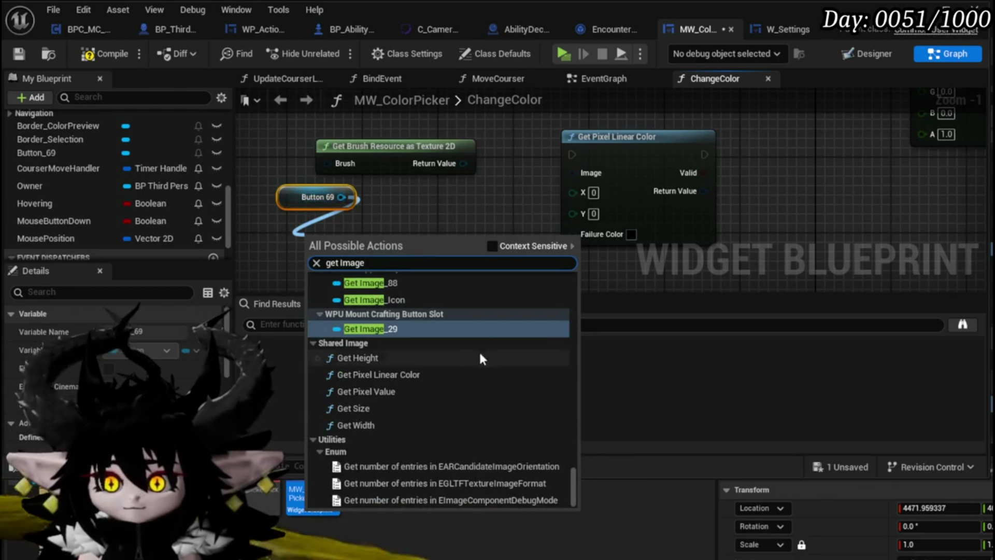
scroll(446, 344, up, 3)
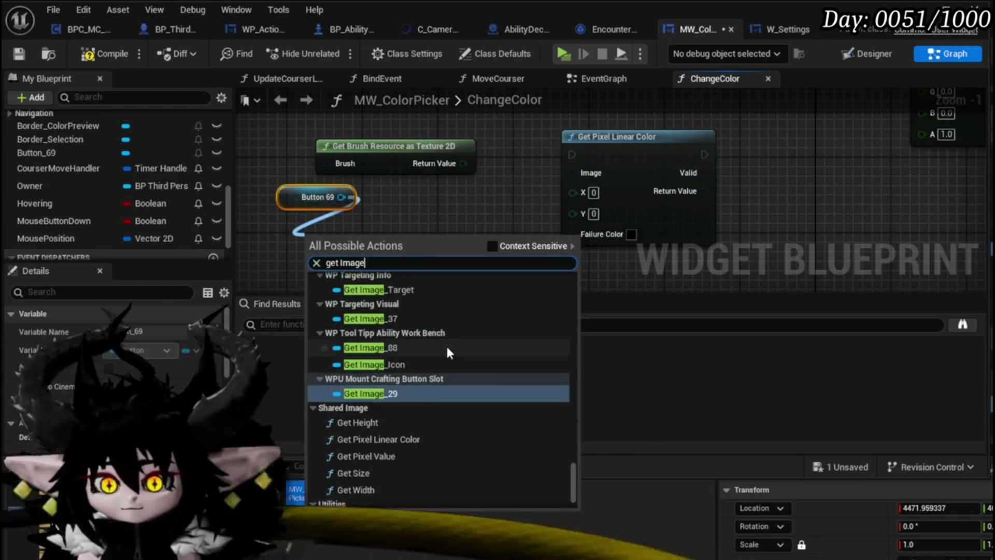
click(492, 246)
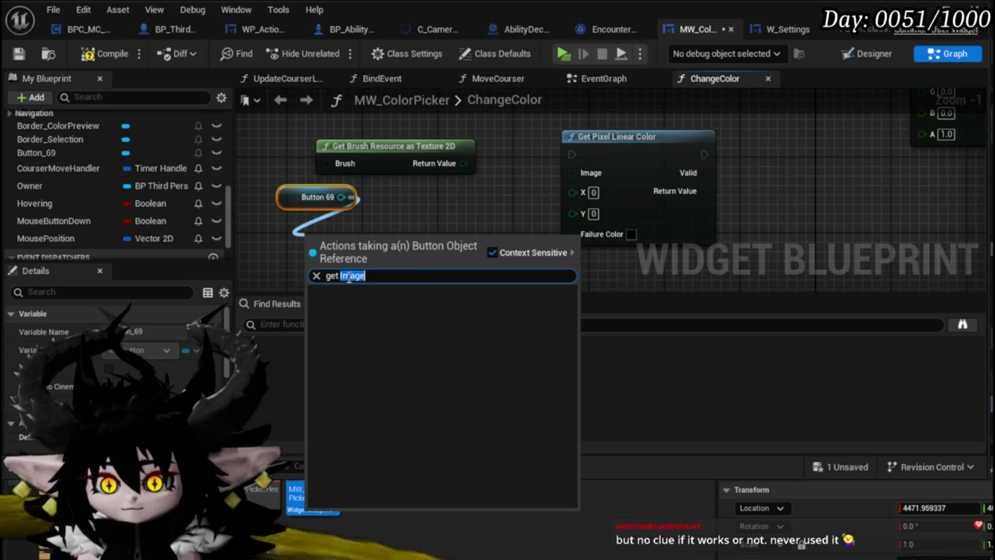
text(get Text)
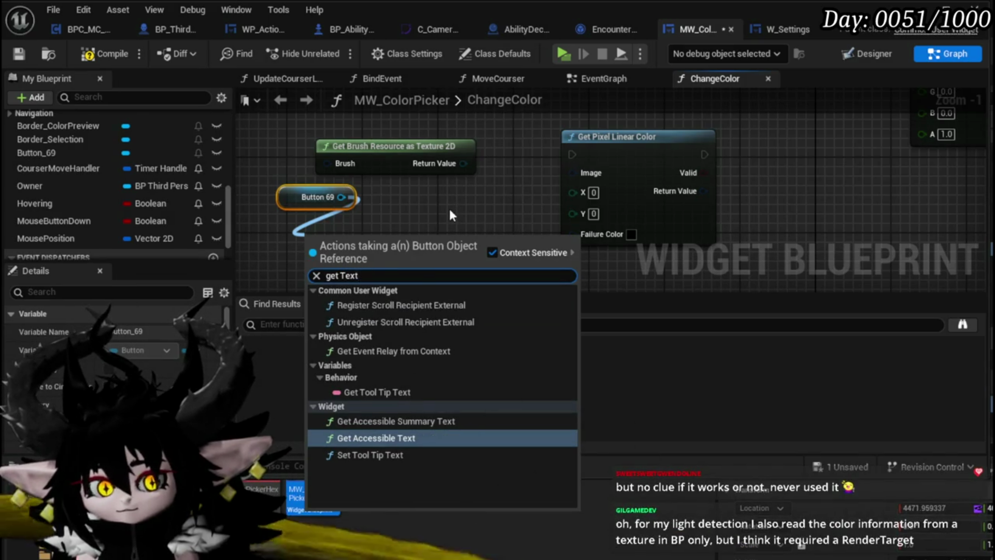
key(BackSpace)
key(BackSpace)
key(BackSpace)
key(BackSpace)
text(Brus)
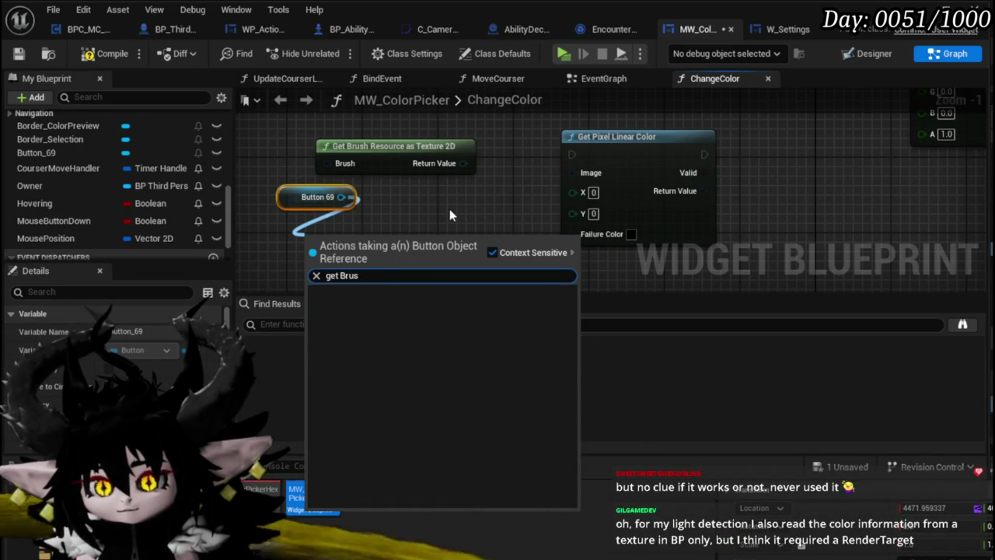
key(BackSpace)
key(BackSpace)
key(BackSpace)
text(make sl)
key(Return)
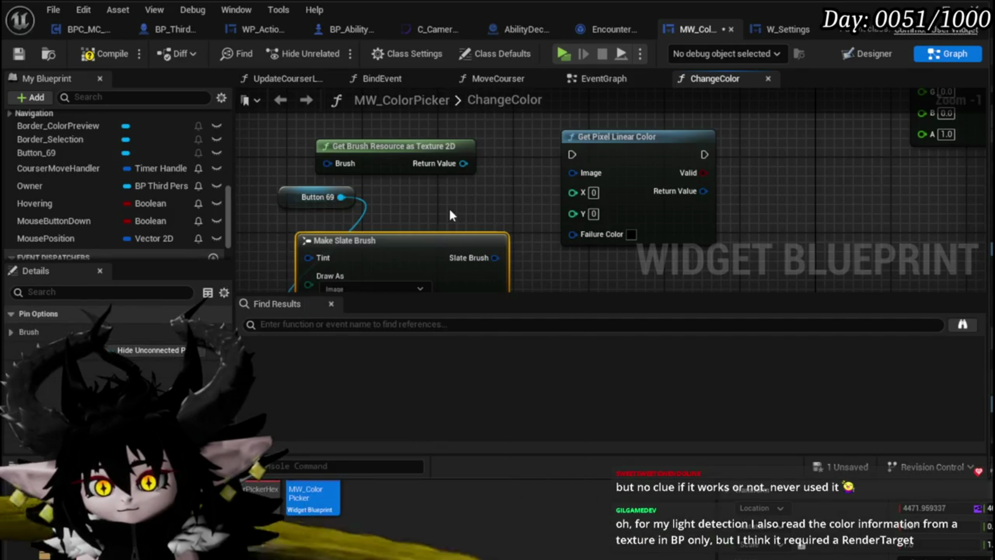
- Add a Get Brush Resource as Texture 2D node, try wiring it to Image, then delete it
mouse_move(458, 205)
mouse_down()
mouse_move(419, 215)
mouse_move(514, 234)
mouse_up()
text(Texture)
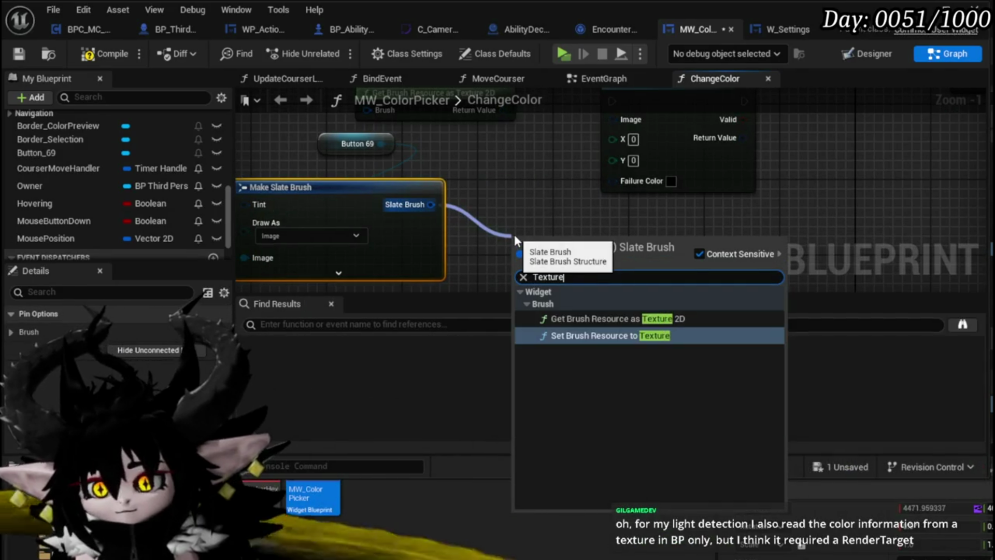
click(584, 318)
drag(626, 211, 537, 238)
drag(522, 163, 490, 224)
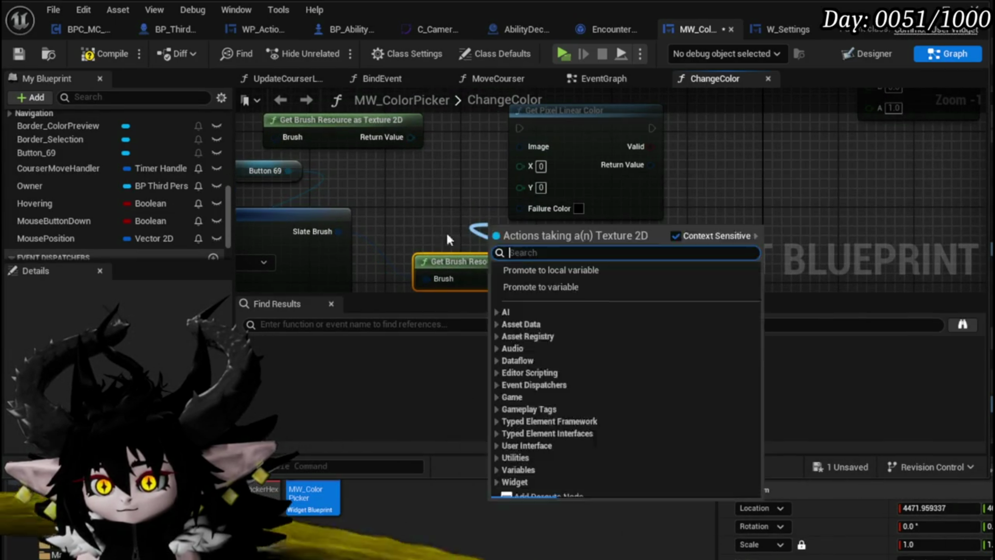
drag(339, 231, 526, 145)
drag(420, 204, 410, 185)
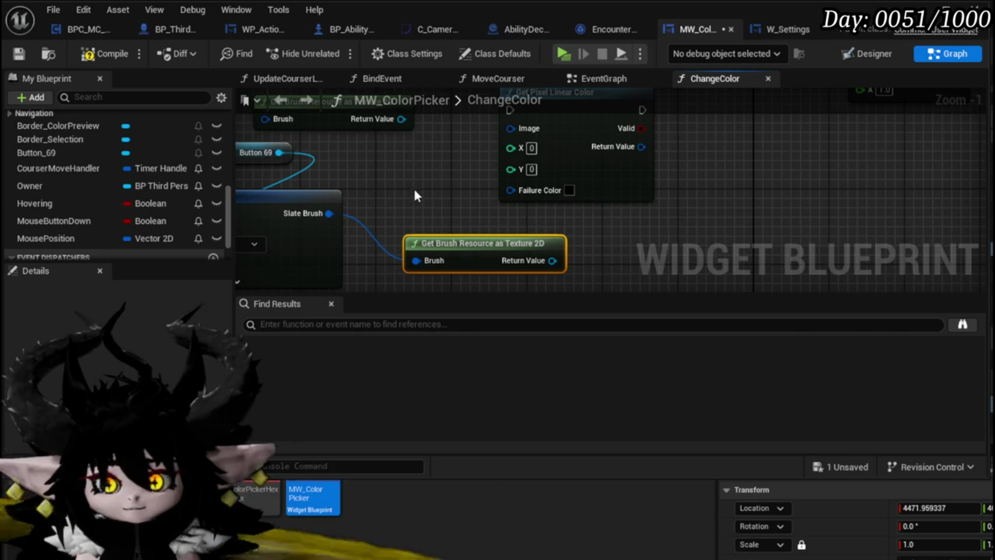
scroll(410, 190, down, 2)
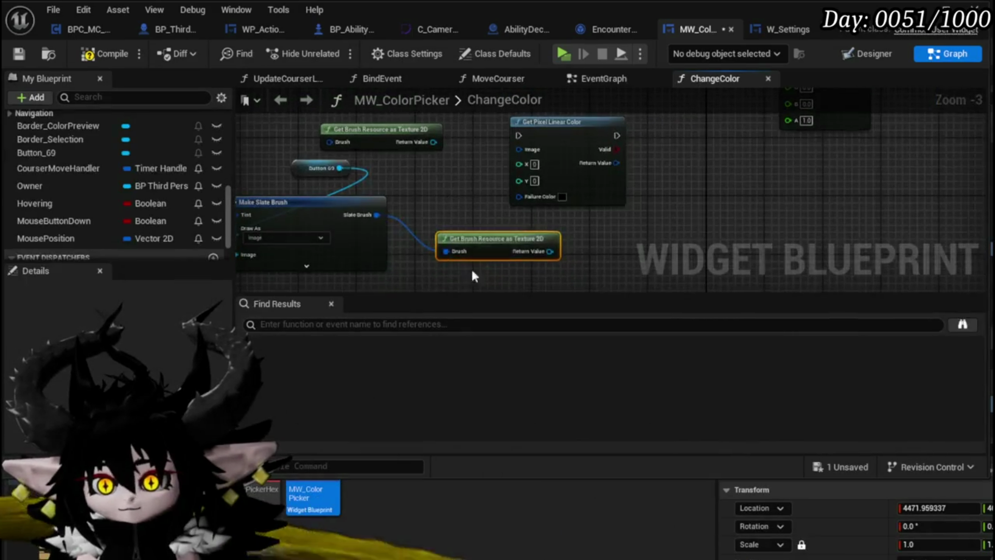
key(Delete)
- Move and delete Make Slate Brush, try wiring Image to Button 69, and save MW_ColorPicker
drag(307, 178, 398, 186)
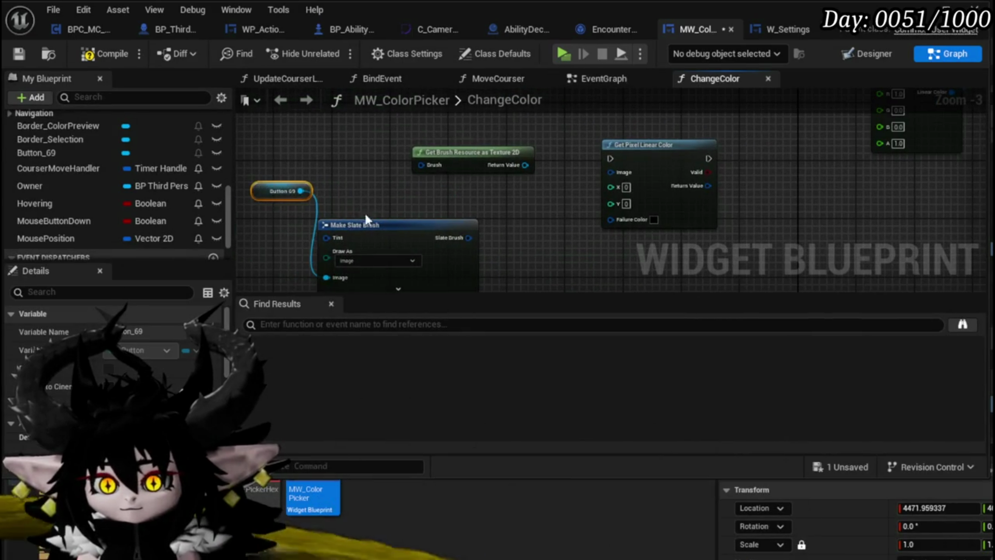
drag(444, 154, 393, 124)
drag(422, 236, 421, 162)
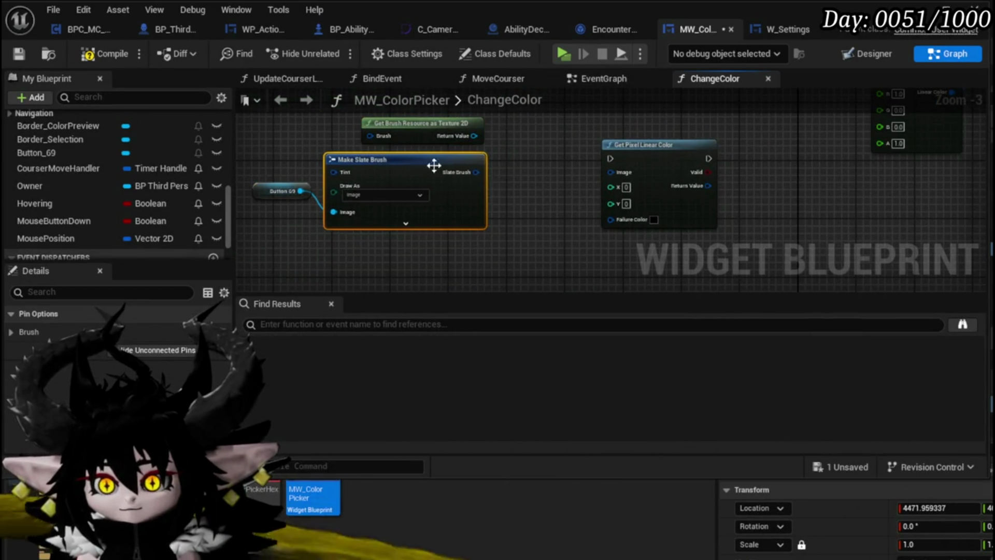
click(510, 191)
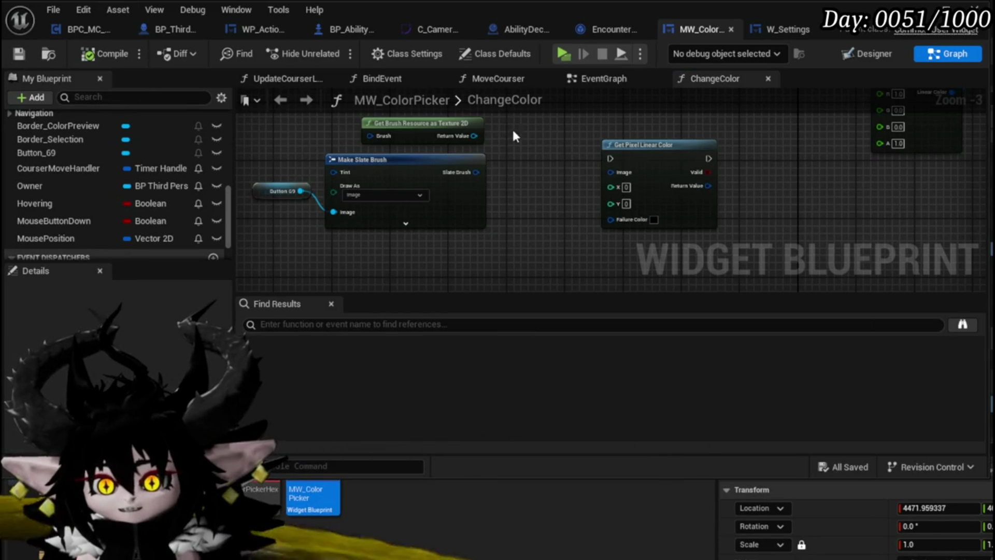
drag(352, 201, 378, 215)
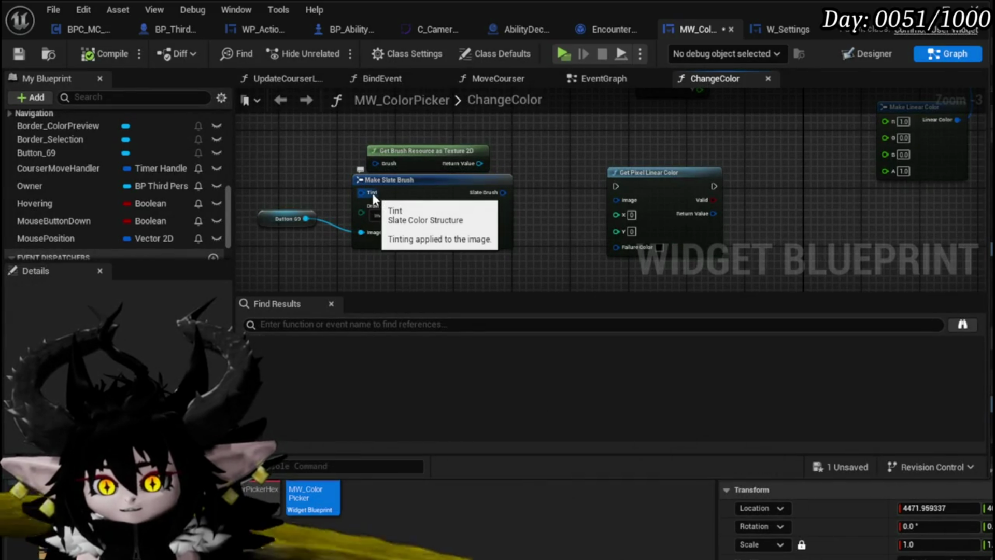
key(Delete)
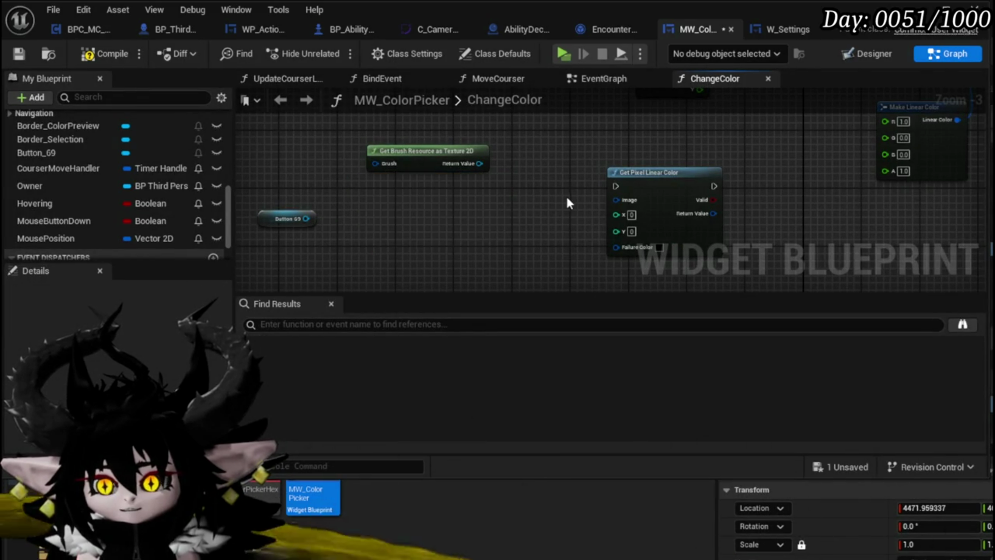
mouse_move(616, 200)
mouse_down()
mouse_move(259, 226)
mouse_move(311, 219)
mouse_up()
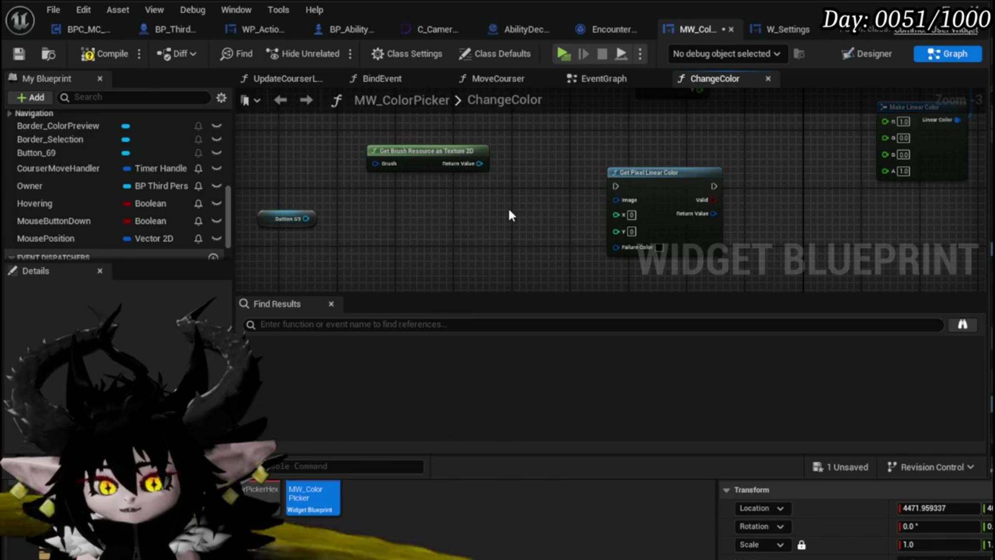
click(19, 54)
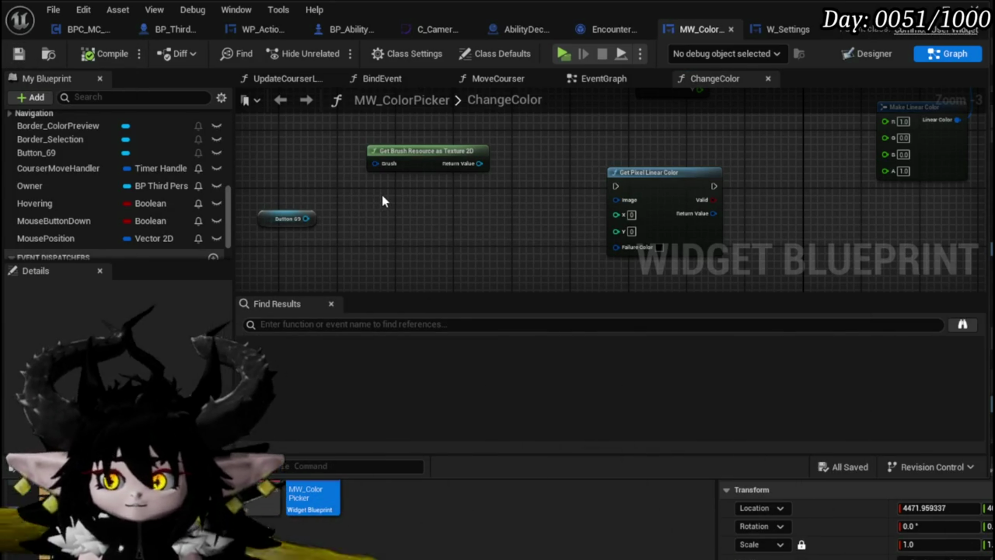
drag(511, 193, 369, 238)
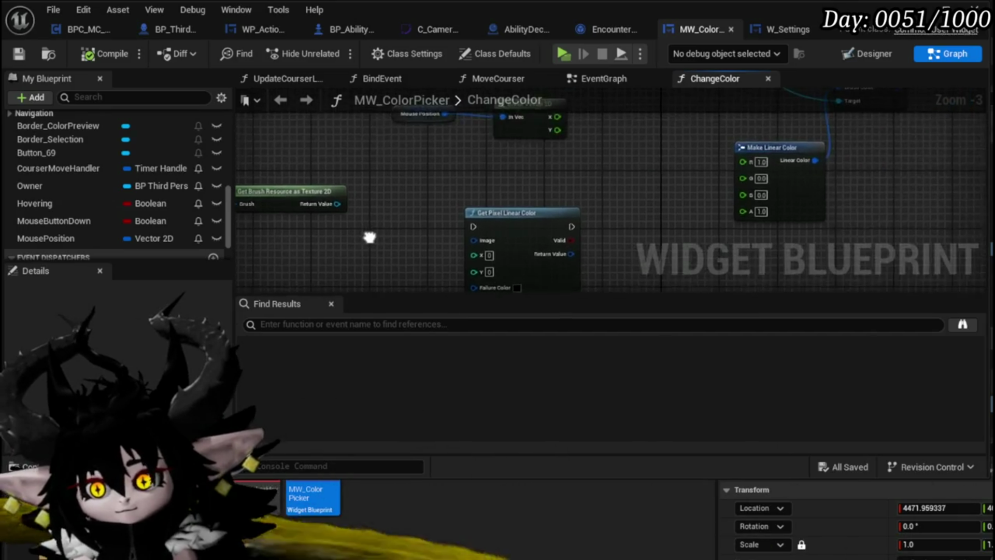
mouse_move(569, 160)
mouse_down()
mouse_move(518, 243)
mouse_move(482, 216)
mouse_move(634, 149)
mouse_up()
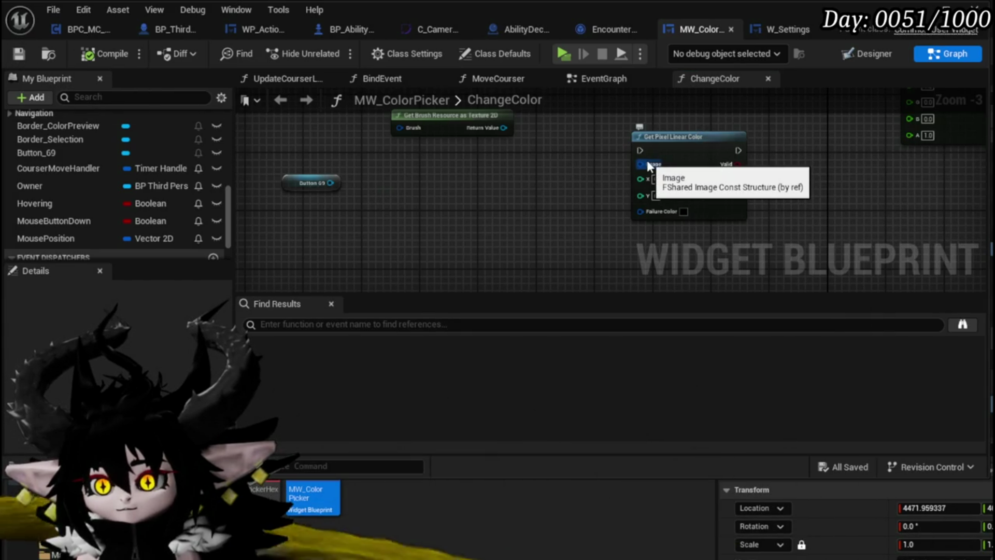
drag(647, 161, 591, 165)
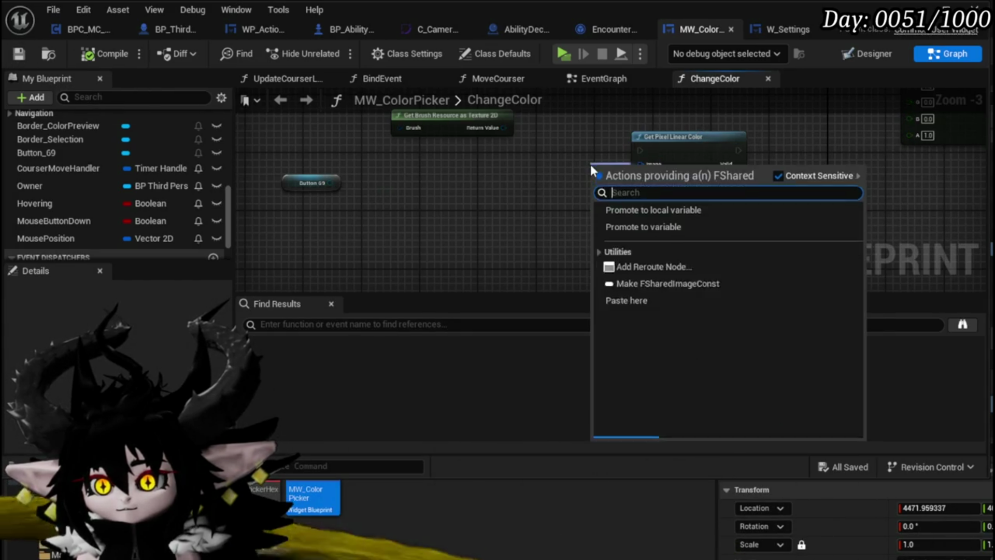
text(make)
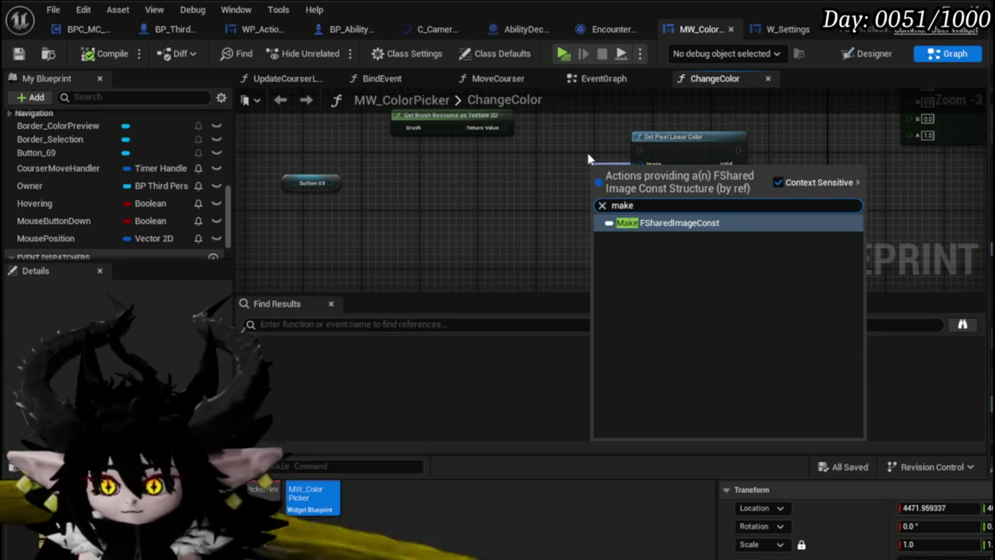
key(Return)
scroll(586, 150, up, 3)
drag(644, 177, 439, 180)
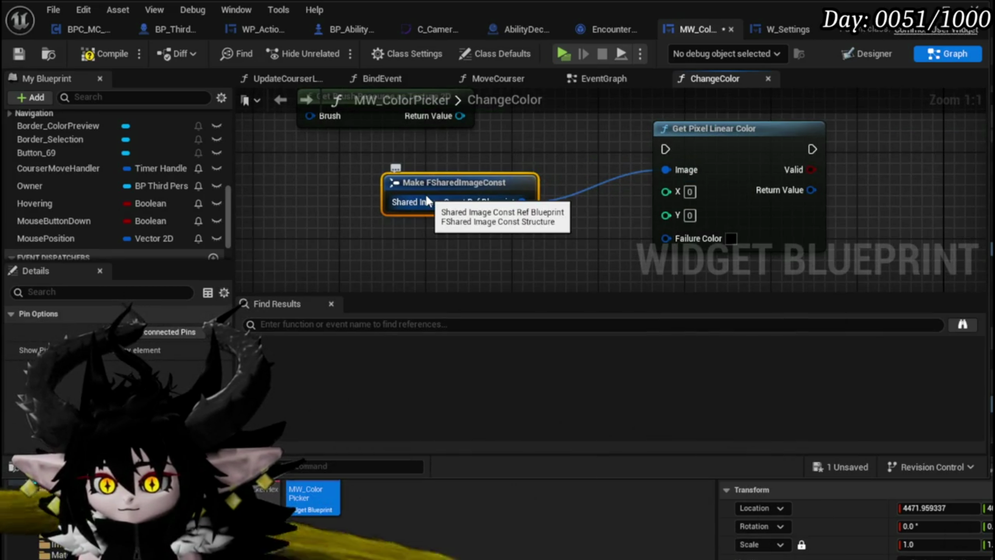
drag(352, 230, 556, 163)
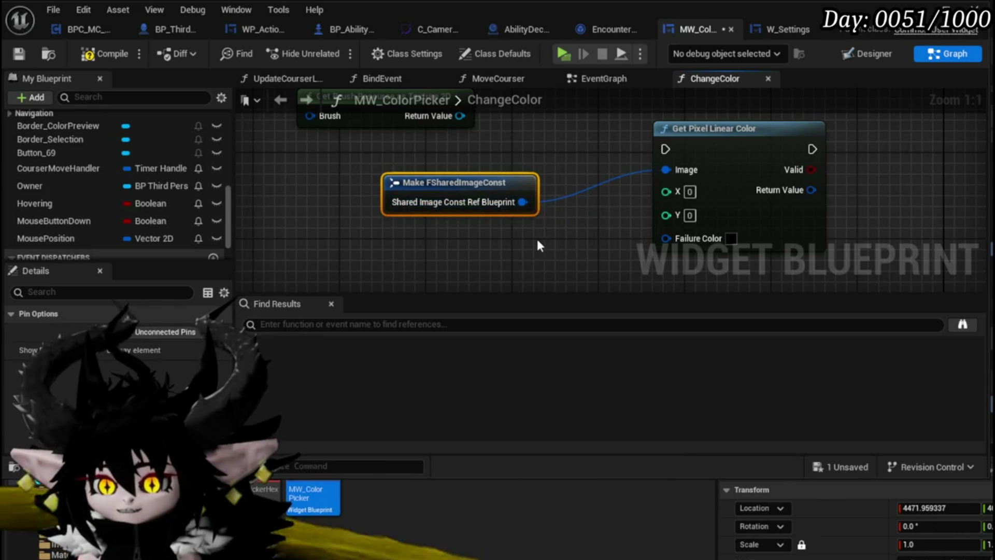
drag(510, 182, 477, 182)
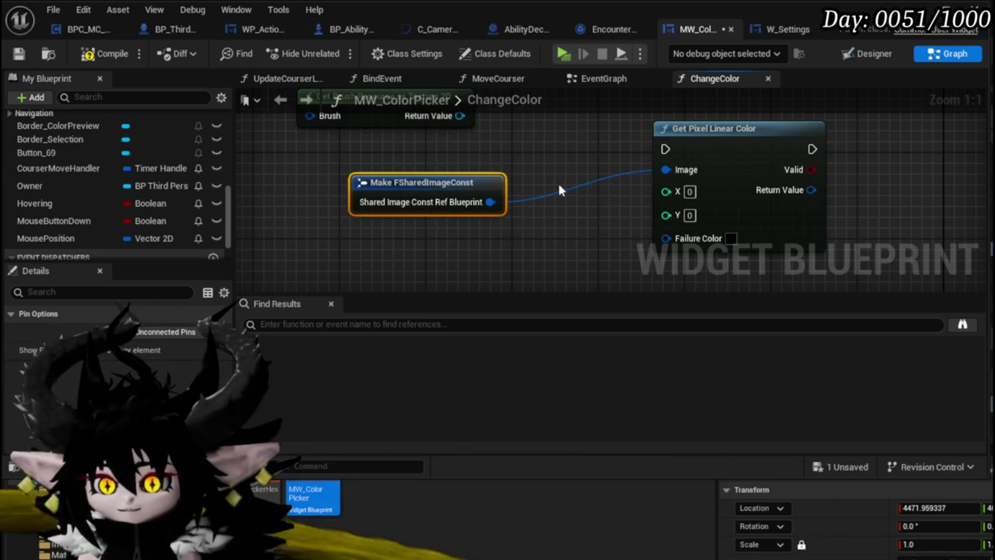
mouse_move(583, 162)
mouse_down()
mouse_move(506, 138)
mouse_move(568, 155)
mouse_up()
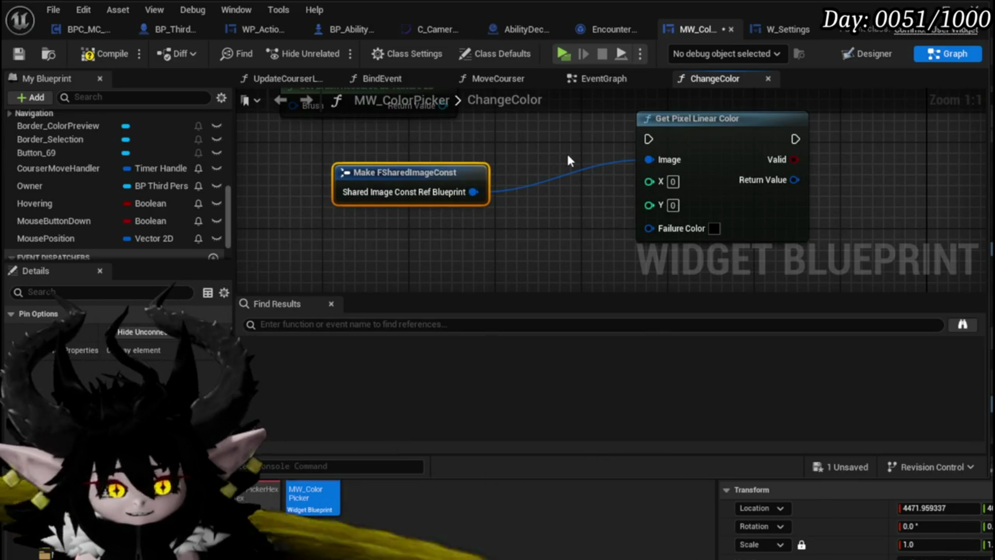
drag(436, 192, 490, 181)
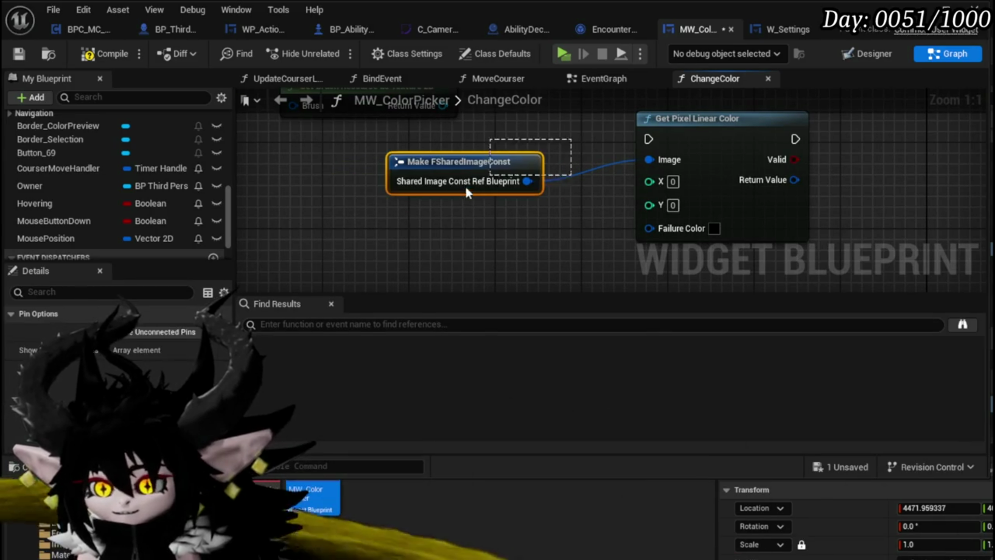
key(Delete)
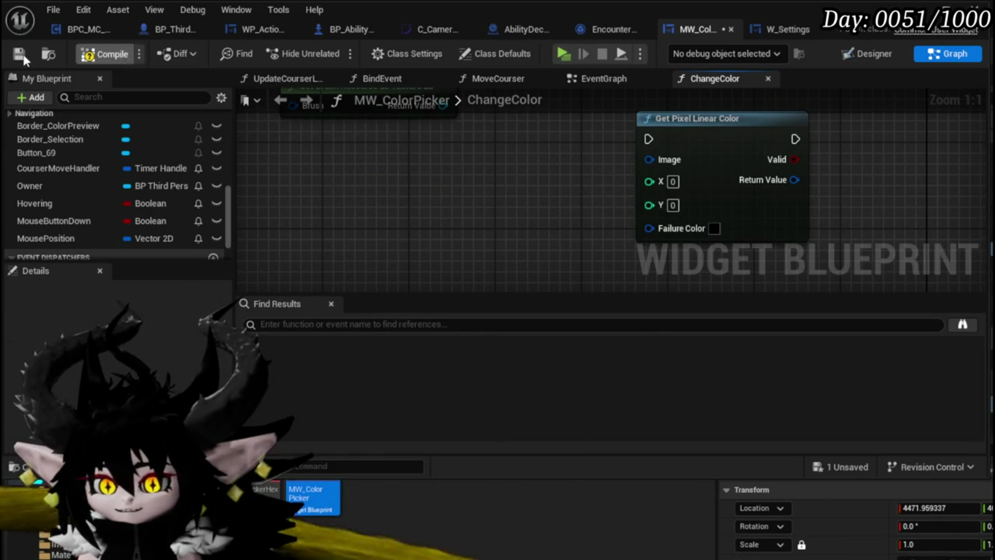
click(25, 53)
drag(415, 207, 544, 207)
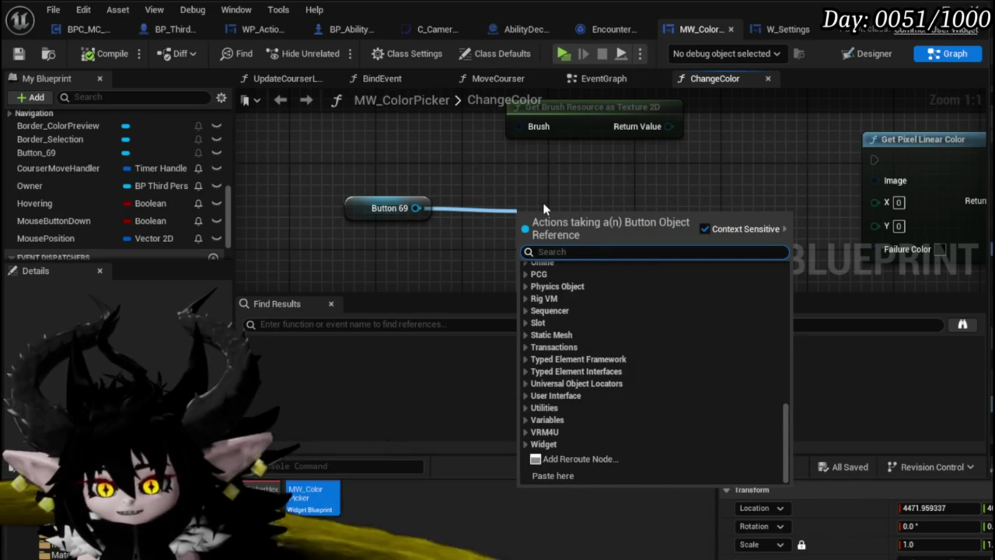
- Reposition the ChangeColor graph and move the Make Linear Color node up-left
click(533, 207)
scroll(541, 199, down, 3)
mouse_move(539, 195)
mouse_down()
mouse_move(422, 256)
mouse_move(494, 246)
mouse_up()
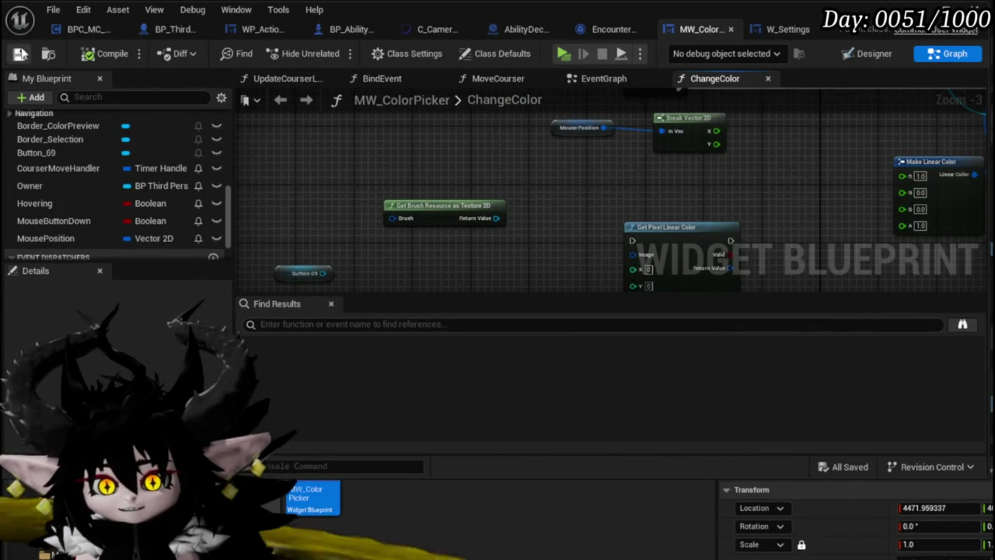
drag(582, 193, 337, 245)
mouse_move(537, 218)
mouse_down()
mouse_move(437, 238)
mouse_move(433, 208)
mouse_up()
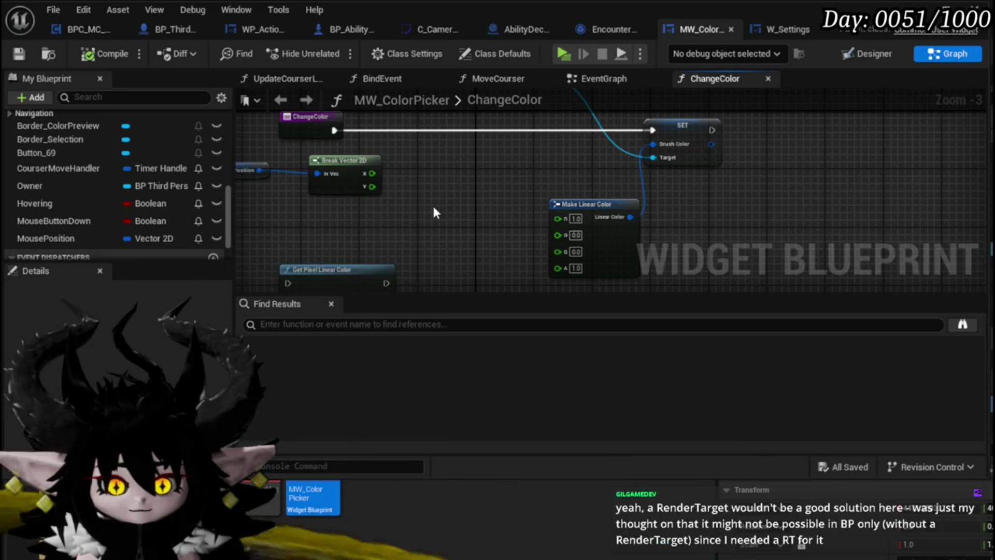
drag(620, 212, 589, 184)
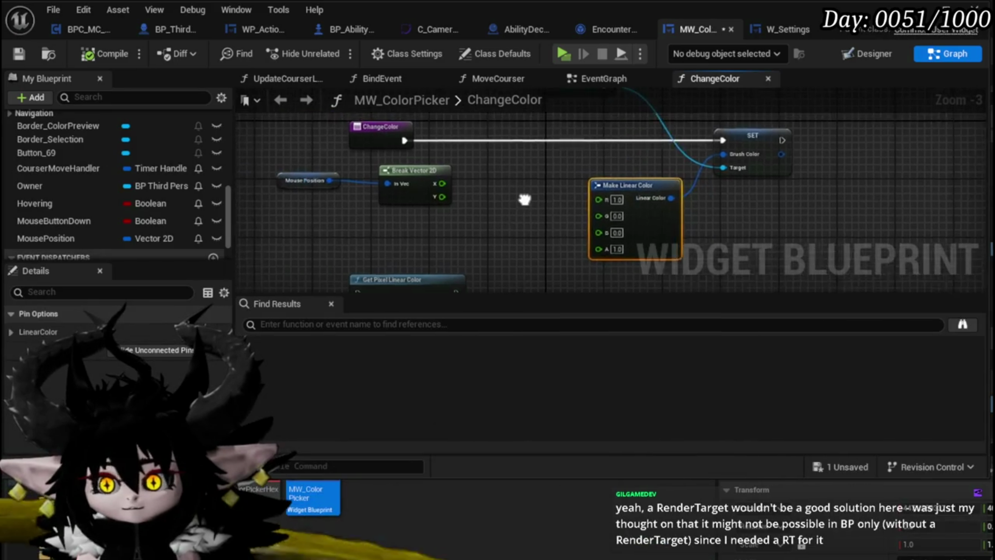
drag(524, 199, 520, 220)
click(519, 218)
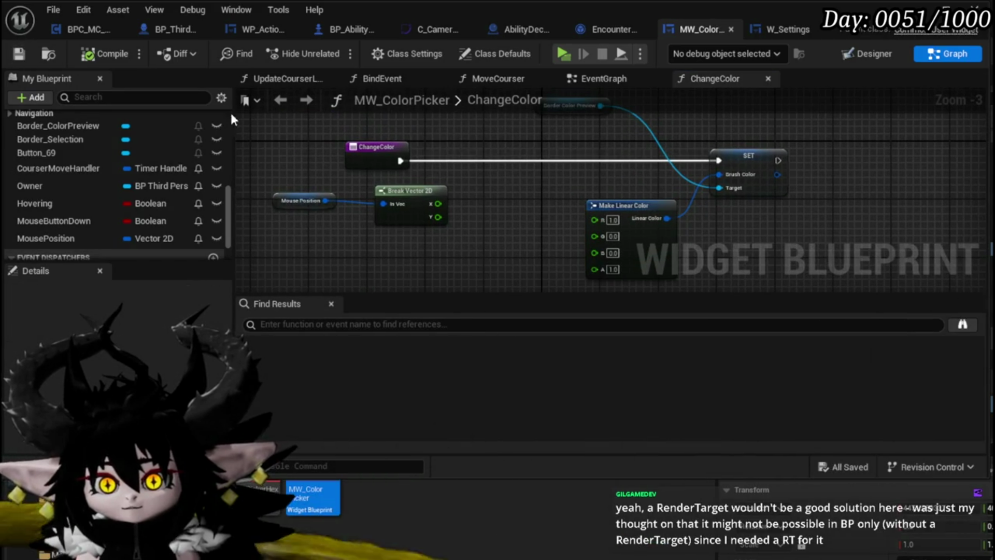
scroll(161, 124, up, 5)
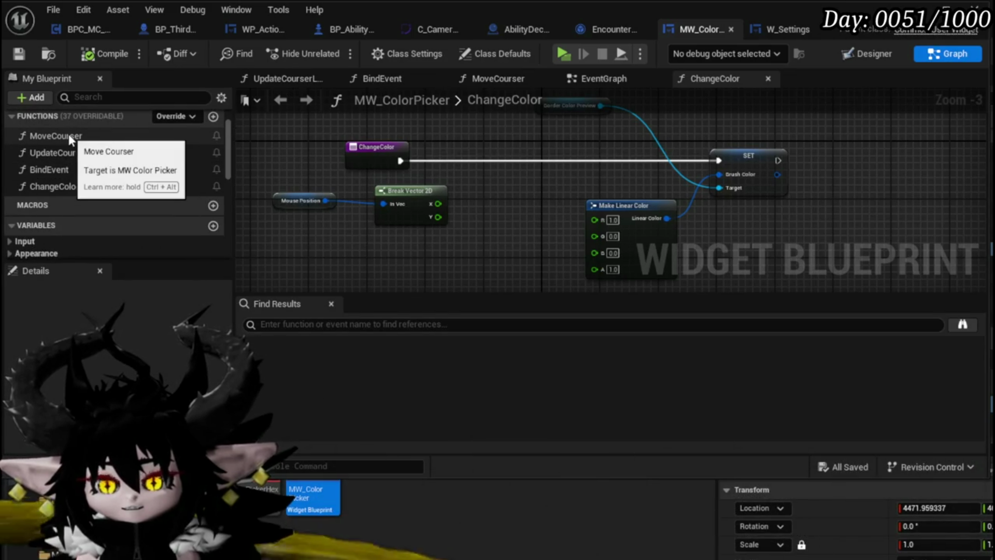
drag(473, 191, 329, 218)
- Add a Print String node after ChangeColor's execution output and shift Mouse Position left
drag(332, 168, 398, 177)
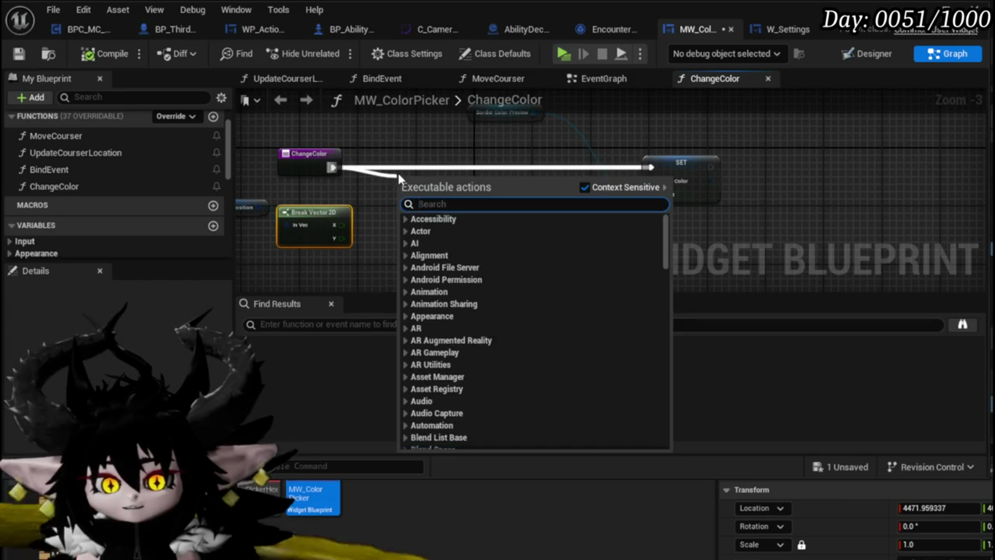
text(print)
text( string)
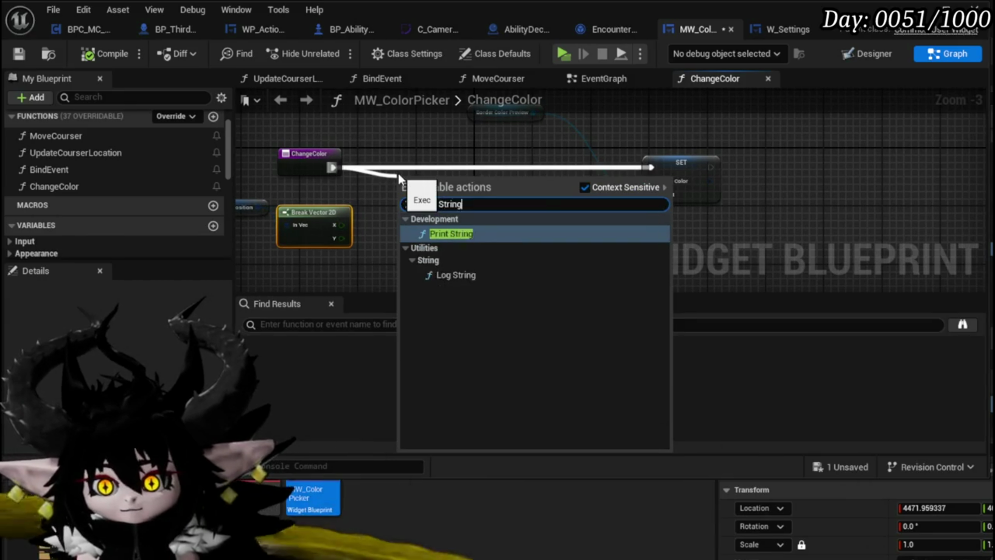
key(Return)
drag(398, 173, 579, 217)
mouse_move(480, 255)
mouse_down()
mouse_move(469, 190)
mouse_move(309, 201)
mouse_up()
click(268, 181)
mouse_move(396, 198)
mouse_down()
mouse_move(493, 153)
mouse_move(369, 163)
mouse_up()
- Feed an Append node into Print String's In String
mouse_move(645, 142)
mouse_down()
mouse_move(645, 119)
mouse_move(699, 145)
mouse_move(597, 189)
mouse_up()
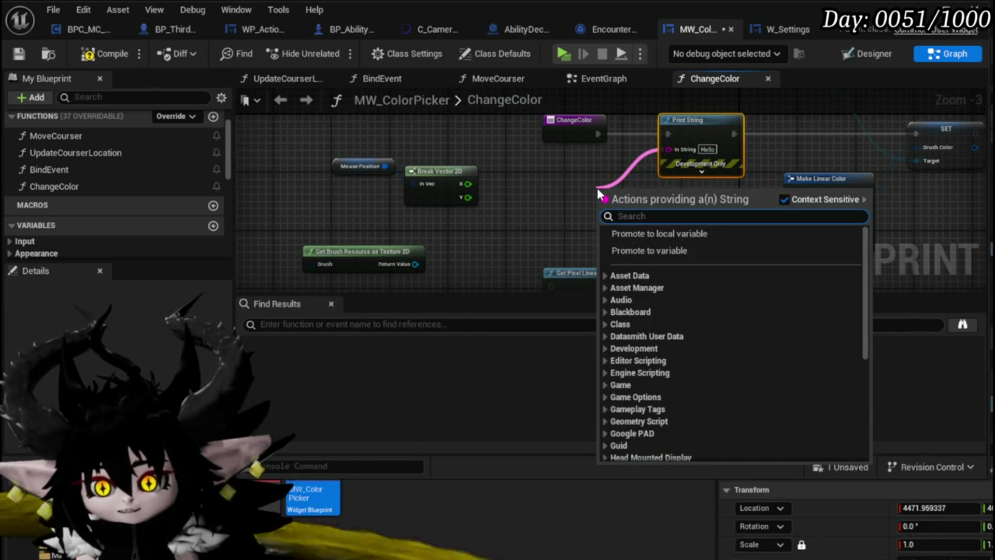
text(bl)
key(BackSpace)
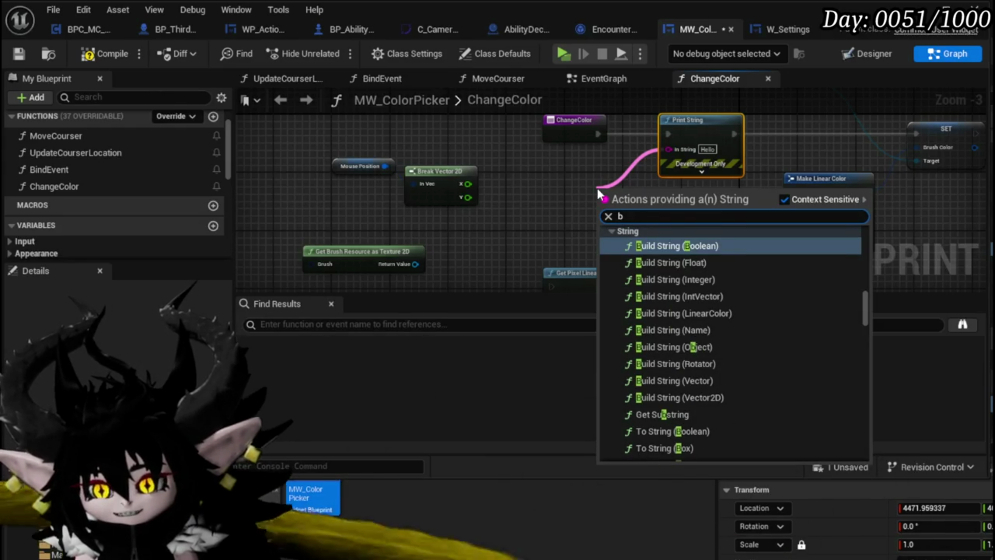
key(BackSpace)
text(append)
key(Return)
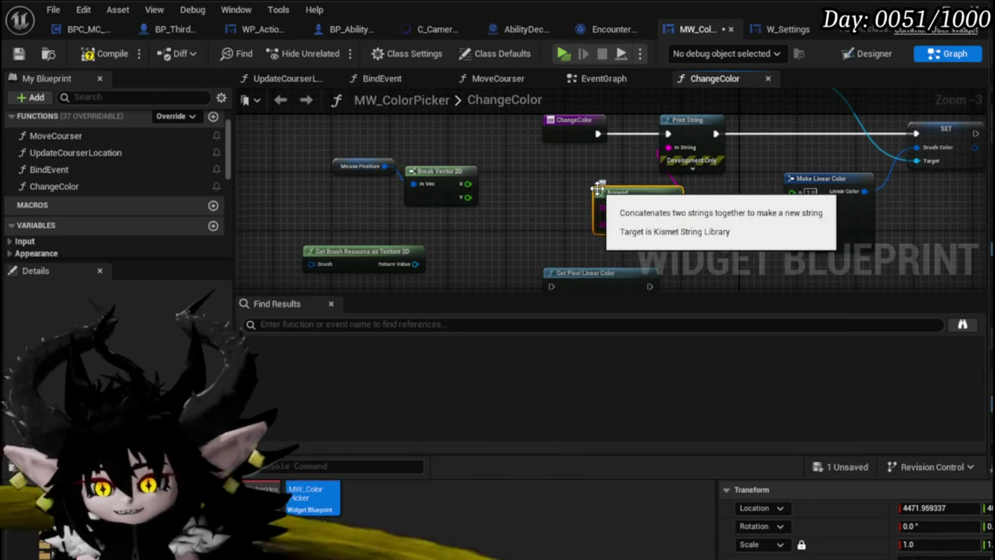
drag(631, 196, 551, 182)
scroll(548, 179, up, 3)
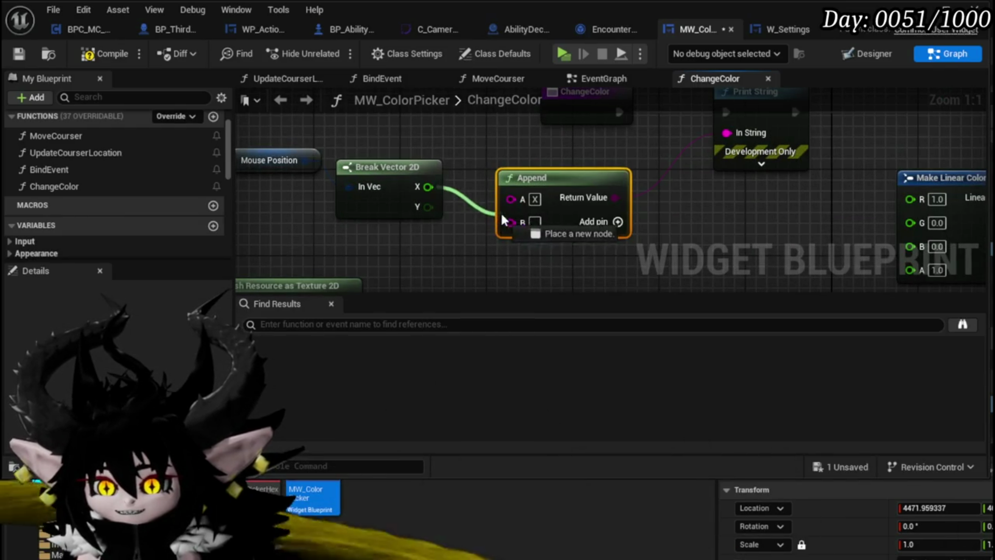
- Add Append pins C and D and wire Break Vector 2D's X into B and Y into D
drag(502, 221, 502, 222)
mouse_move(428, 186)
mouse_down()
mouse_move(457, 209)
mouse_move(711, 229)
mouse_up()
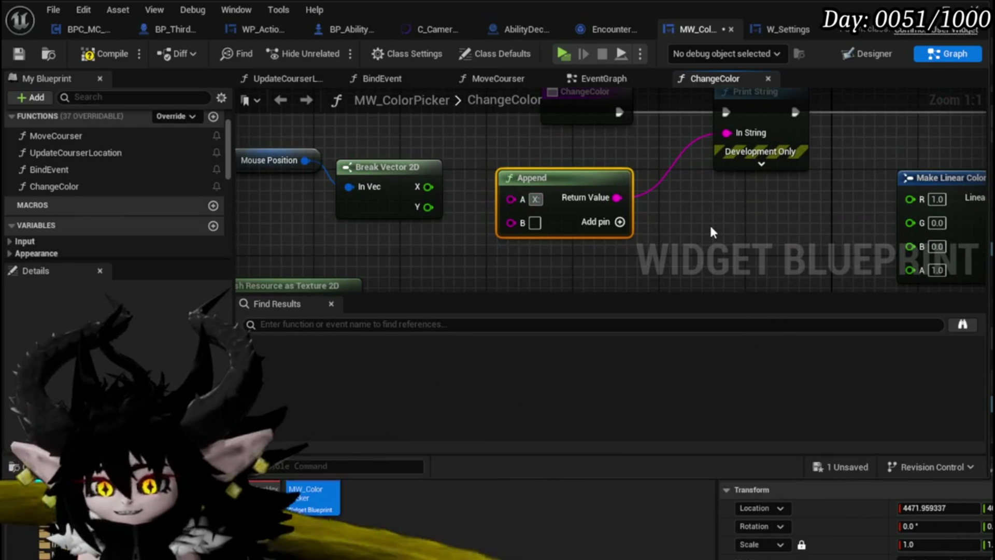
mouse_move(428, 187)
mouse_down()
mouse_move(513, 220)
mouse_move(506, 215)
mouse_up()
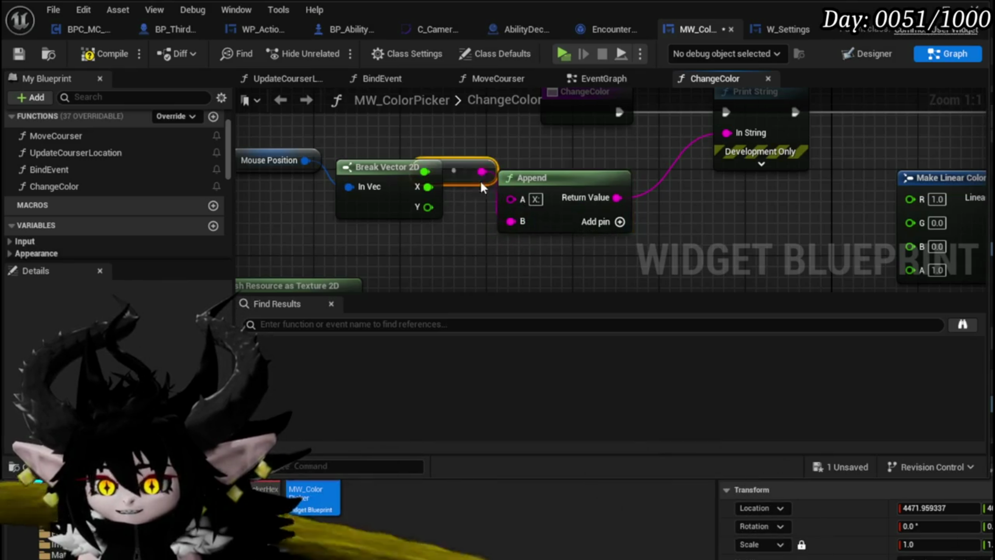
drag(453, 171, 443, 128)
click(620, 223)
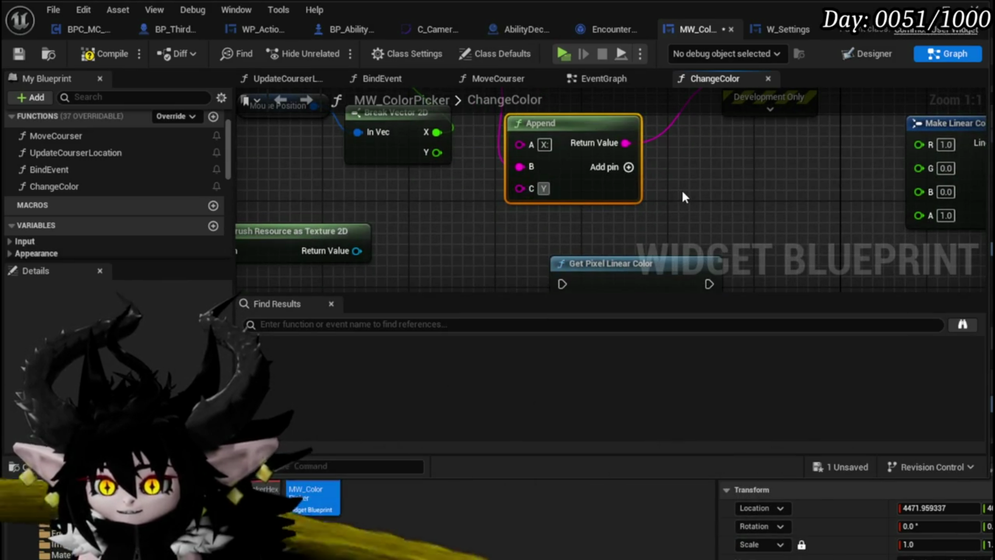
click(627, 167)
drag(437, 152, 439, 169)
drag(518, 214, 518, 213)
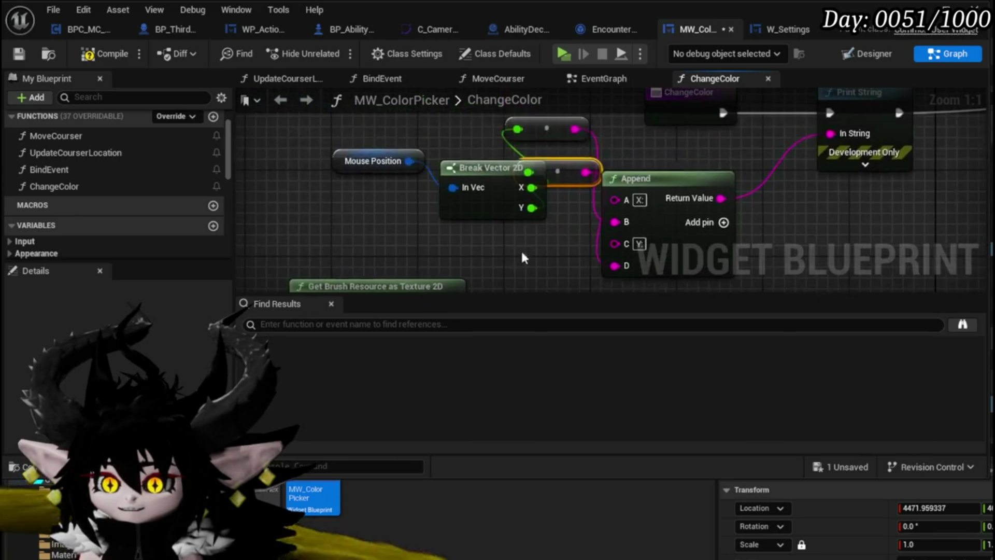
mouse_move(452, 187)
mouse_down()
mouse_move(475, 236)
mouse_move(502, 232)
mouse_up()
drag(495, 173, 339, 194)
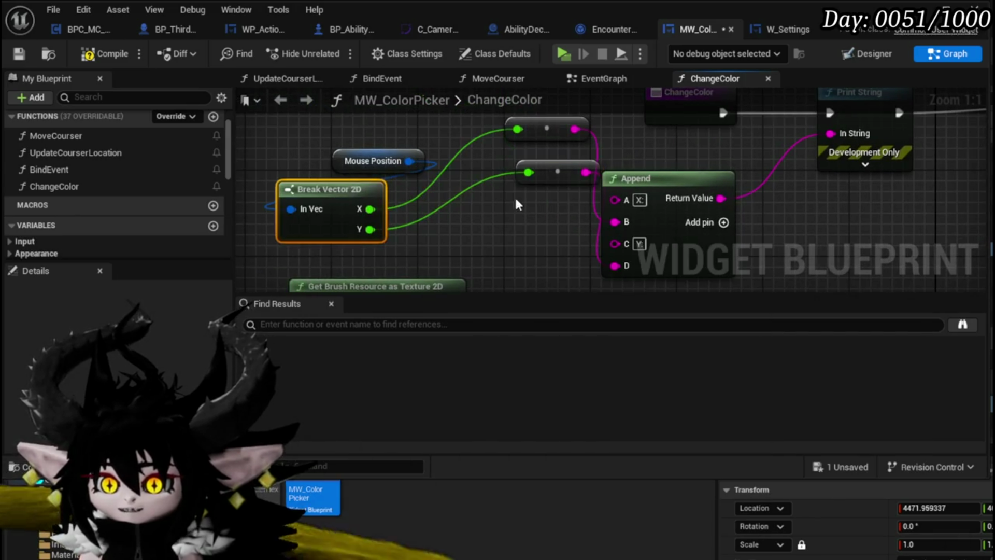
drag(549, 128, 491, 195)
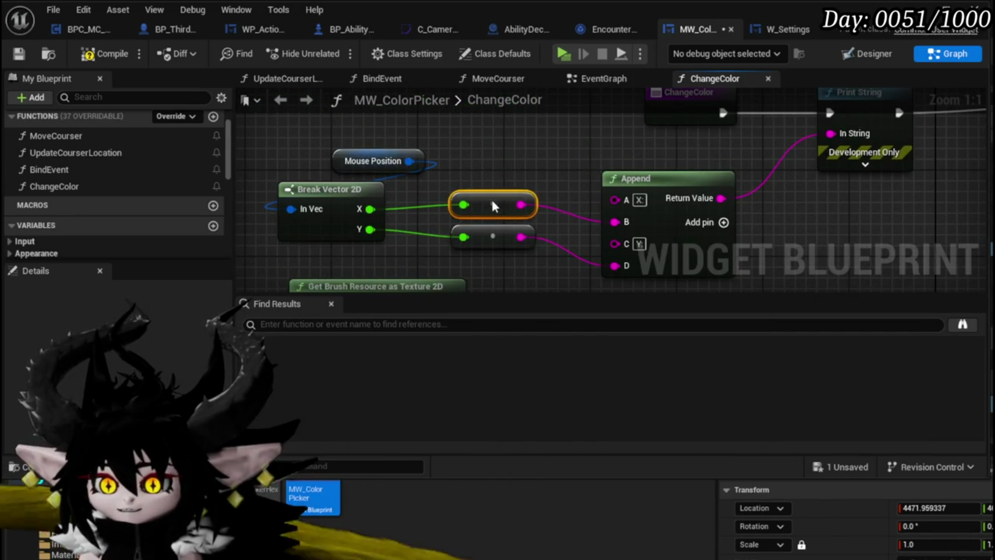
drag(363, 161, 288, 150)
- Save the blueprint and nudge the Get Pixel Linear Color node slightly right
click(26, 51)
scroll(511, 151, down, 4)
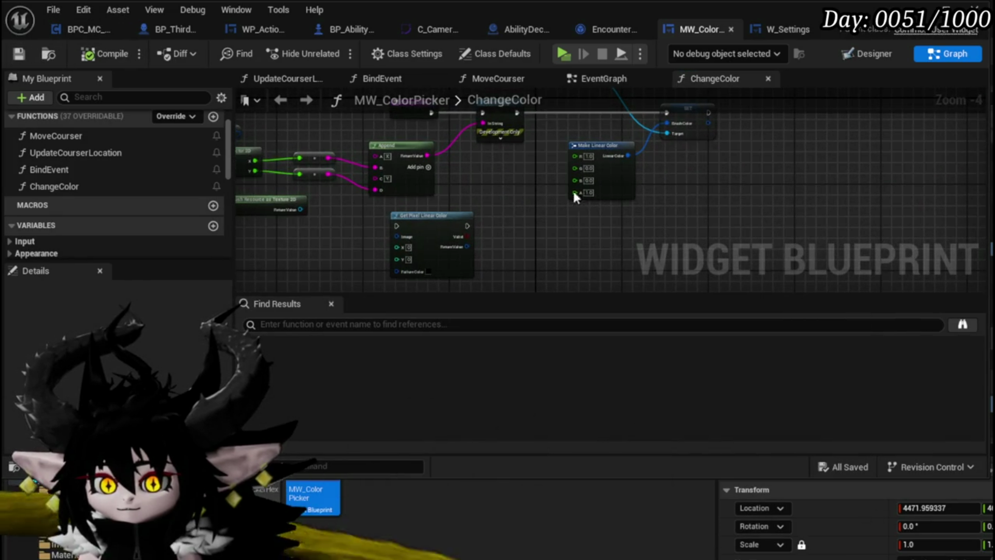
drag(535, 196, 583, 234)
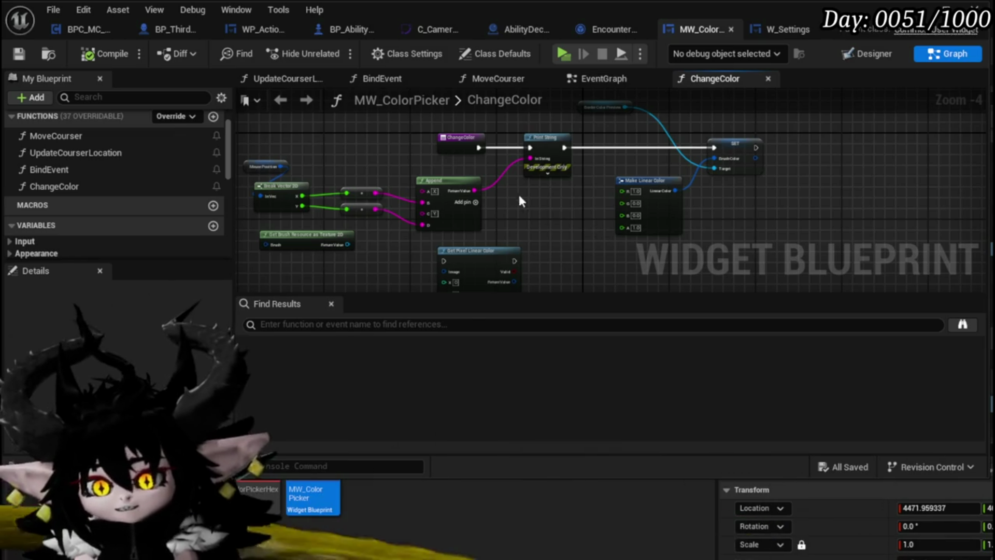
scroll(522, 206, up, 5)
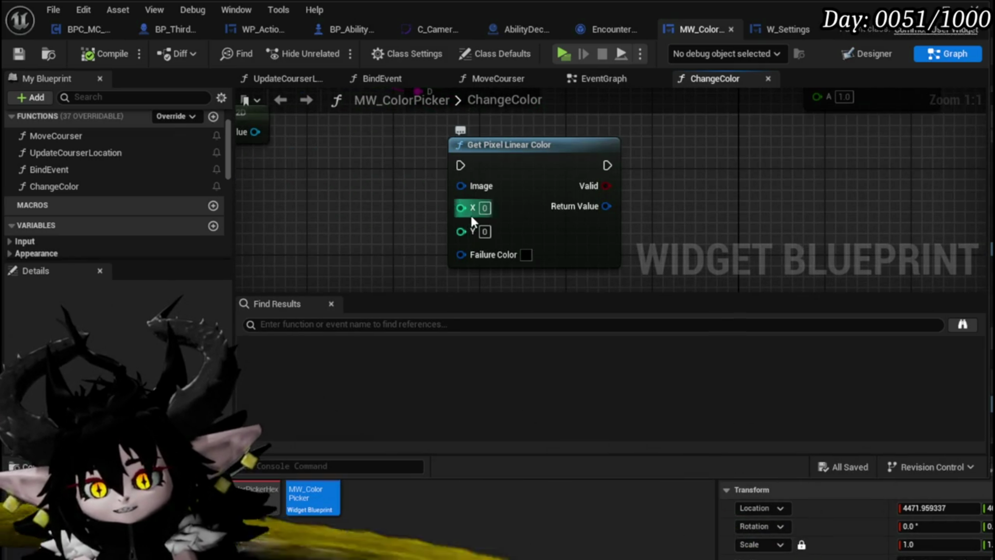
drag(481, 199, 503, 199)
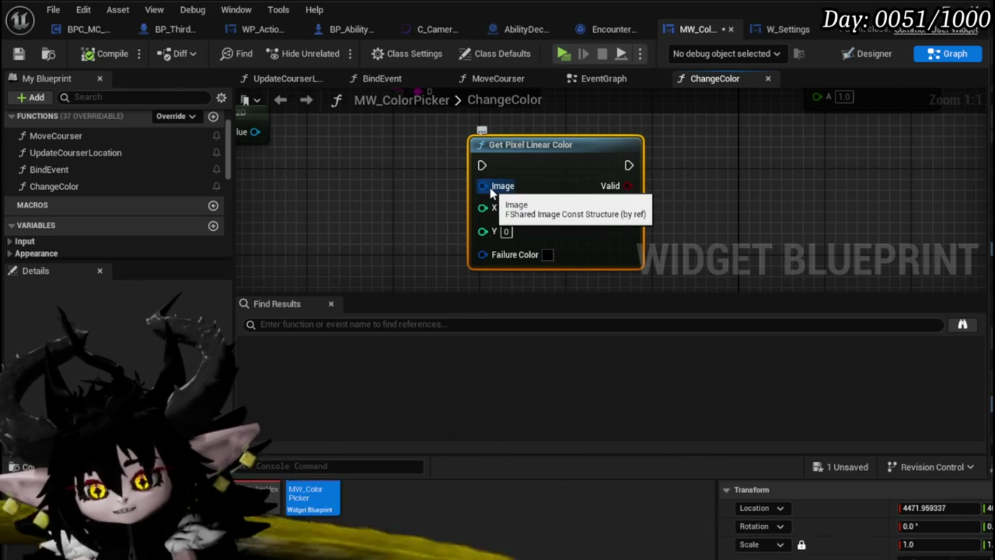
mouse_move(446, 194)
mouse_down()
mouse_move(453, 215)
mouse_move(444, 201)
mouse_up()
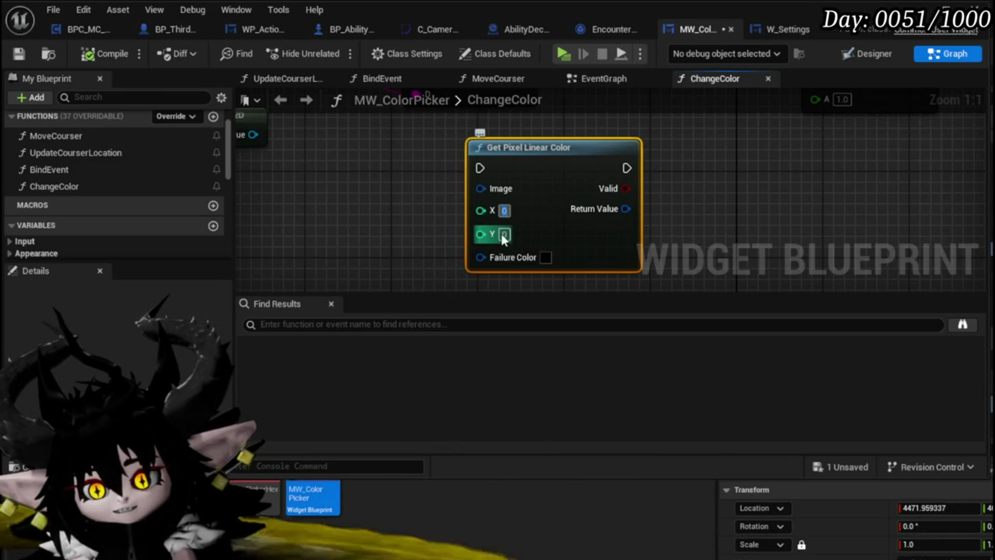
- Check the node's X and Y values, leaving X at 0, then save MW_ColorPicker with Ctrl+S
click(503, 236)
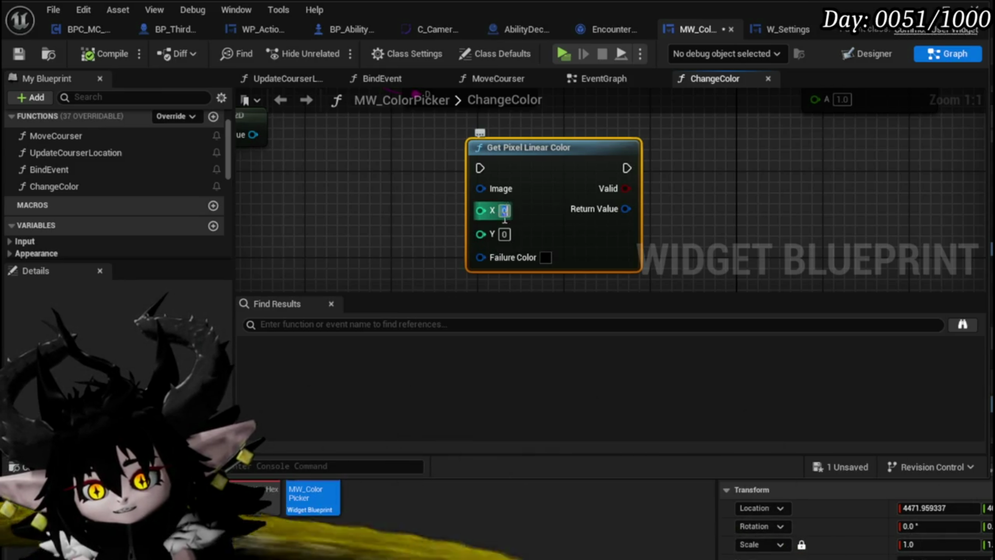
click(501, 217)
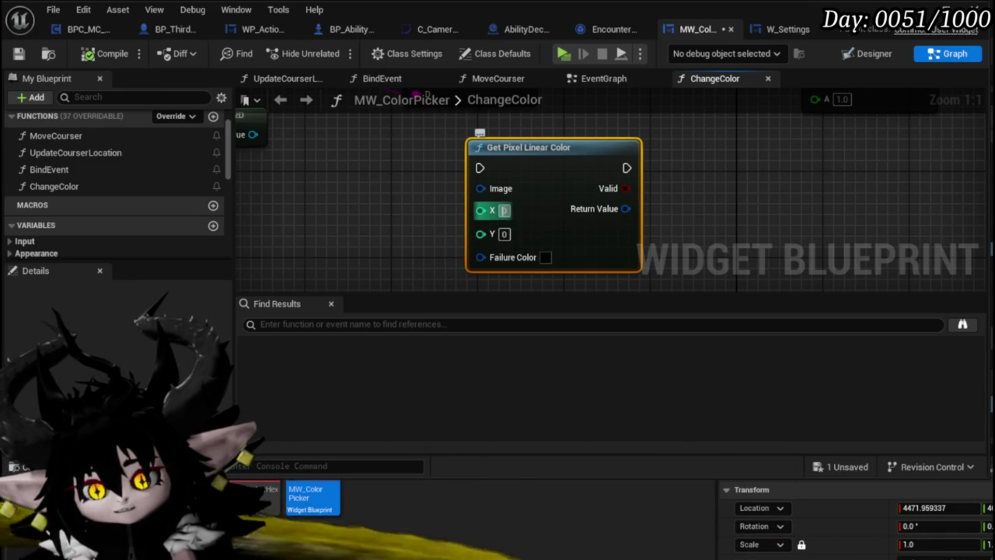
click(449, 218)
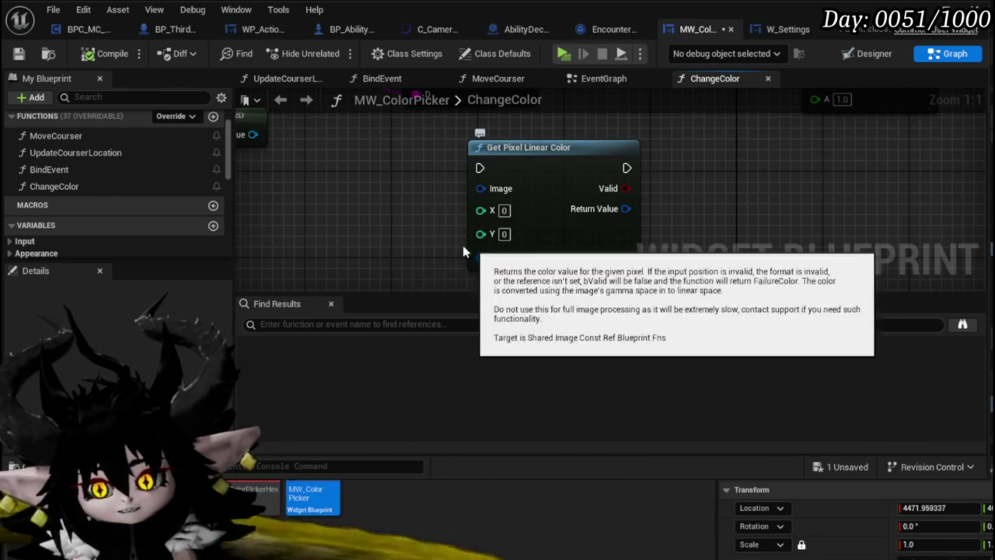
key(ctrl+s)
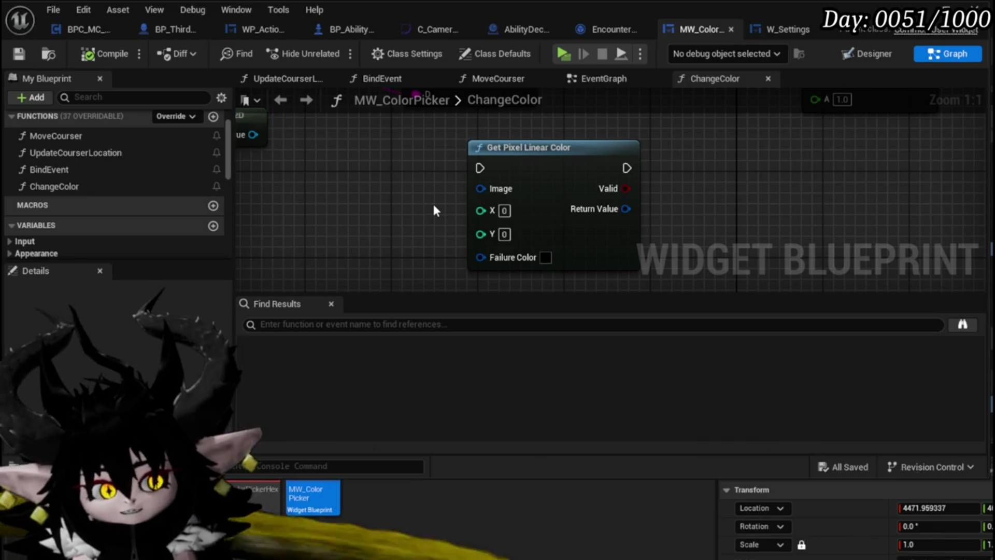
drag(402, 139, 600, 224)
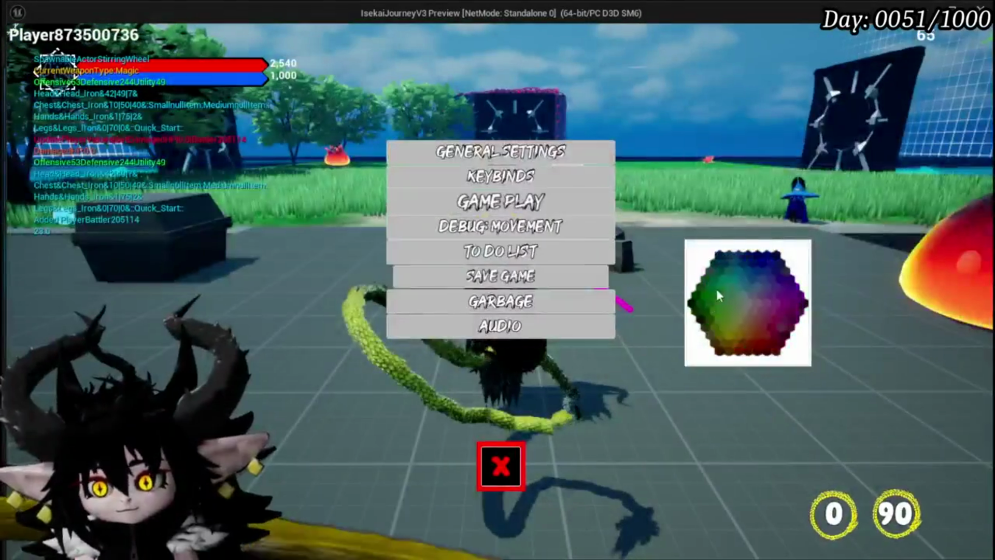
- Pick two colour hexagon cells, including a green one, then close the settings menu
click(720, 278)
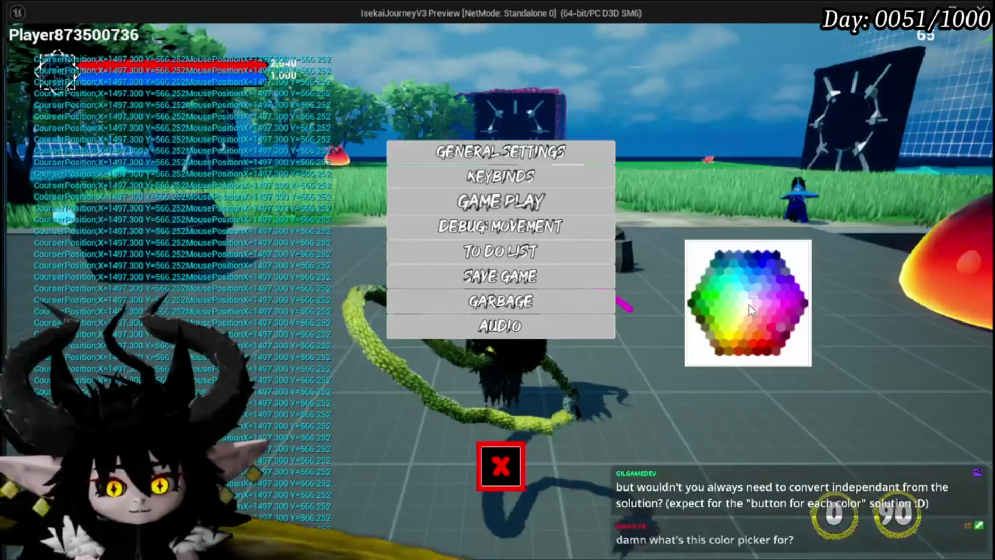
click(712, 304)
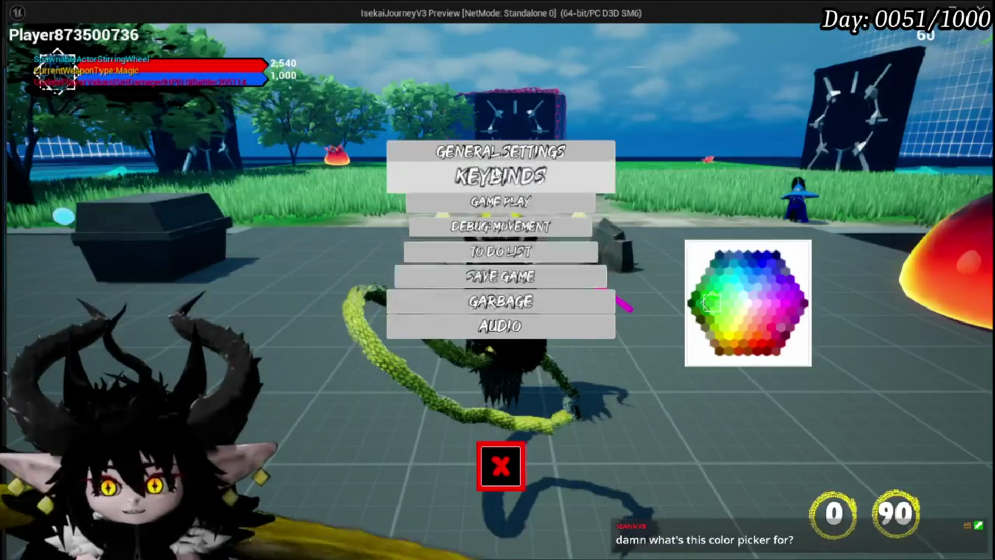
click(514, 477)
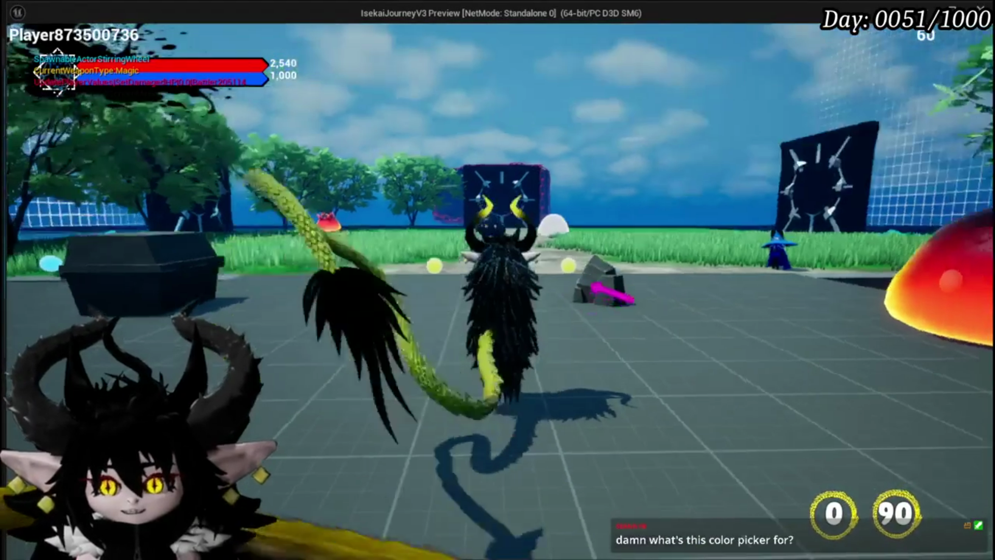
- Reopen and close the settings menu with Tab, then bring up the Equipment panel with stats and cards
key(Tab)
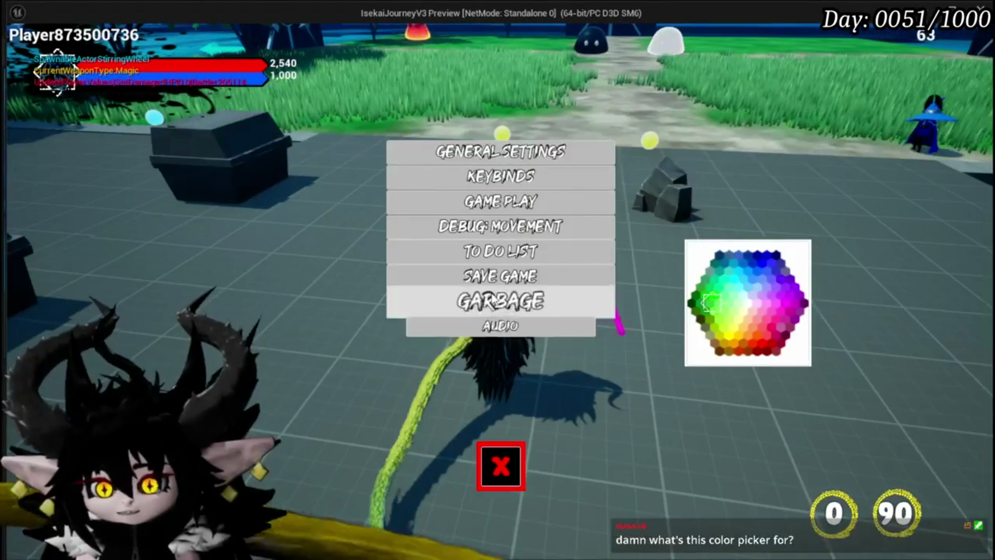
click(501, 465)
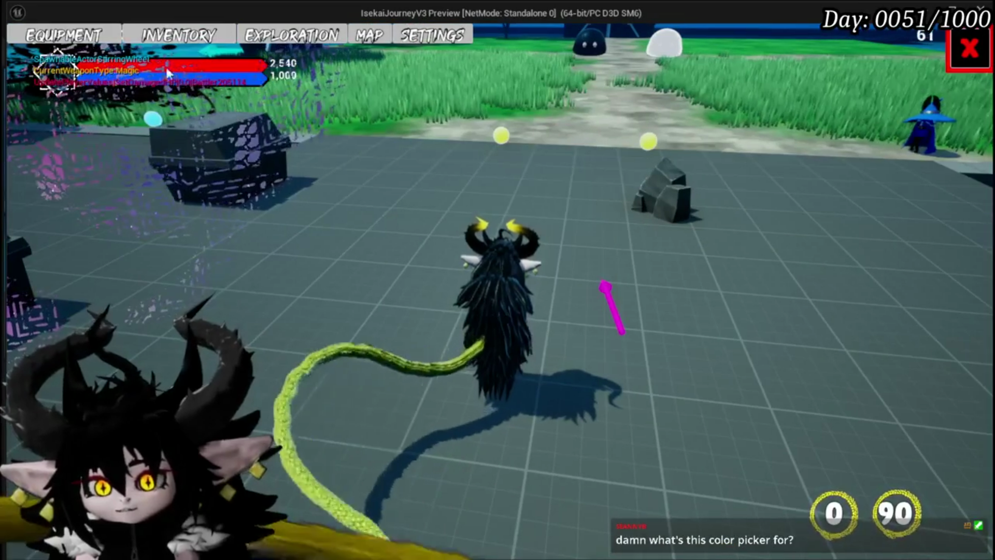
key(Tab)
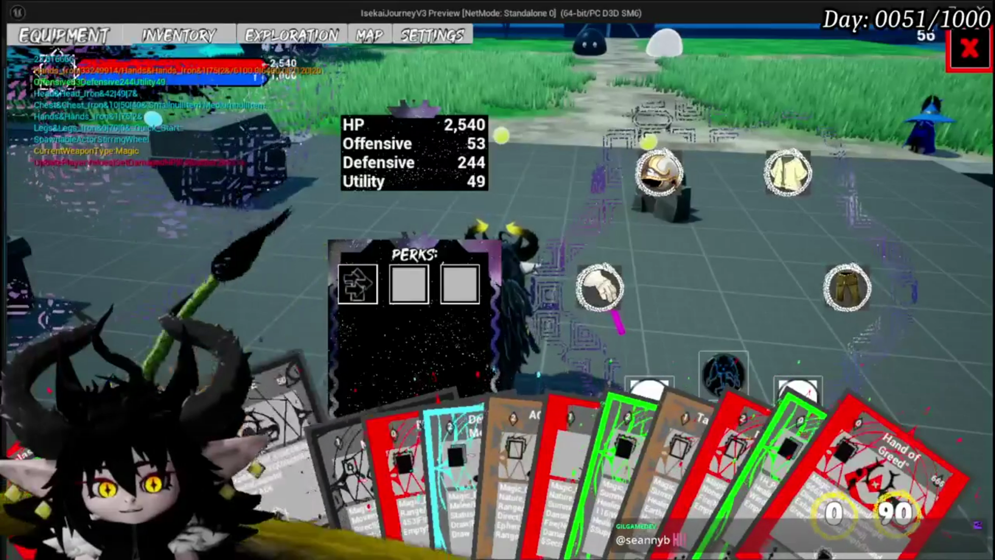
mouse_move(357, 445)
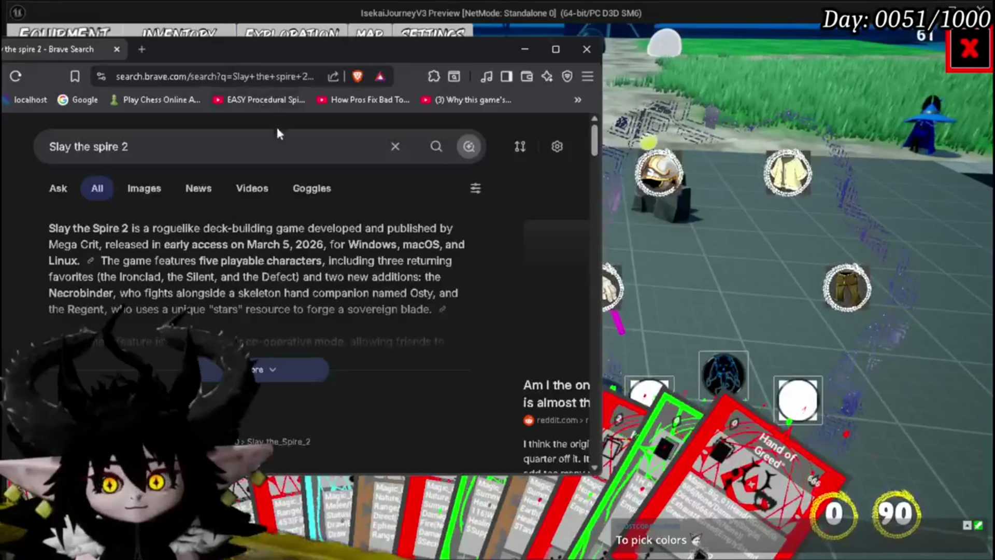
- Browse the Slay the spire 2 image results and bring the screenshot browser window into view
click(164, 191)
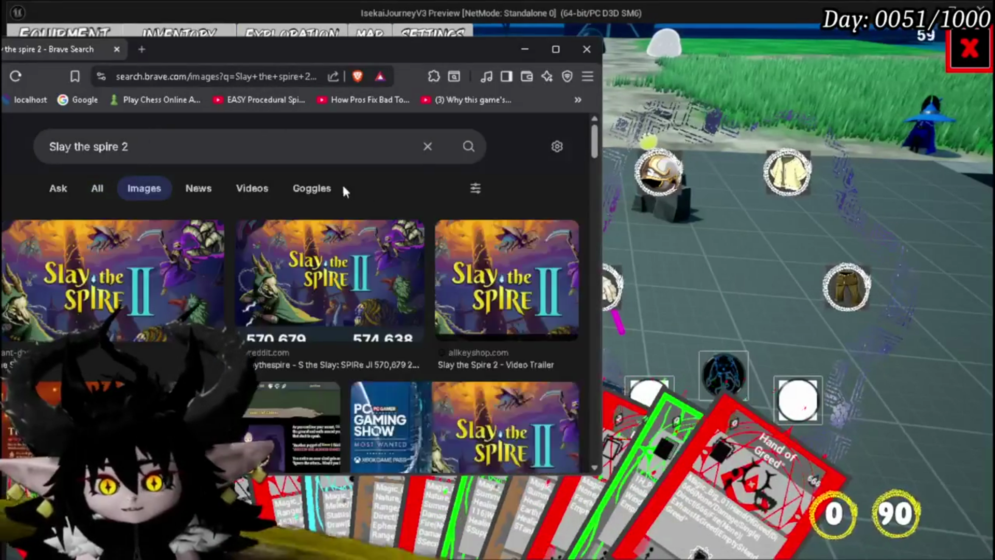
scroll(283, 200, down, 5)
scroll(298, 205, down, 10)
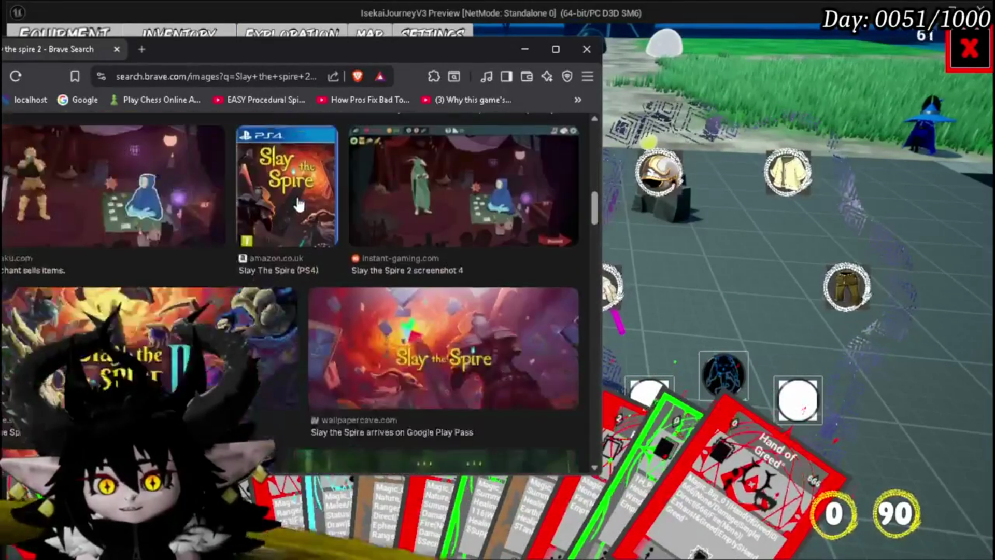
scroll(297, 202, up, 5)
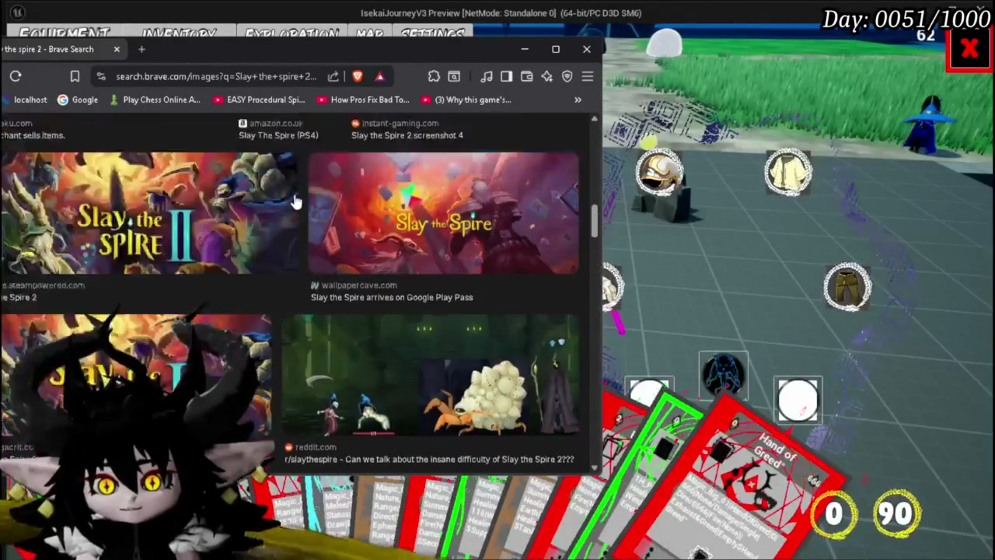
scroll(296, 202, down, 10)
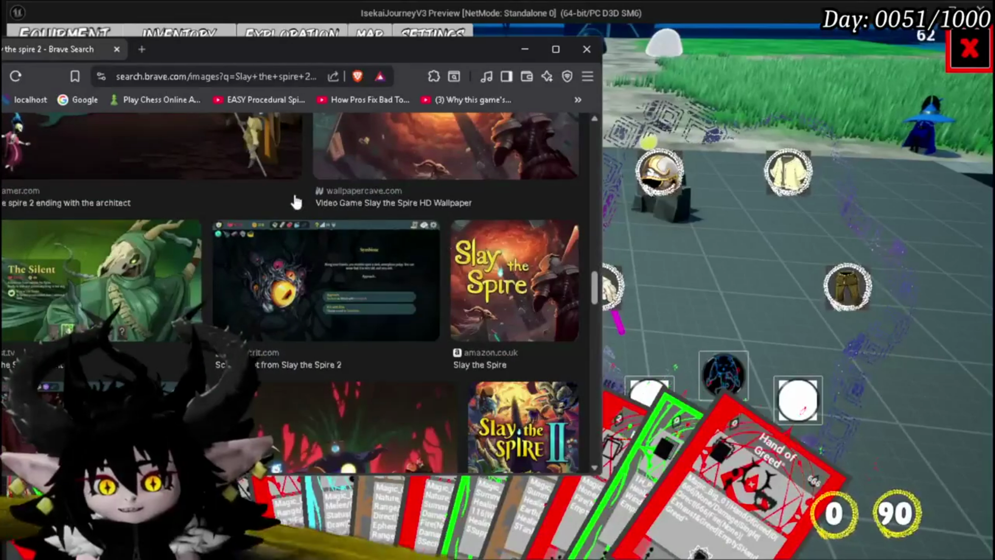
scroll(295, 201, down, 5)
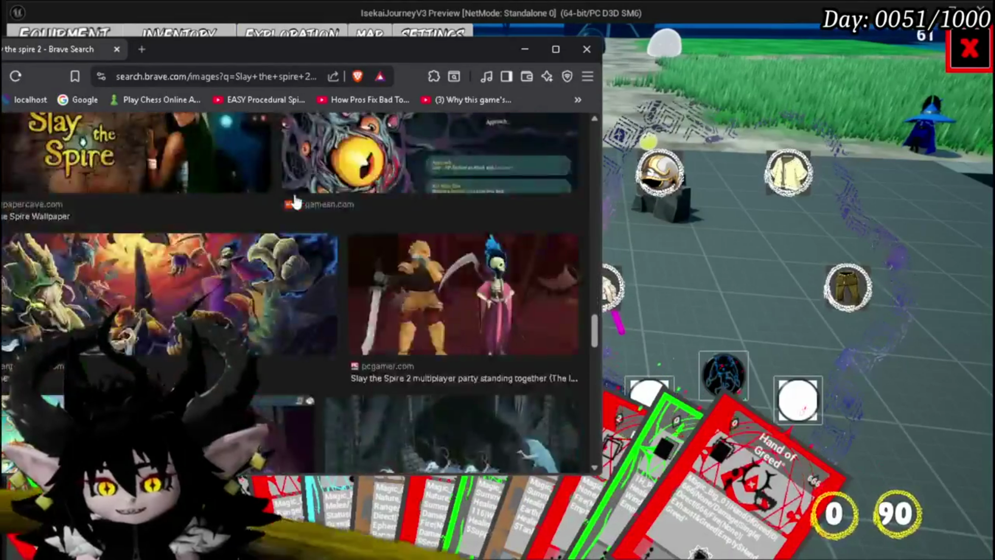
scroll(296, 201, down, 3)
click(327, 36)
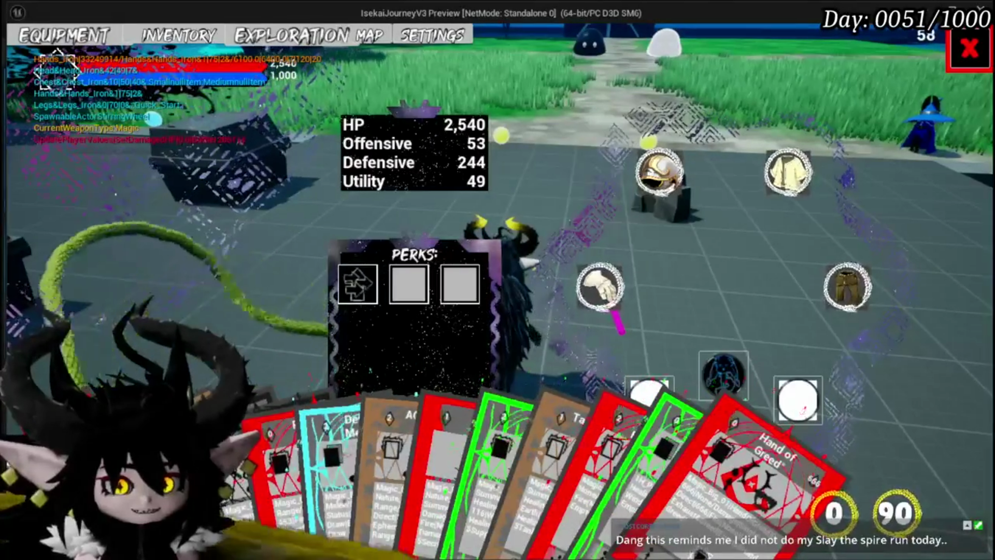
drag(0, 34, 366, 34)
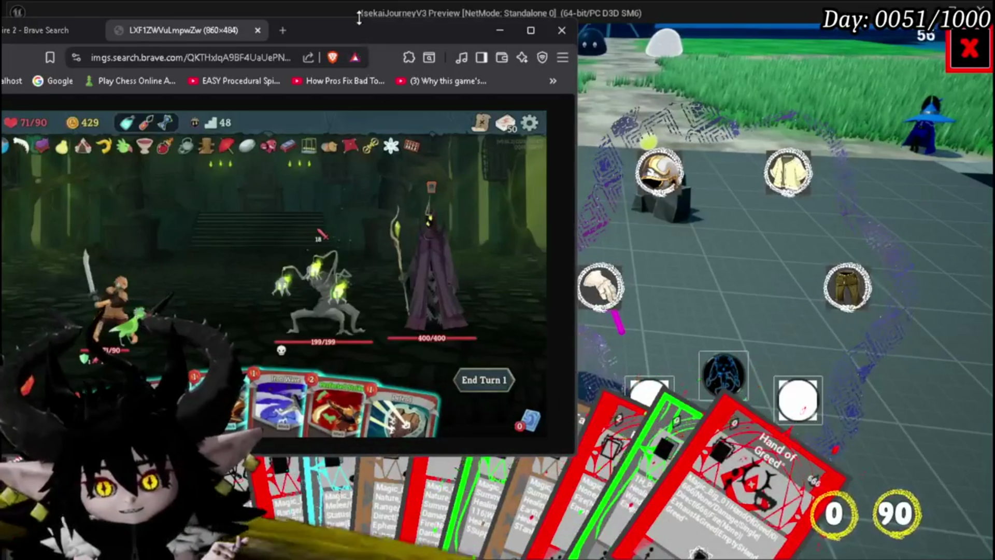
- Drag the Brave window by its title bar right and slightly down
drag(456, 28, 611, 26)
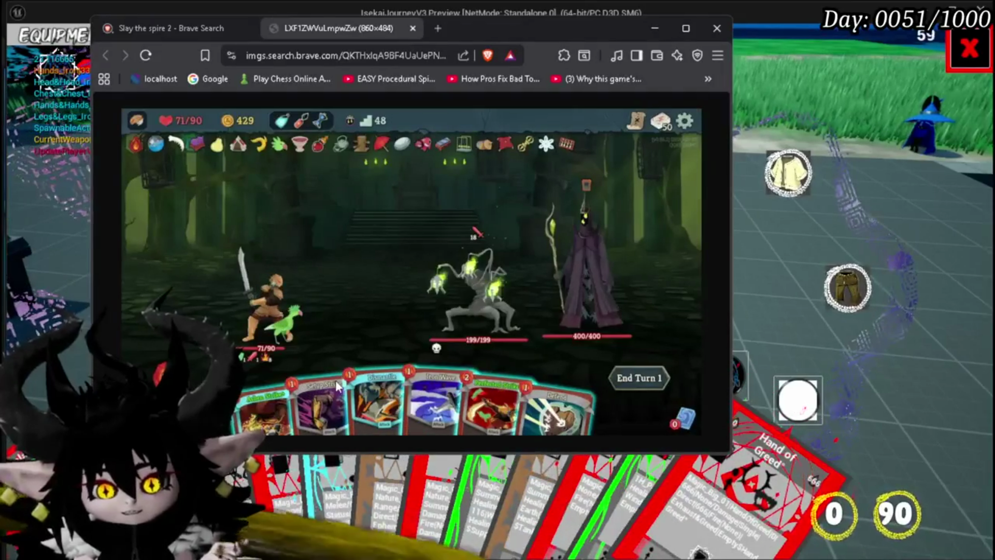
drag(461, 30, 519, 43)
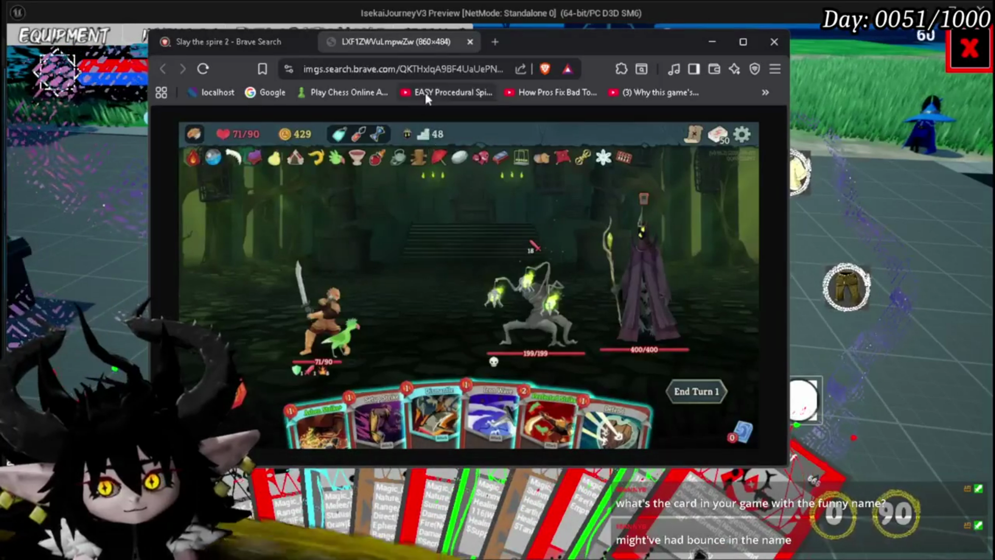
- Alt+Tab back to the game preview showing the Equipment panel and card fan
key(alt+Tab)
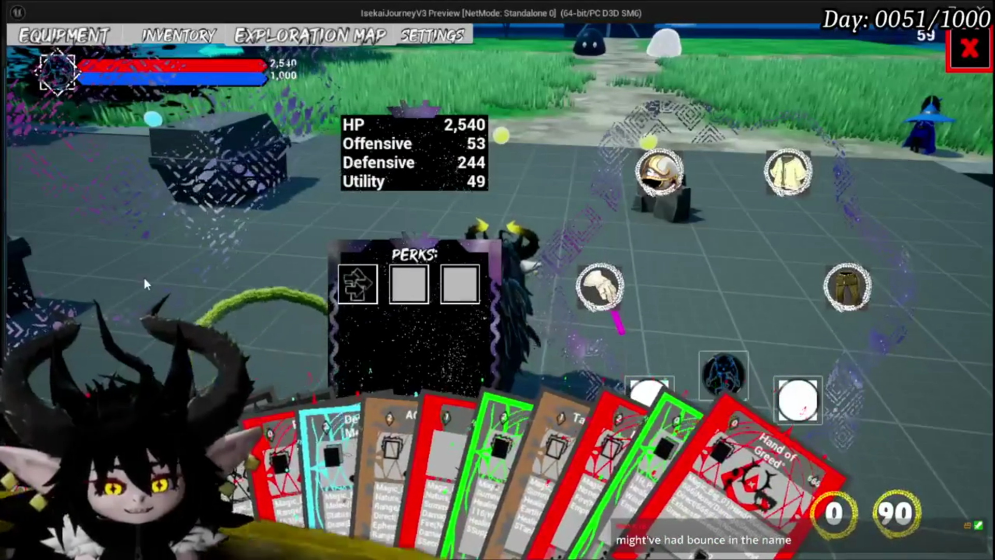
mouse_move(640, 456)
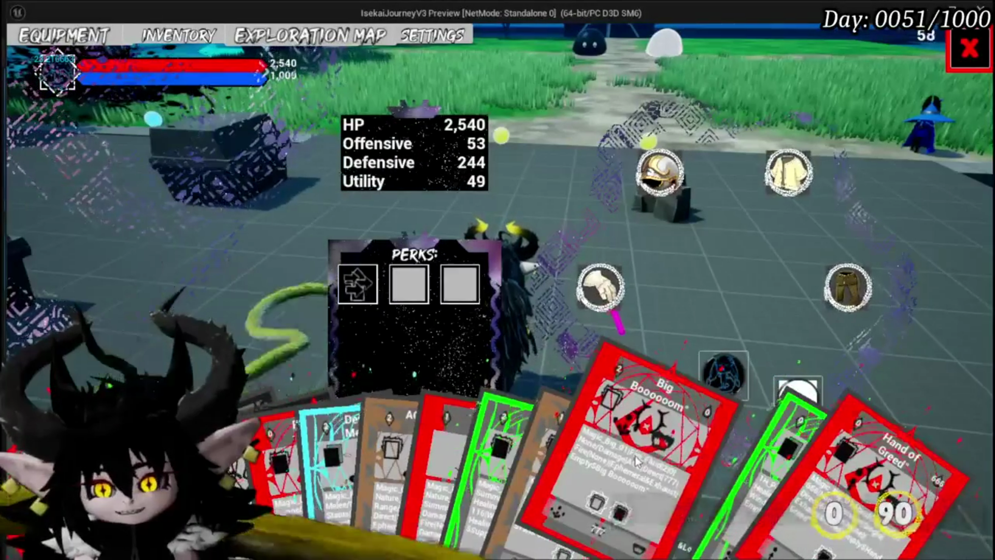